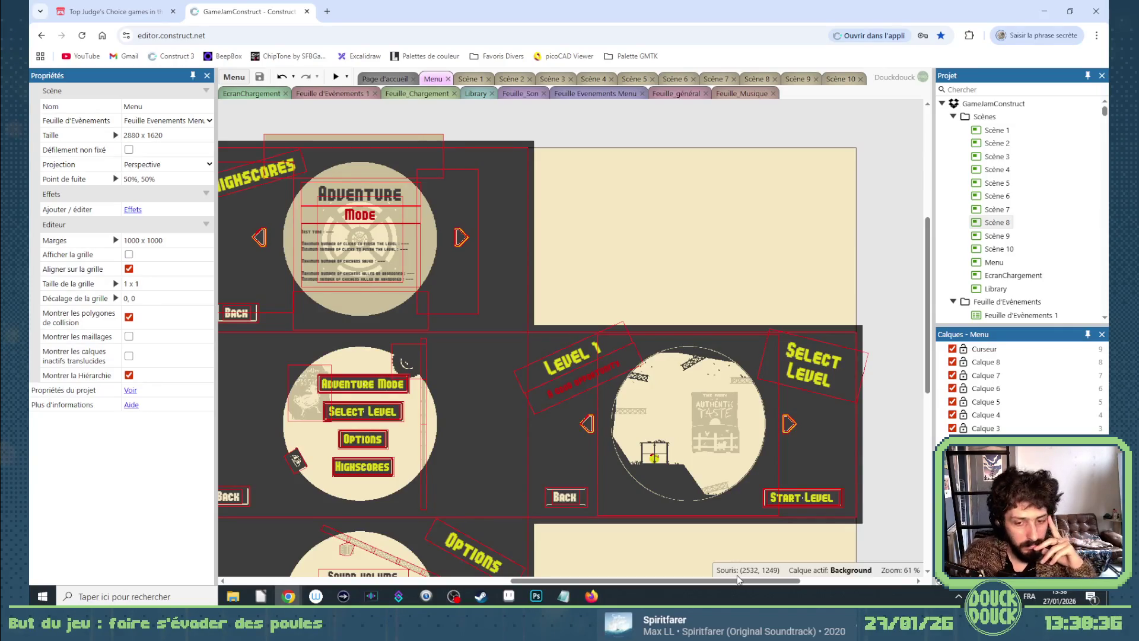
# Remove the 'ou bien est-ce que le tuto est accessible ailleurs' line from the Tuto note, then minimise Notepad.
pyautogui.click(561, 600)
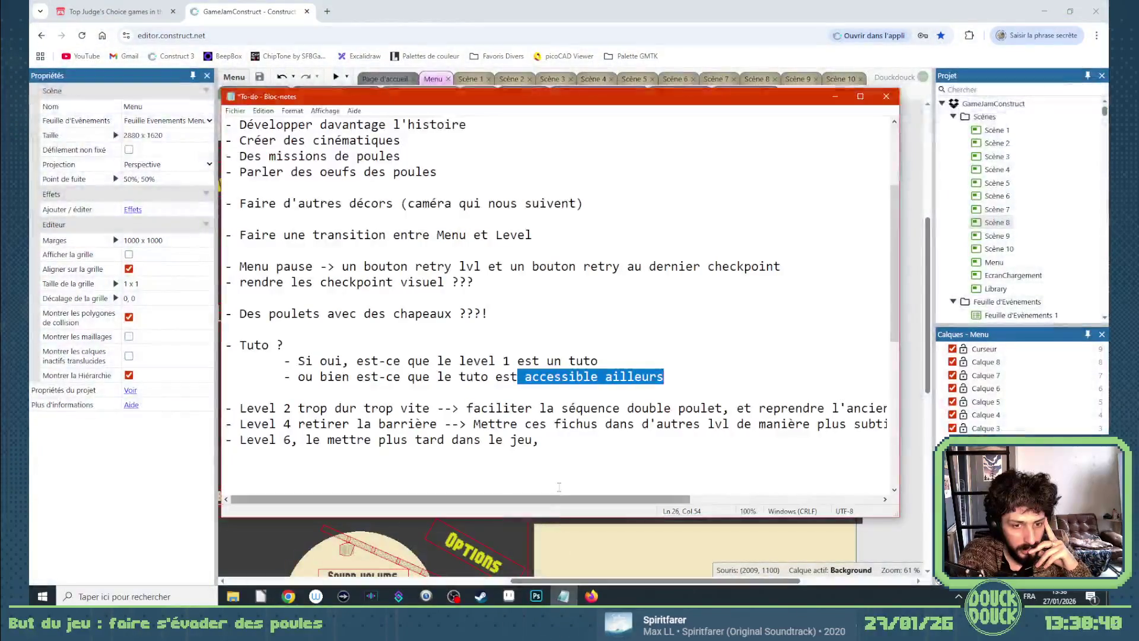
pyautogui.click(660, 377)
pyautogui.moveTo(663, 377); pyautogui.dragTo(226, 378)
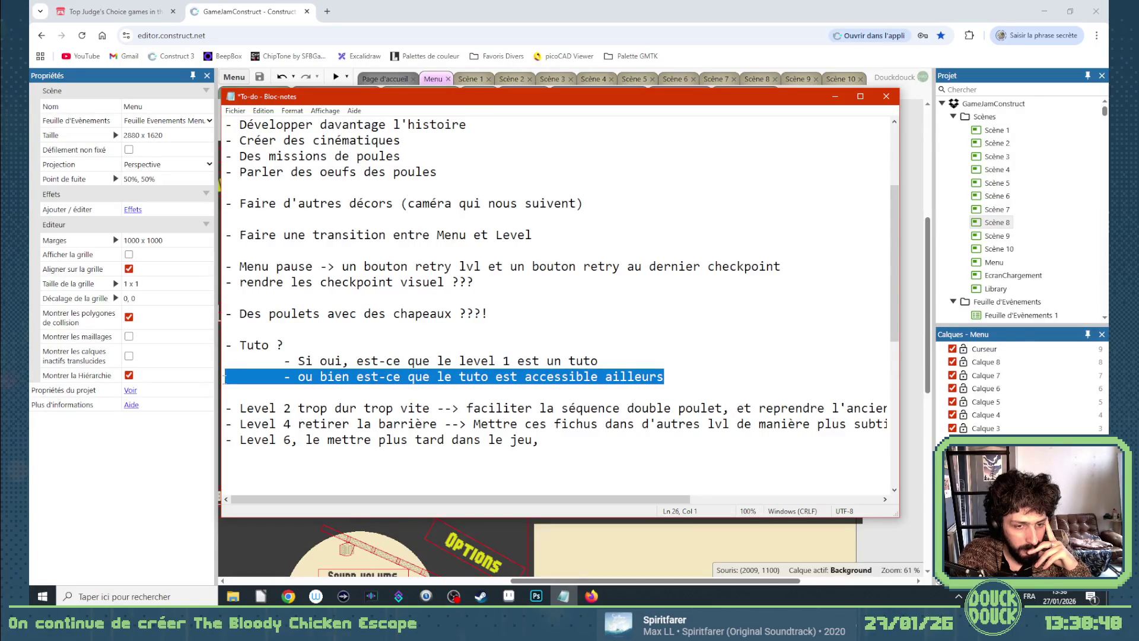
pyautogui.press('Delete')
pyautogui.press('BackSpace')
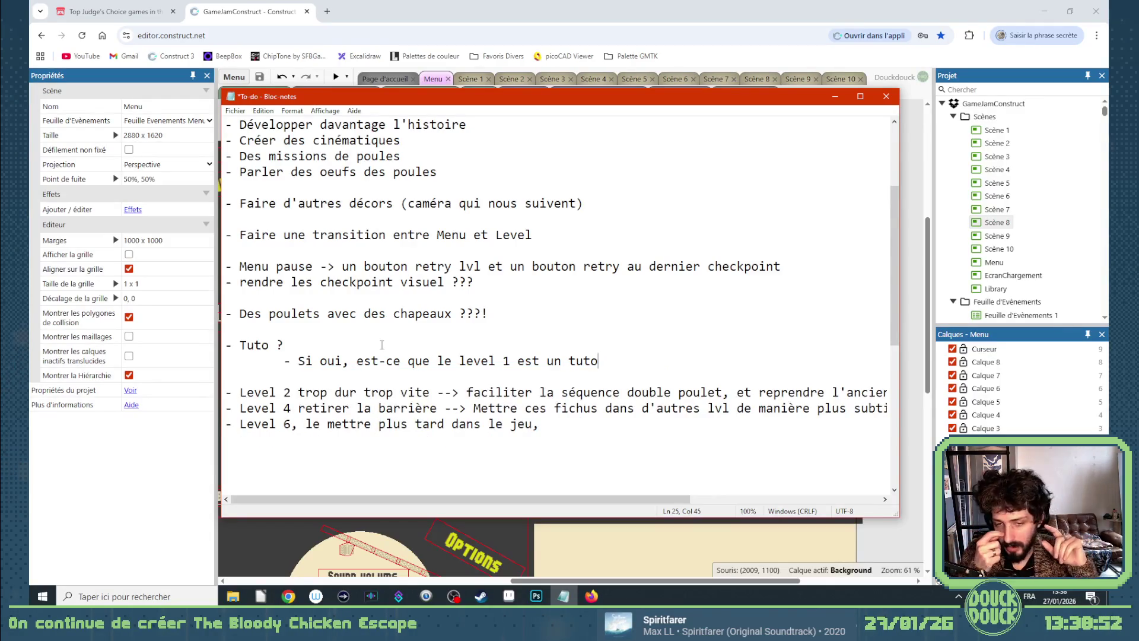
pyautogui.click(563, 596)
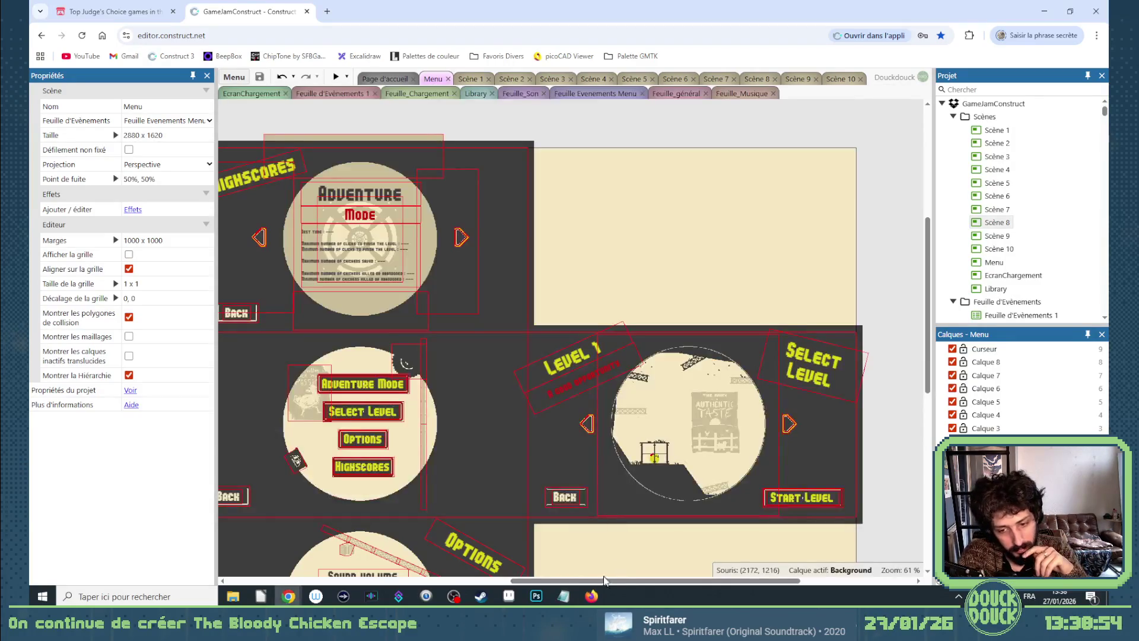
pyautogui.moveTo(605, 581)
pyautogui.mouseDown()
pyautogui.moveTo(534, 581)
pyautogui.moveTo(578, 581)
pyautogui.mouseUp()
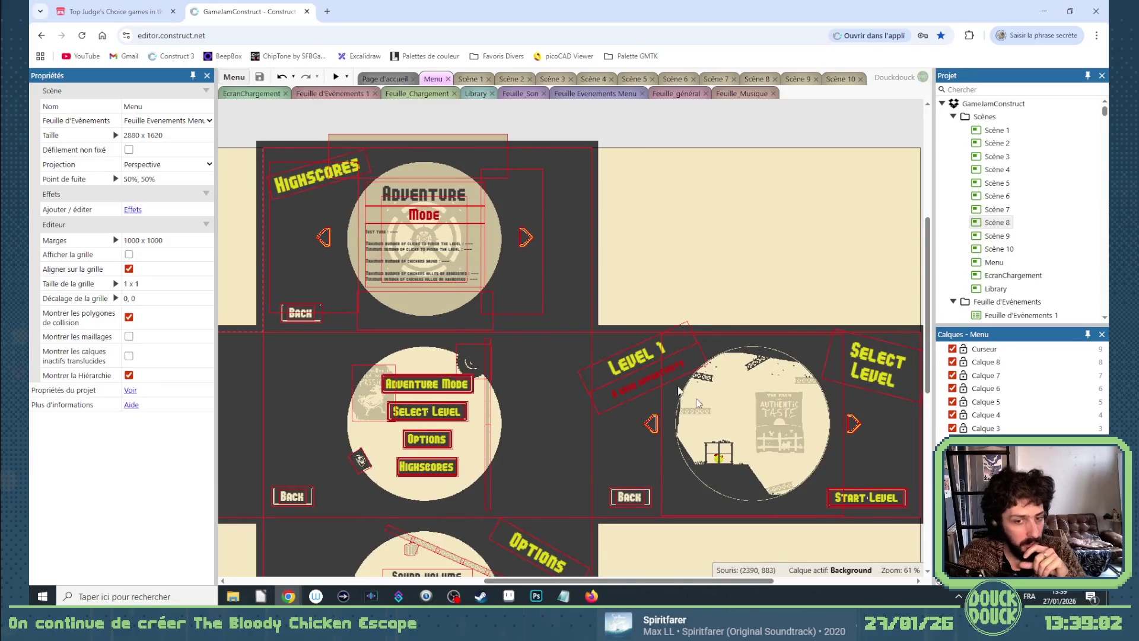
pyautogui.scroll(-4, 534, 343)
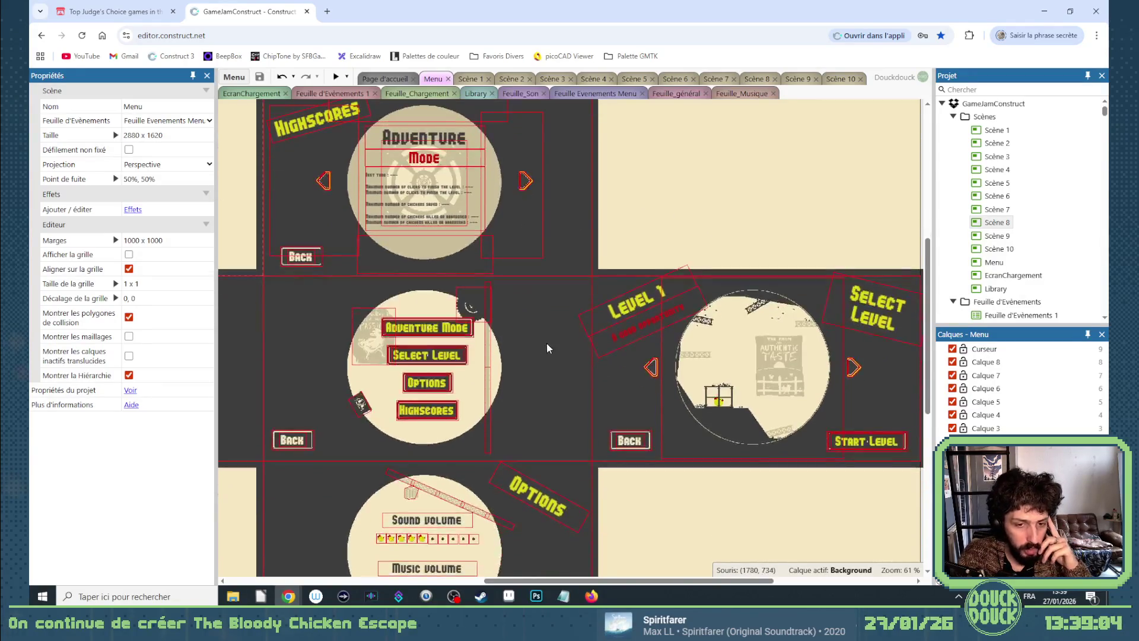
pyautogui.scroll(1, 623, 411)
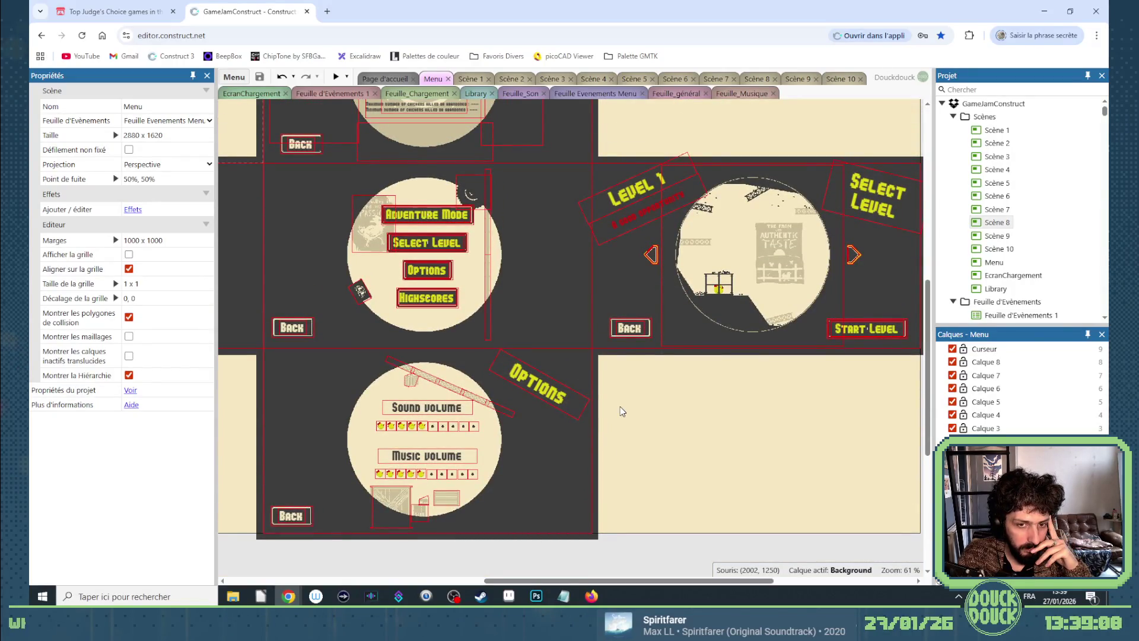
pyautogui.scroll(1, 621, 407)
pyautogui.scroll(3, 621, 410)
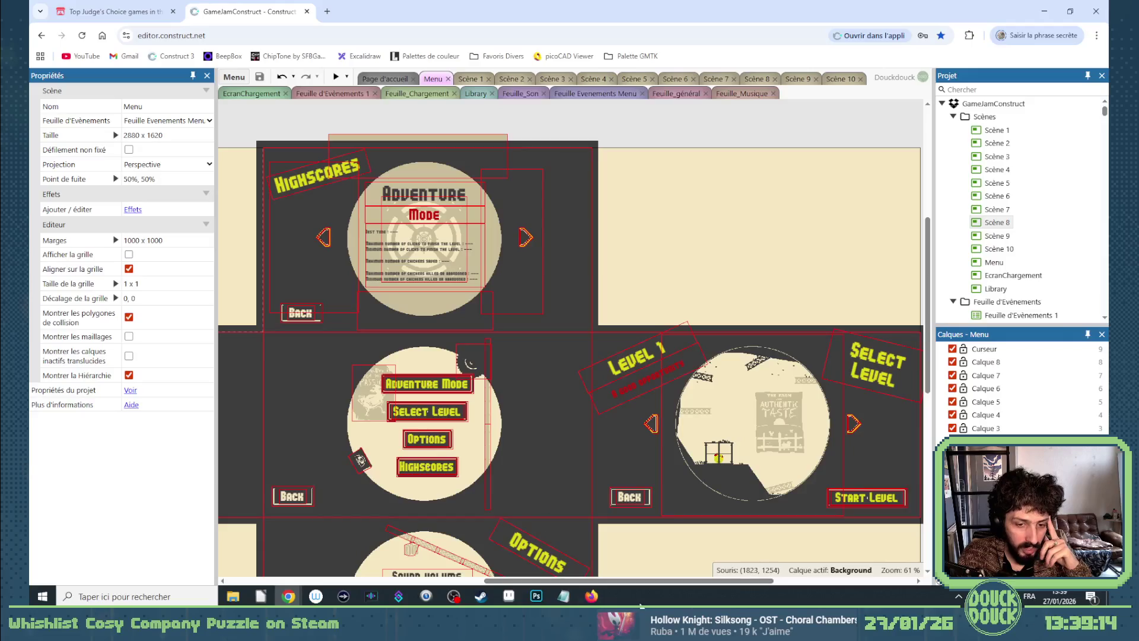
pyautogui.click(564, 596)
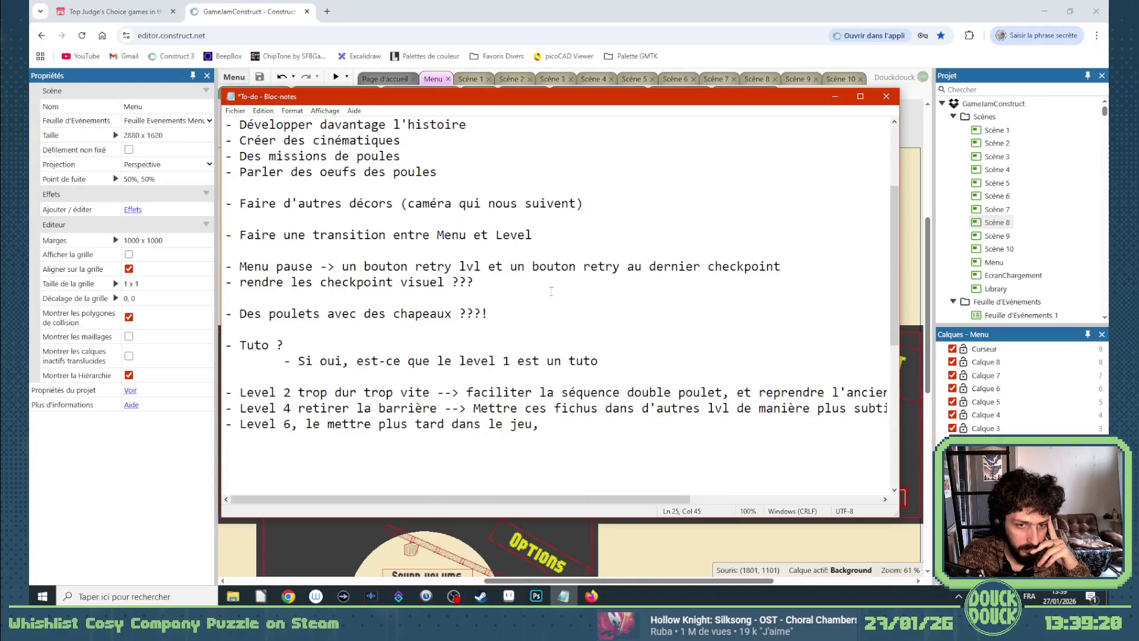
# Add a 'Menu -->' line below the Tuto question, separated from it by a blank line.
pyautogui.click(599, 360)
pyautogui.press('Return')
pyautogui.press('Return')
pyautogui.write('Menu ')
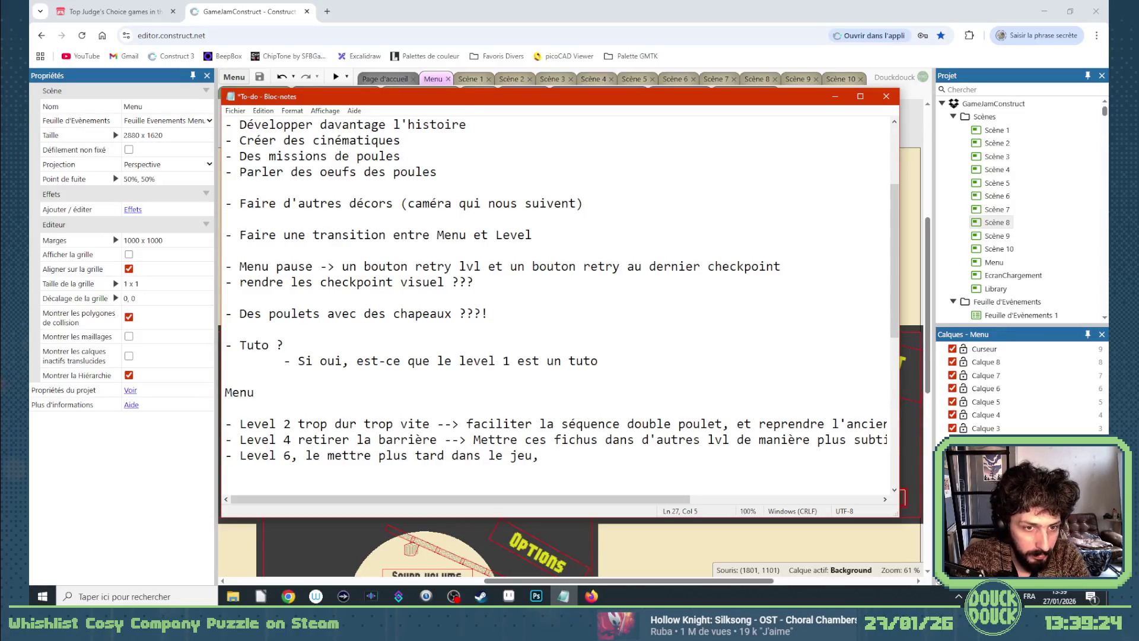
pyautogui.write('-->')
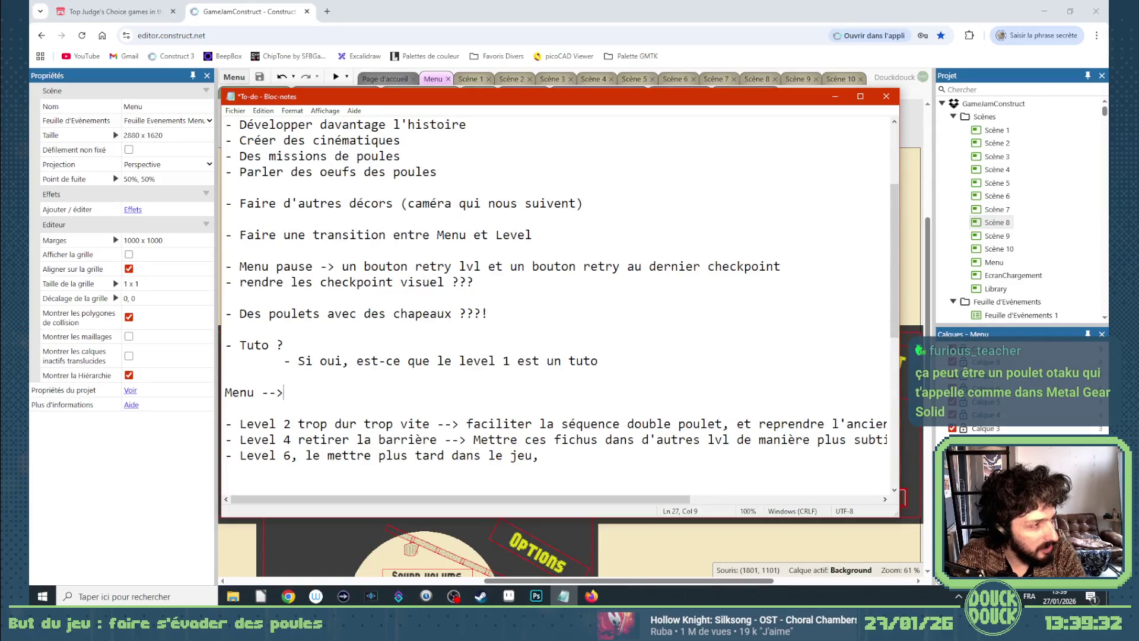
pyautogui.press('Return')
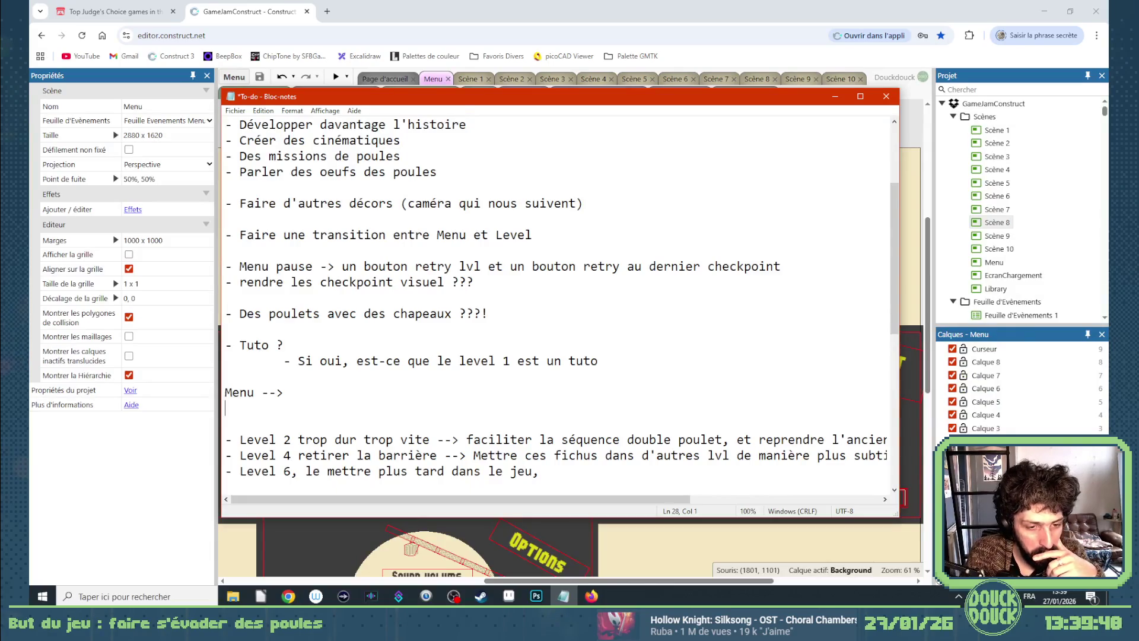
pyautogui.press('Up')
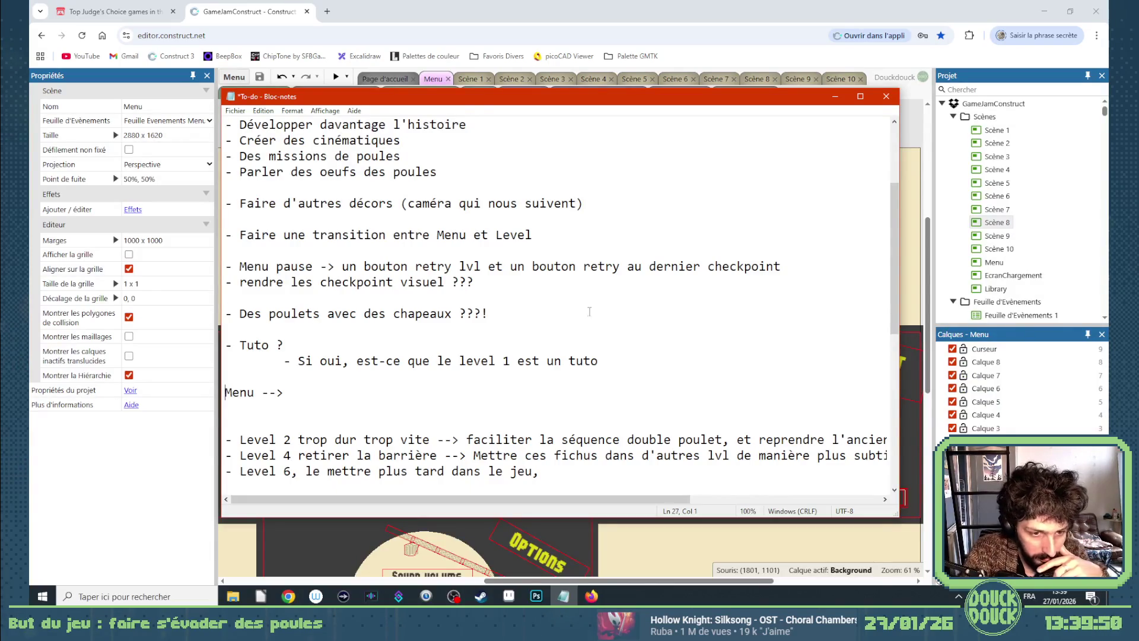
pyautogui.press('Return')
pyautogui.press('Return')
pyautogui.press('BackSpace')
pyautogui.press('Delete')
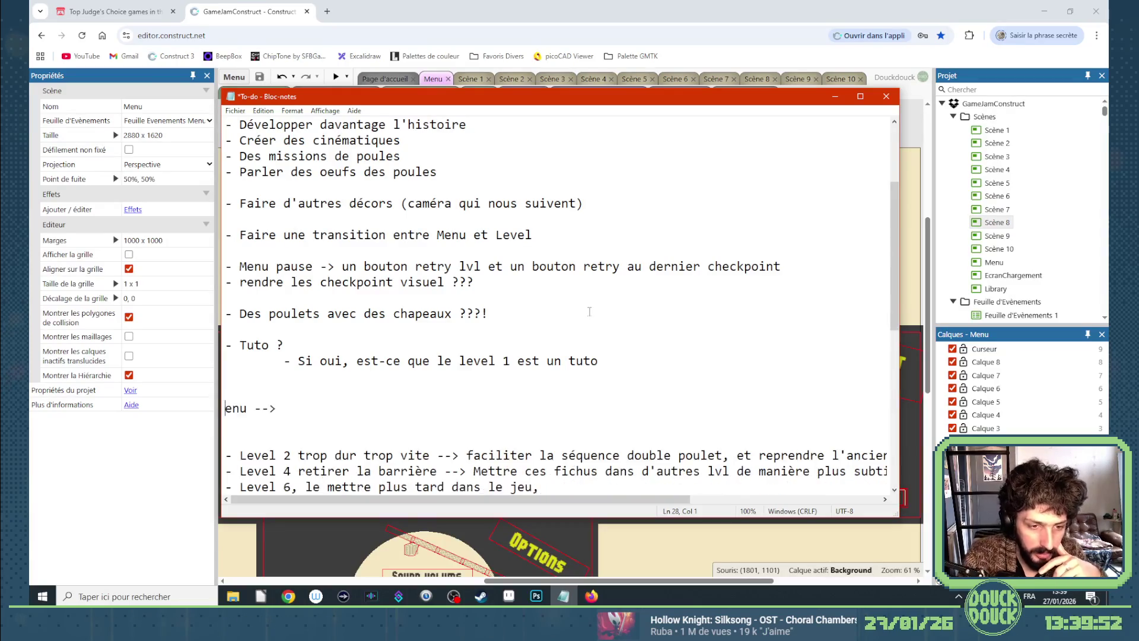
pyautogui.write('M')
pyautogui.scroll(3, 589, 303)
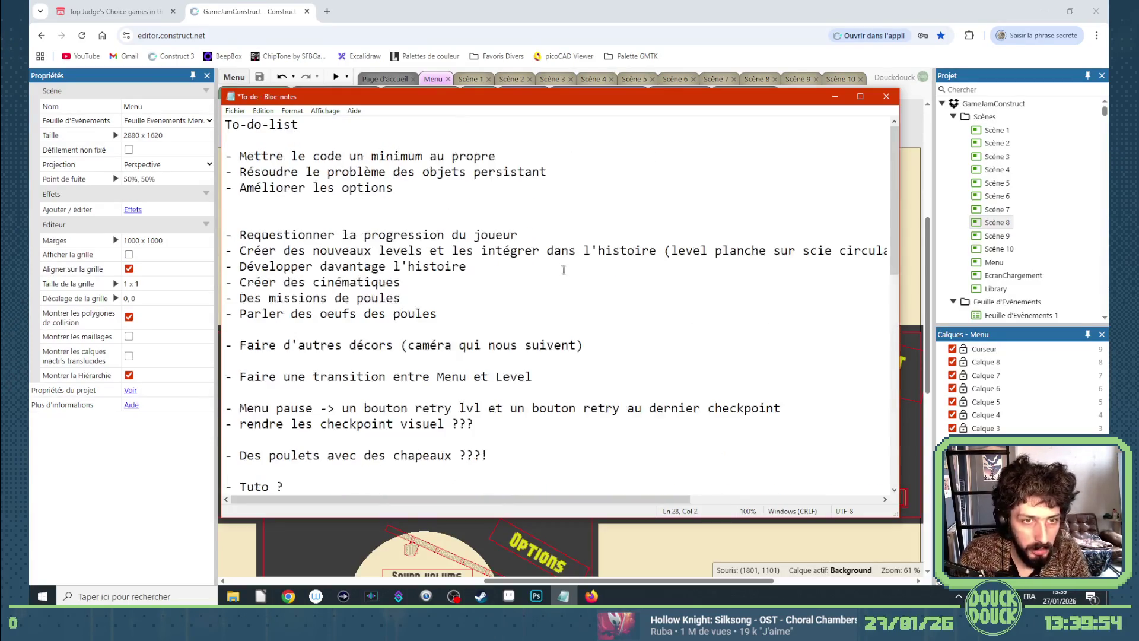
# Append '--> Level --> Ecran selection de level --> Level --> Choix dans l'écran de selection --> etc' to the player-progression line.
pyautogui.click(526, 236)
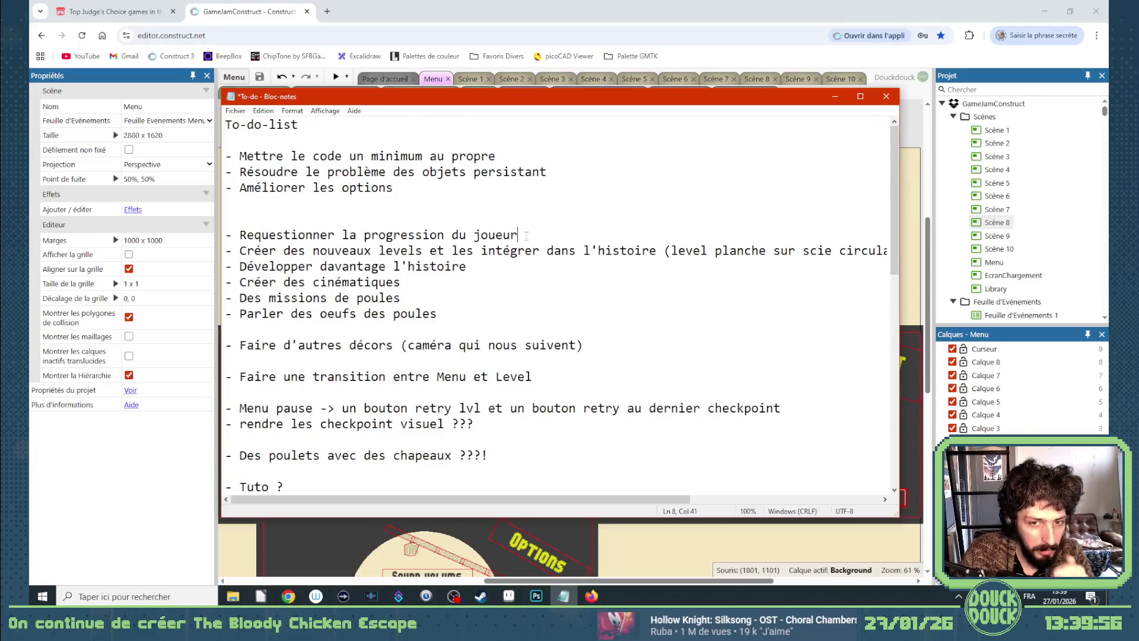
pyautogui.write(' -')
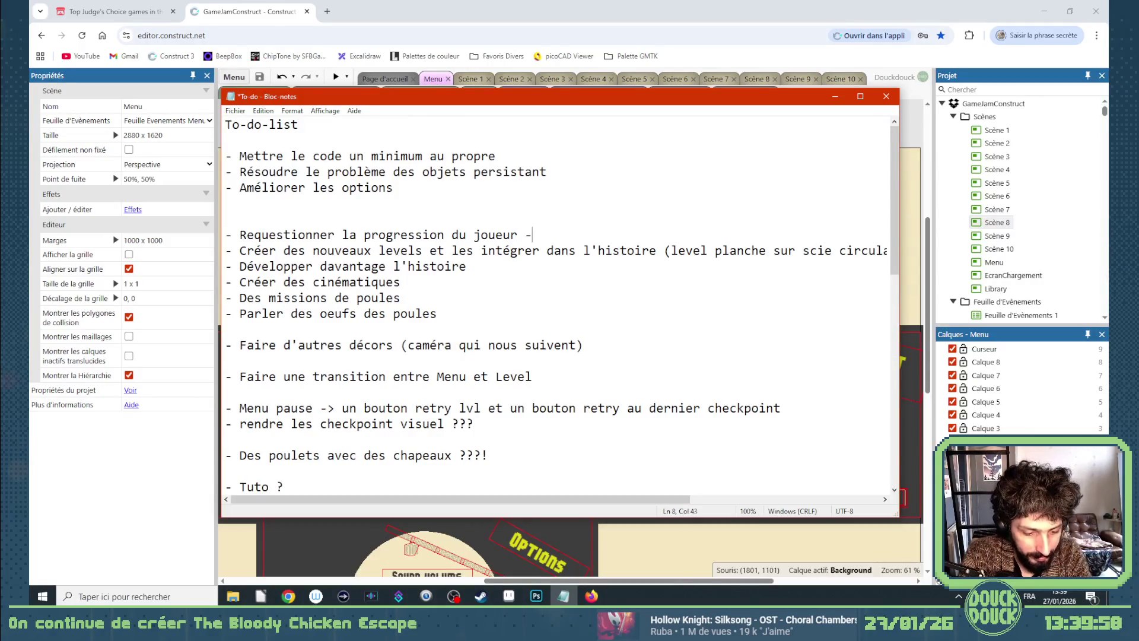
pyautogui.write('-> ')
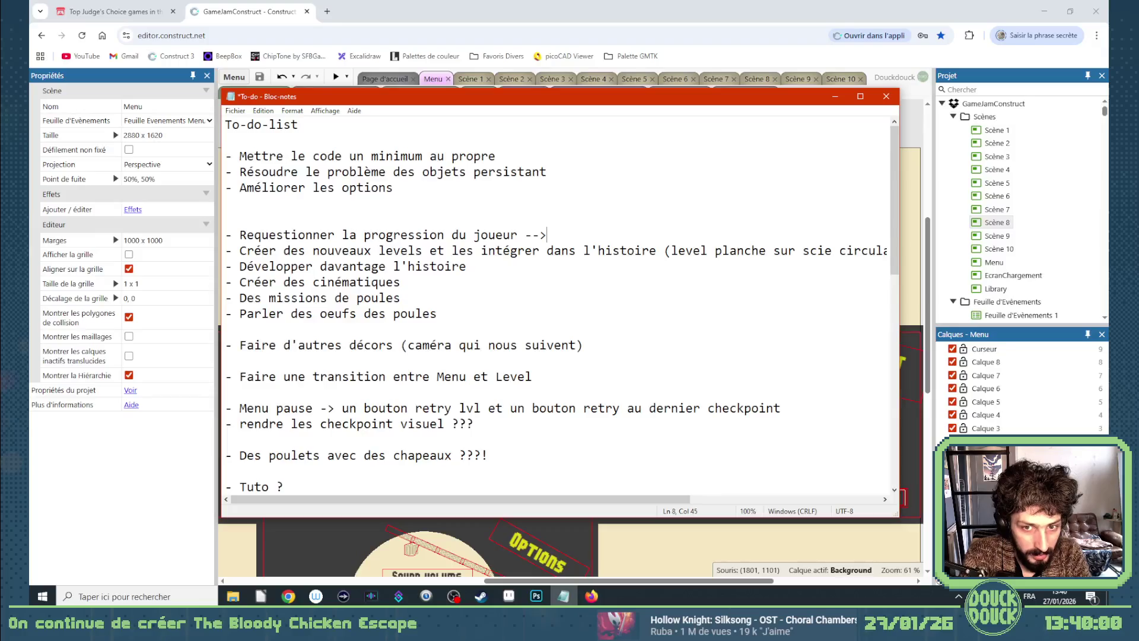
pyautogui.write('Leve')
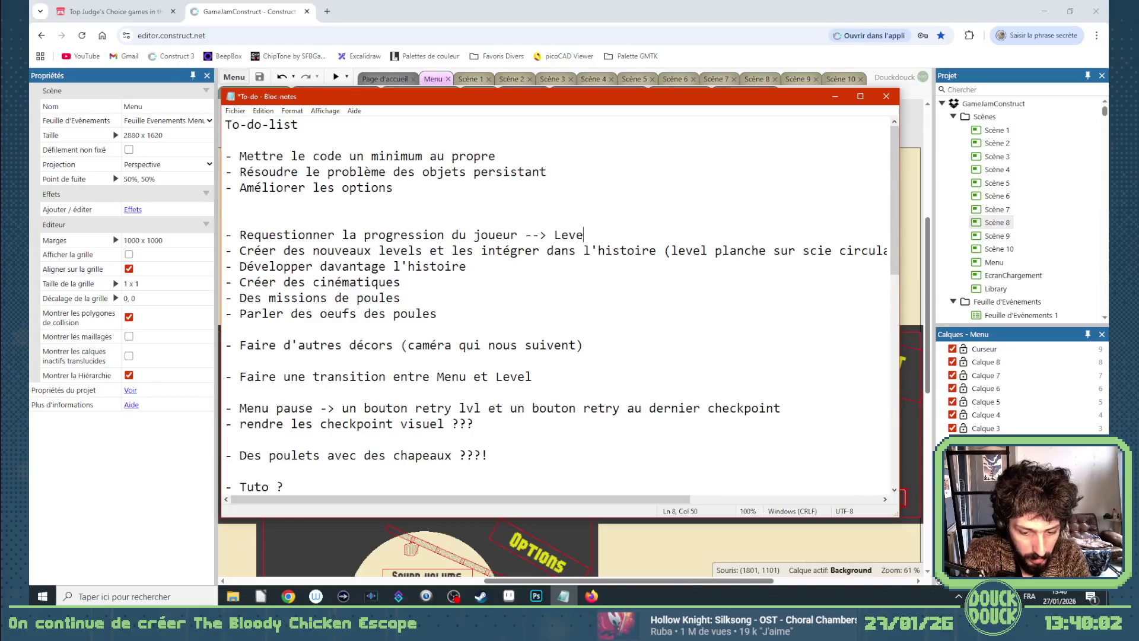
pyautogui.write('l --> Ecran selection de level --> ')
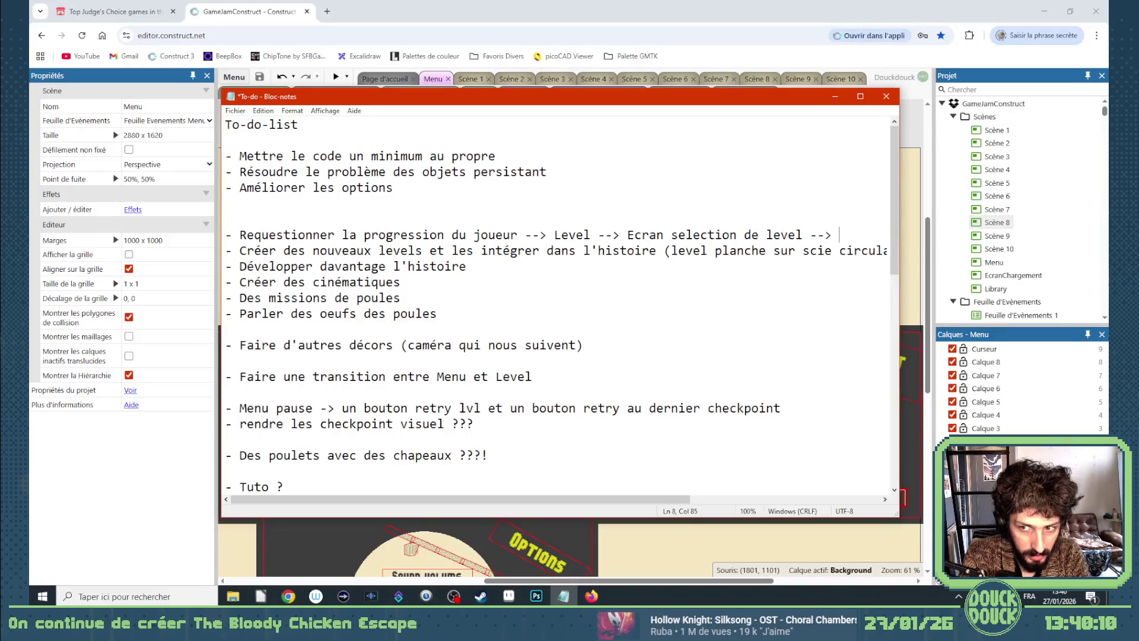
pyautogui.write('Level --')
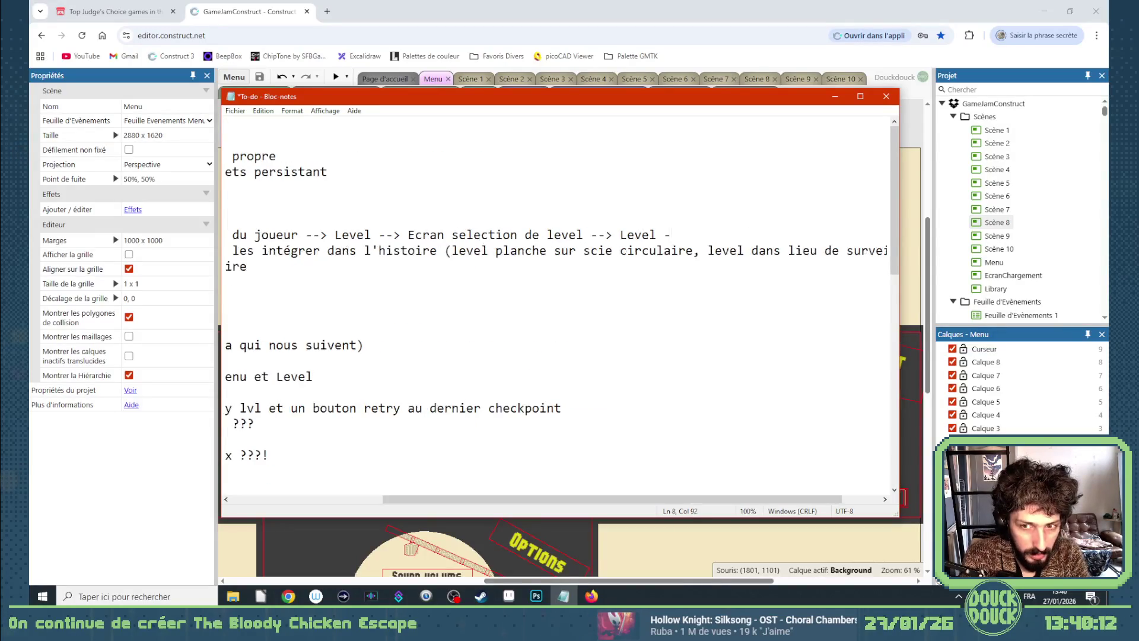
pyautogui.write('> Ecran')
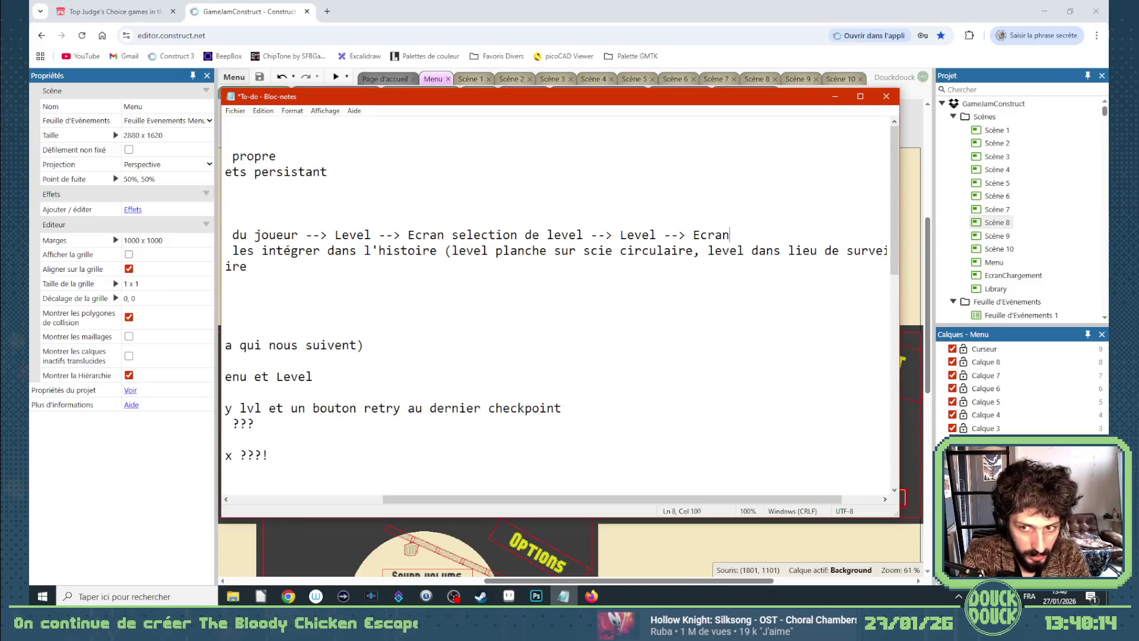
pyautogui.press('BackSpace')
pyautogui.press('BackSpace')
pyautogui.press('BackSpace')
pyautogui.write('Chois')
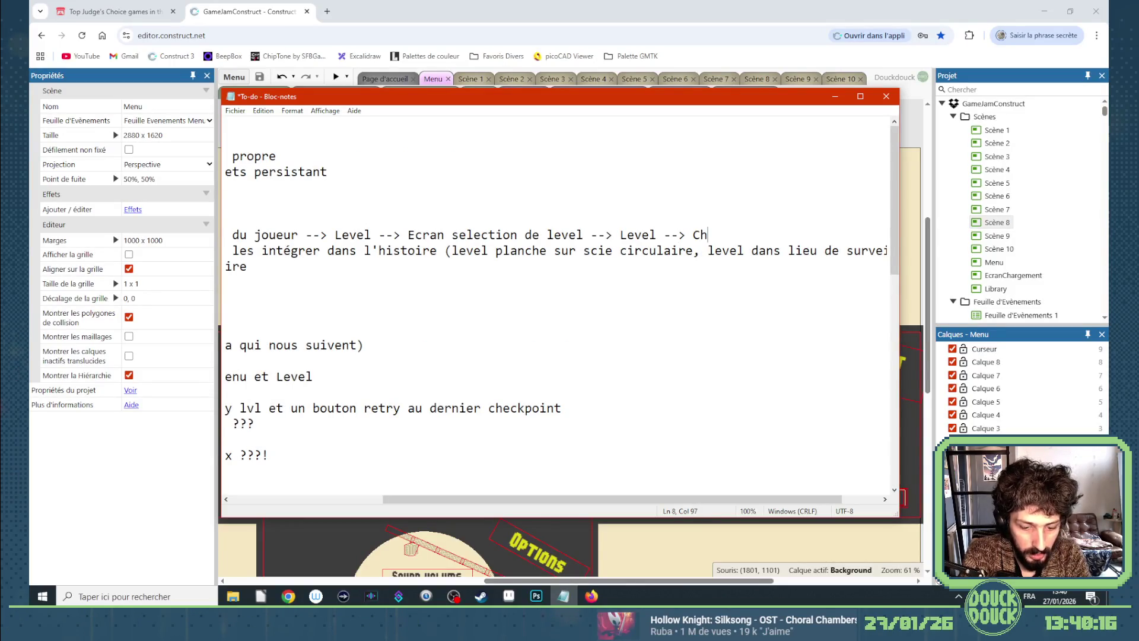
pyautogui.press('BackSpace')
pyautogui.write("x dans l'éc")
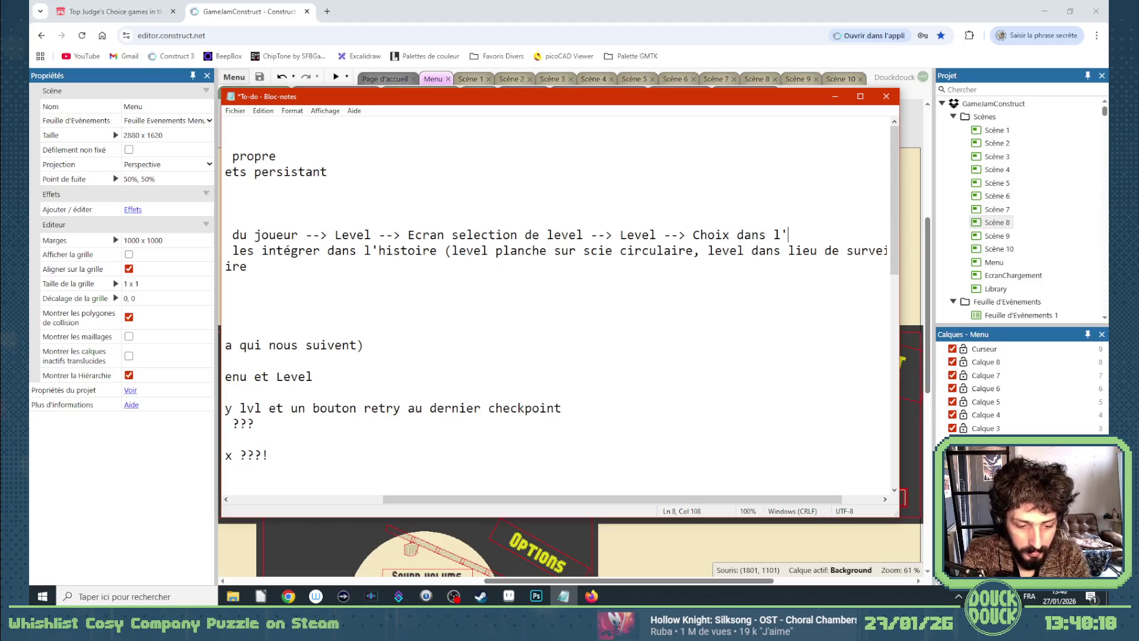
pyautogui.write('ran de se')
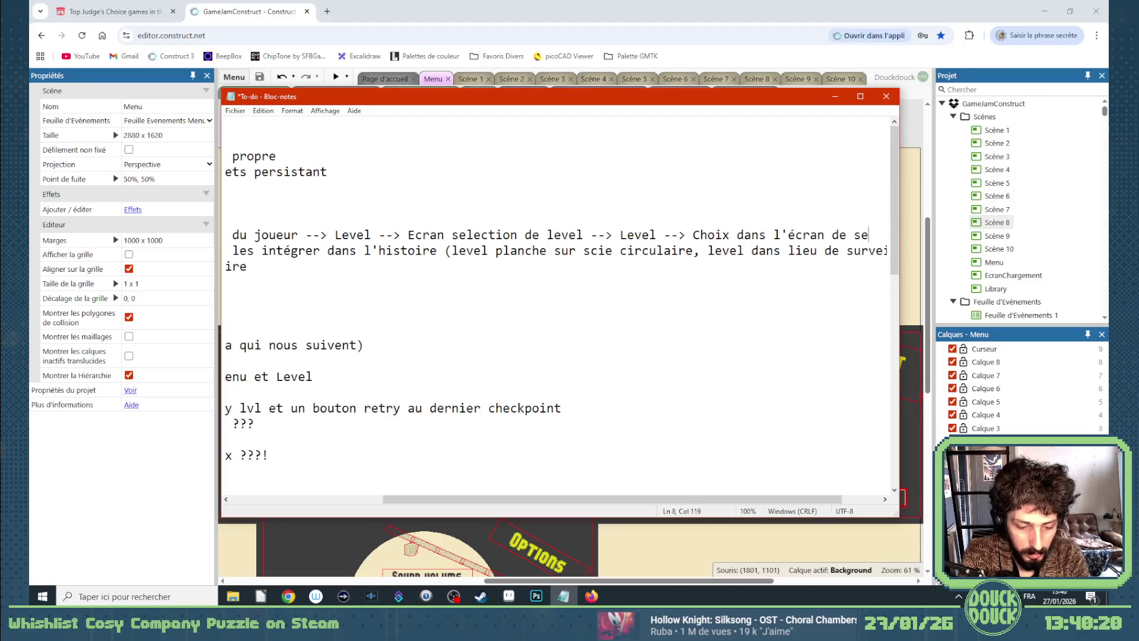
pyautogui.write('cl')
pyautogui.press('BackSpace')
pyautogui.press('BackSpace')
pyautogui.write('lection')
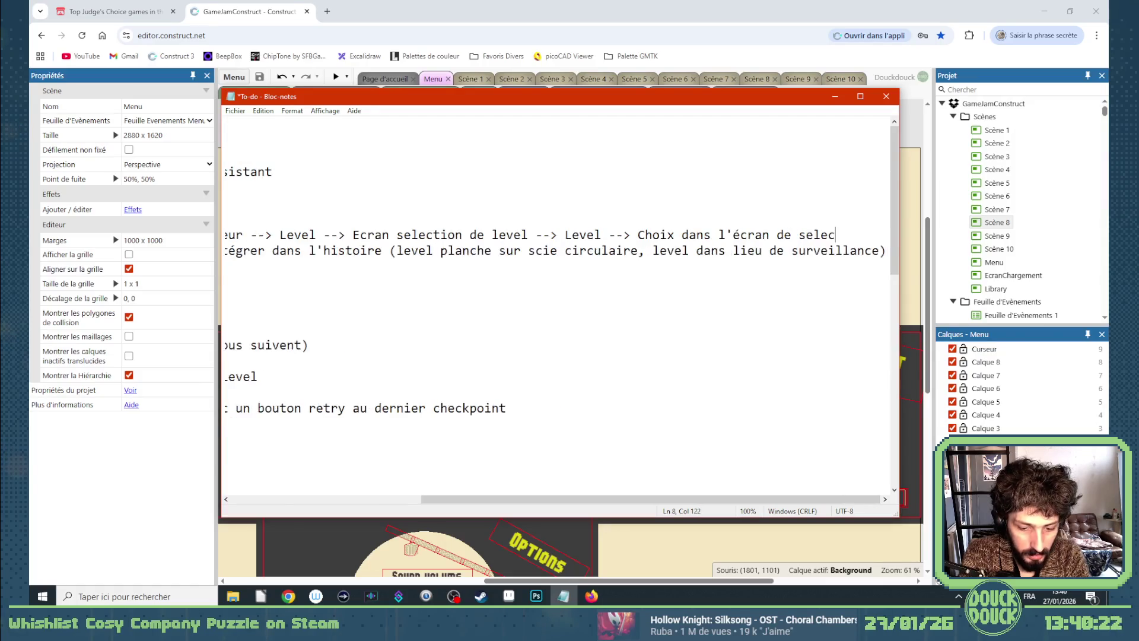
pyautogui.write(' -->')
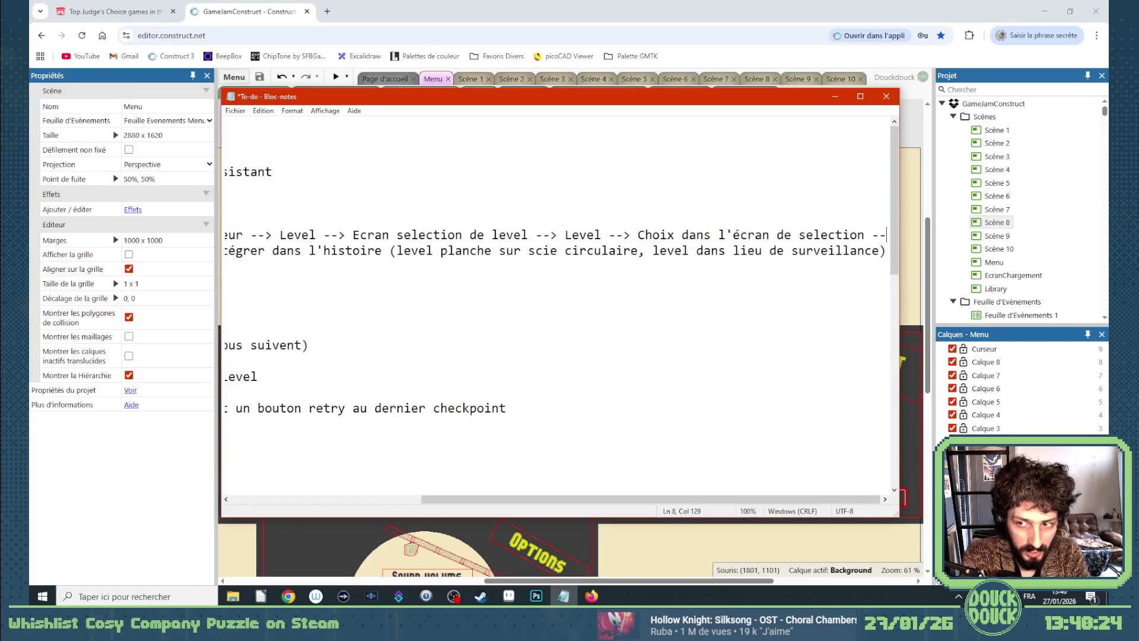
pyautogui.write(' etc')
pyautogui.scroll(-5, 491, 486)
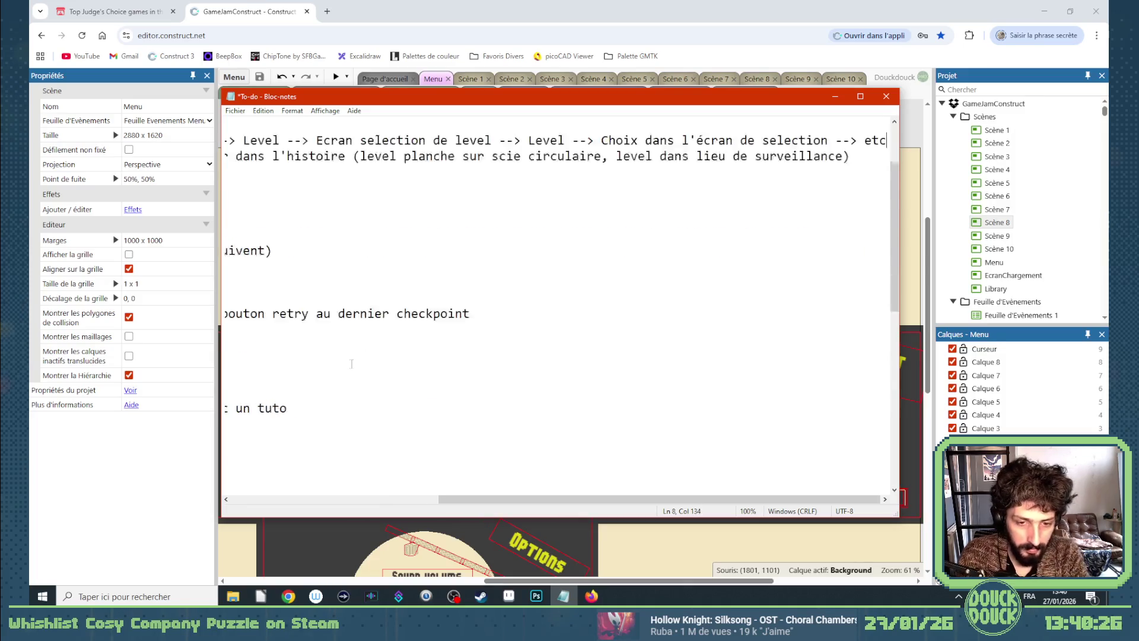
pyautogui.moveTo(492, 499); pyautogui.dragTo(285, 499)
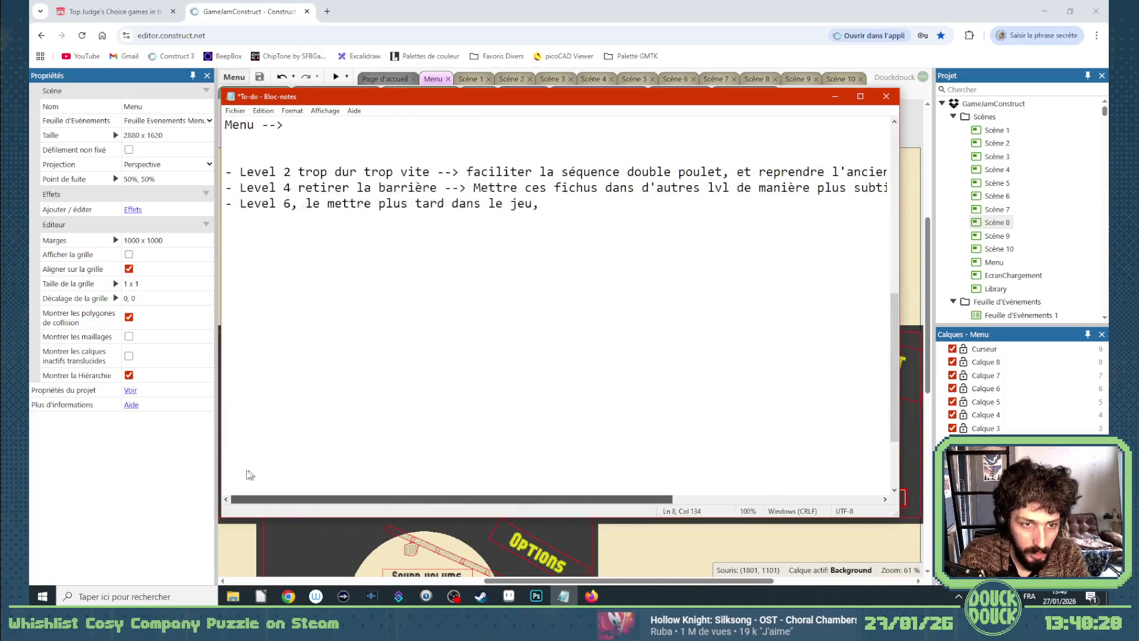
# After 'Menu -->', write 'Enlever l'écran de selection de level et enlever l'écran Highscrore'.
pyautogui.scroll(5, 335, 358)
pyautogui.click(317, 360)
pyautogui.write("Enleveler l'écran de ")
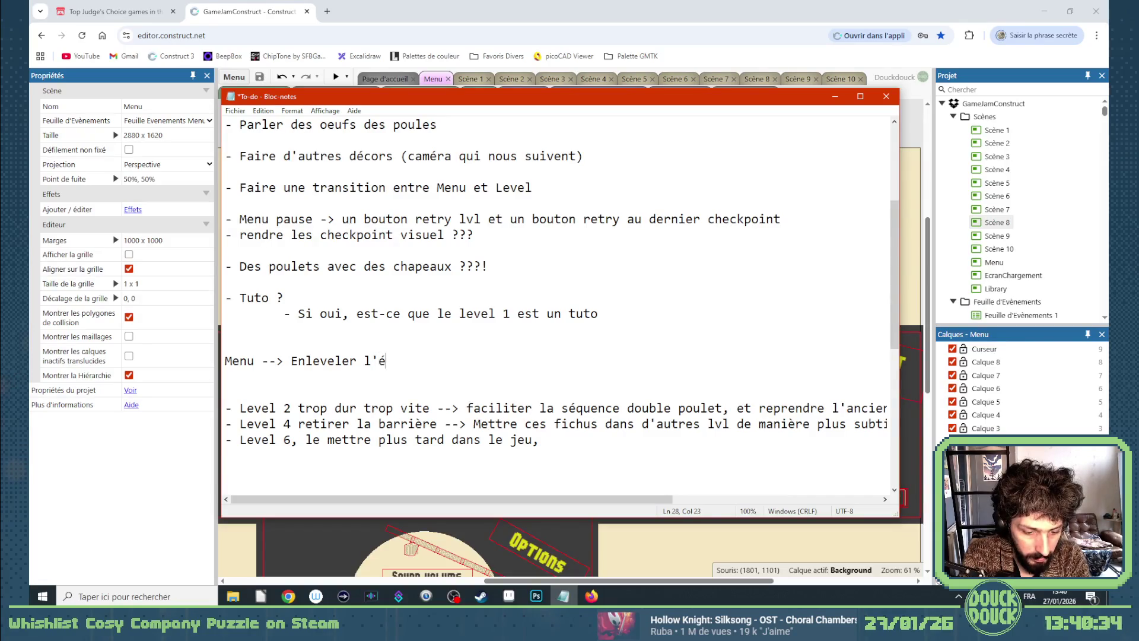
pyautogui.write('sele')
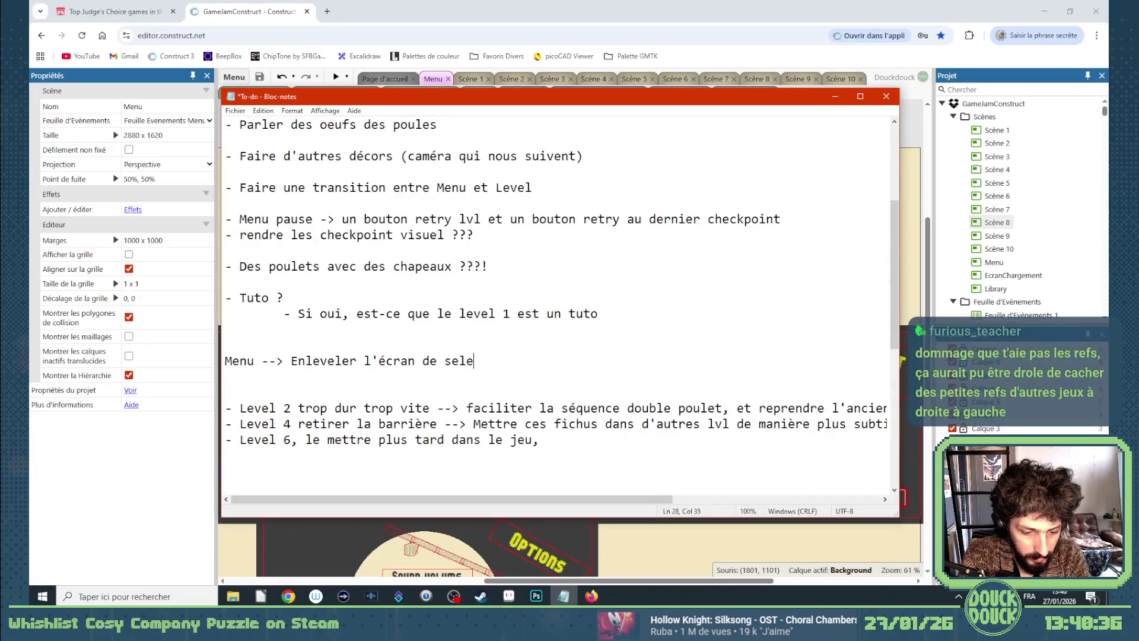
pyautogui.write('ction de level')
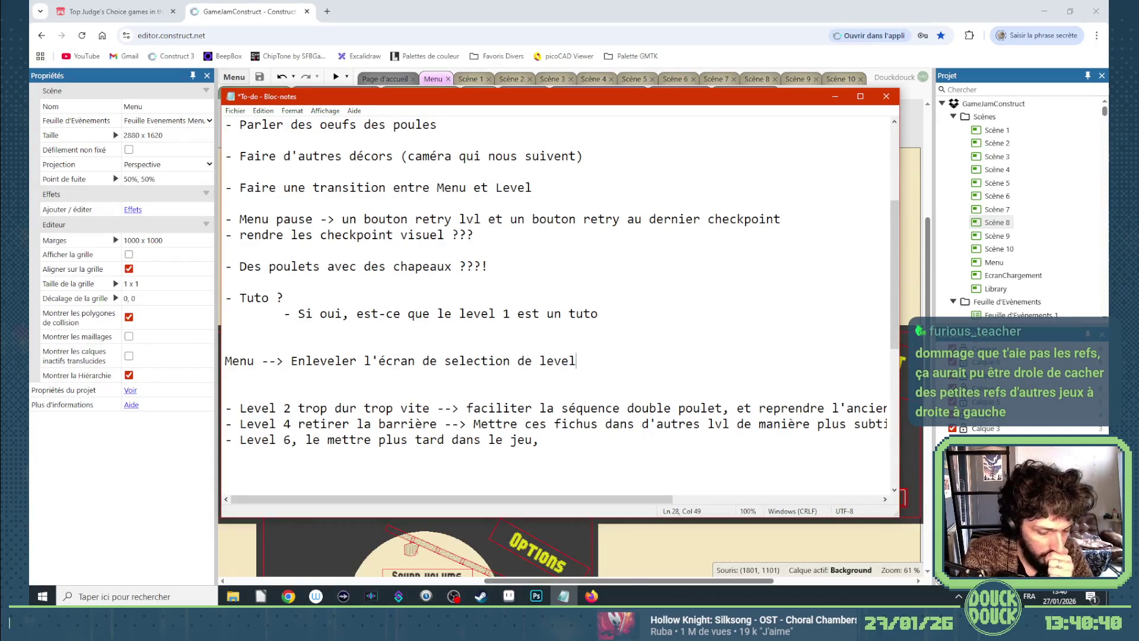
pyautogui.write(' et enl')
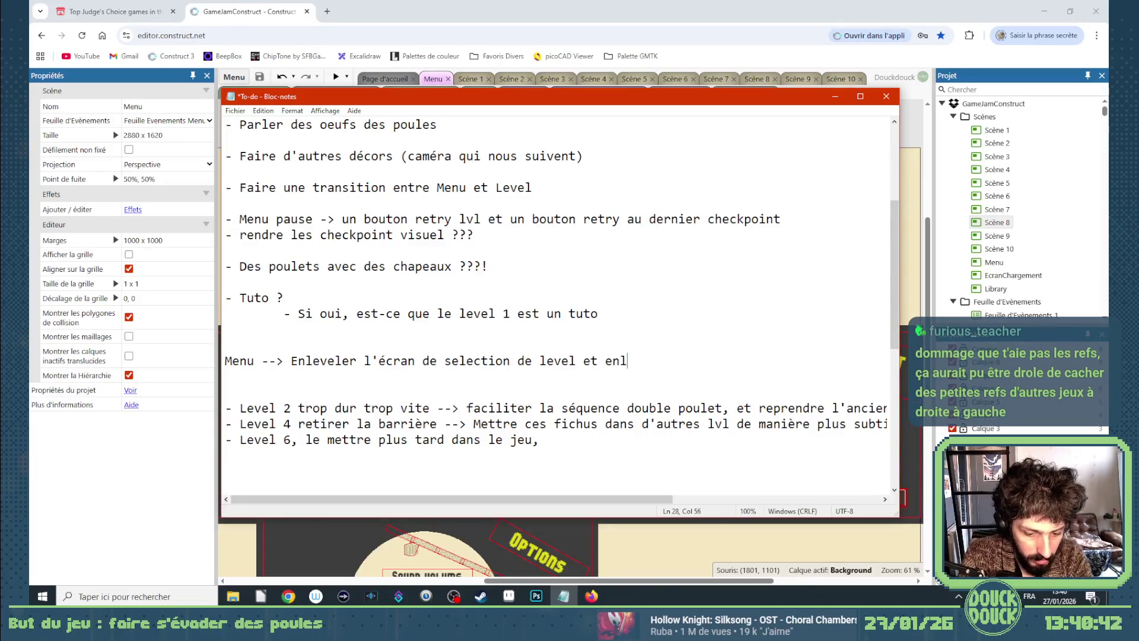
pyautogui.write("ever l'écran ")
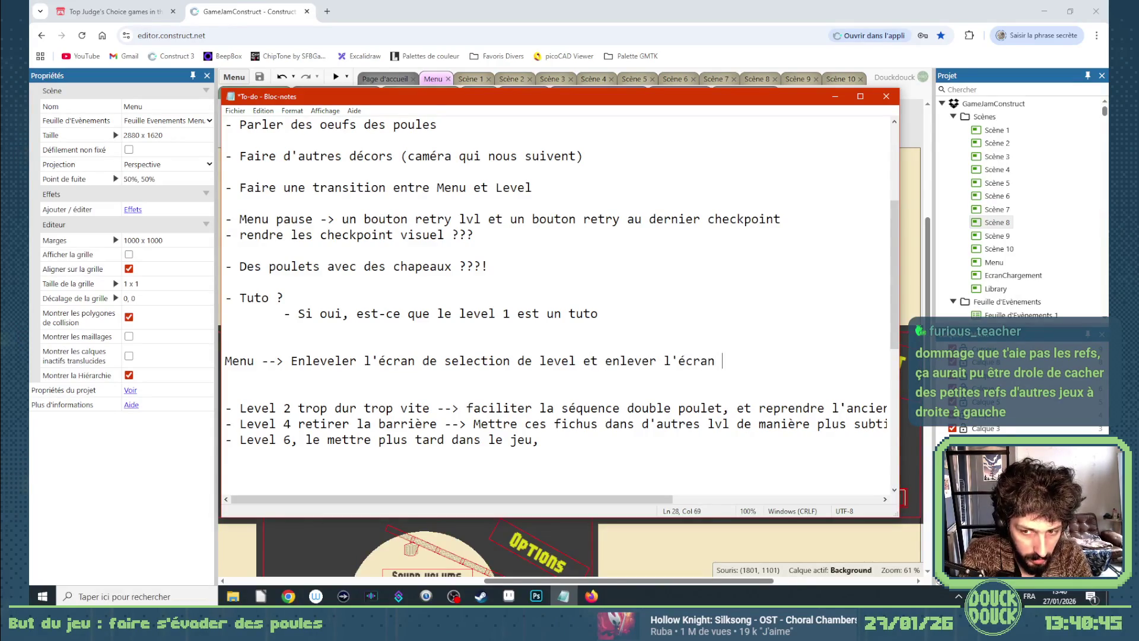
pyautogui.write('Higscrore')
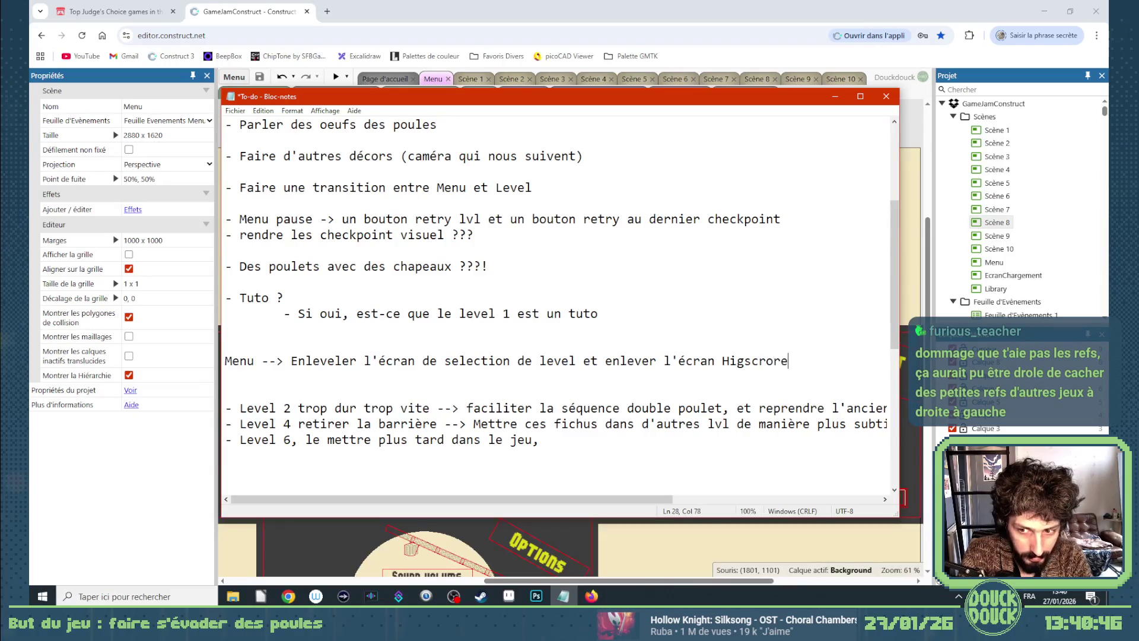
pyautogui.press('Left')
pyautogui.press('Left')
pyautogui.press('Left')
pyautogui.write('h')
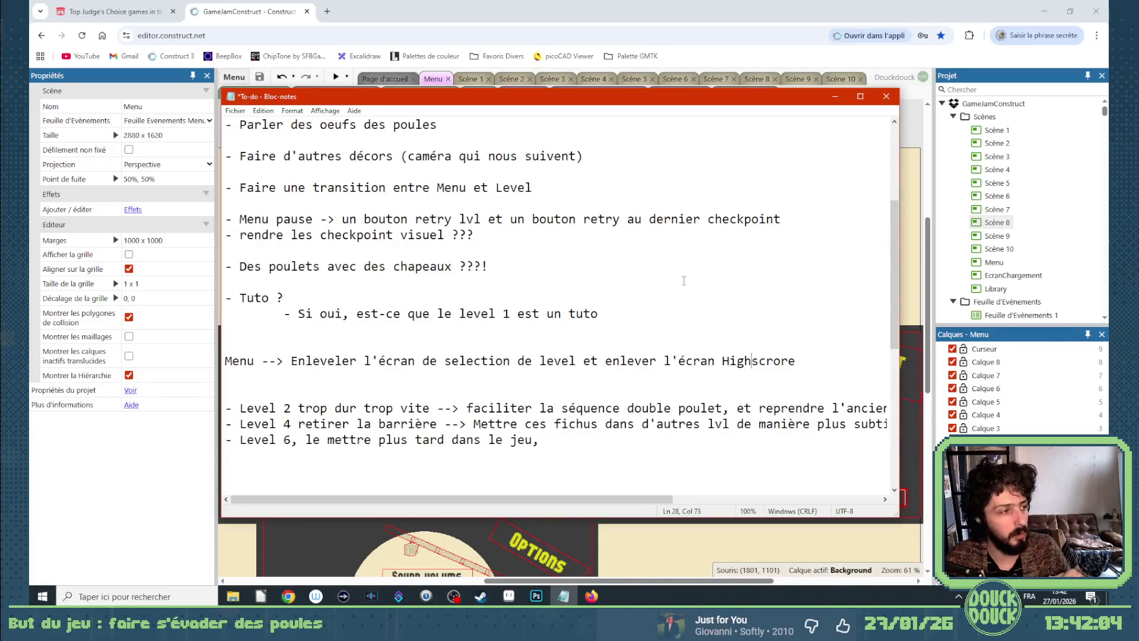
pyautogui.click(818, 367)
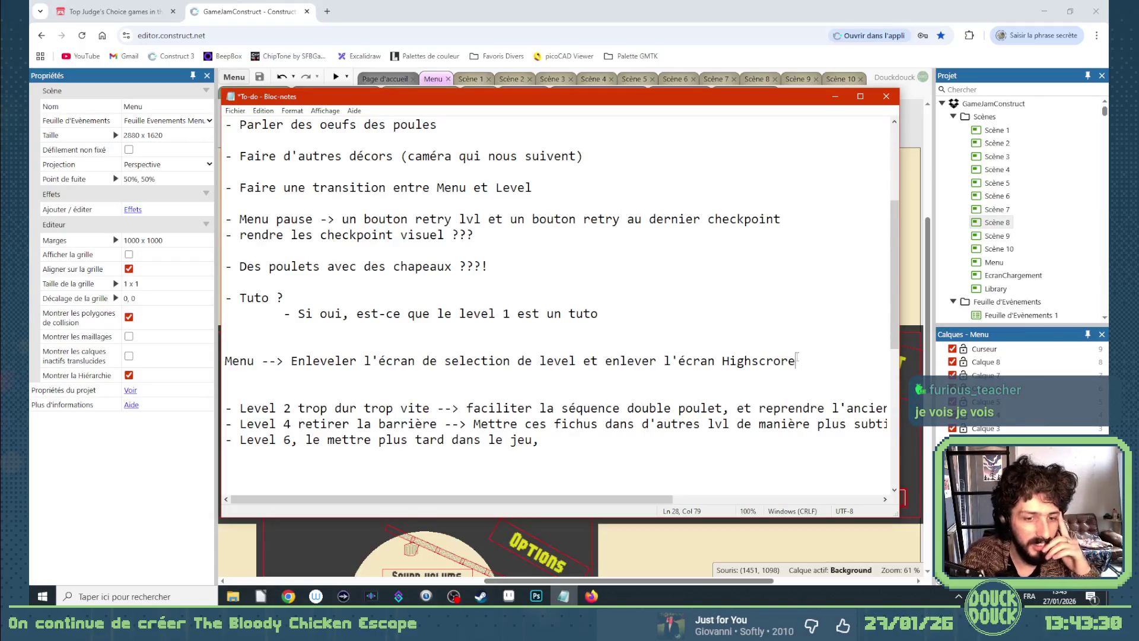
pyautogui.click(564, 439)
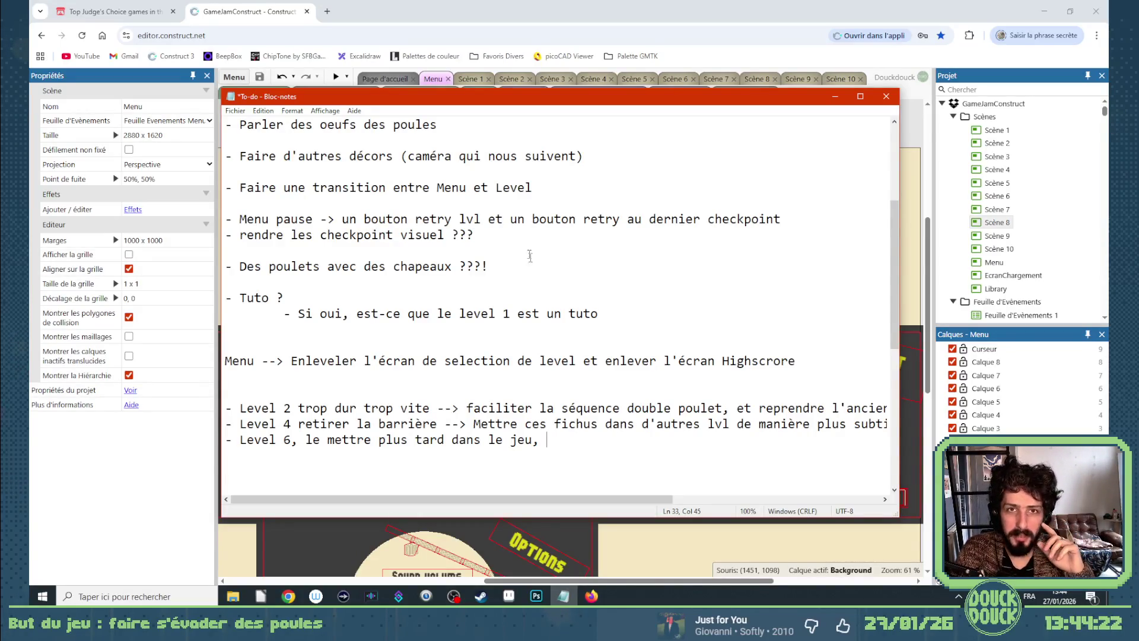
pyautogui.click(327, 11)
# Load the IndieMag indie release calendar and scroll down to the mid-January 2026 games.
pyautogui.write('indi')
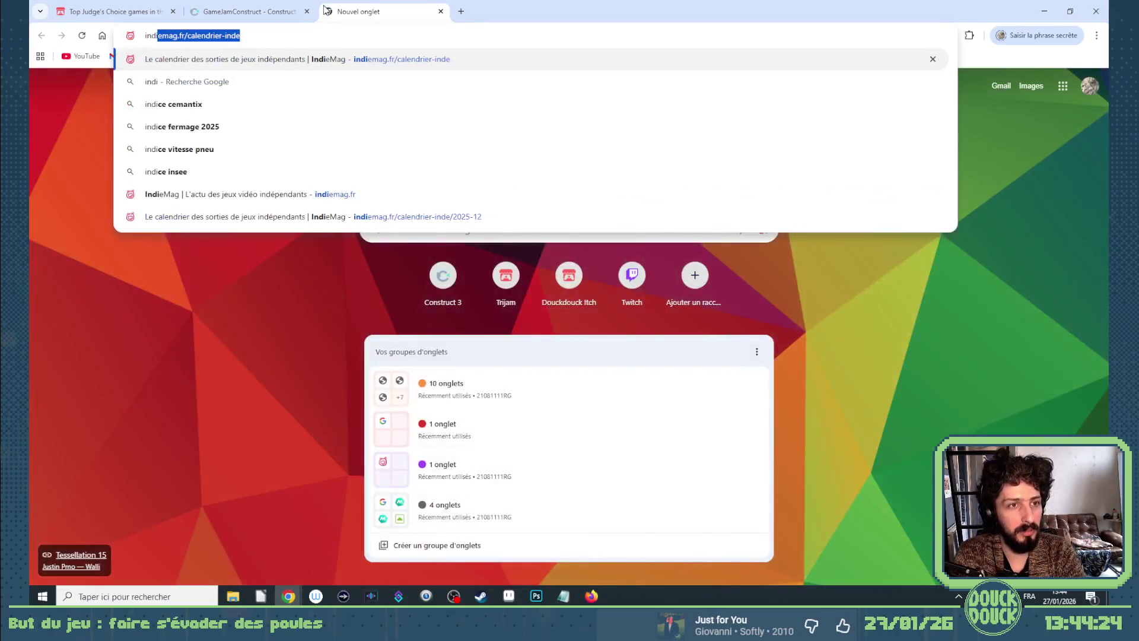
pyautogui.press('Return')
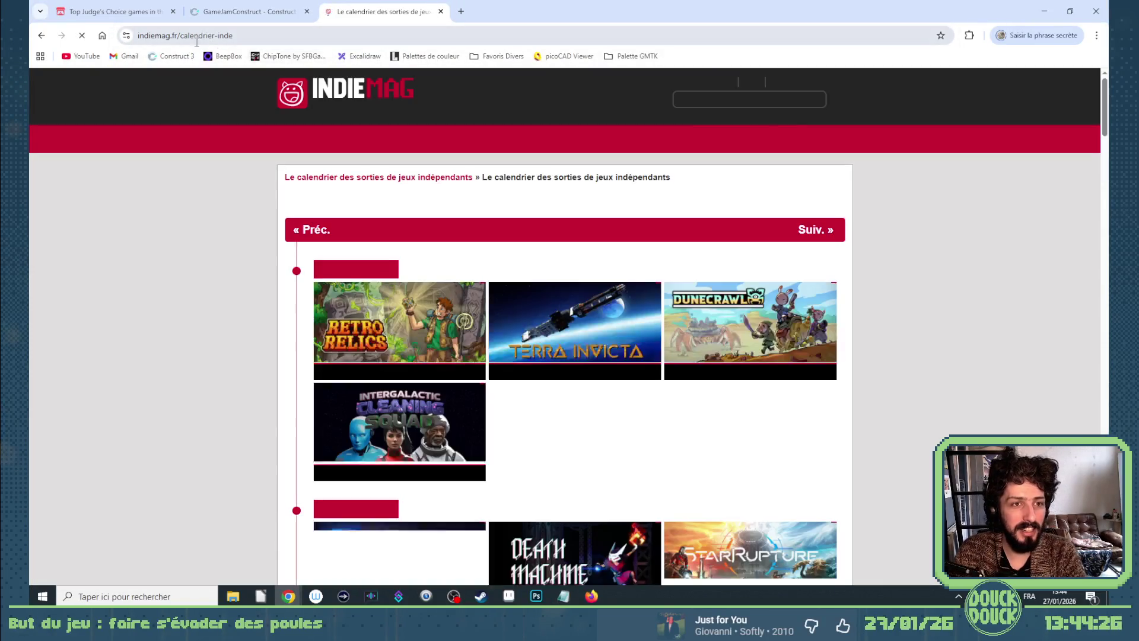
pyautogui.scroll(-2, 464, 267)
pyautogui.scroll(-8, 463, 267)
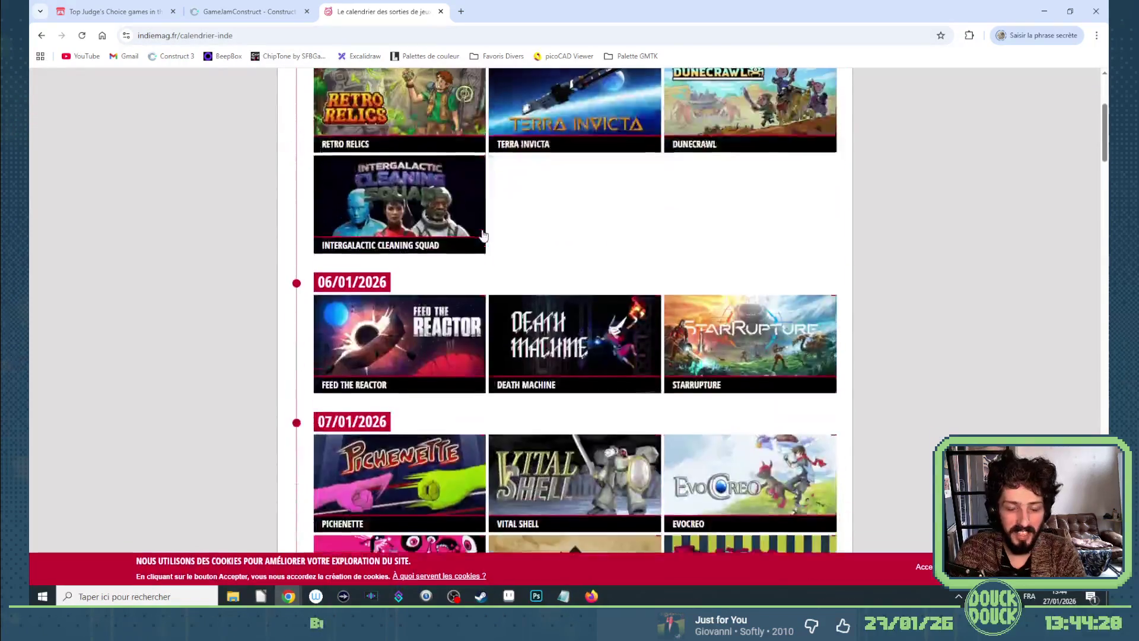
pyautogui.scroll(-2, 474, 271)
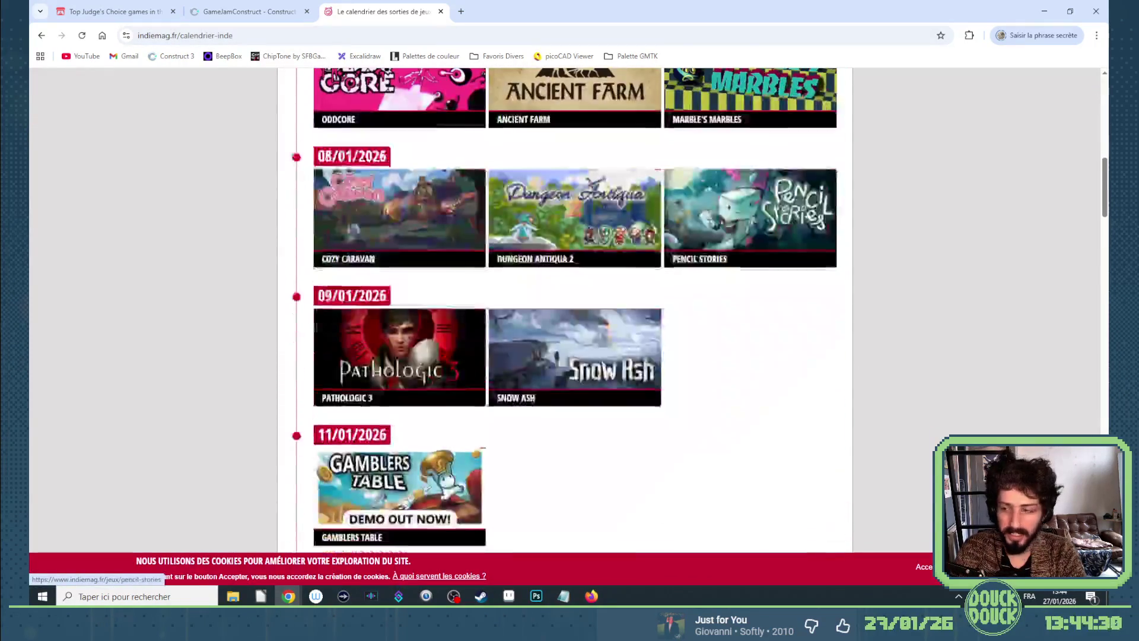
pyautogui.scroll(-8, 949, 265)
pyautogui.scroll(-15, 949, 265)
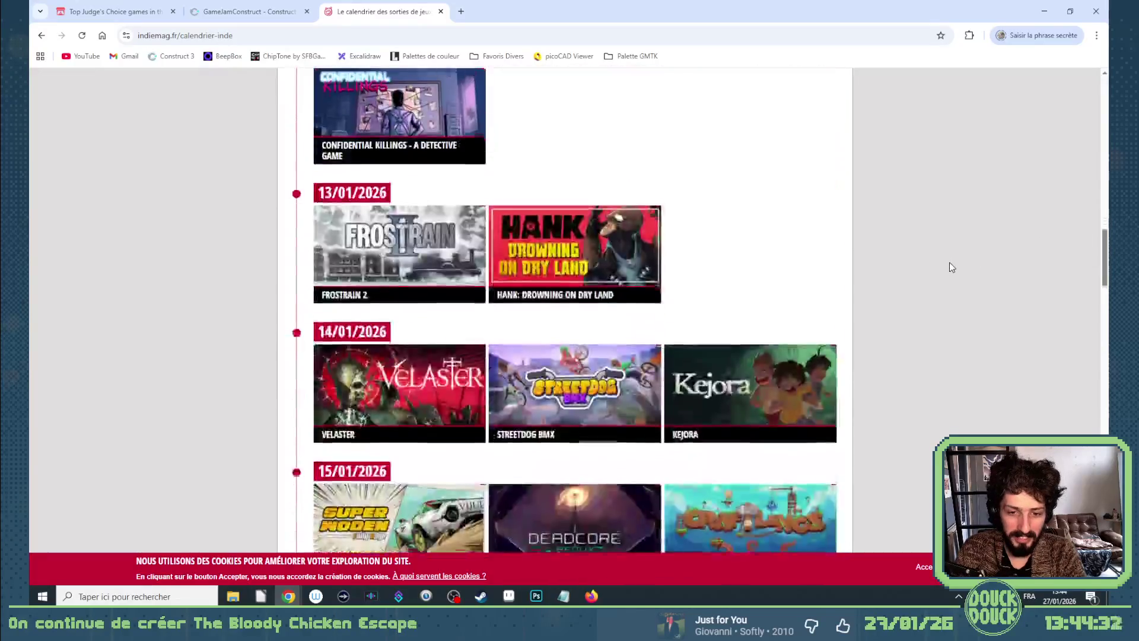
pyautogui.scroll(-15, 817, 289)
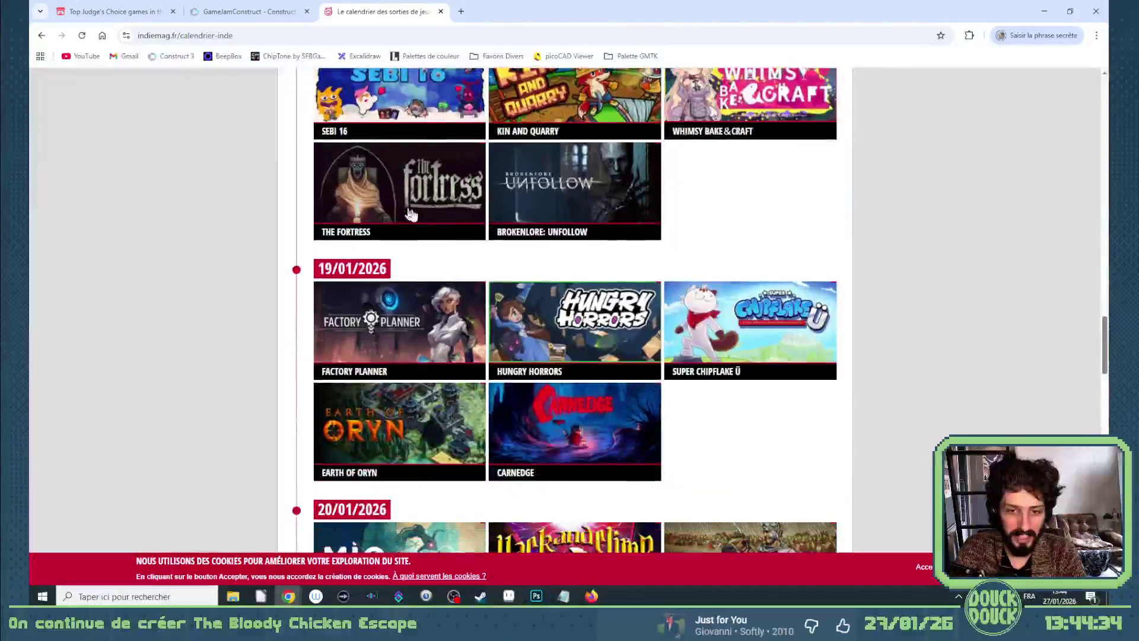
pyautogui.scroll(-10, 872, 337)
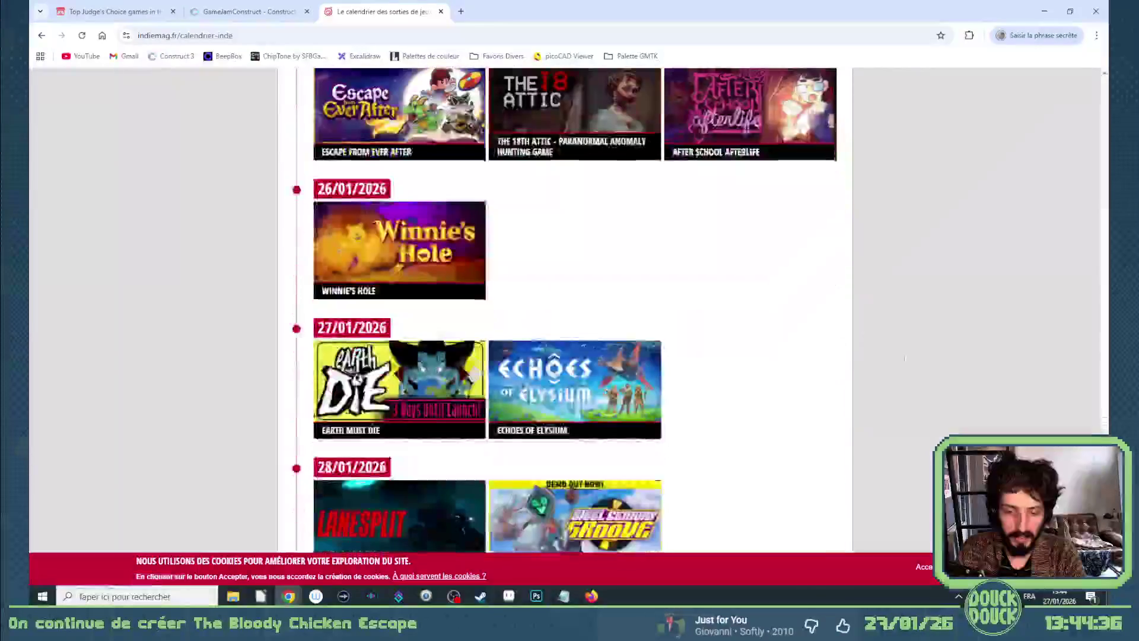
# Close the IndieMag tab and bring the Notepad to-do list back to the front.
pyautogui.click(441, 11)
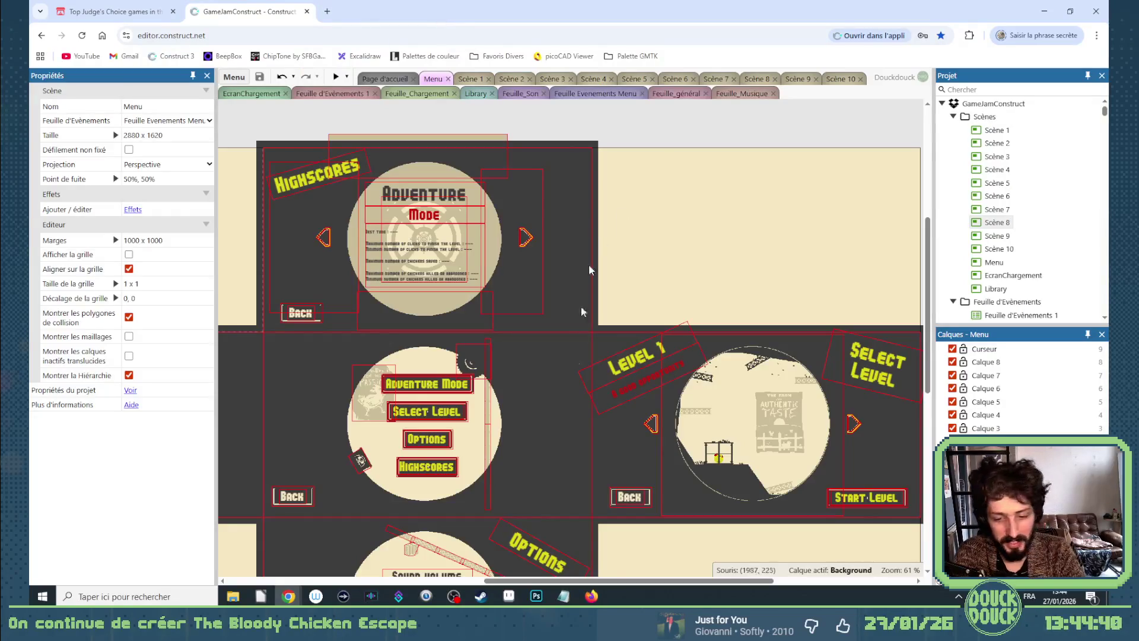
pyautogui.moveTo(504, 602)
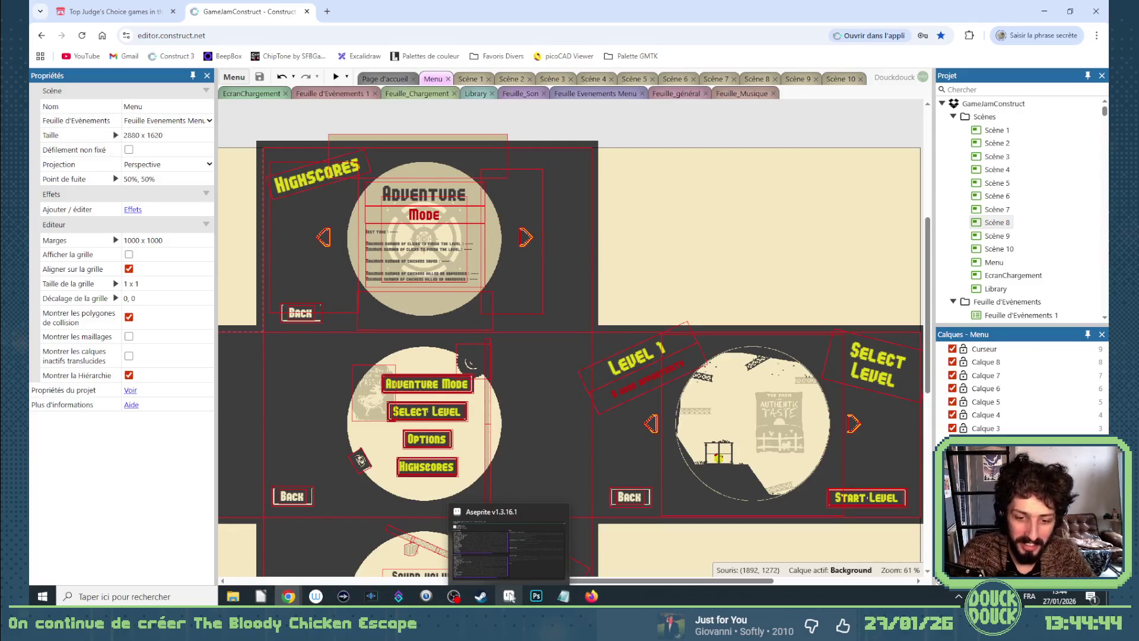
pyautogui.click(558, 587)
pyautogui.click(567, 452)
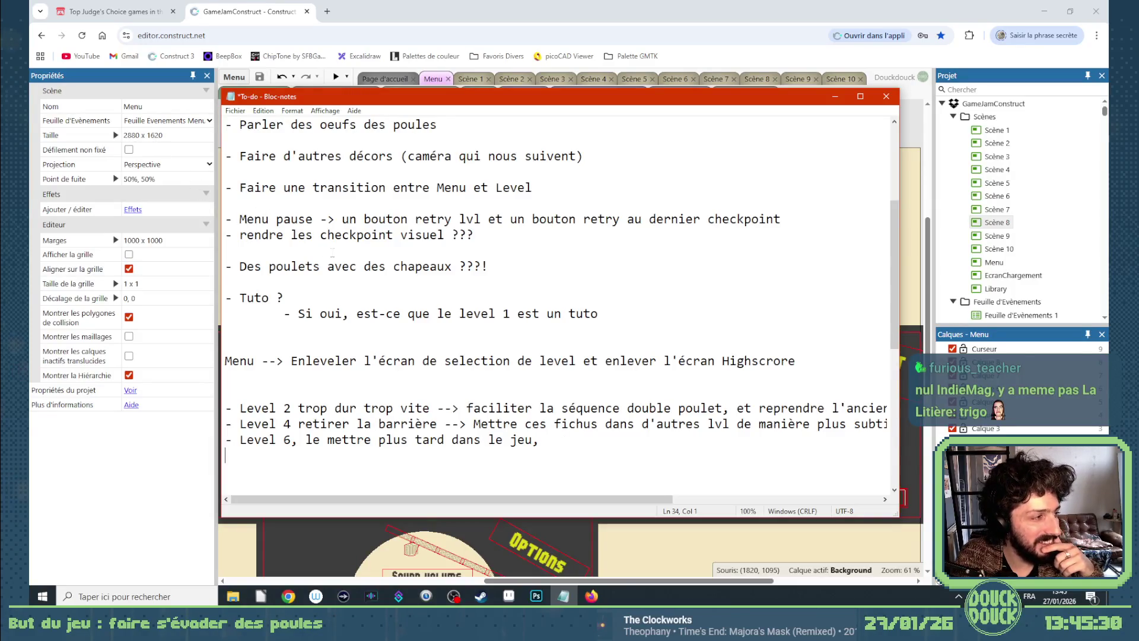
pyautogui.click(581, 445)
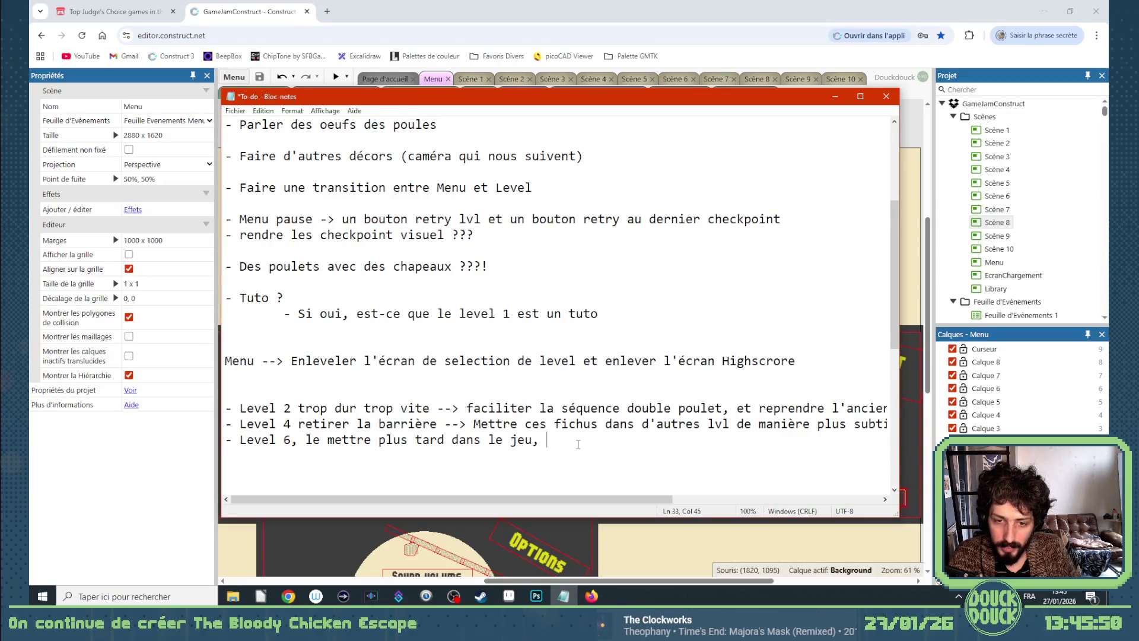
pyautogui.click(536, 360)
pyautogui.click(814, 360)
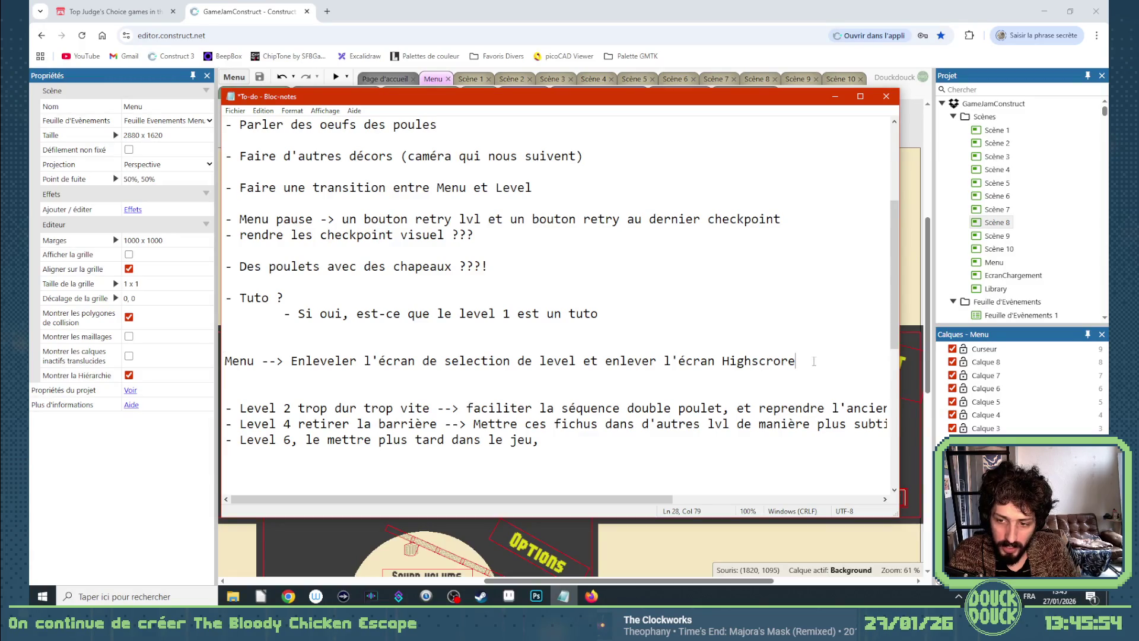
# Add an indented '--> Ajoutet un écran crédits' sub-point under the Menu item.
pyautogui.press('Return')
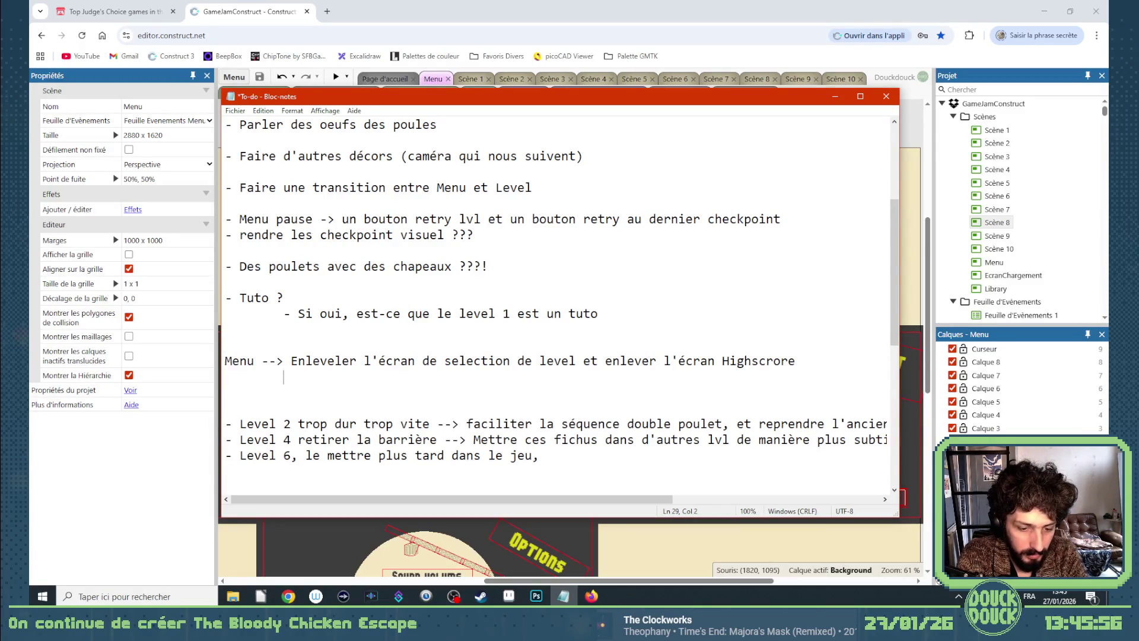
pyautogui.press('Left')
pyautogui.press('Left')
pyautogui.press('Tab')
pyautogui.press('Down')
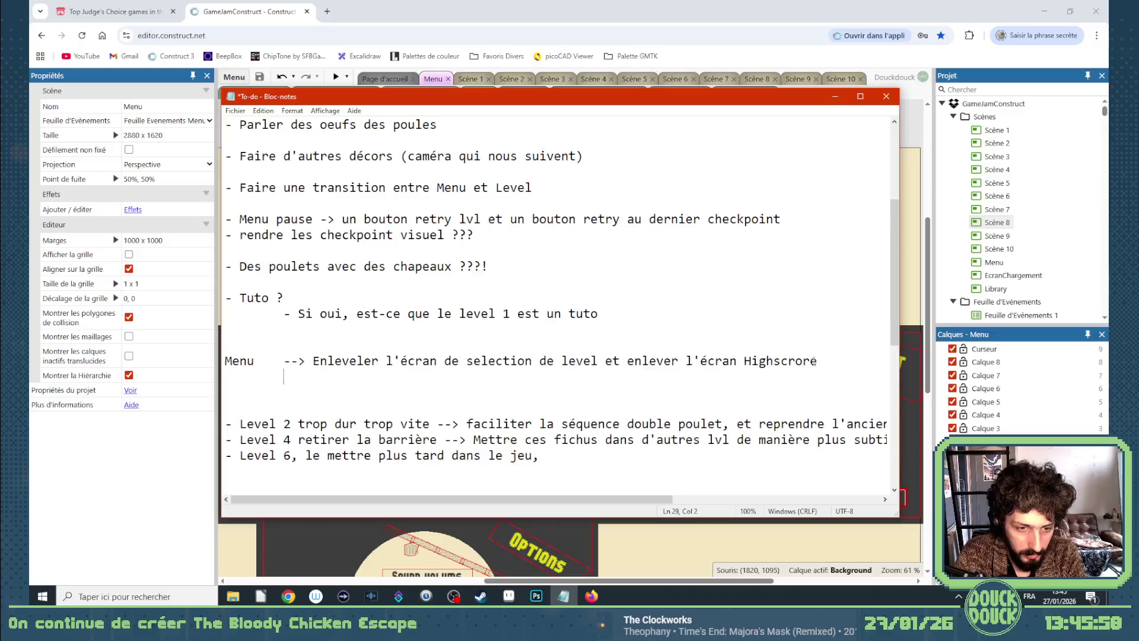
pyautogui.write('--> ')
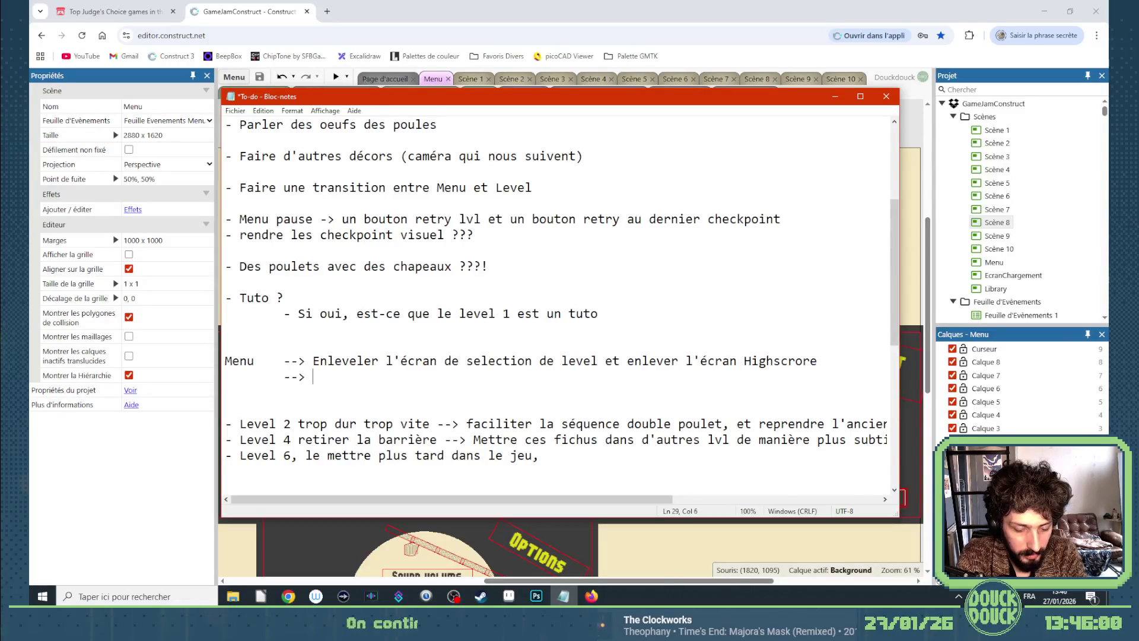
pyautogui.write('Ajout')
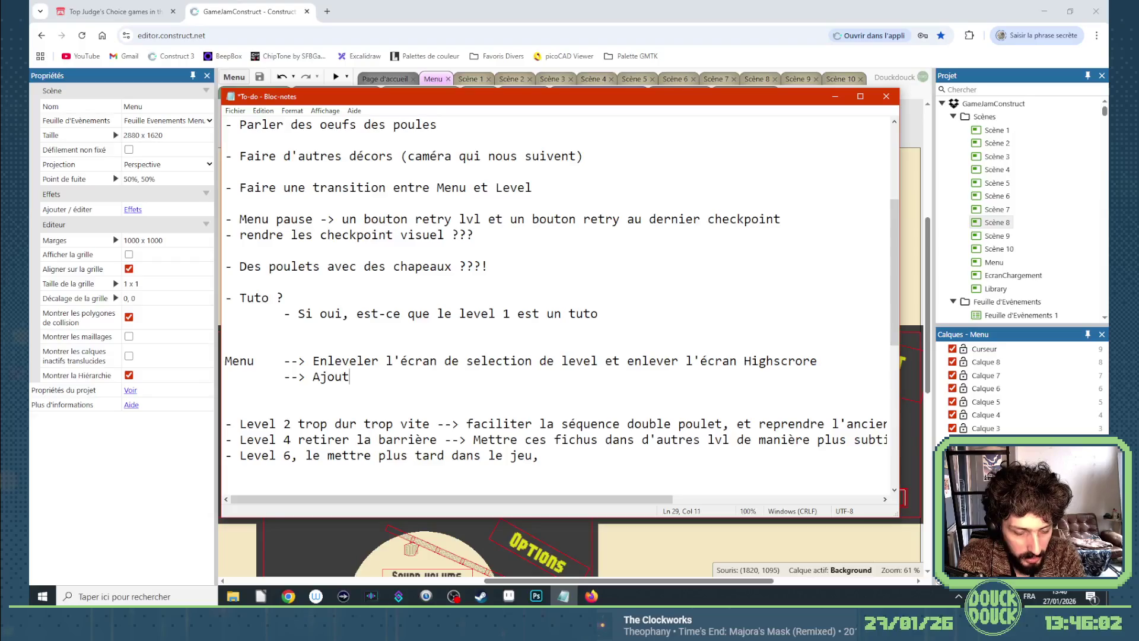
pyautogui.write('et un écran ')
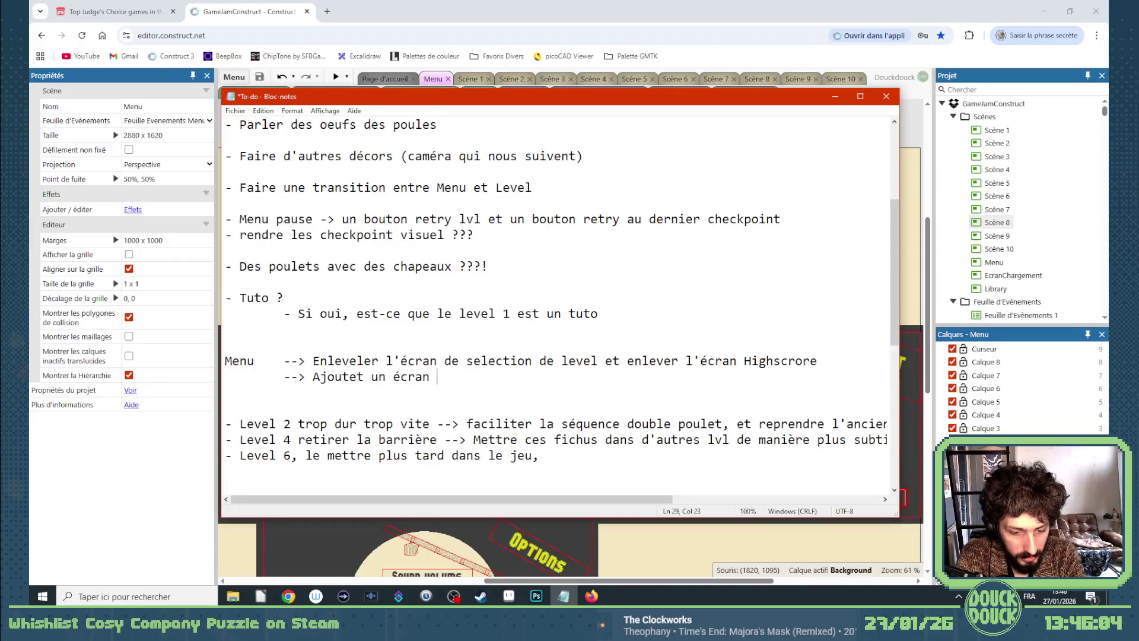
pyautogui.write('crédits')
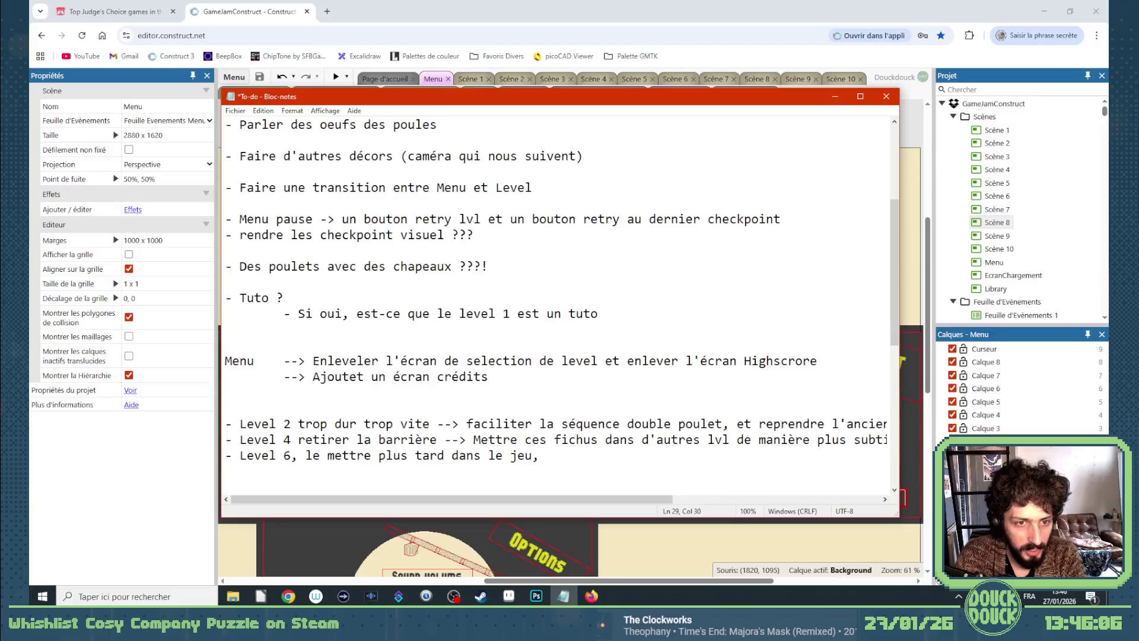
# Move 'Améliorer les options' to an indented '--> Améliorer les options' line below the credits item, then switch away from Notepad.
pyautogui.scroll(4, 499, 244)
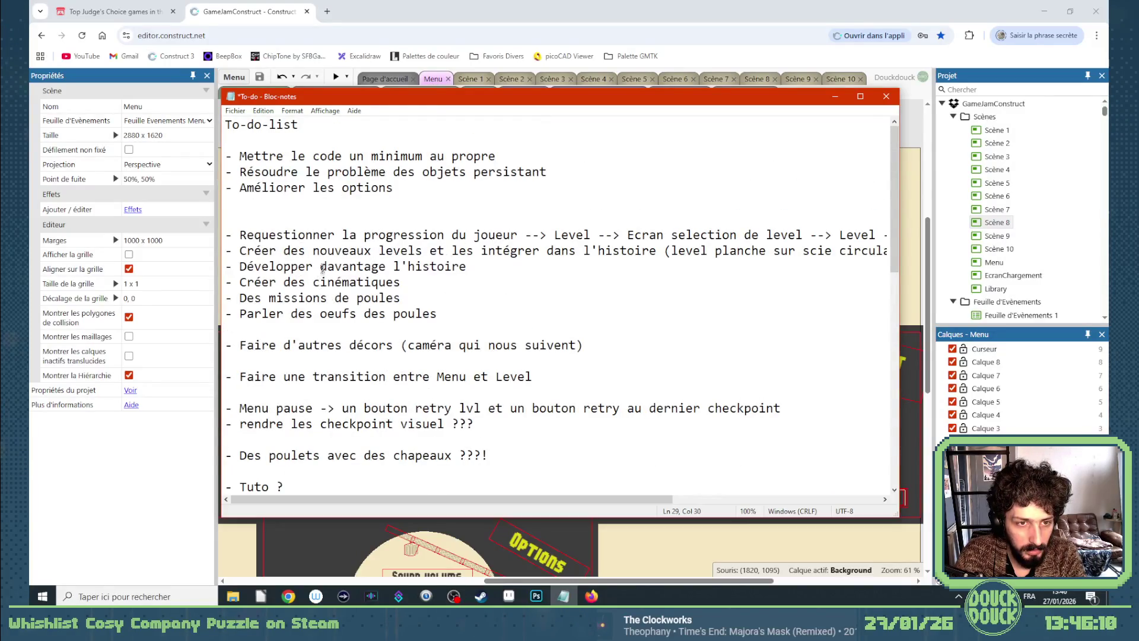
pyautogui.moveTo(393, 188); pyautogui.dragTo(242, 193)
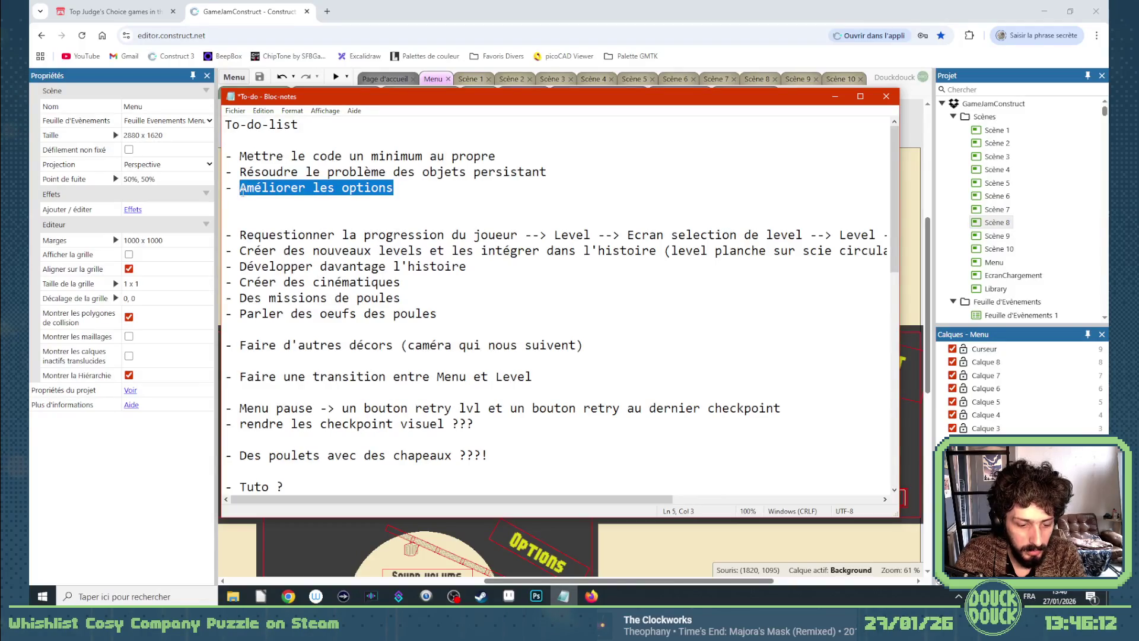
pyautogui.press('BackSpace')
pyautogui.press('BackSpace')
pyautogui.press('BackSpace')
pyautogui.scroll(-1, 243, 220)
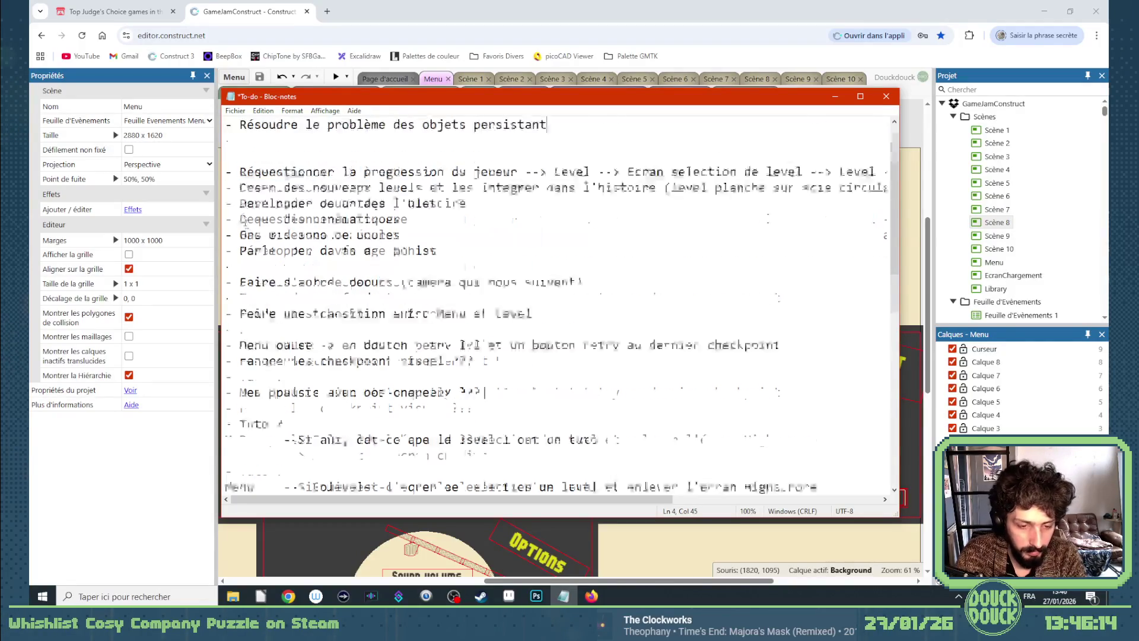
pyautogui.scroll(-4, 243, 220)
pyautogui.scroll(2, 517, 347)
pyautogui.click(510, 313)
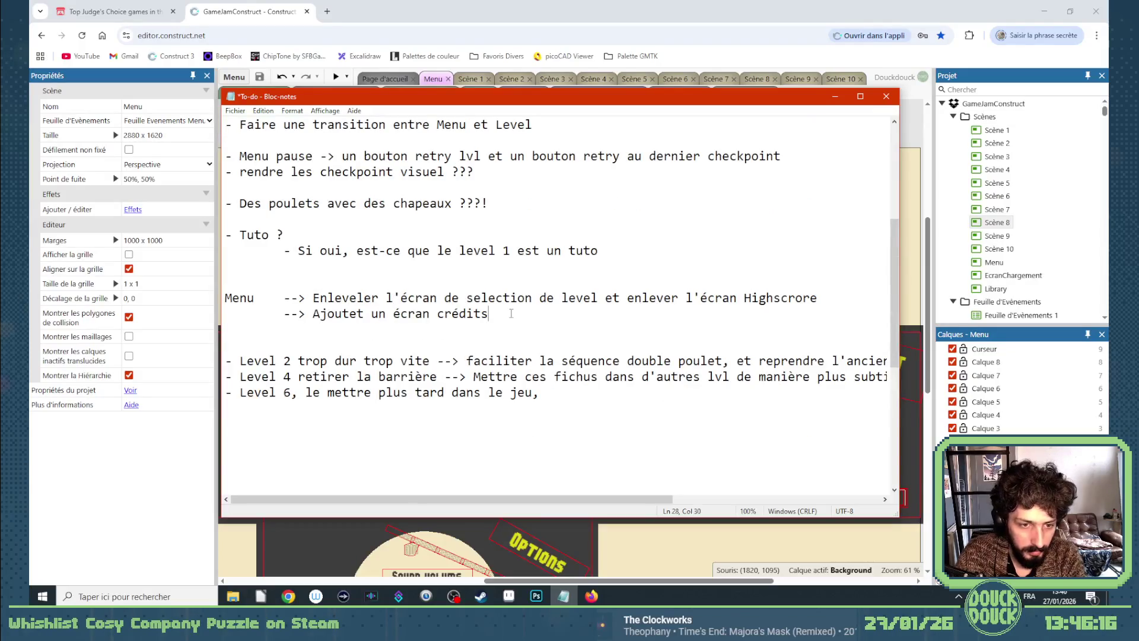
pyautogui.press('Return')
pyautogui.press('Tab')
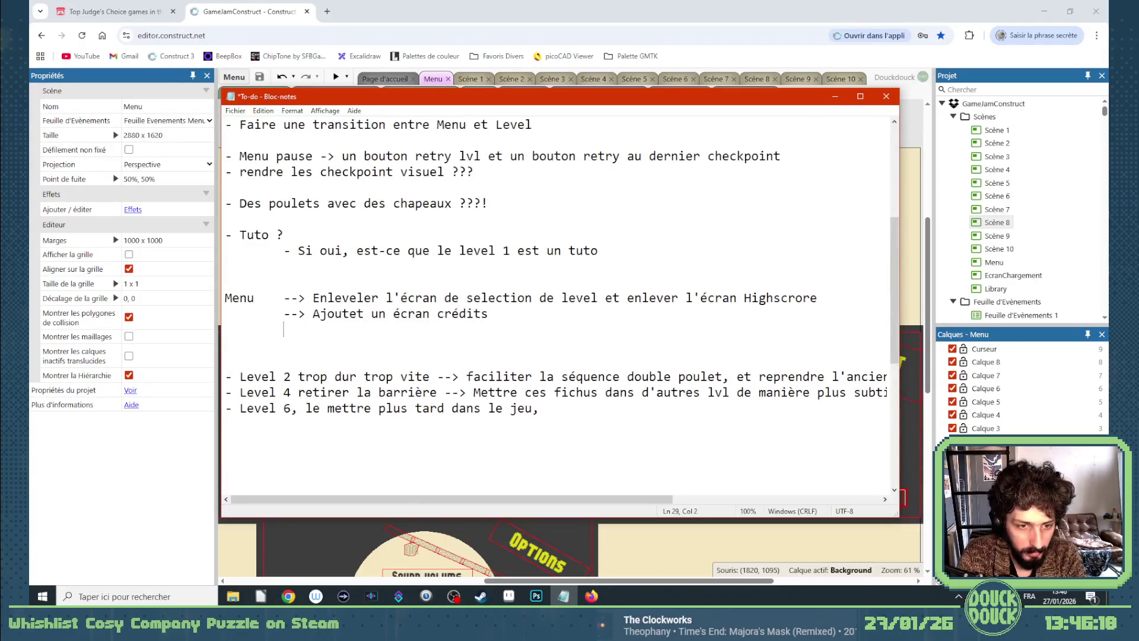
pyautogui.write('--> ')
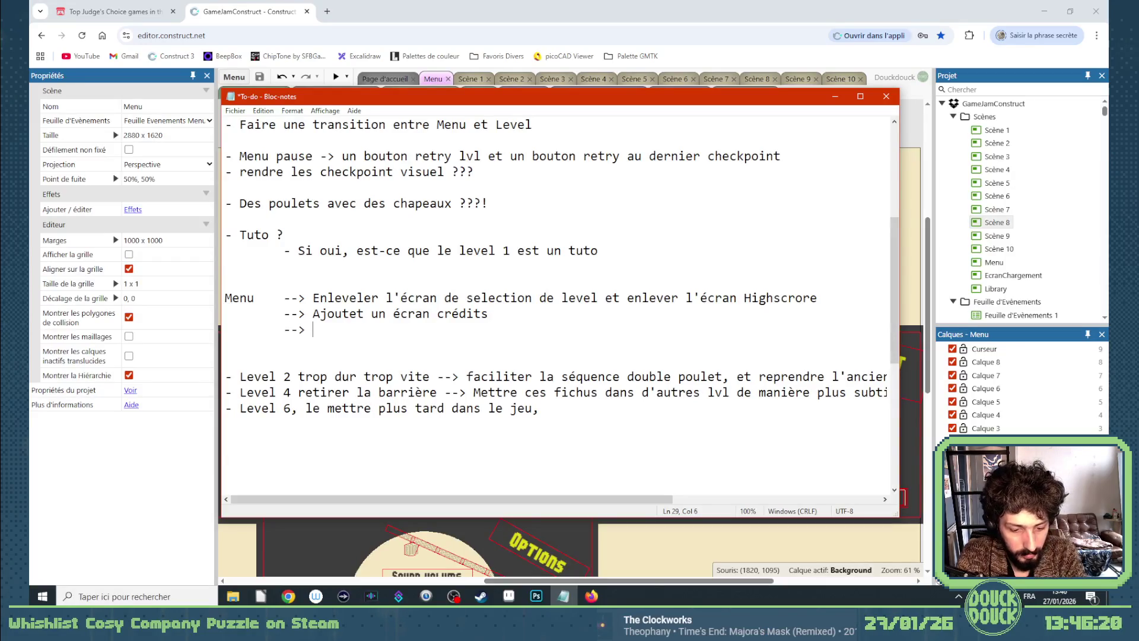
pyautogui.write('Améliorer les options')
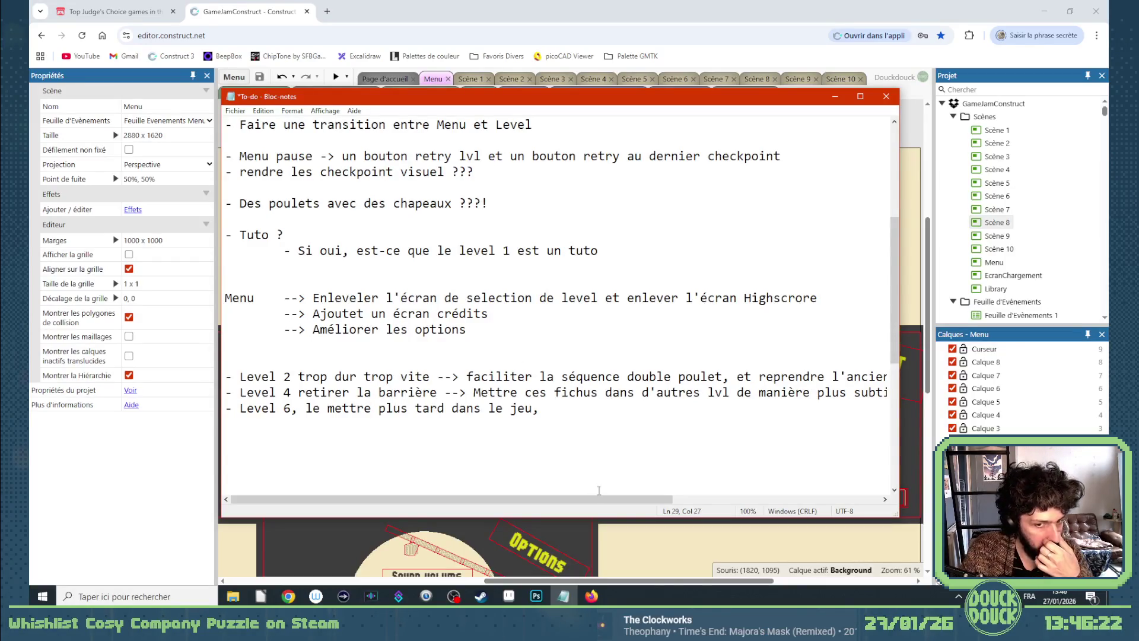
pyautogui.hotkey('alt', 'Tab')
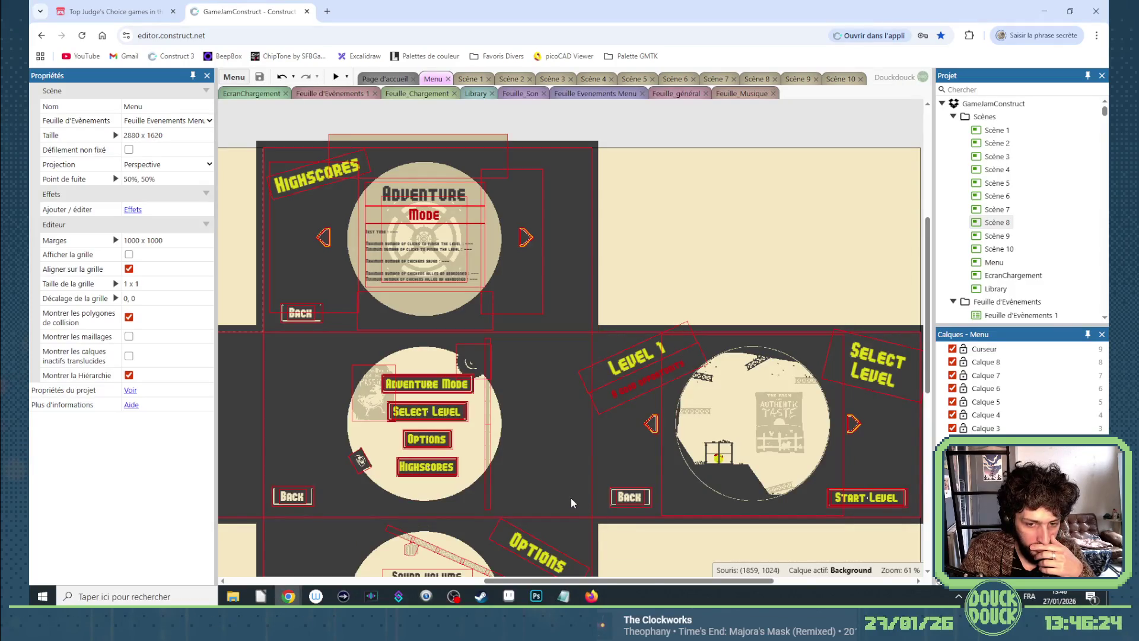
# Glance at the Photoshop adventure-flow sketch, then return to Notepad and add a new line below 'Améliorer les options'.
pyautogui.click(537, 595)
pyautogui.click(509, 595)
pyautogui.click(509, 595)
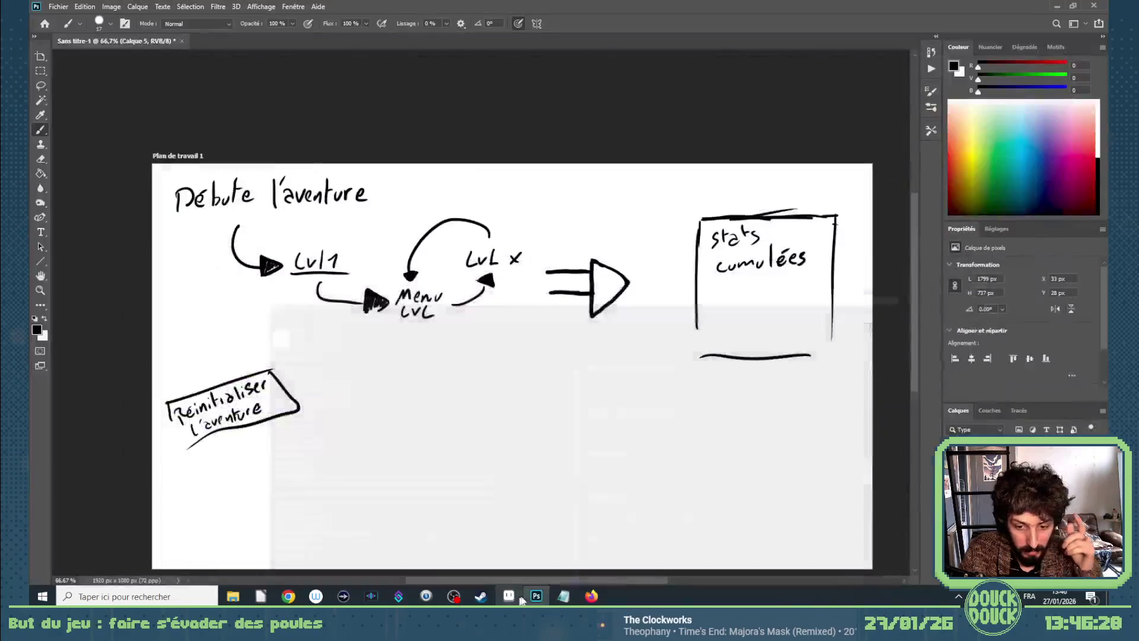
pyautogui.moveTo(288, 596)
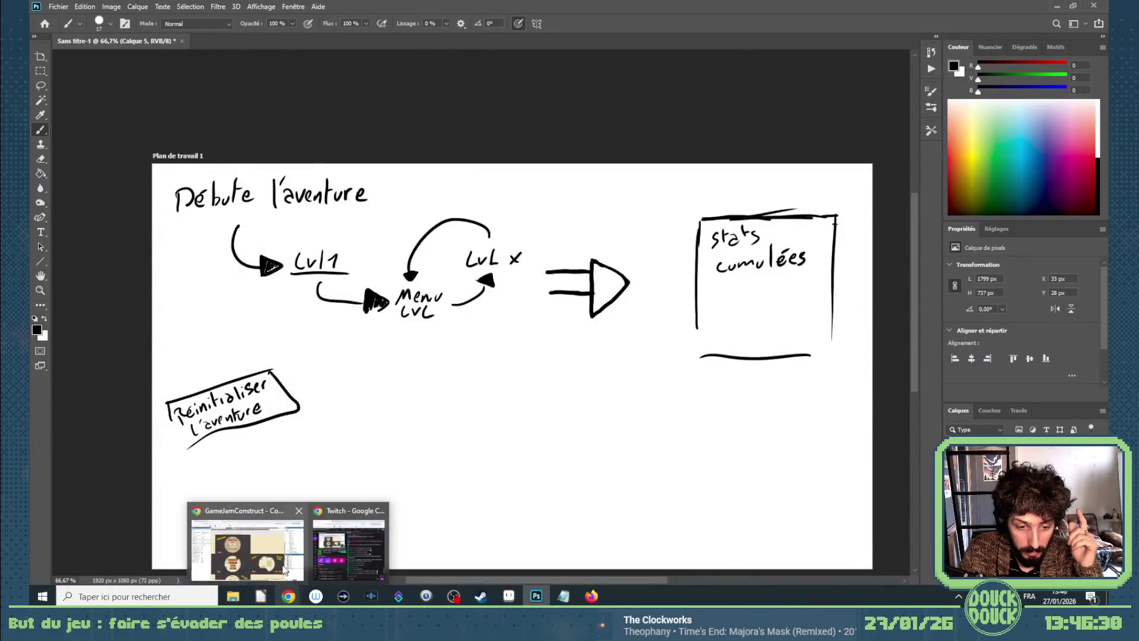
pyautogui.click(283, 567)
pyautogui.moveTo(564, 595)
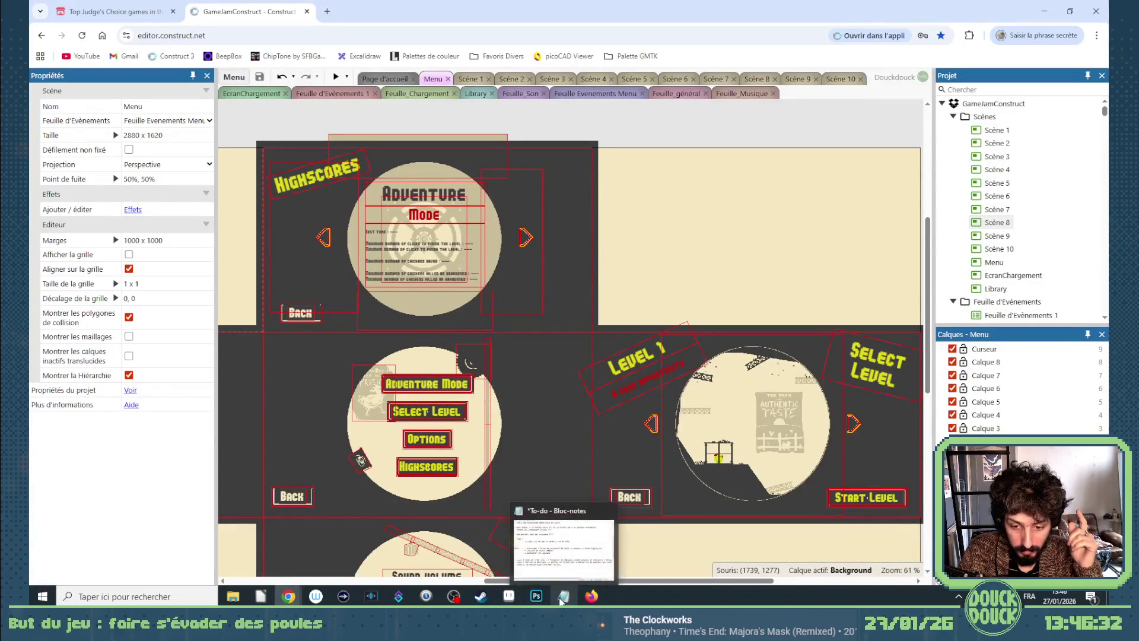
pyautogui.click(565, 543)
pyautogui.press('Return')
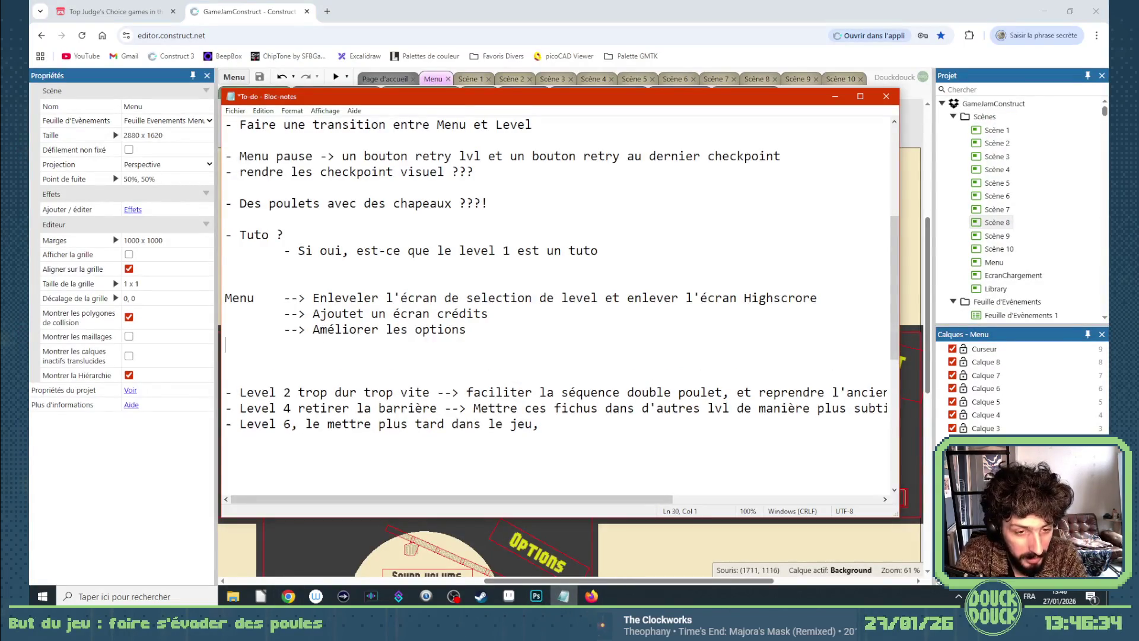
# Add indented Menu sub-points '--> bouton exit' and '--> traduction du jeu'.
pyautogui.write('--')
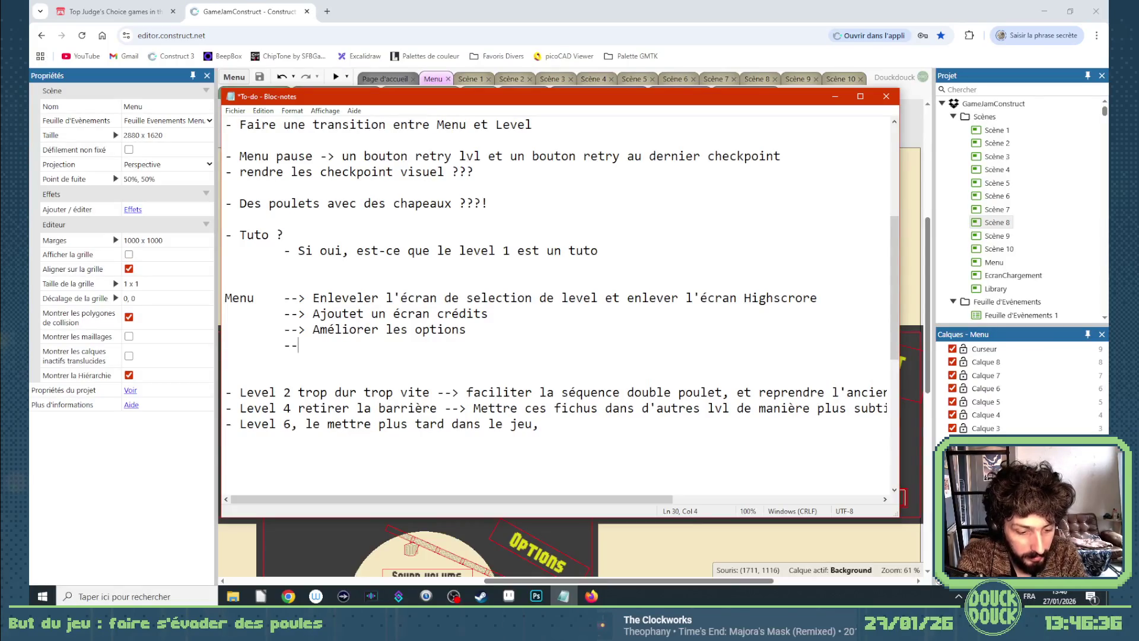
pyautogui.write('> bouton exit')
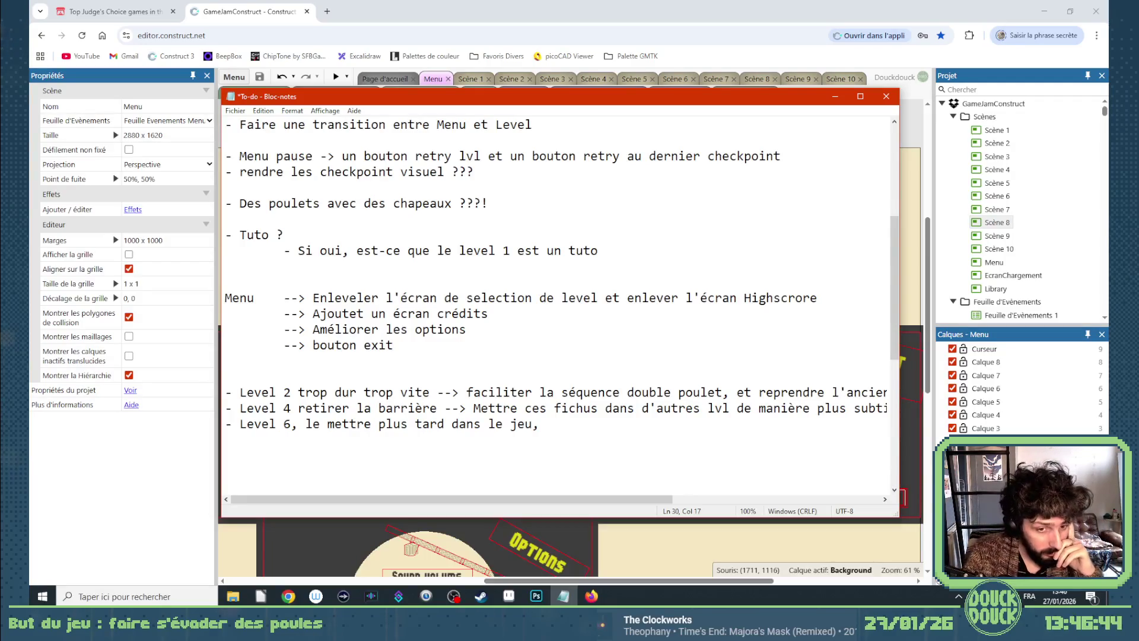
pyautogui.click(372, 345)
pyautogui.click(393, 345)
pyautogui.press('Return')
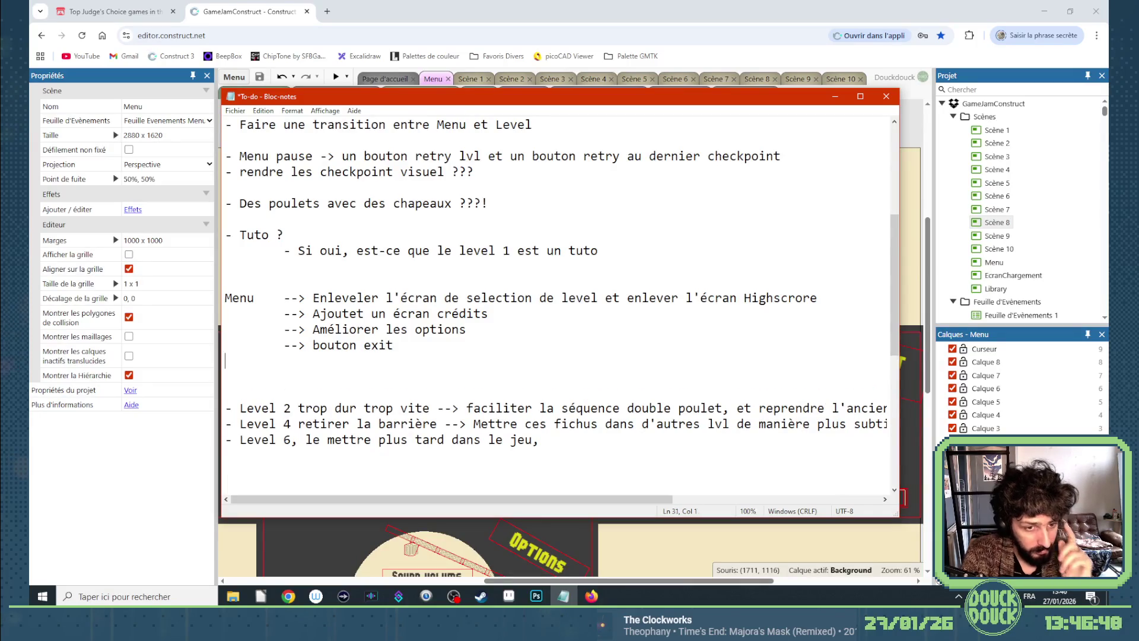
pyautogui.press('Tab')
pyautogui.write('--> traduction du')
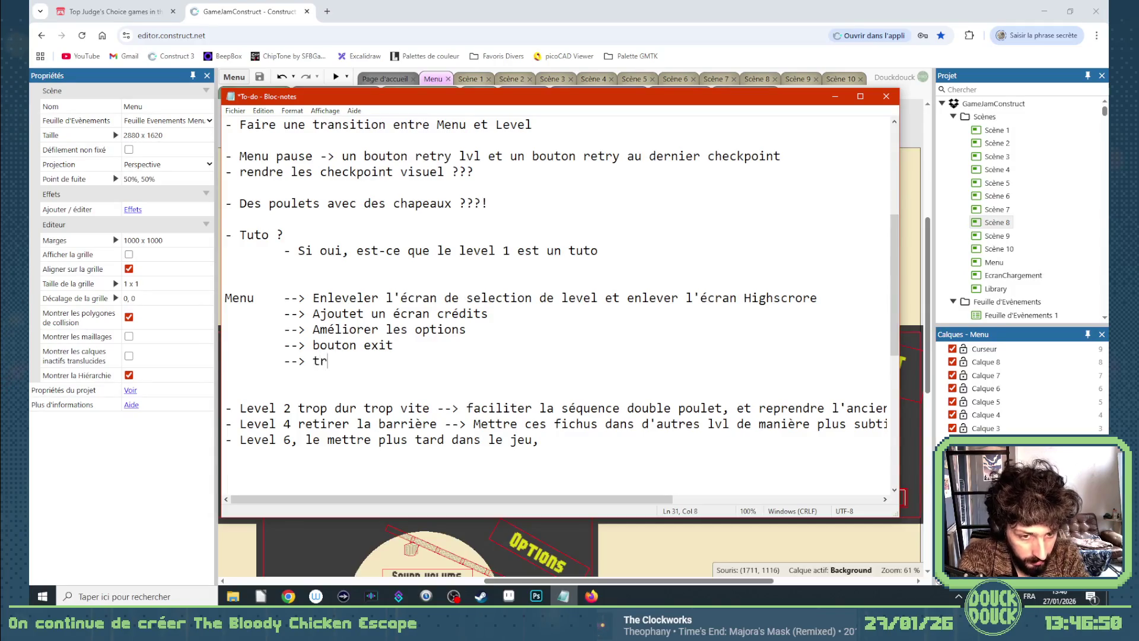
pyautogui.write(' jeu')
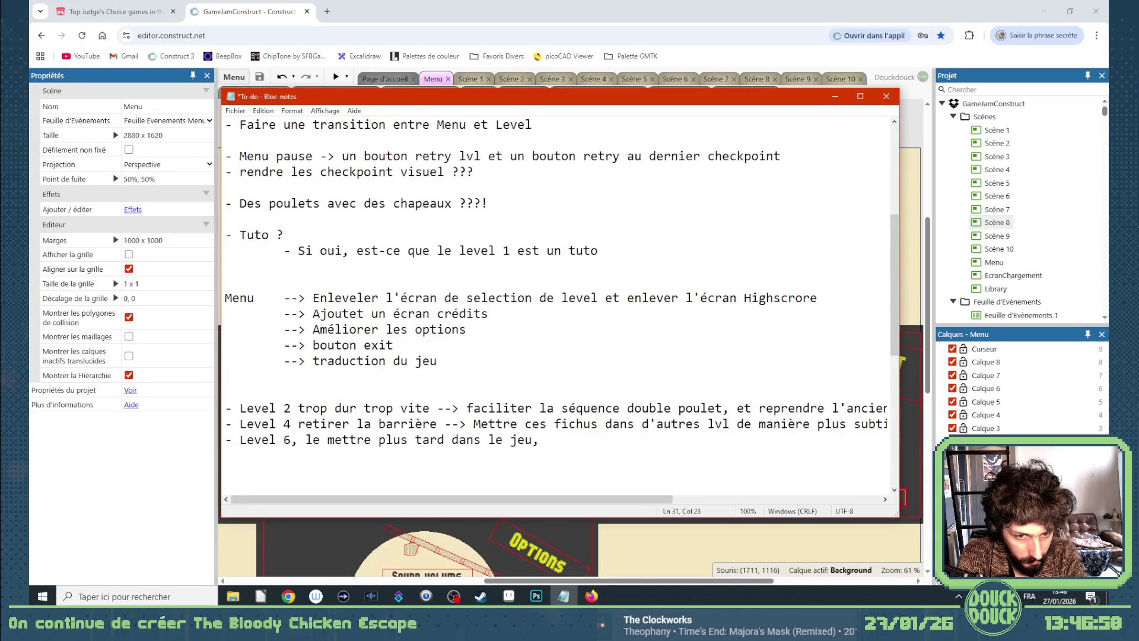
# Move the translation line below the Menu section as a top-level 'Traduction du jeu' entry, then return to Construct 3.
pyautogui.moveTo(460, 364); pyautogui.dragTo(229, 368)
pyautogui.hotkey('ctrl', 'c')
pyautogui.press('BackSpace')
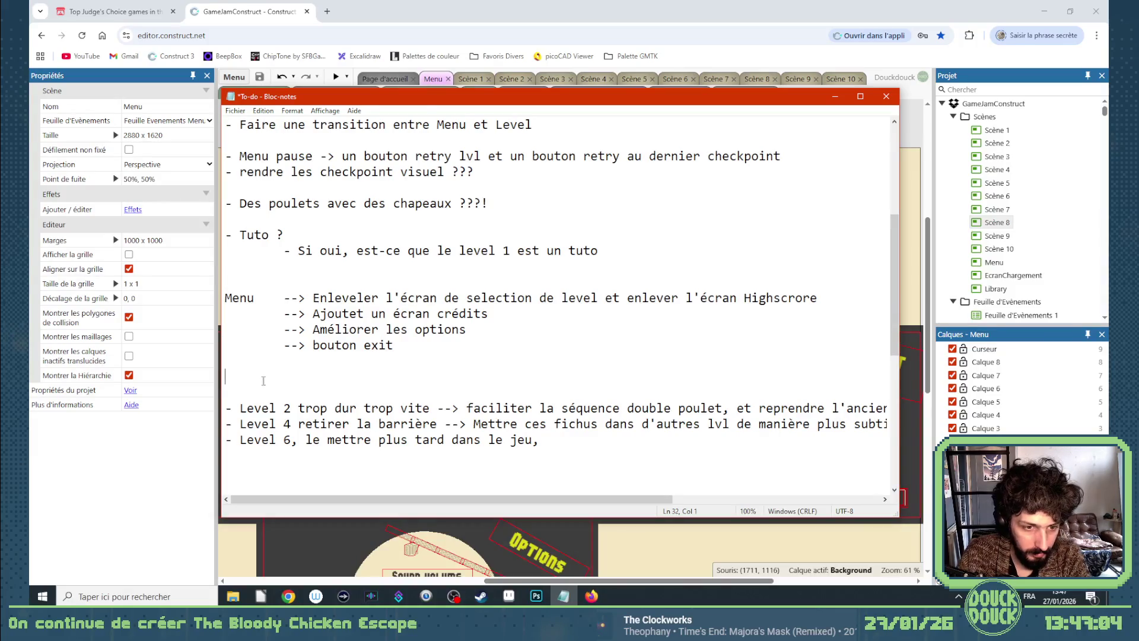
pyautogui.click(260, 381)
pyautogui.hotkey('ctrl', 'v')
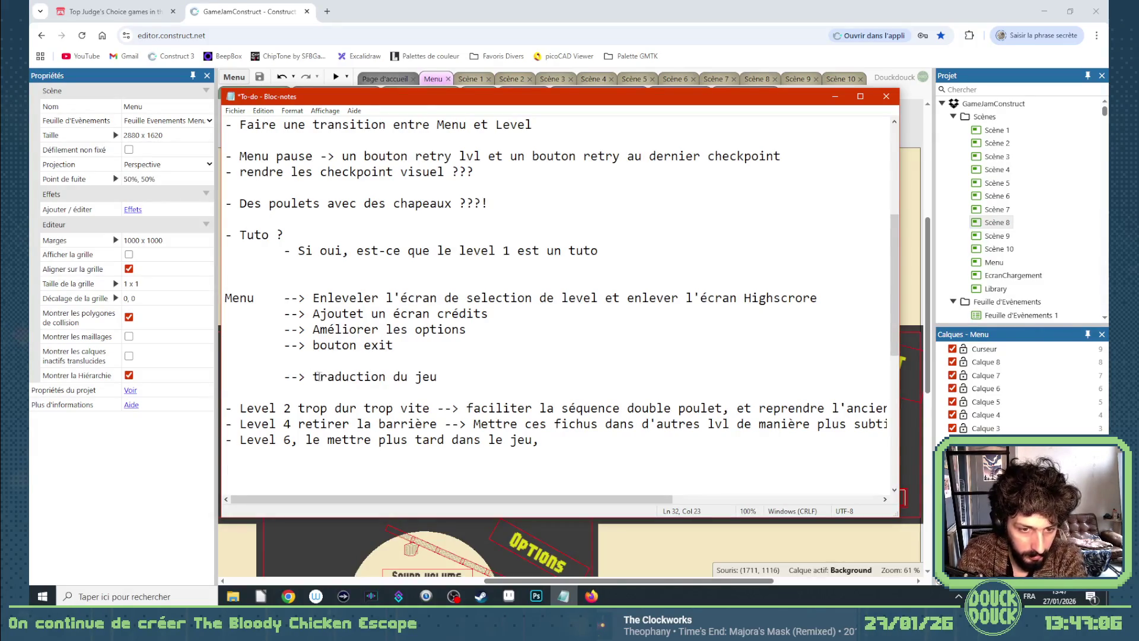
pyautogui.moveTo(313, 376); pyautogui.dragTo(225, 376)
pyautogui.press('BackSpace')
pyautogui.press('Delete')
pyautogui.write('T')
pyautogui.click(407, 385)
pyautogui.scroll(2, 409, 383)
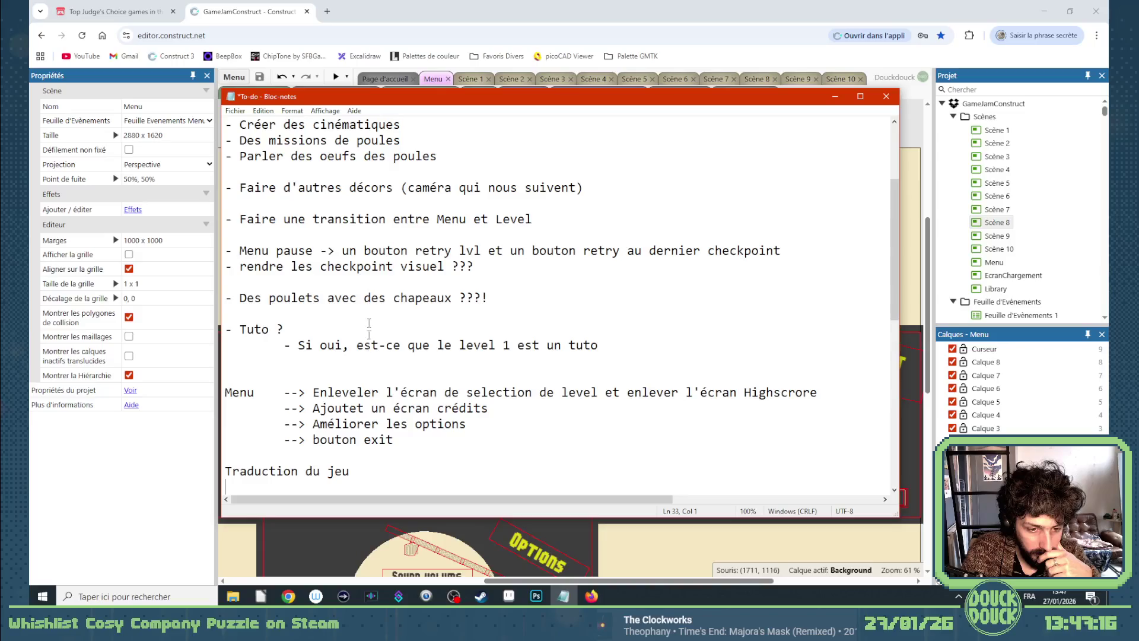
pyautogui.click(549, 19)
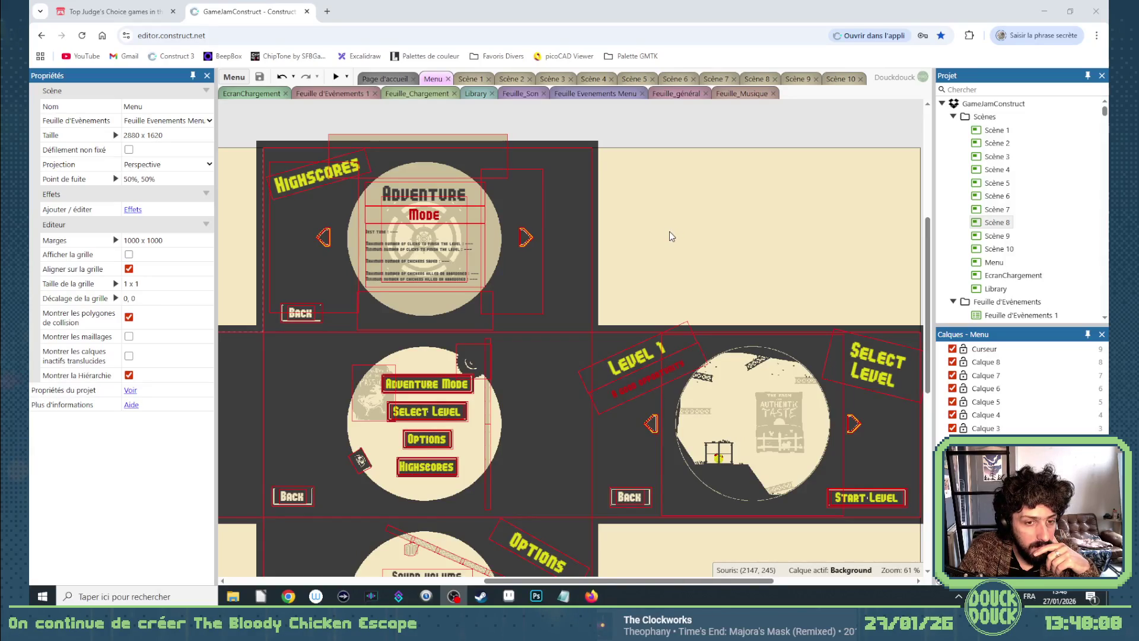
pyautogui.scroll(-2, 669, 236)
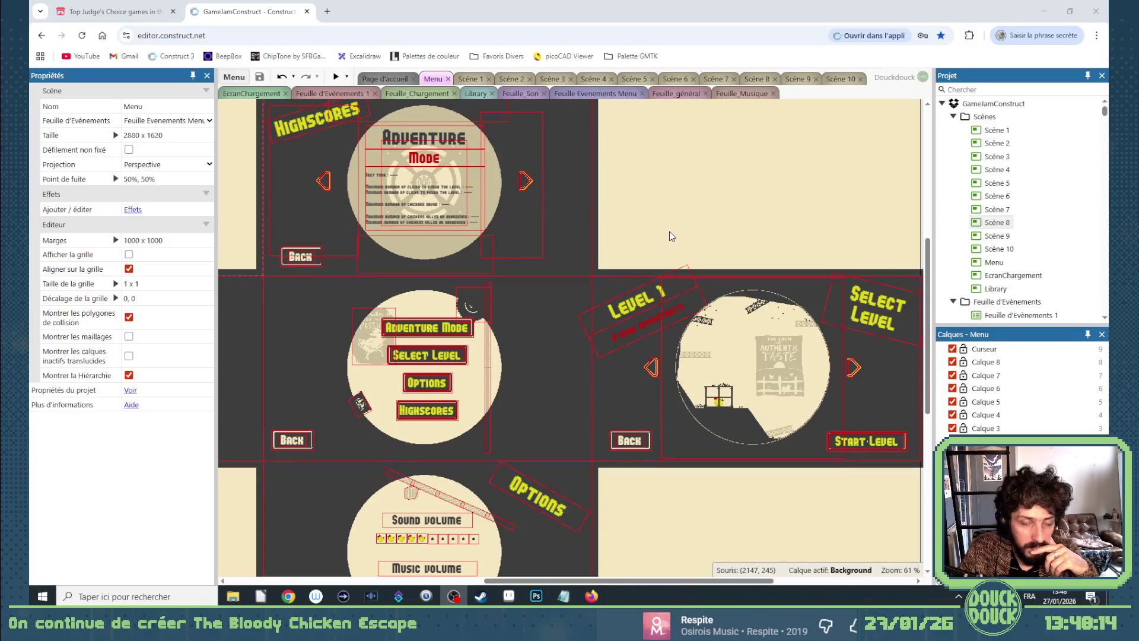
pyautogui.moveTo(647, 581)
pyautogui.mouseDown()
pyautogui.moveTo(670, 582)
pyautogui.moveTo(568, 573)
pyautogui.moveTo(661, 577)
pyautogui.moveTo(605, 574)
pyautogui.mouseUp()
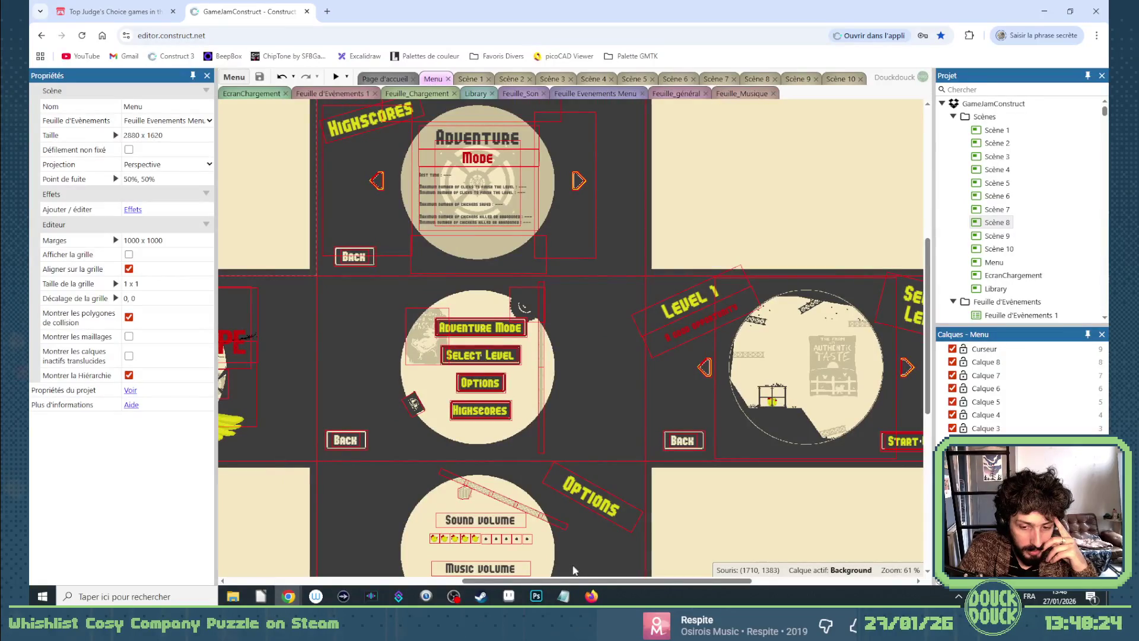
pyautogui.click(567, 595)
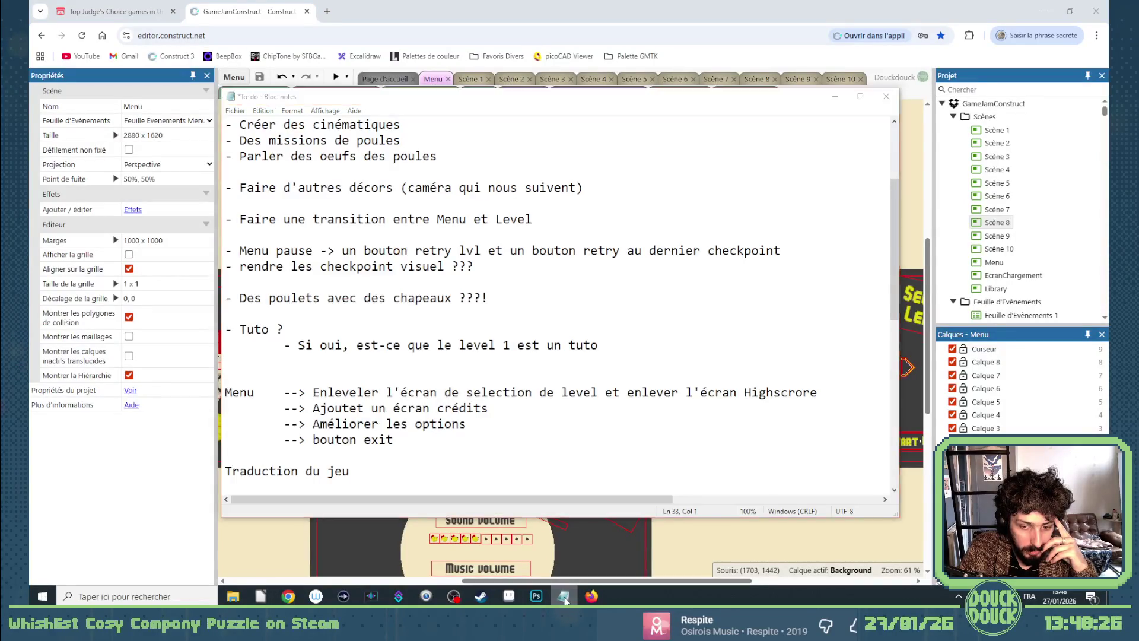
# In Photoshop's Calques panel, hide the adventure-flow sketch layer and show the menu flowchart layer.
pyautogui.click(536, 595)
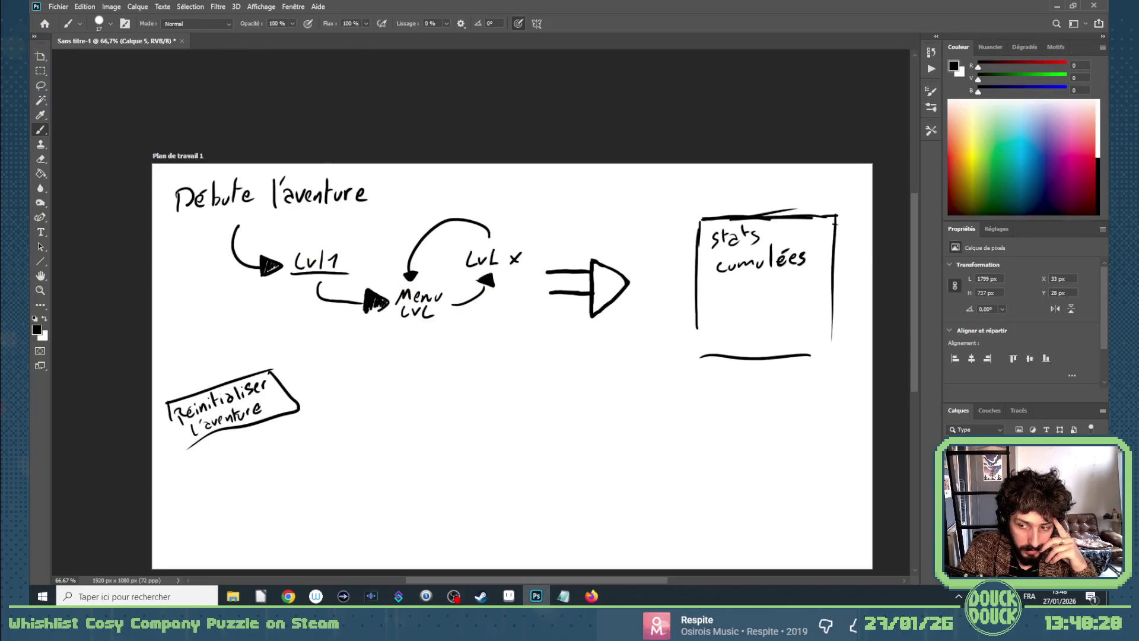
pyautogui.click(952, 469)
pyautogui.click(953, 483)
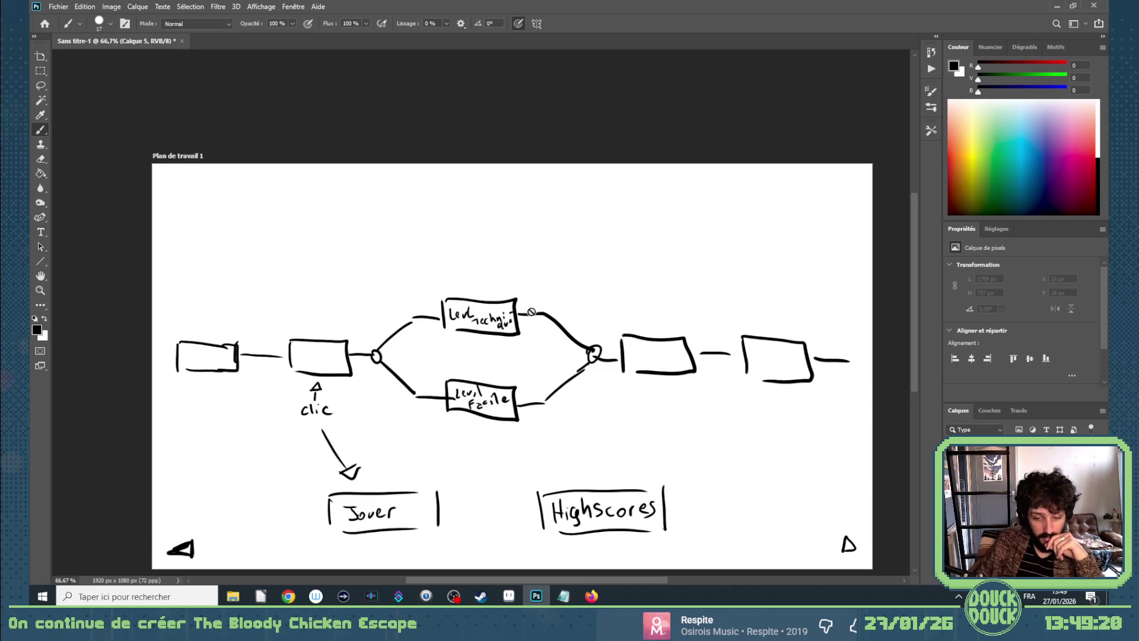
pyautogui.click(514, 598)
# Back in the Photoshop sketch, make Calque 4 the active layer.
pyautogui.click(514, 599)
pyautogui.moveTo(290, 598)
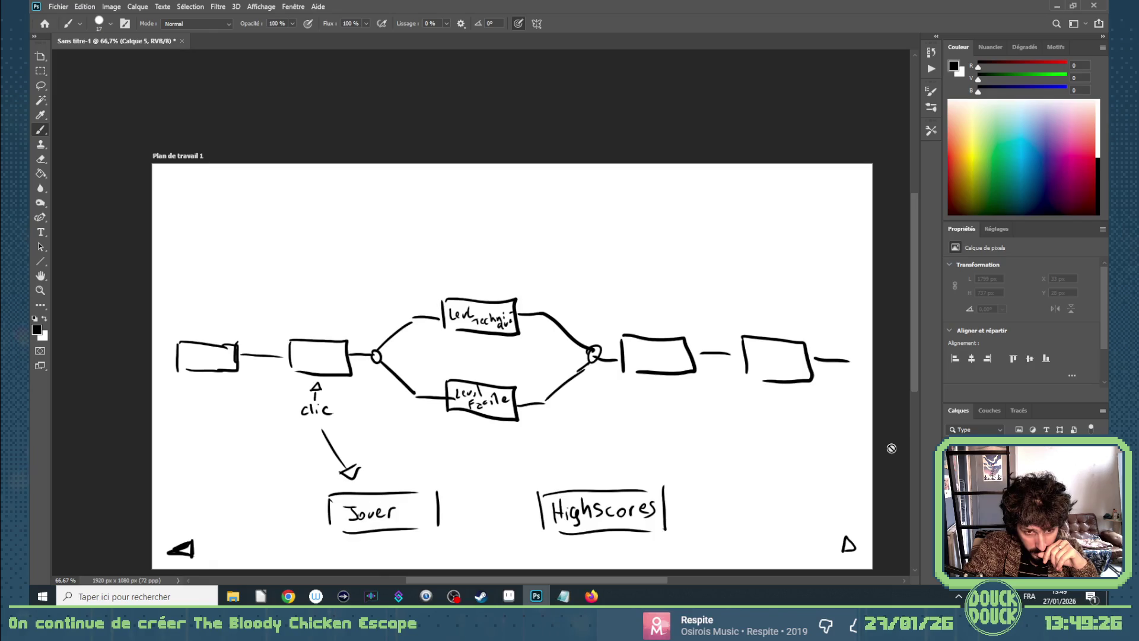
pyautogui.hotkey('alt', '[')
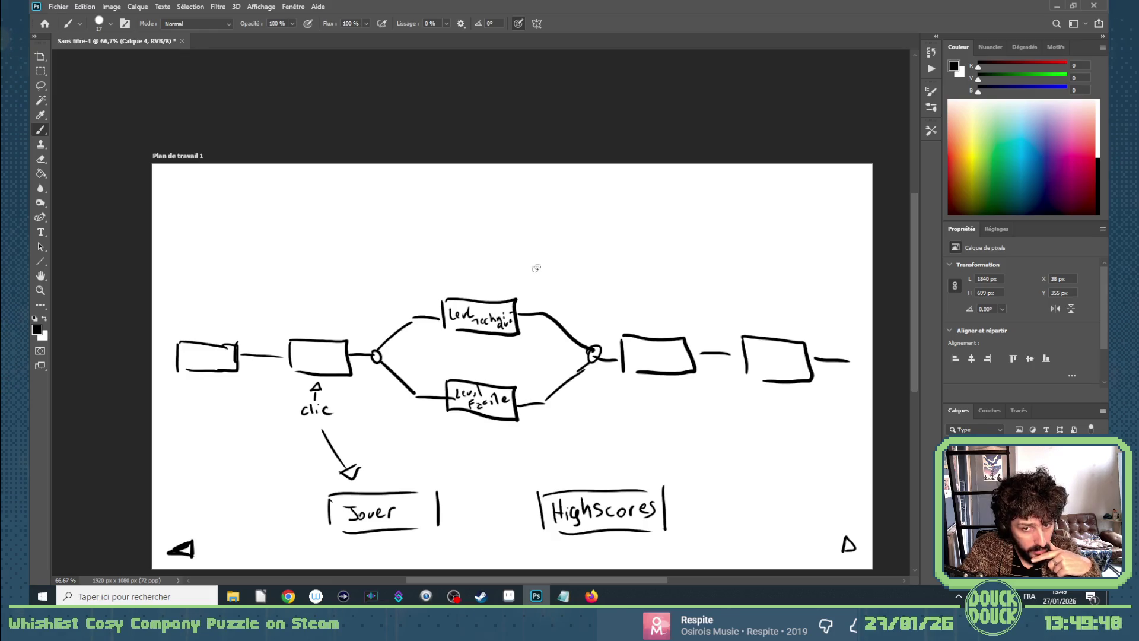
# Hand-draw a box at the flowchart's top-left with 'MAIN MENU' inside, then return to Notepad.
pyautogui.moveTo(148, 206); pyautogui.dragTo(218, 159)
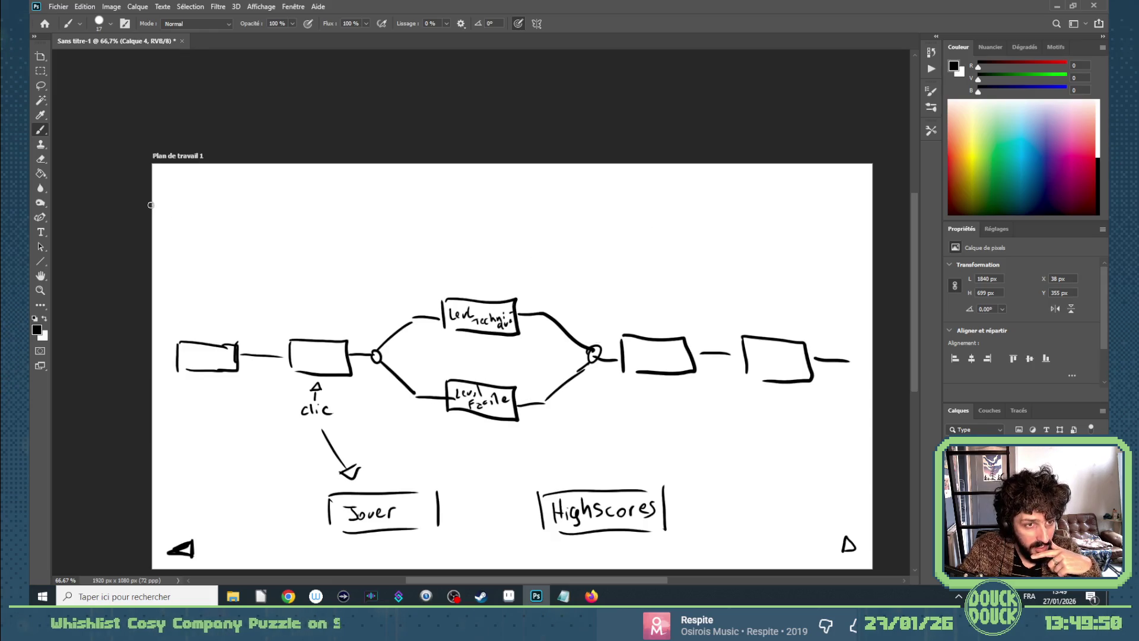
pyautogui.hotkey('ctrl', 'z')
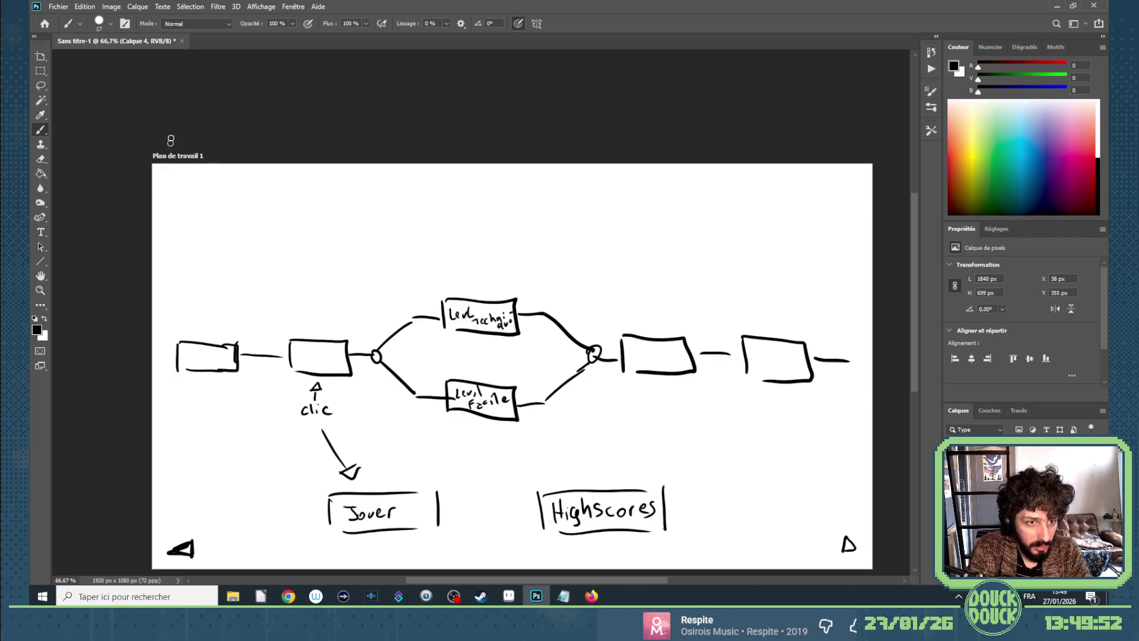
pyautogui.moveTo(173, 173)
pyautogui.mouseDown()
pyautogui.moveTo(177, 198)
pyautogui.moveTo(252, 170)
pyautogui.mouseUp()
pyautogui.moveTo(183, 206); pyautogui.dragTo(254, 200)
pyautogui.moveTo(177, 198); pyautogui.dragTo(196, 188)
pyautogui.moveTo(199, 179); pyautogui.dragTo(211, 174)
pyautogui.moveTo(200, 197); pyautogui.dragTo(243, 187)
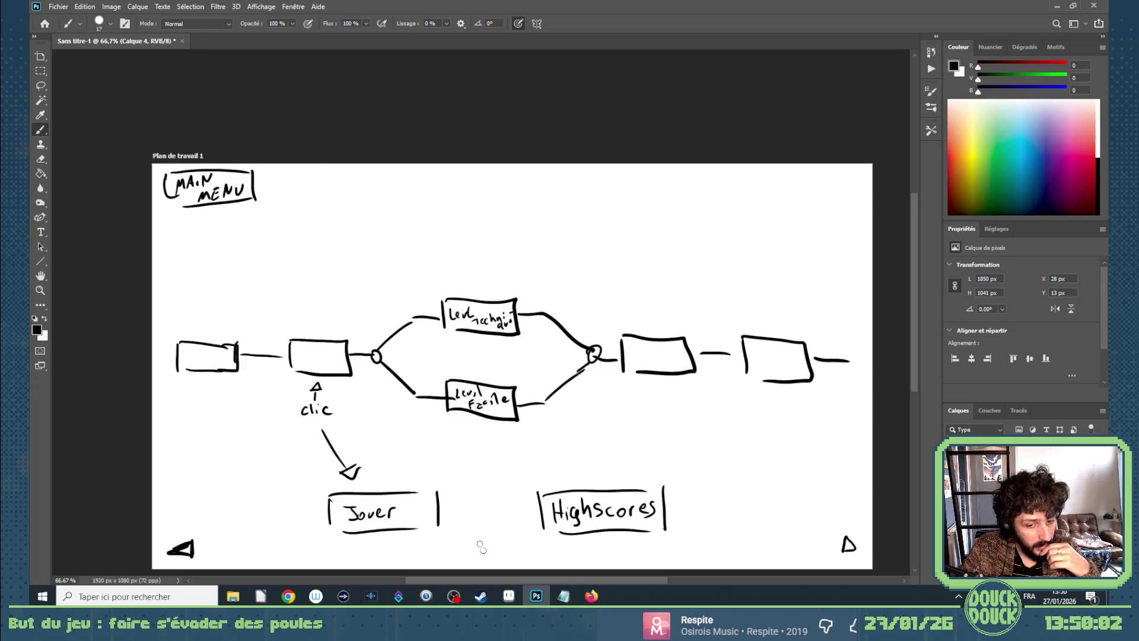
pyautogui.click(558, 592)
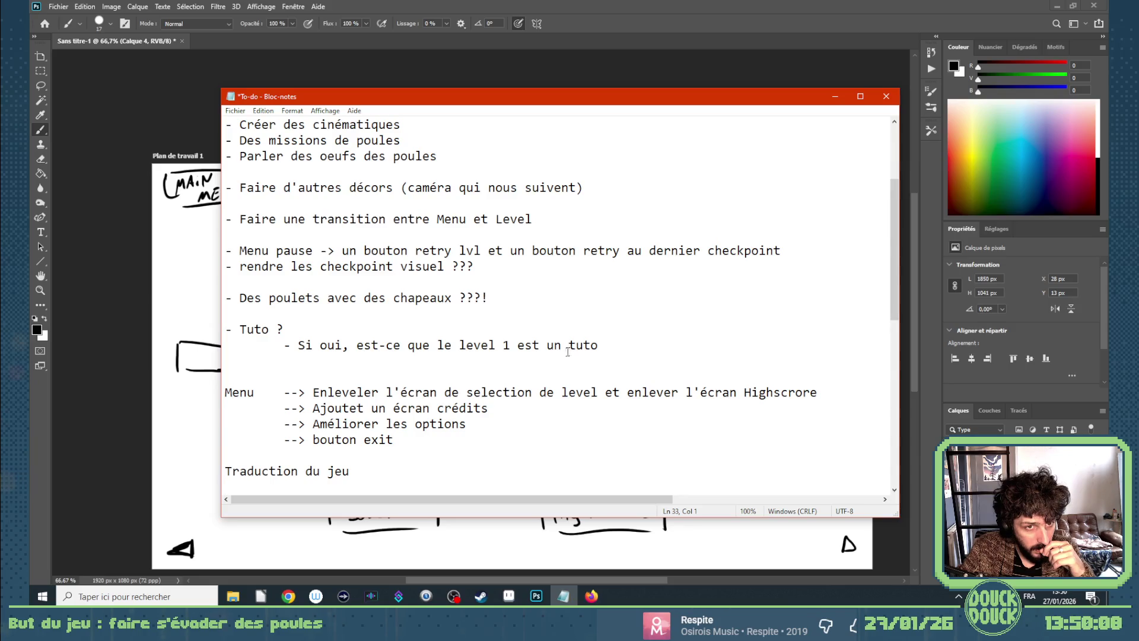
# Remove the dash before Menu pause and insert '-' plus a tab before its arrow.
pyautogui.scroll(1, 564, 351)
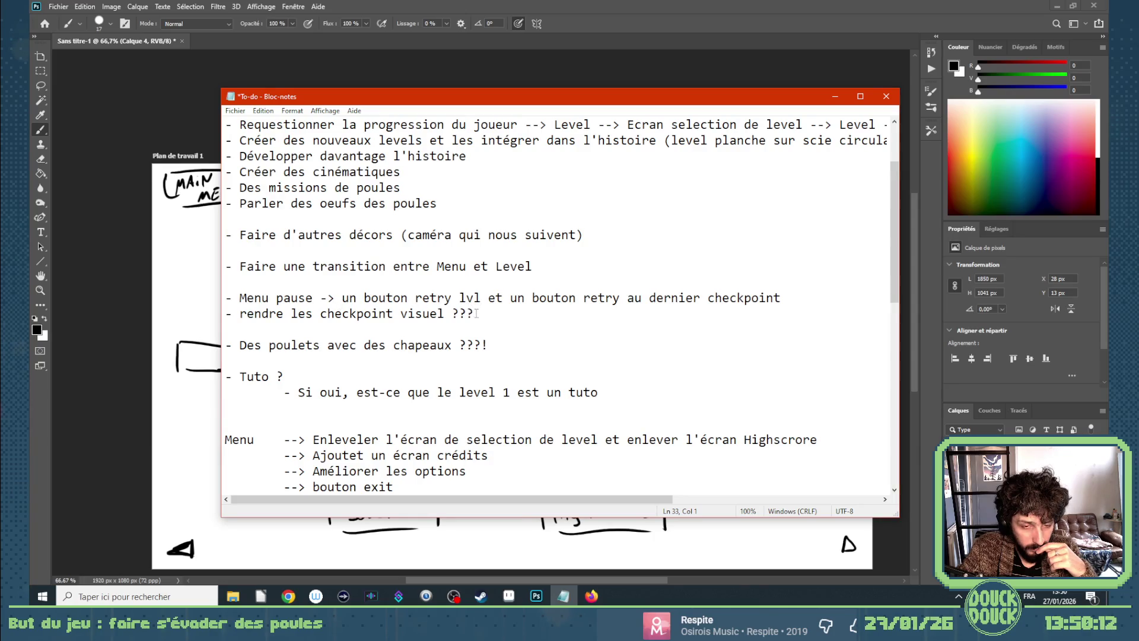
pyautogui.moveTo(480, 315)
pyautogui.mouseDown()
pyautogui.moveTo(229, 315)
pyautogui.moveTo(215, 301)
pyautogui.mouseUp()
pyautogui.click(242, 298)
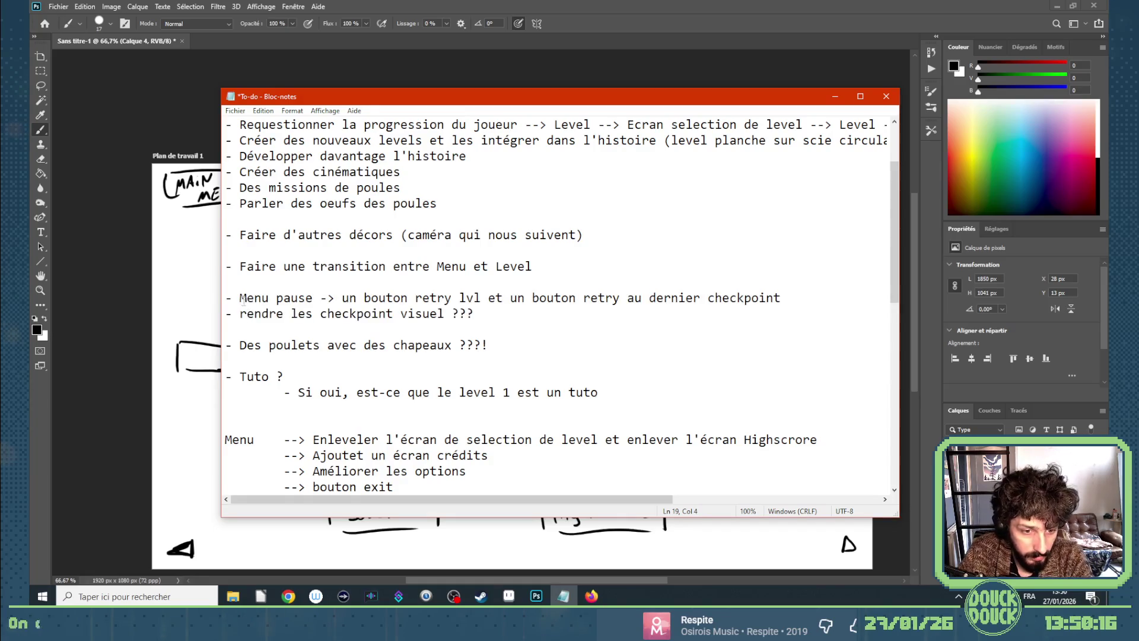
pyautogui.press('BackSpace')
pyautogui.press('BackSpace')
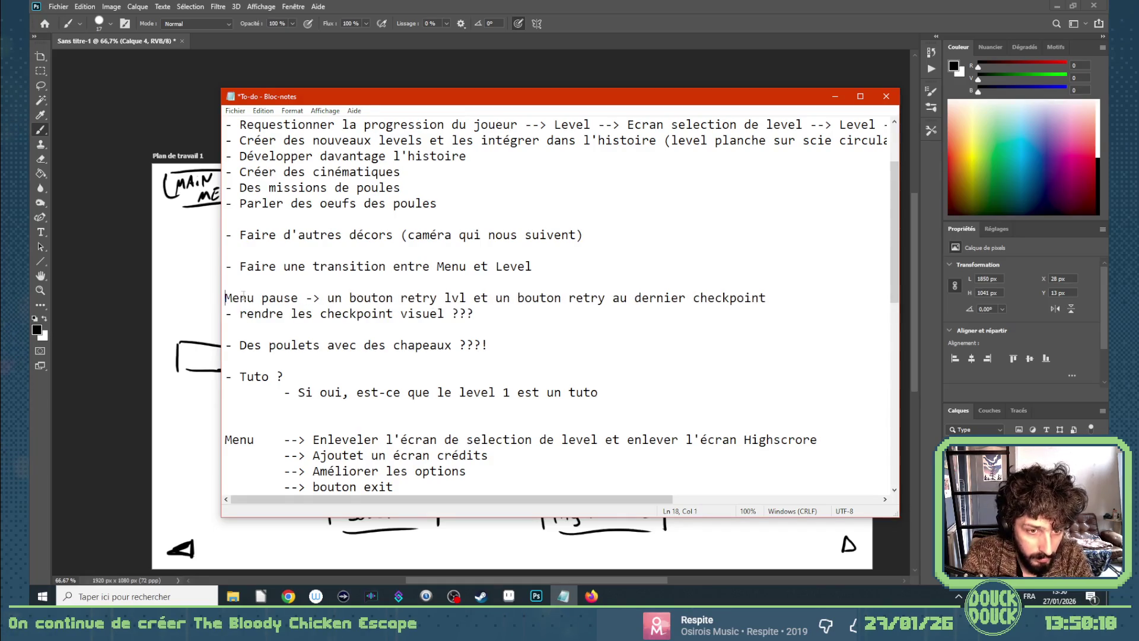
pyautogui.press('Right')
pyautogui.press('Right')
pyautogui.press('Right')
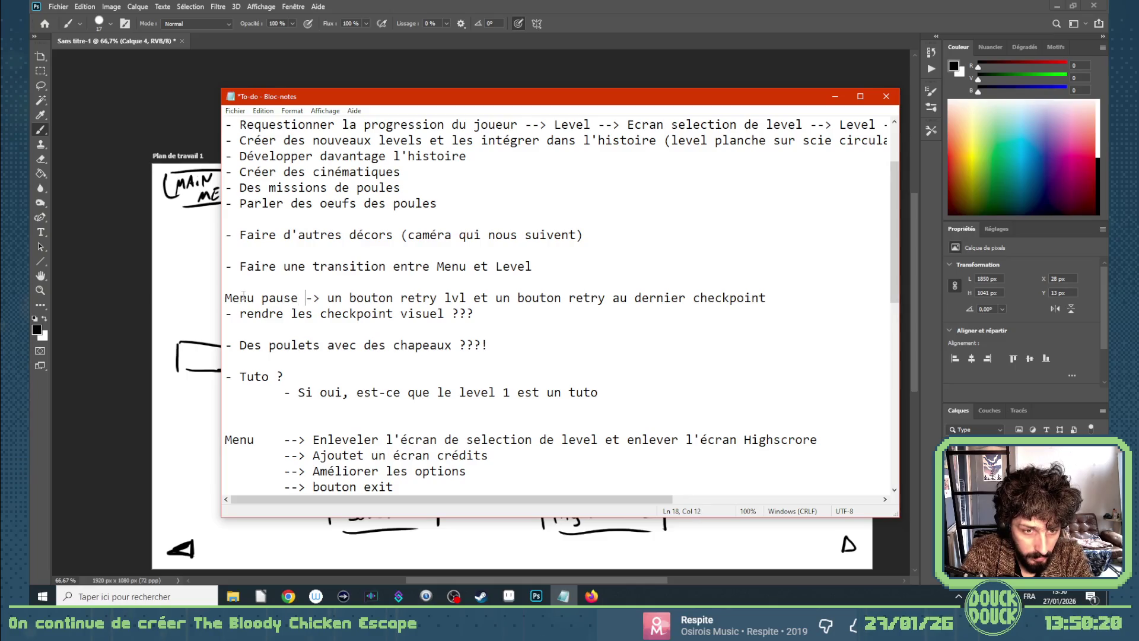
pyautogui.write('-')
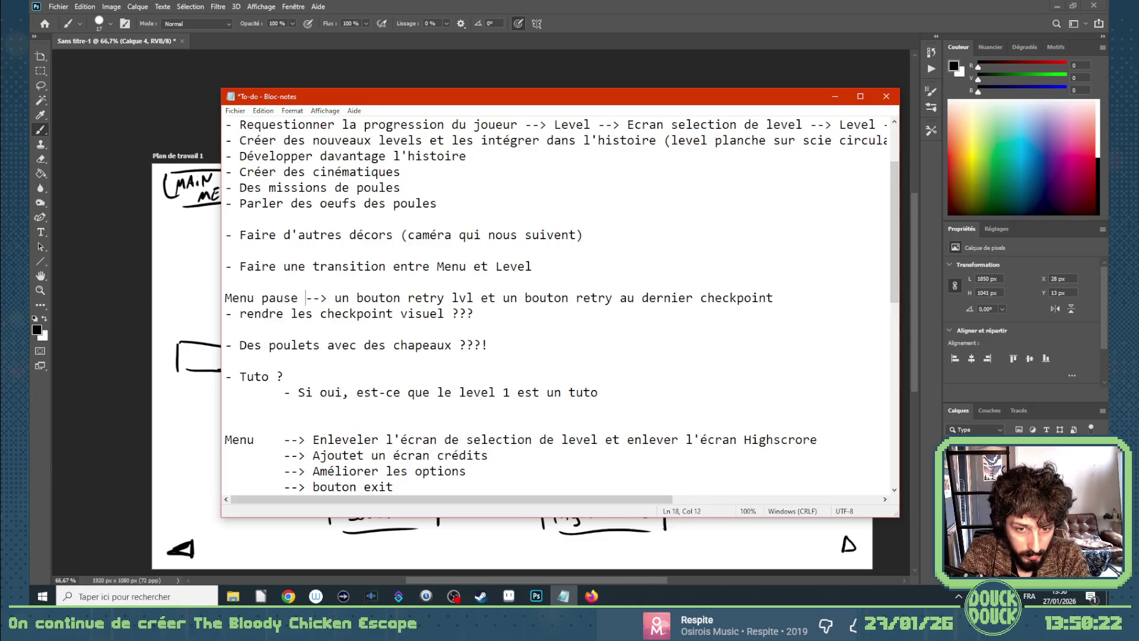
pyautogui.press('Tab')
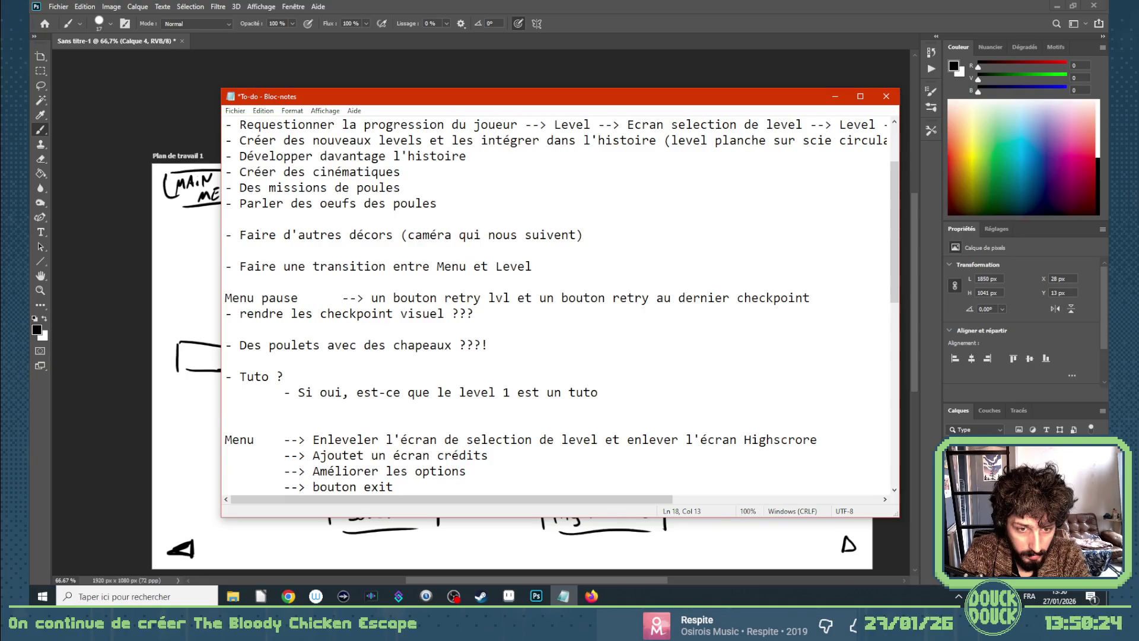
# Indent the checkpoint line, drop its dash and wrap it in parentheses.
pyautogui.press('Down')
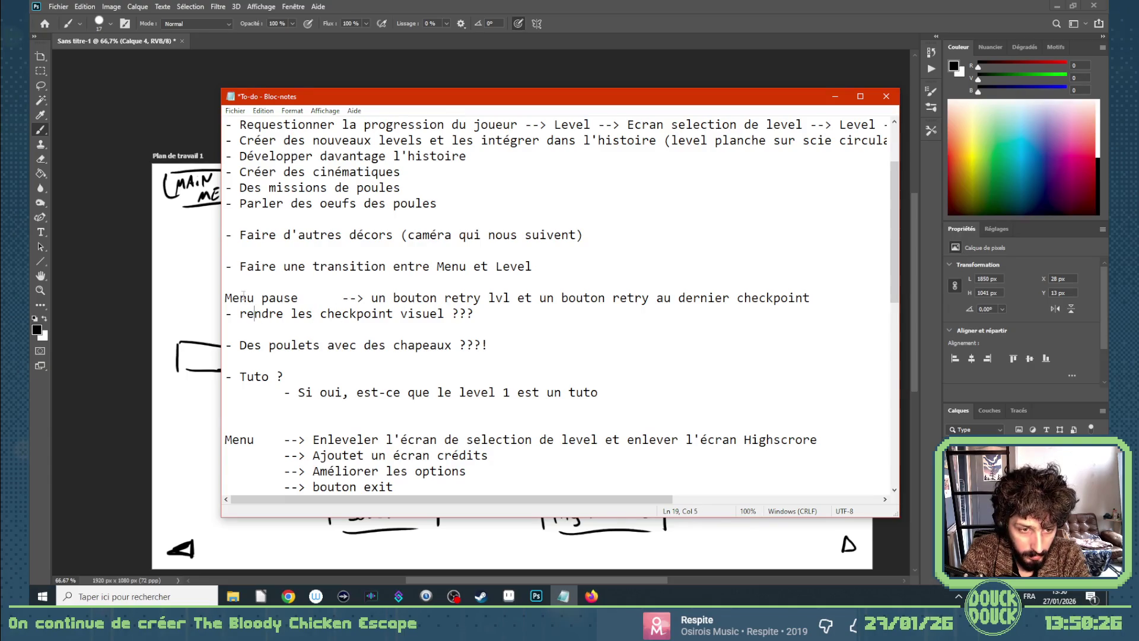
pyautogui.press('Home')
pyautogui.press('Tab')
pyautogui.press('Tab')
pyautogui.press('Tab')
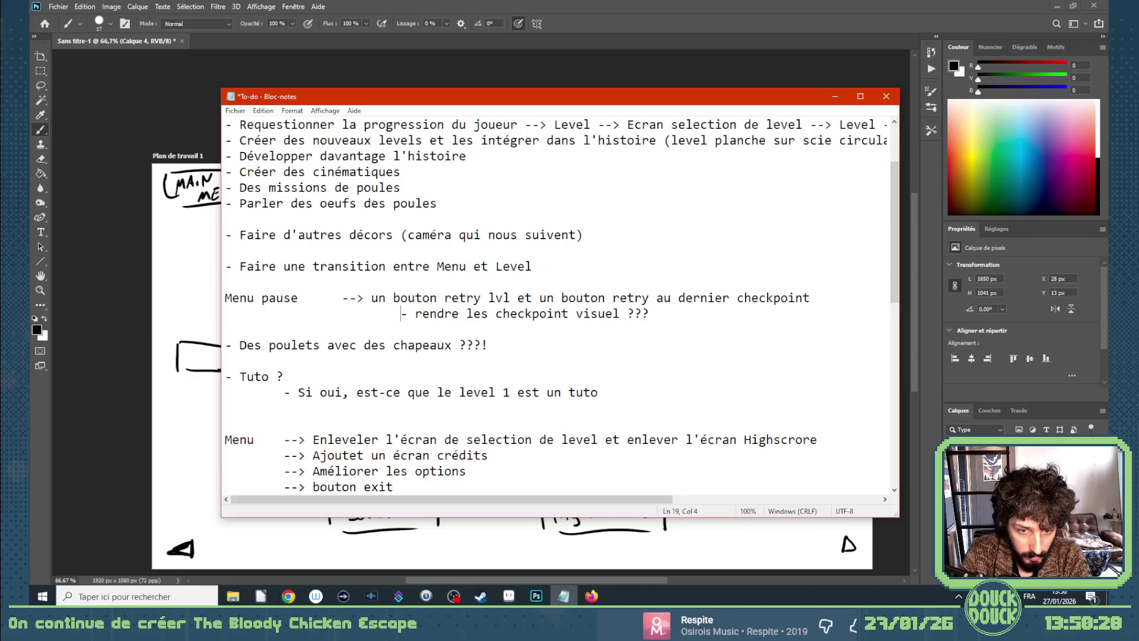
pyautogui.press('Delete')
pyautogui.press('Delete')
pyautogui.write('(')
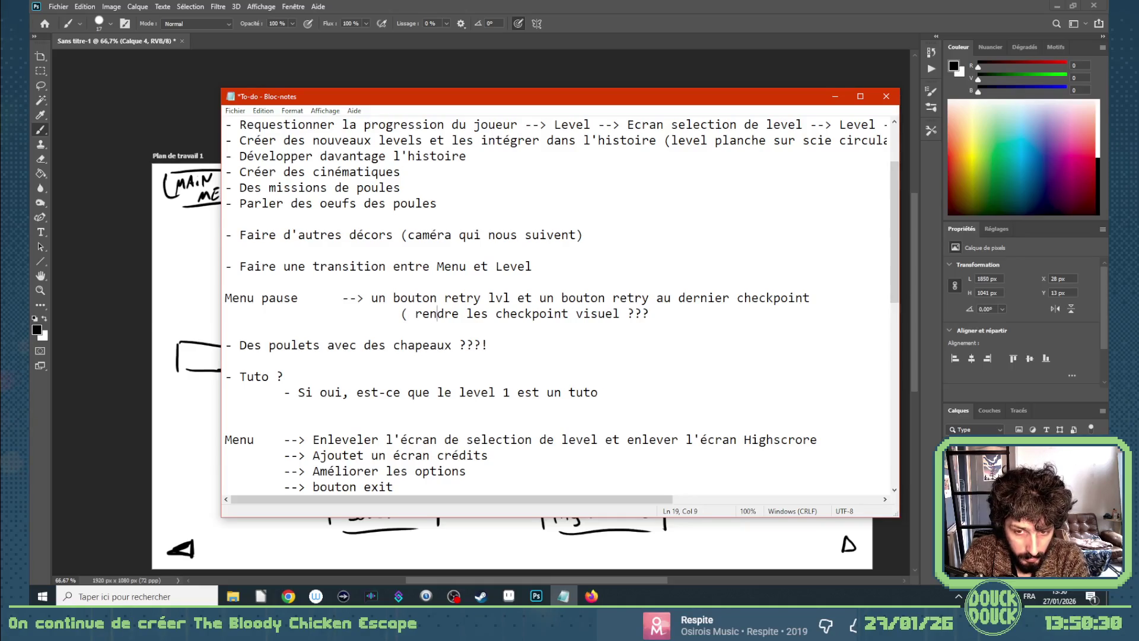
pyautogui.press('End')
pyautogui.write(')')
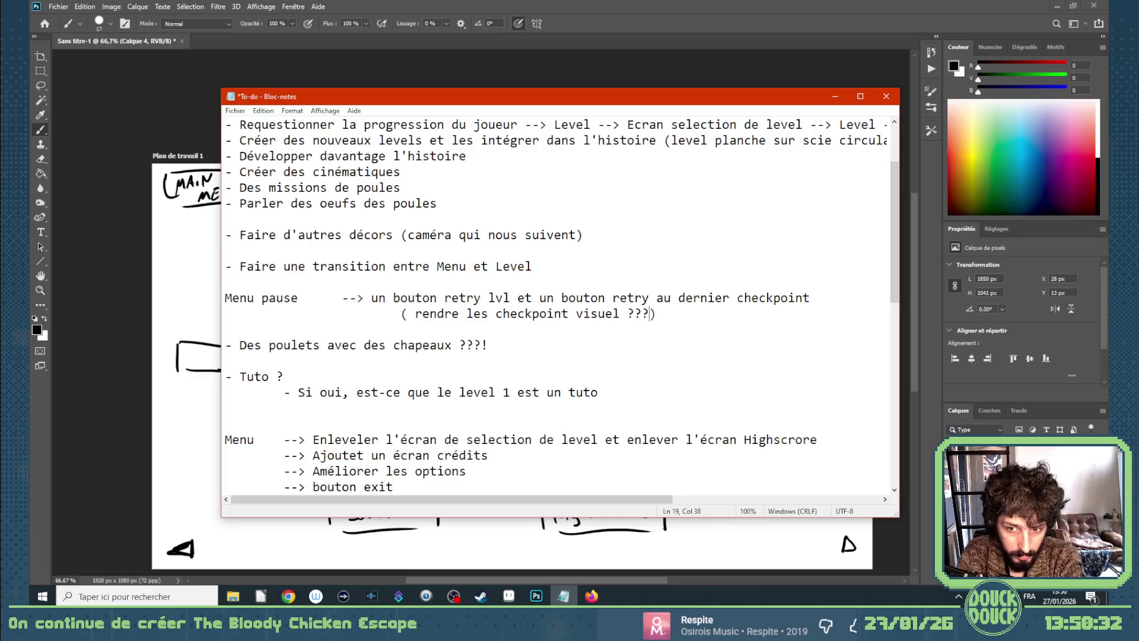
pyautogui.click(415, 314)
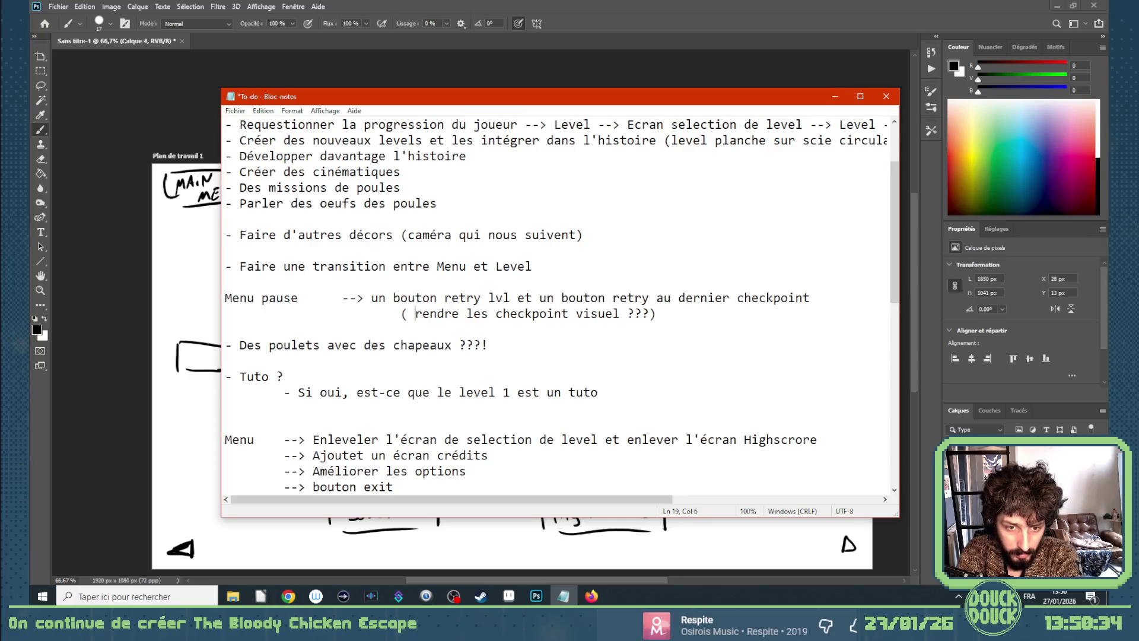
pyautogui.press('BackSpace')
# Start an indented line '--> Le bouton menu se transforme en un bouto' below the checkpoint note.
pyautogui.press('End')
pyautogui.press('Return')
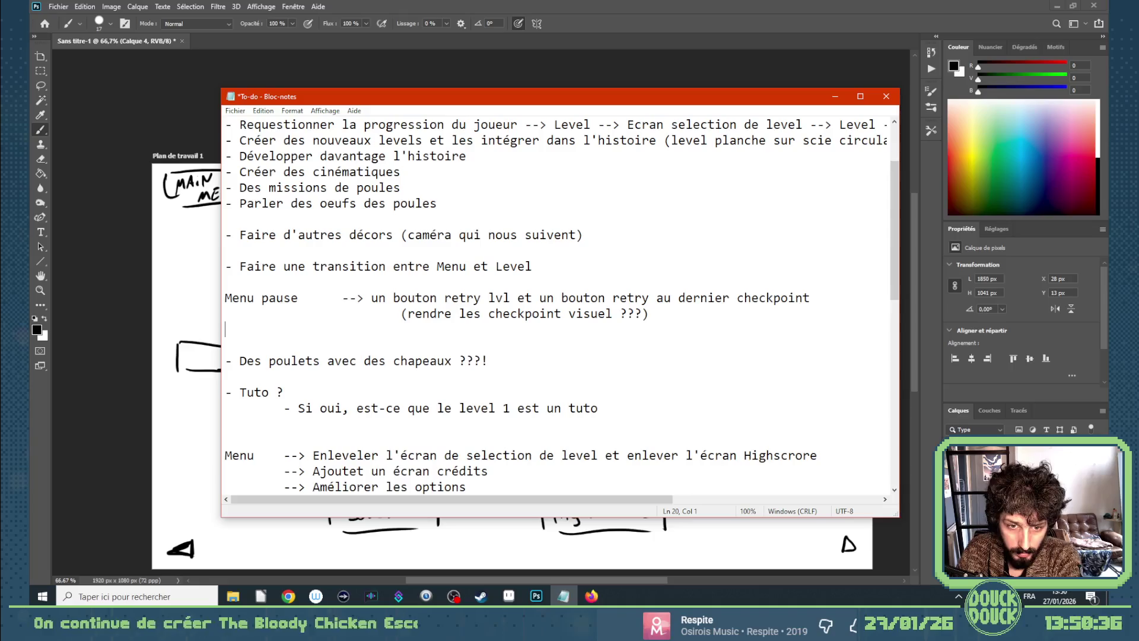
pyautogui.press('Tab')
pyautogui.press('Tab')
pyautogui.write('-->')
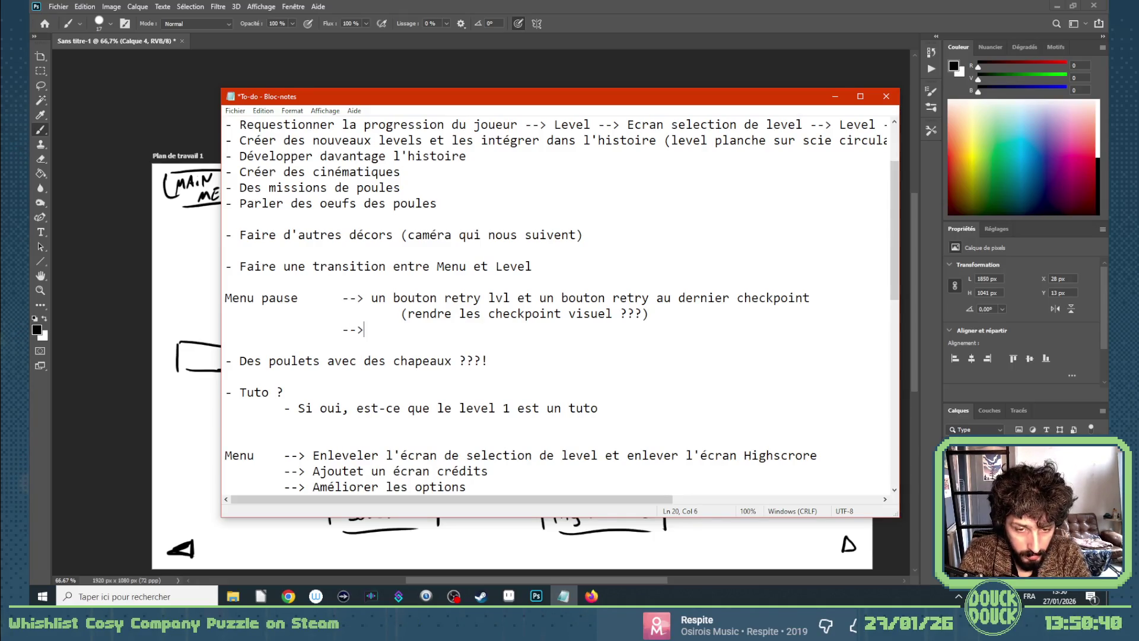
pyautogui.write(' Le bouton menu se transforme ')
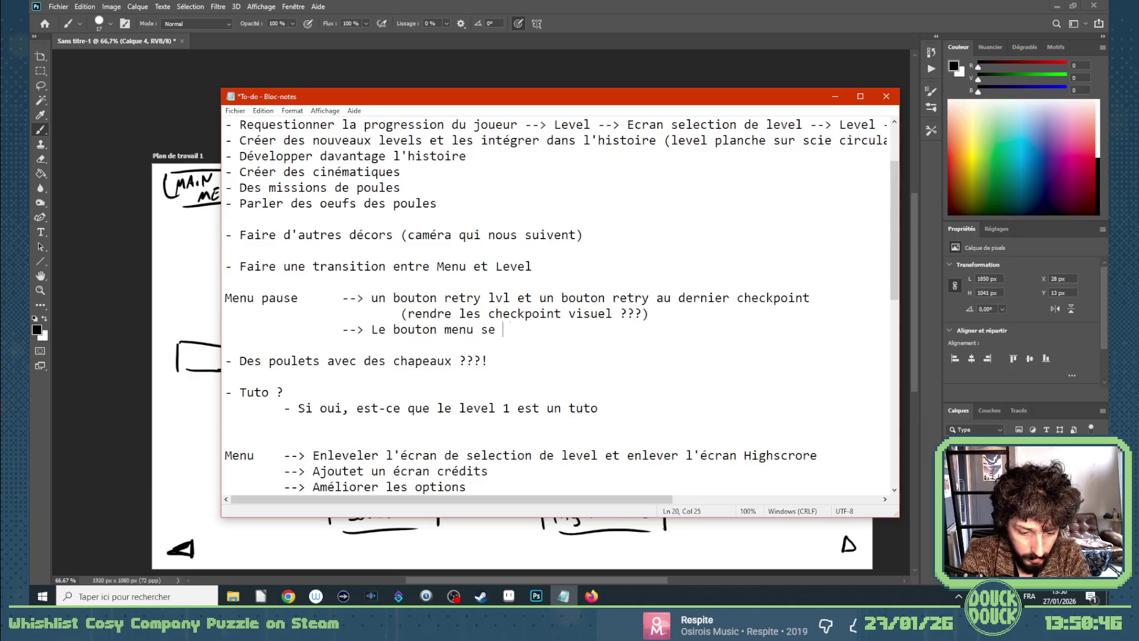
pyautogui.write('en un bouto')
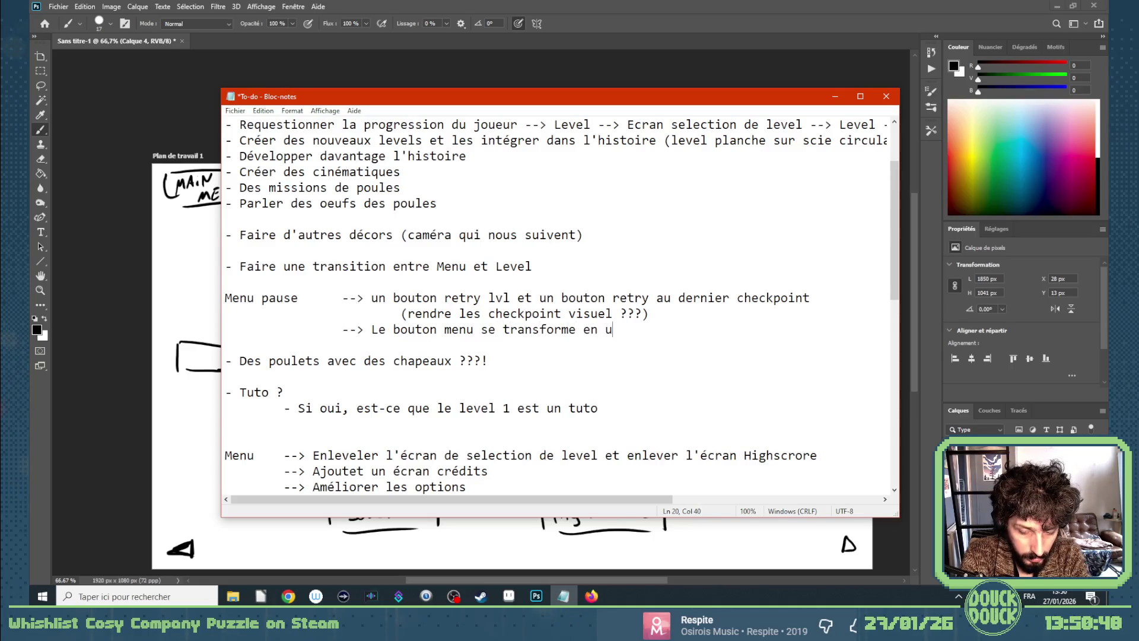
# Finish the line as '…un bouton qui ramène à la selection de level'.
pyautogui.write('n qui r')
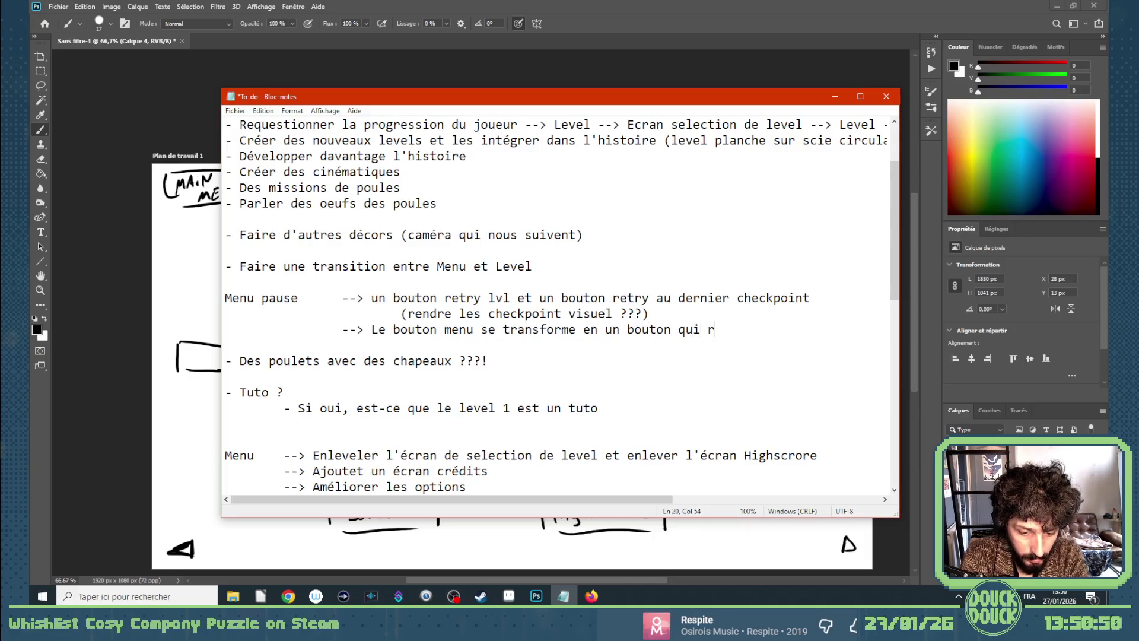
pyautogui.write('amène à la selection de ')
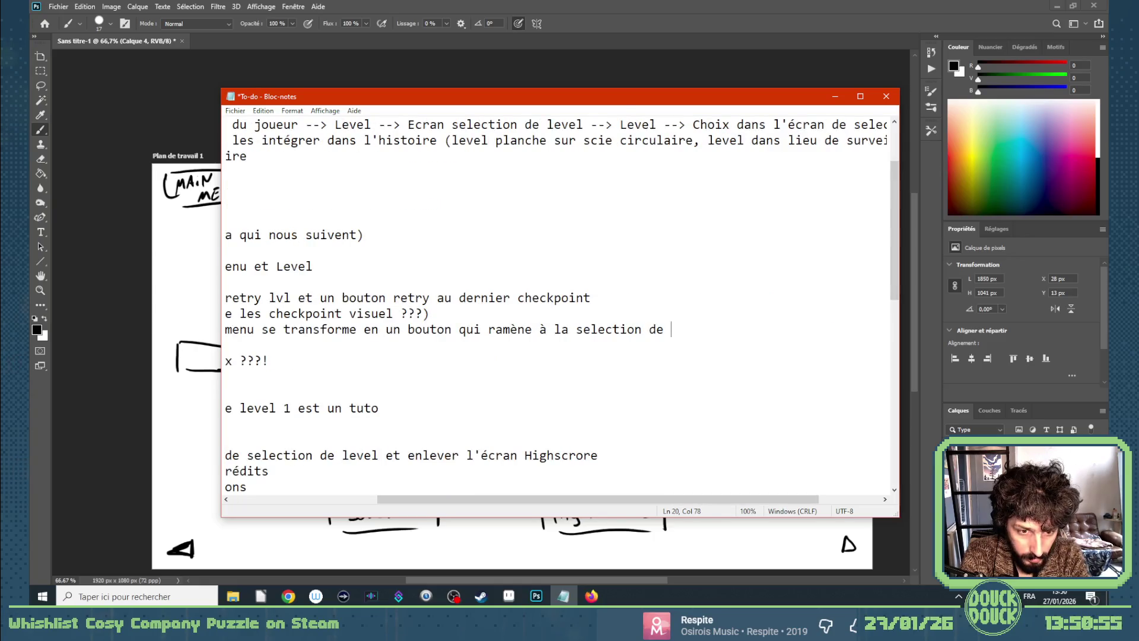
pyautogui.write('level')
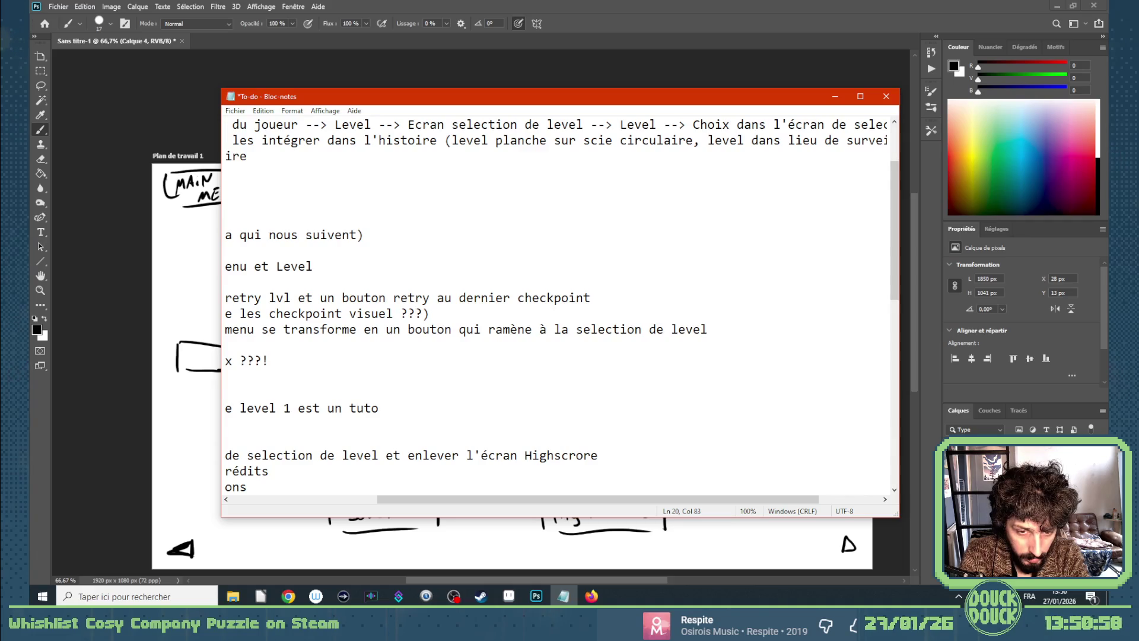
pyautogui.moveTo(510, 501); pyautogui.dragTo(332, 498)
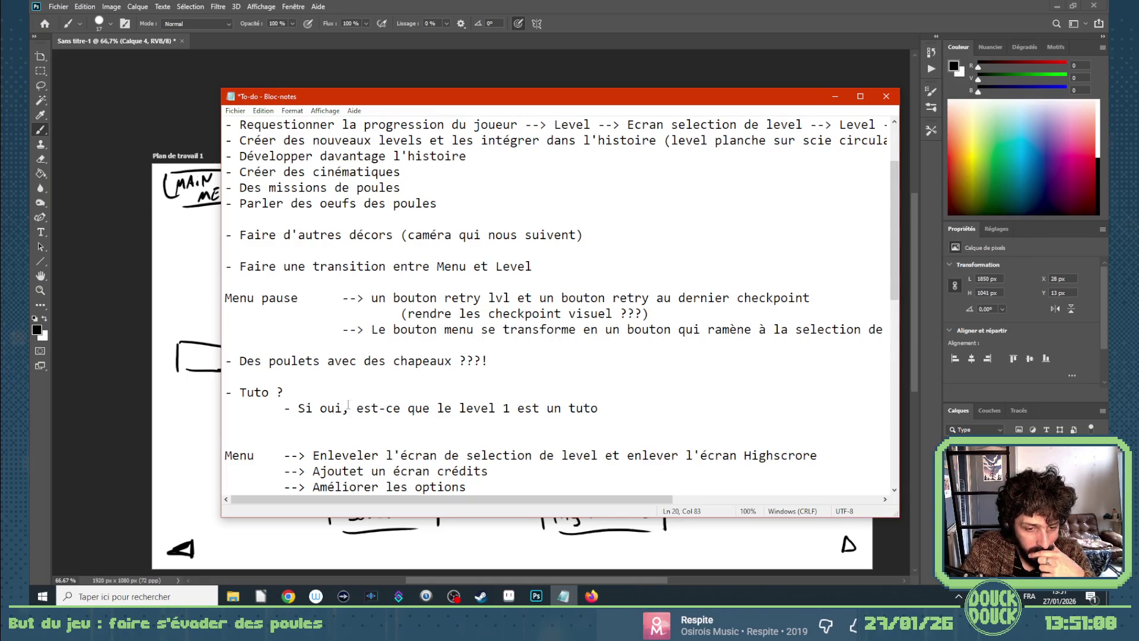
# Move the chicken-hats and Tuto lines above the 'Faire une transition' item.
pyautogui.scroll(-3, 349, 405)
pyautogui.scroll(2, 349, 405)
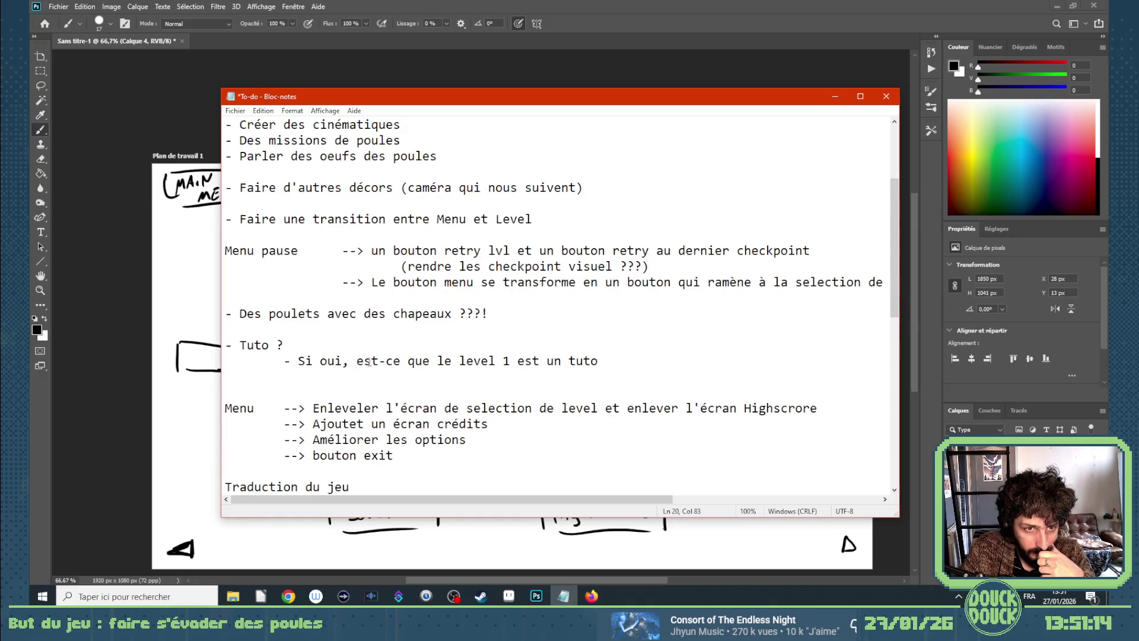
pyautogui.scroll(1, 369, 362)
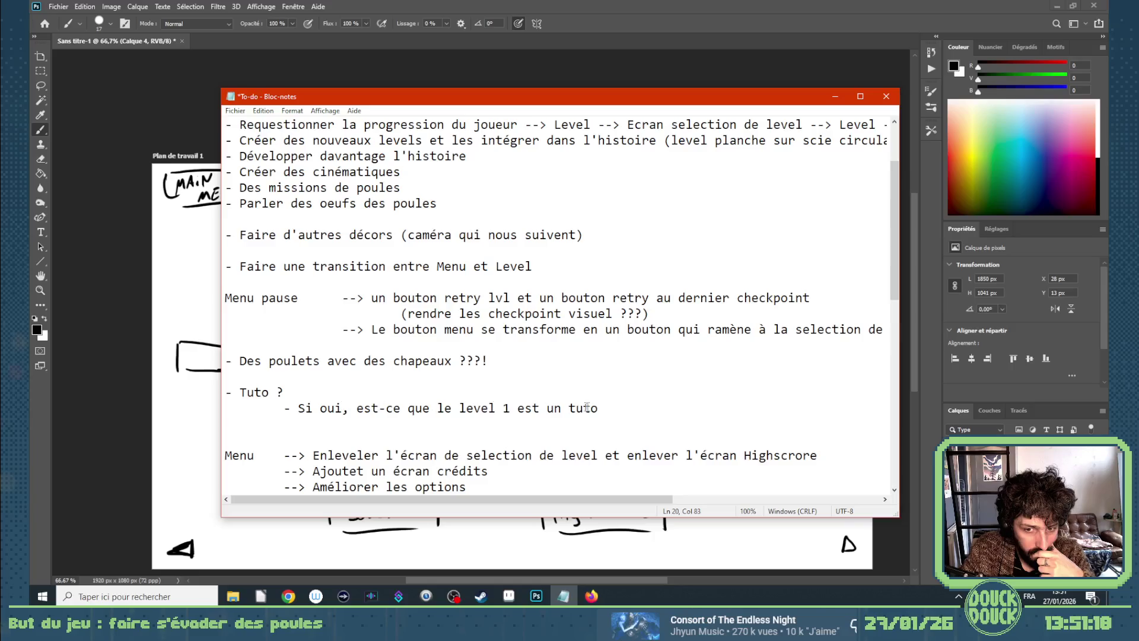
pyautogui.moveTo(599, 408); pyautogui.dragTo(217, 360)
pyautogui.hotkey('ctrl', 'c')
pyautogui.press('Delete')
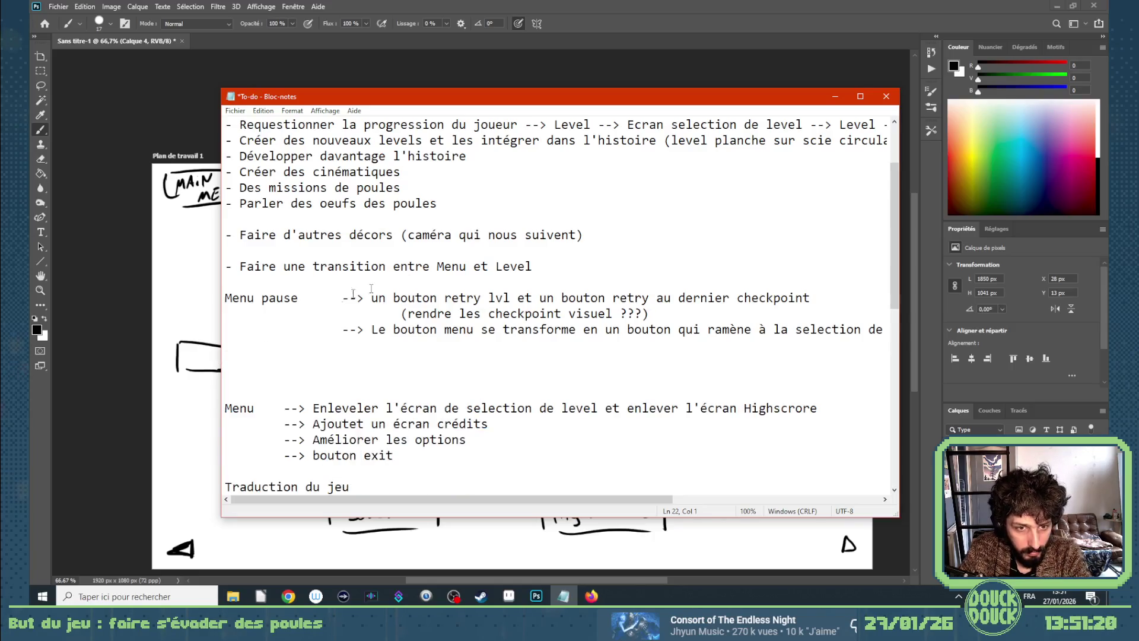
pyautogui.click(532, 261)
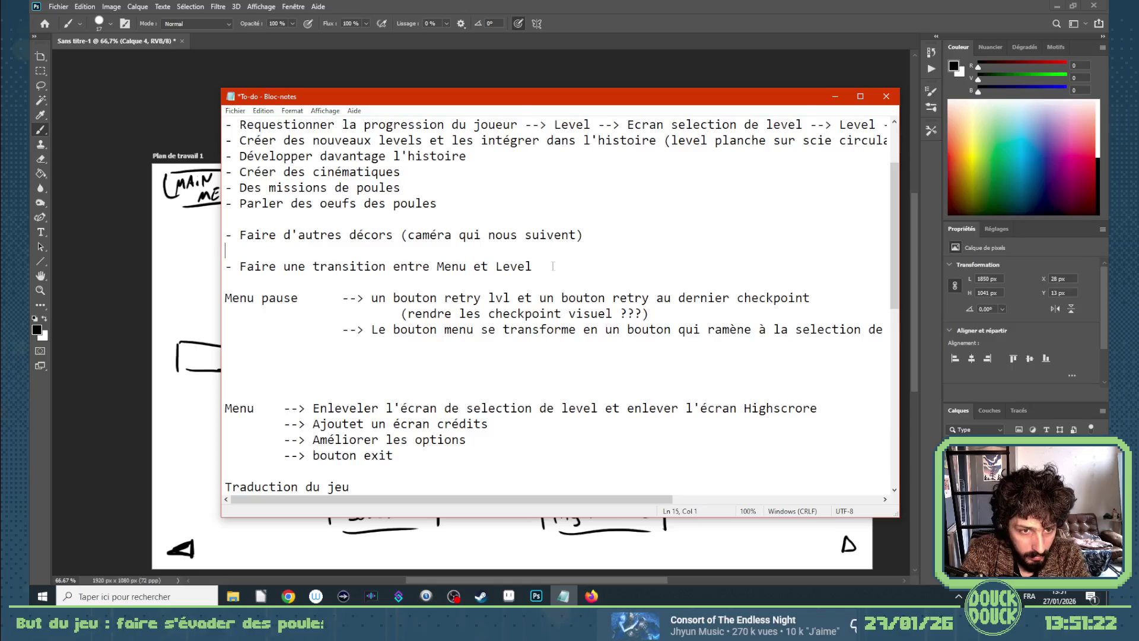
pyautogui.press('Return')
pyautogui.press('Return')
pyautogui.press('Return')
pyautogui.press('Up')
pyautogui.hotkey('ctrl', 'v')
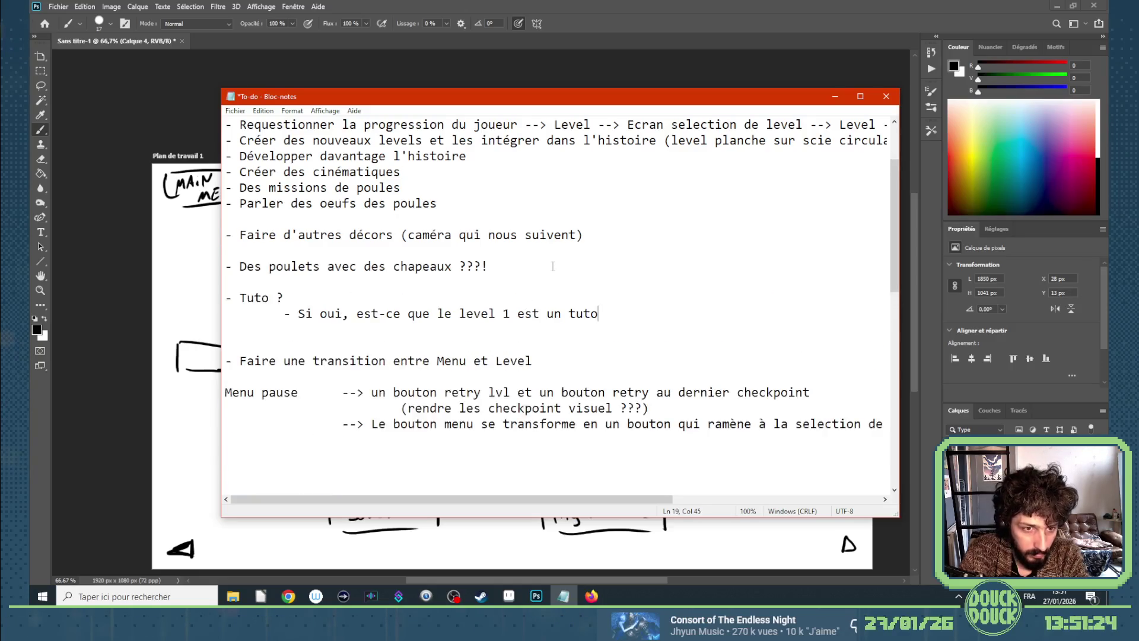
# Move the whole Menu block above the Menu pause section, separated by a blank line.
pyautogui.scroll(-2, 522, 291)
pyautogui.click(225, 297)
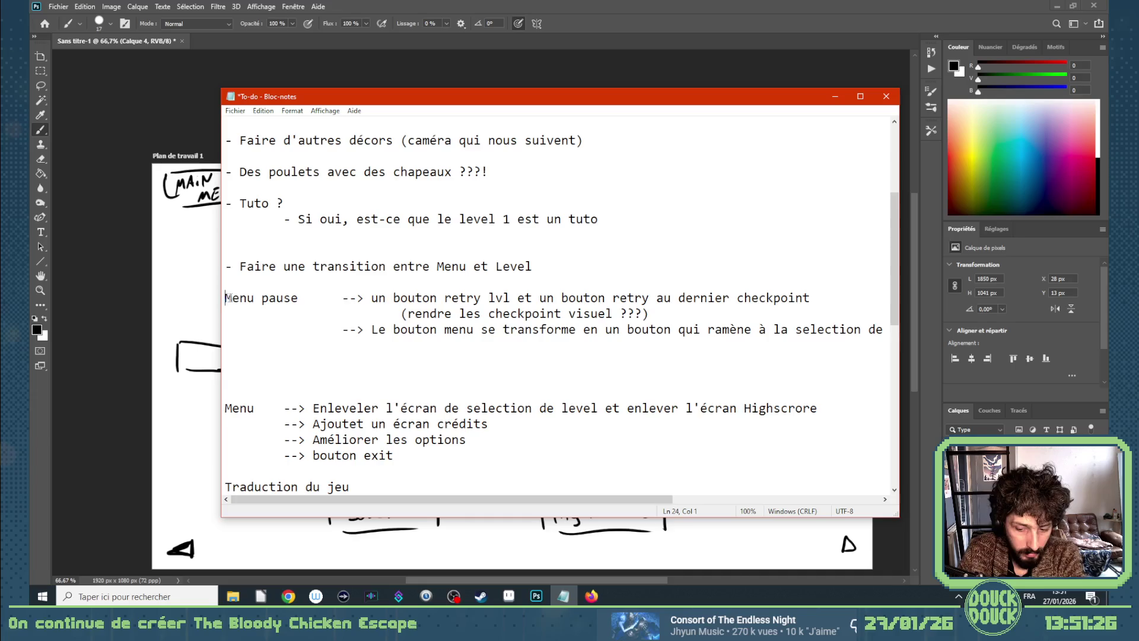
pyautogui.press('Return')
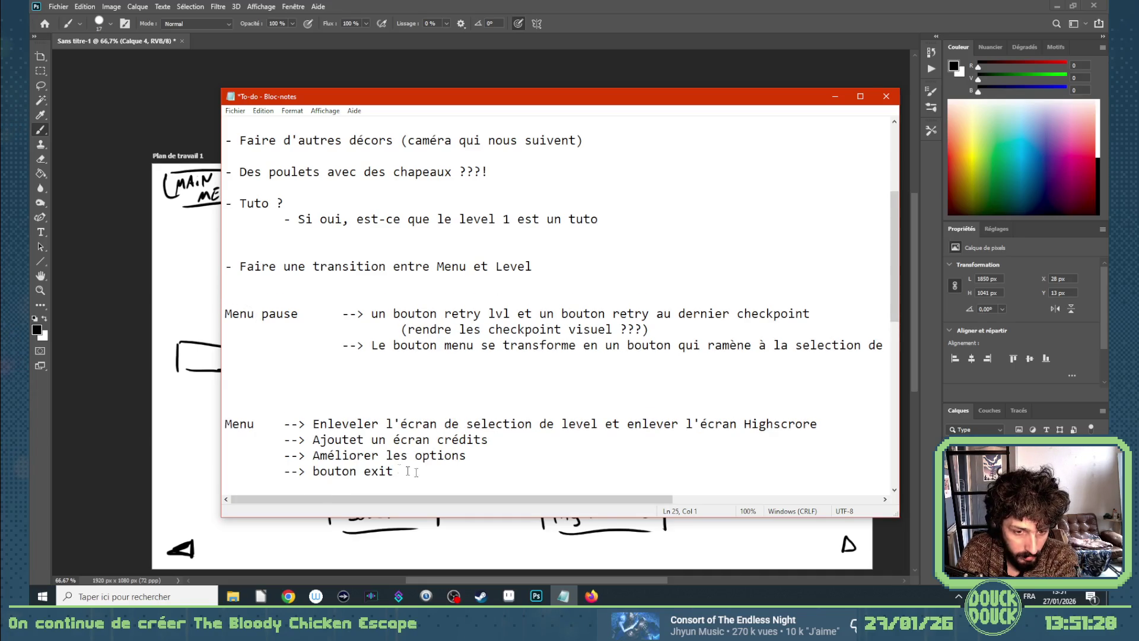
pyautogui.moveTo(415, 472); pyautogui.dragTo(224, 423)
pyautogui.press('BackSpace')
pyautogui.press('BackSpace')
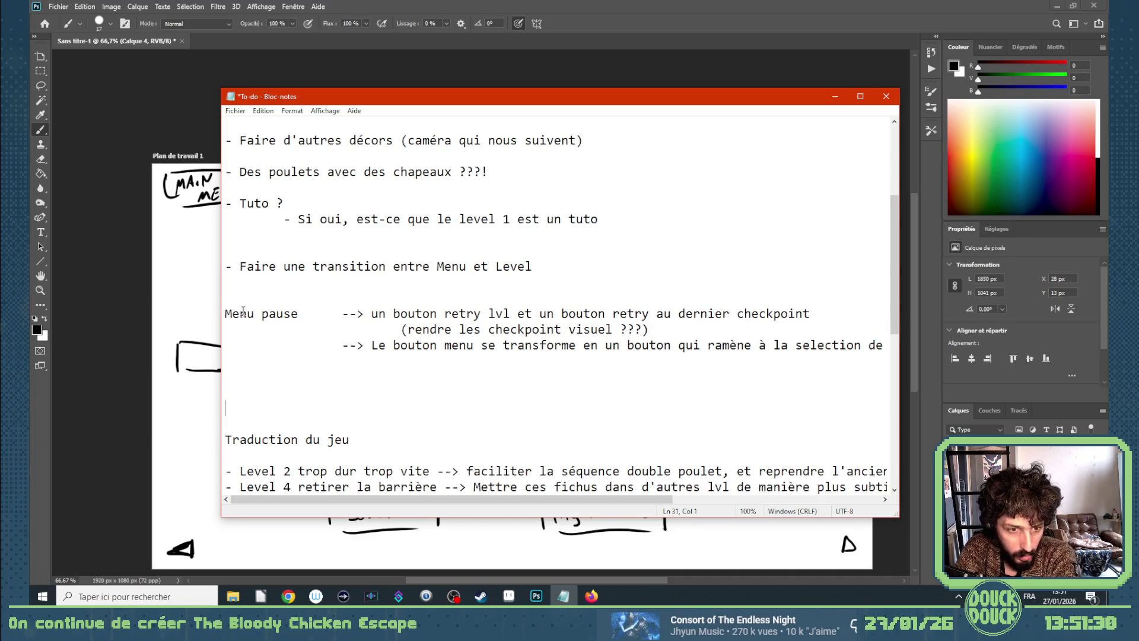
pyautogui.press('Return')
pyautogui.write("Menu\t--> Enlever l'écran de selection de level et enlever l'écran Highscrore \t--> Ajoutet un écran crédits \t--> Améliorer les options \t--> bouton exit")
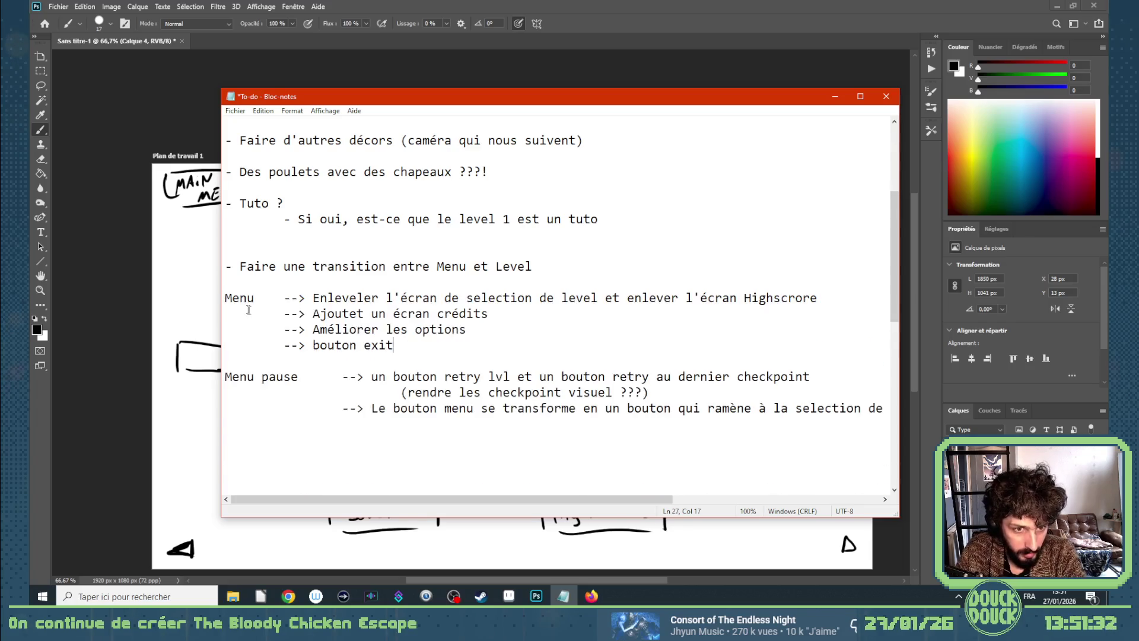
pyautogui.press('Return')
pyautogui.scroll(-1, 277, 399)
pyautogui.click(274, 407)
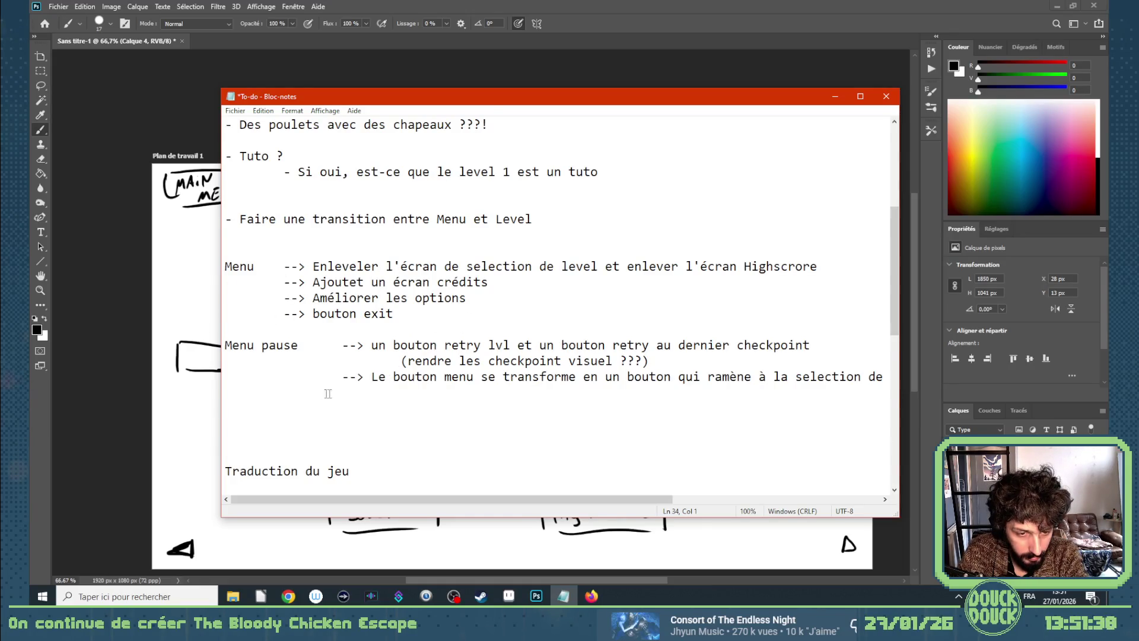
# Write 'Menu select lvl > Se révèle au fur et mesure et après chaque lvl'.
pyautogui.write('Ecran')
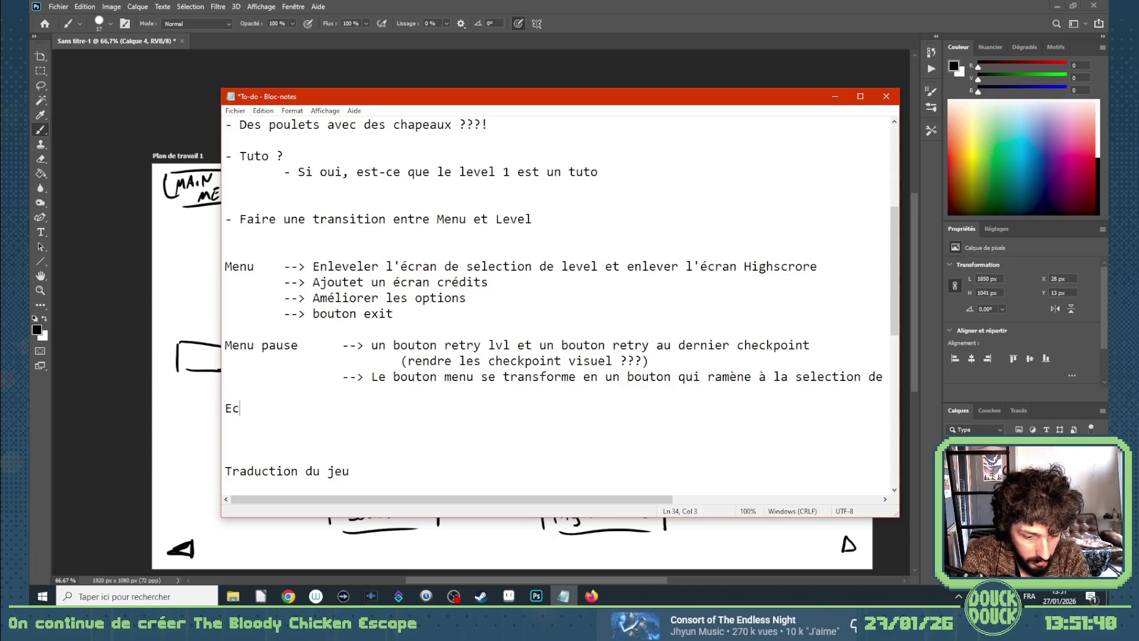
pyautogui.press('BackSpace')
pyautogui.press('BackSpace')
pyautogui.press('BackSpace')
pyautogui.press('BackSpace')
pyautogui.write('Menu select ')
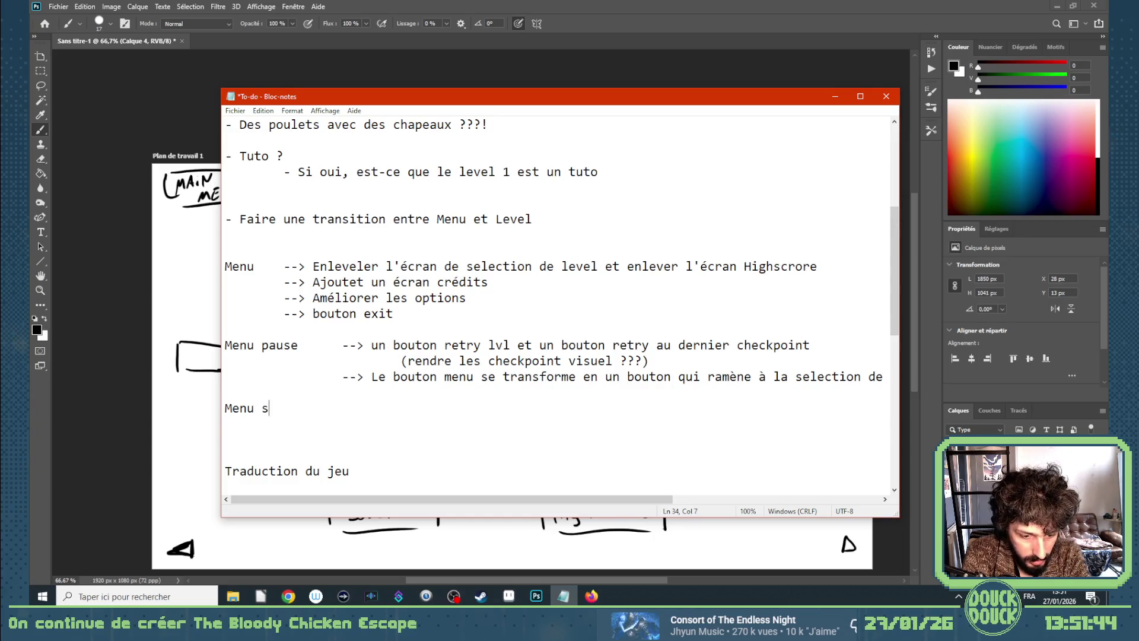
pyautogui.write('lv')
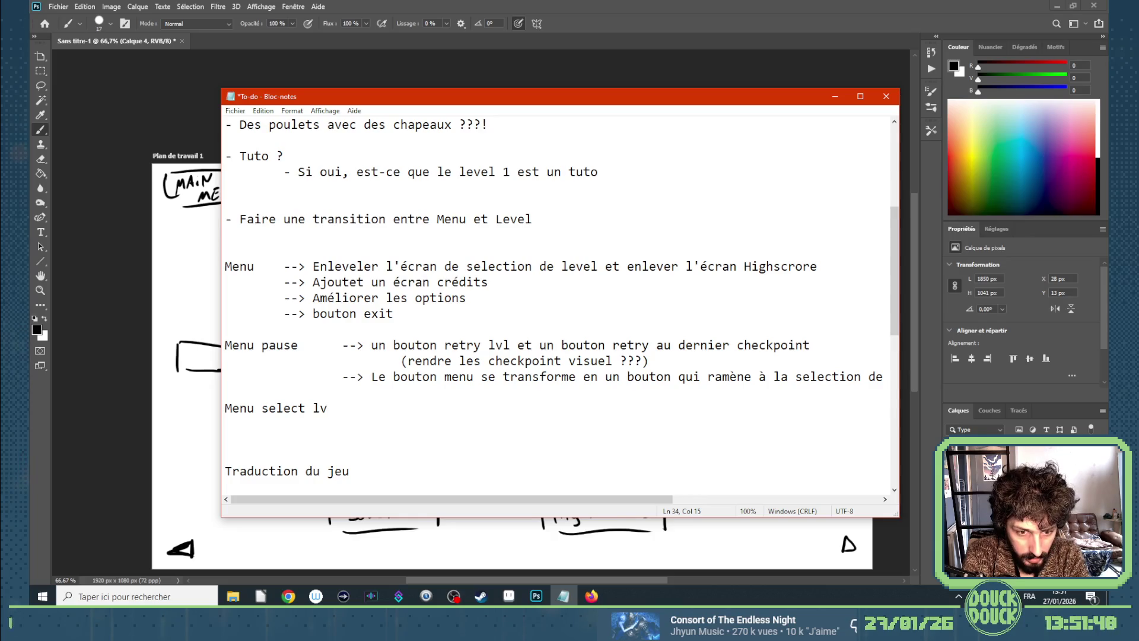
pyautogui.write('l ')
pyautogui.write('>')
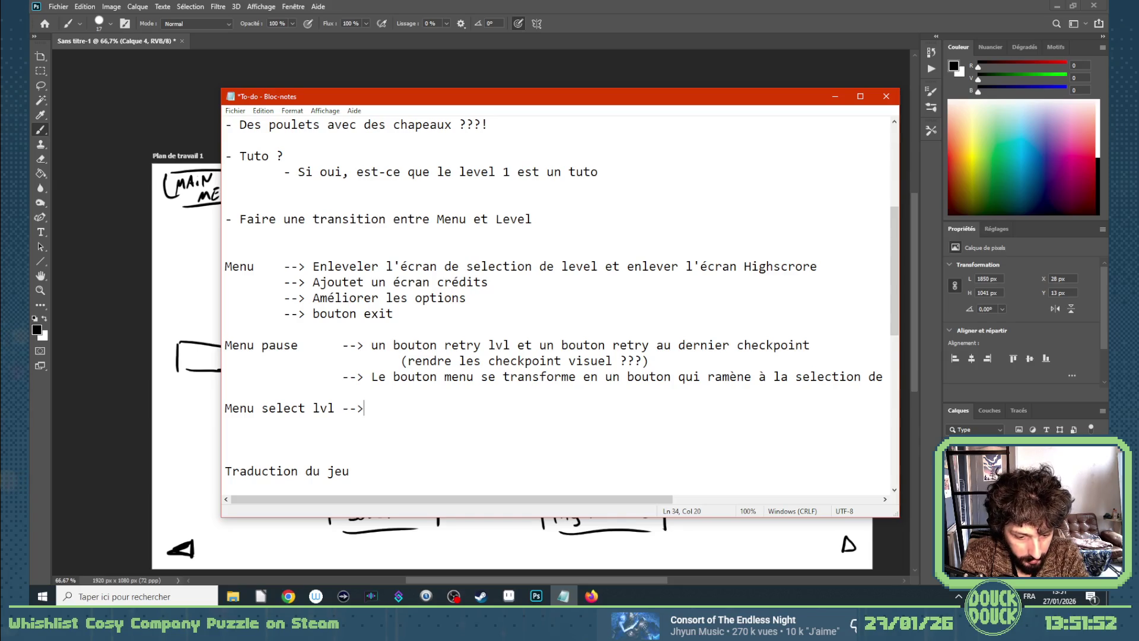
pyautogui.write('fonctionnement :')
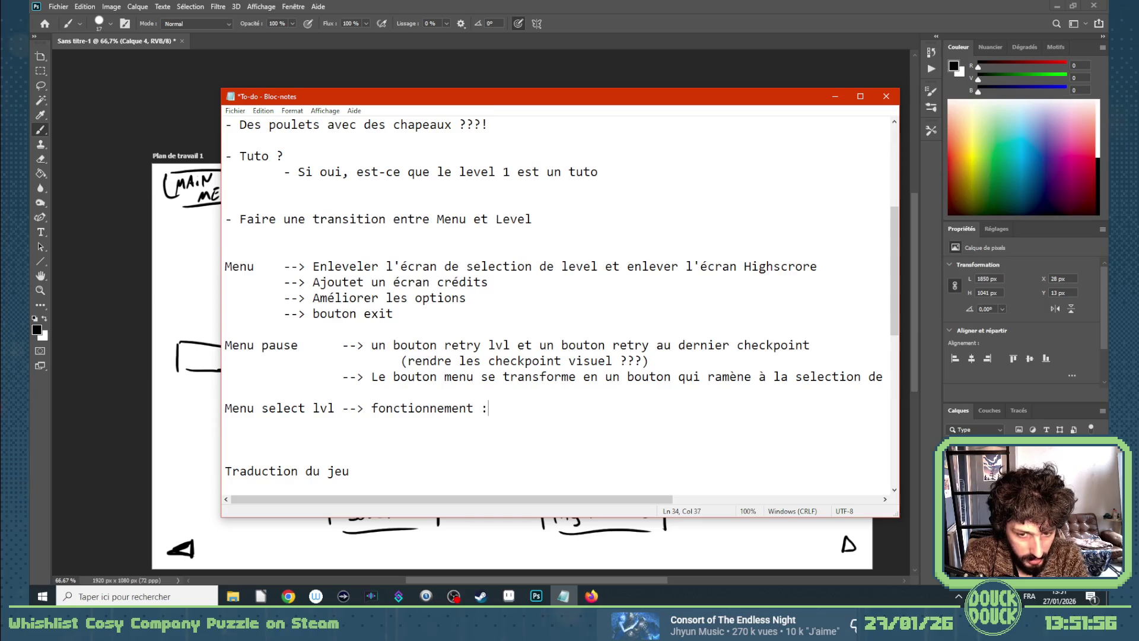
pyautogui.write('sr')
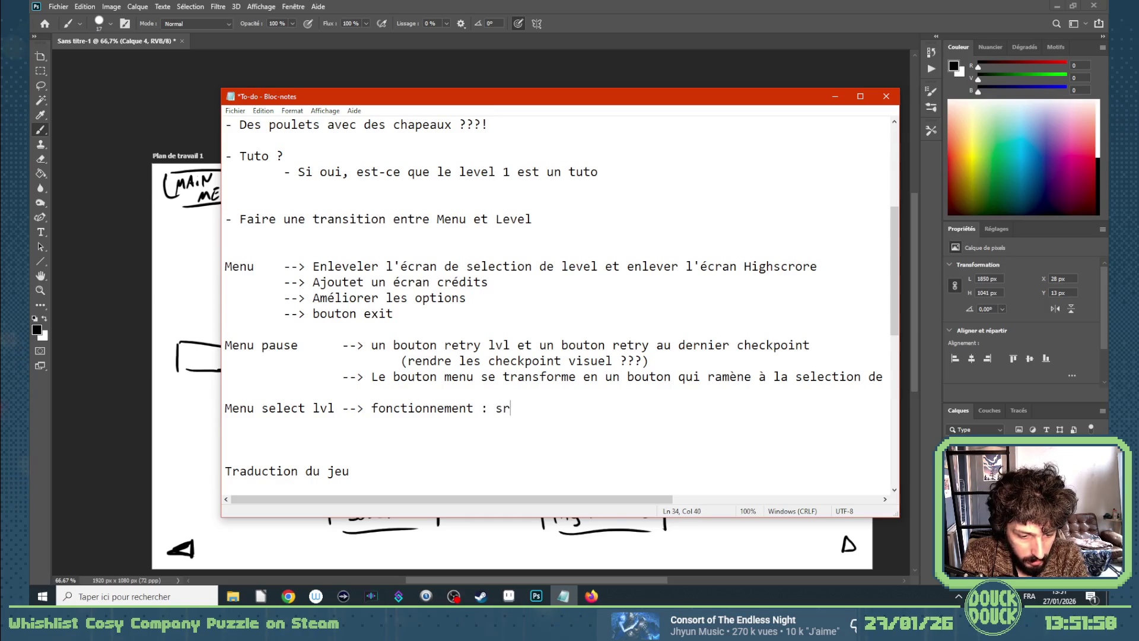
pyautogui.press('BackSpace')
pyautogui.write('e révèle au')
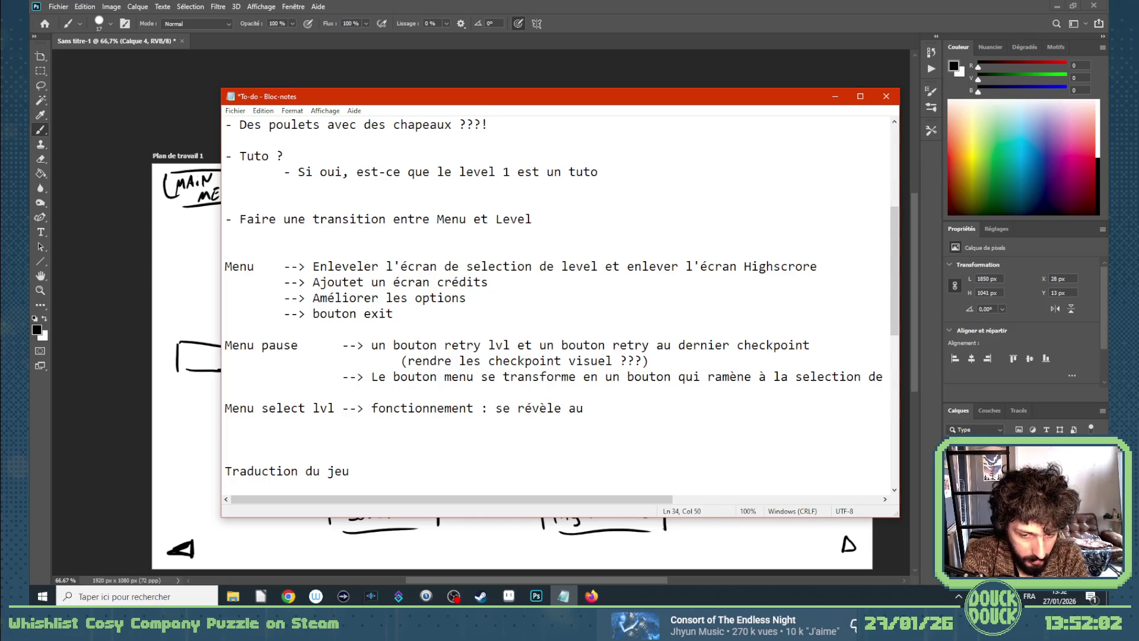
pyautogui.write(' fur ')
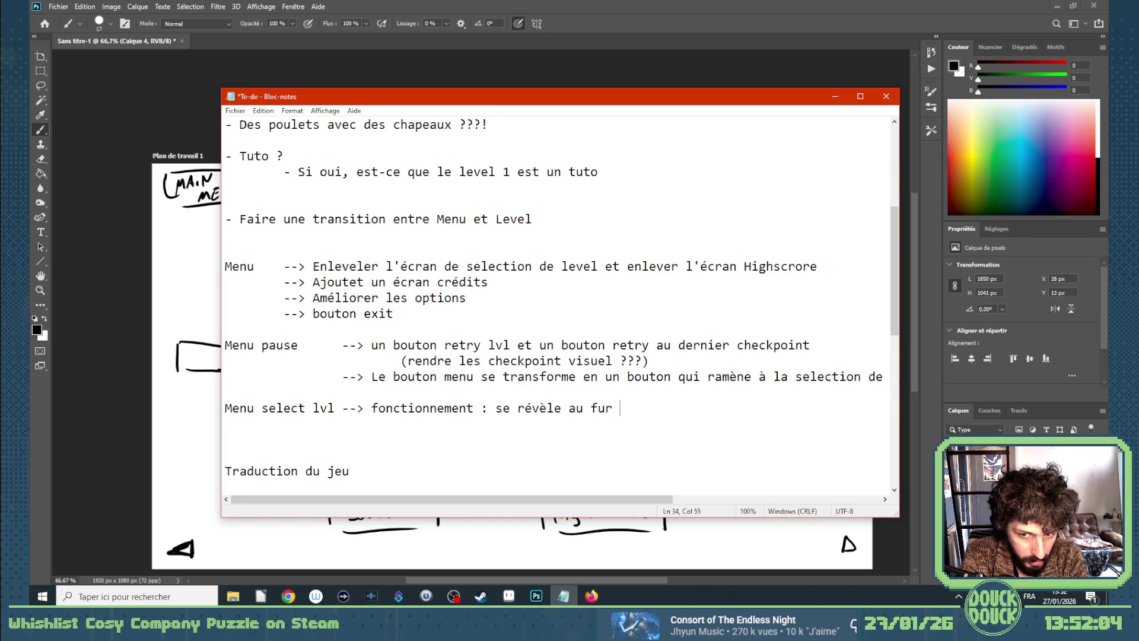
pyautogui.write('et après')
pyautogui.press('BackSpace')
pyautogui.press('BackSpace')
pyautogui.press('BackSpace')
pyautogui.write('mes')
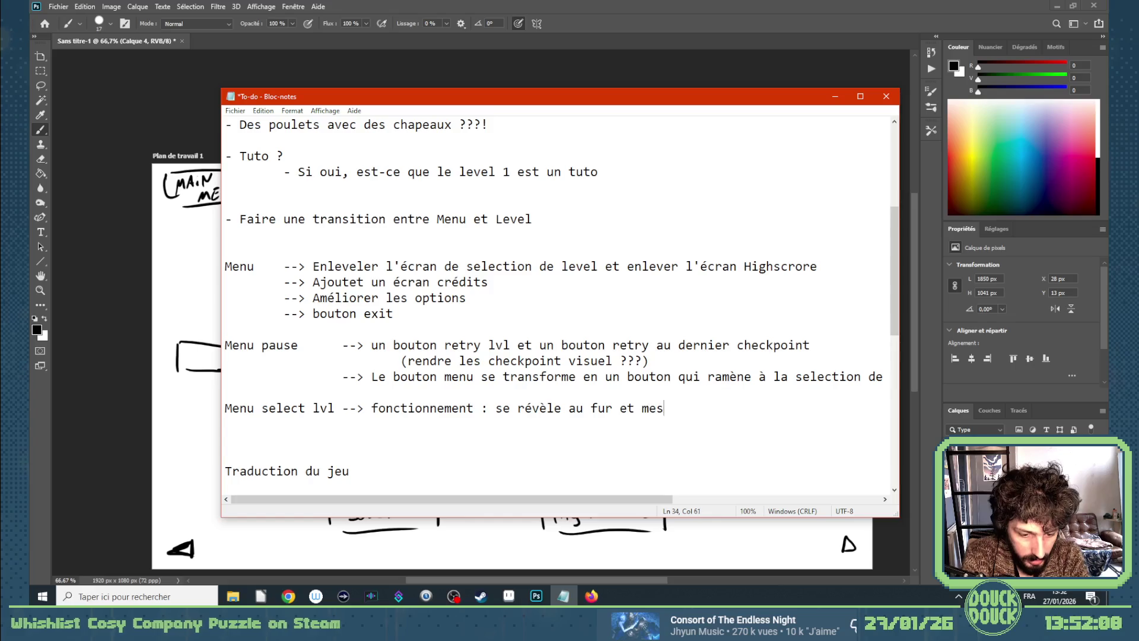
pyautogui.write('ure et apès chaque lvl')
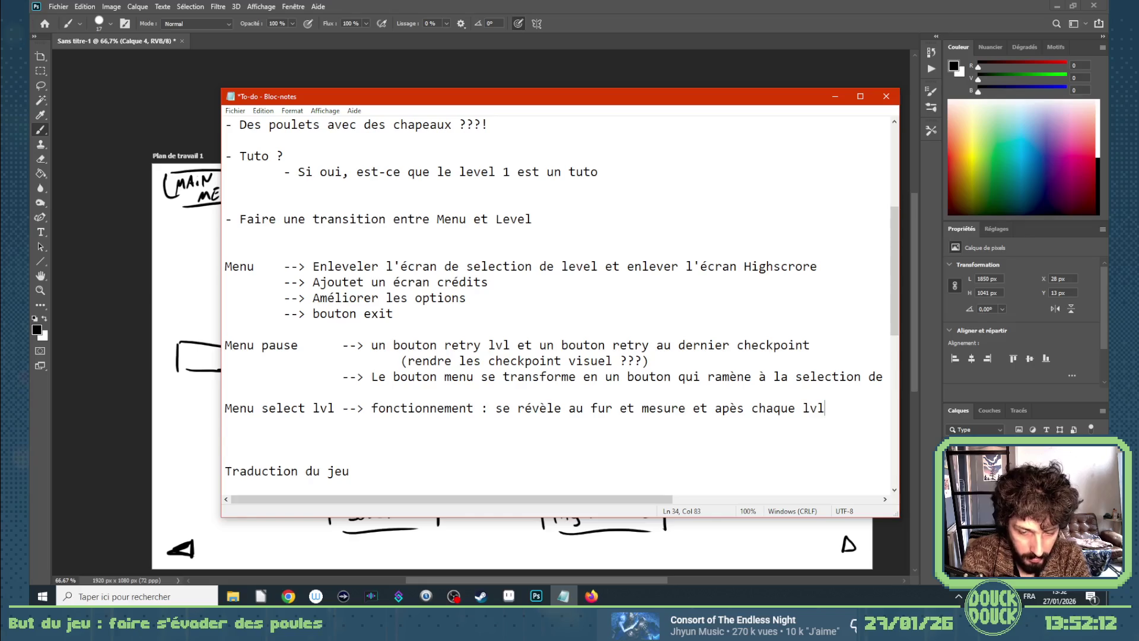
pyautogui.moveTo(488, 407); pyautogui.dragTo(377, 408)
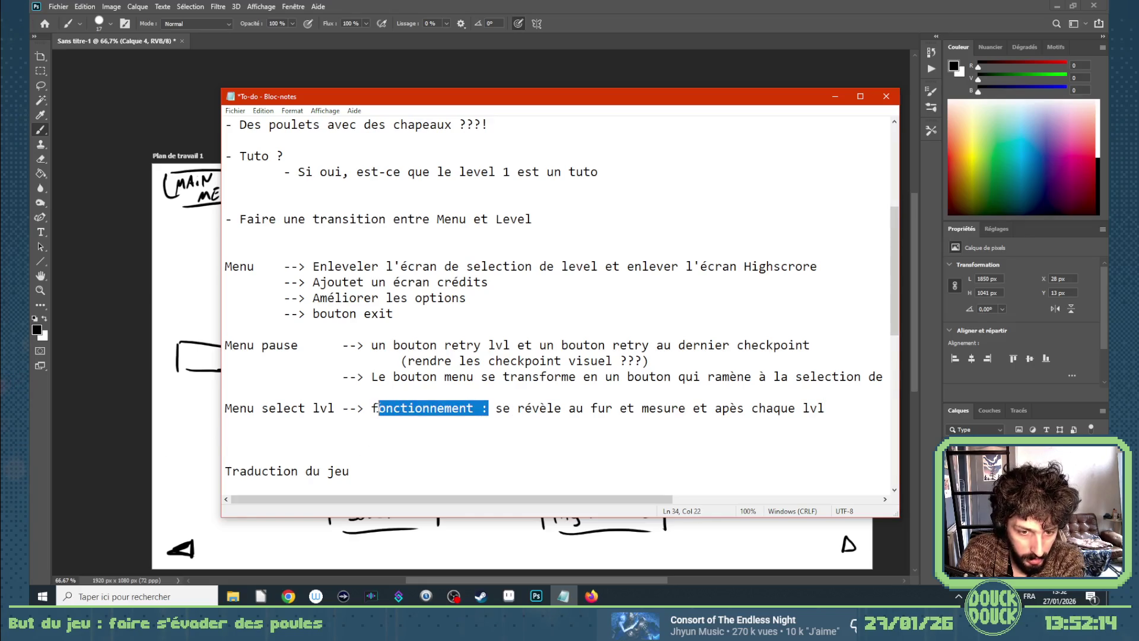
pyautogui.press('BackSpace')
pyautogui.press('BackSpace')
pyautogui.press('BackSpace')
pyautogui.click(372, 408)
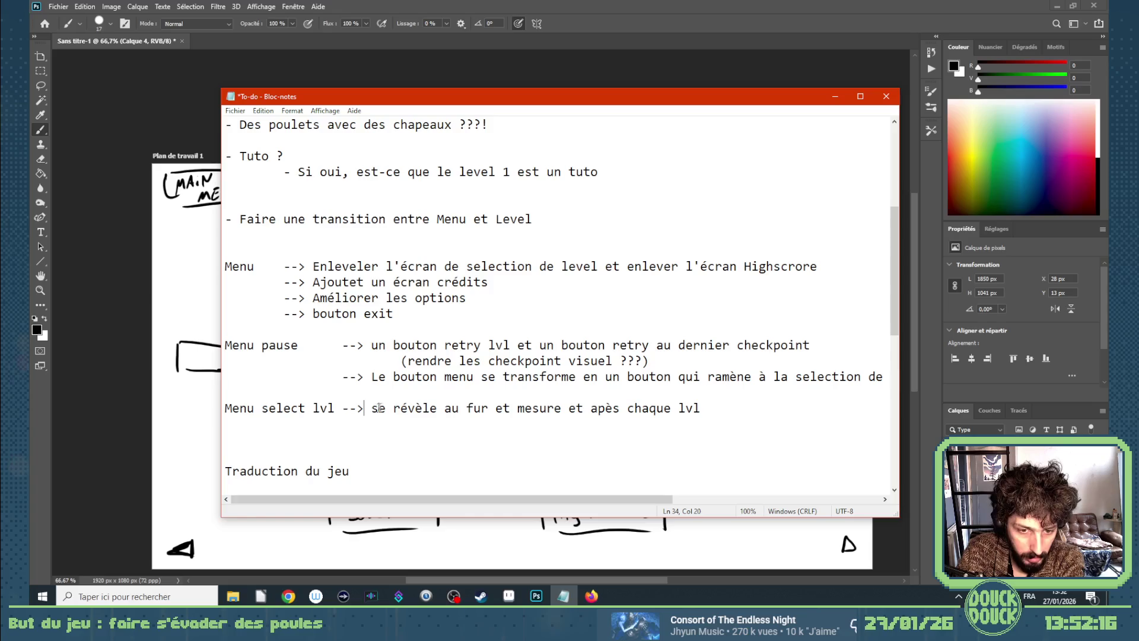
pyautogui.press('Delete')
pyautogui.write('S')
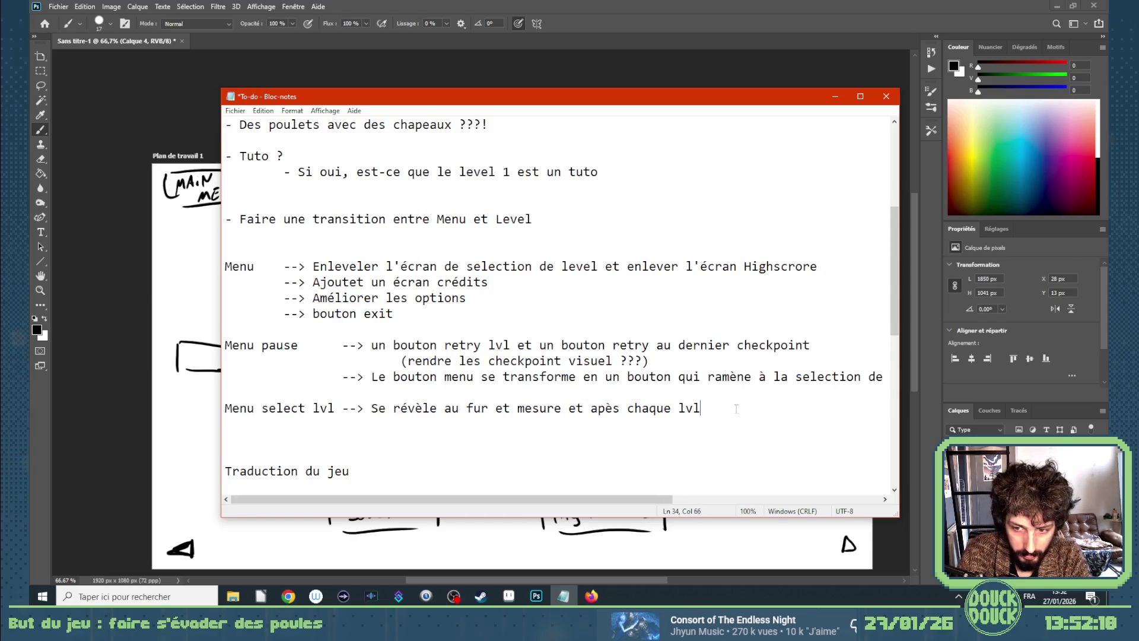
# Add an indented '--> Possède des embranchements simples pour pallier à des lvl difficiles' point.
pyautogui.press('Return')
pyautogui.press('Tab')
pyautogui.press('Tab')
pyautogui.write('--> ')
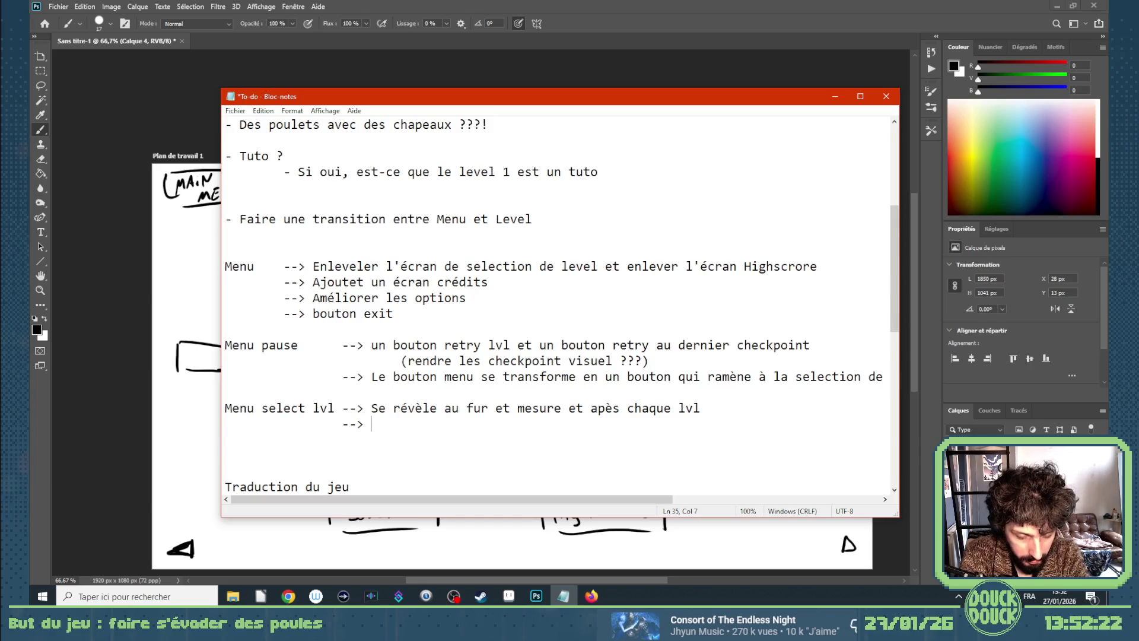
pyautogui.write('Possède e')
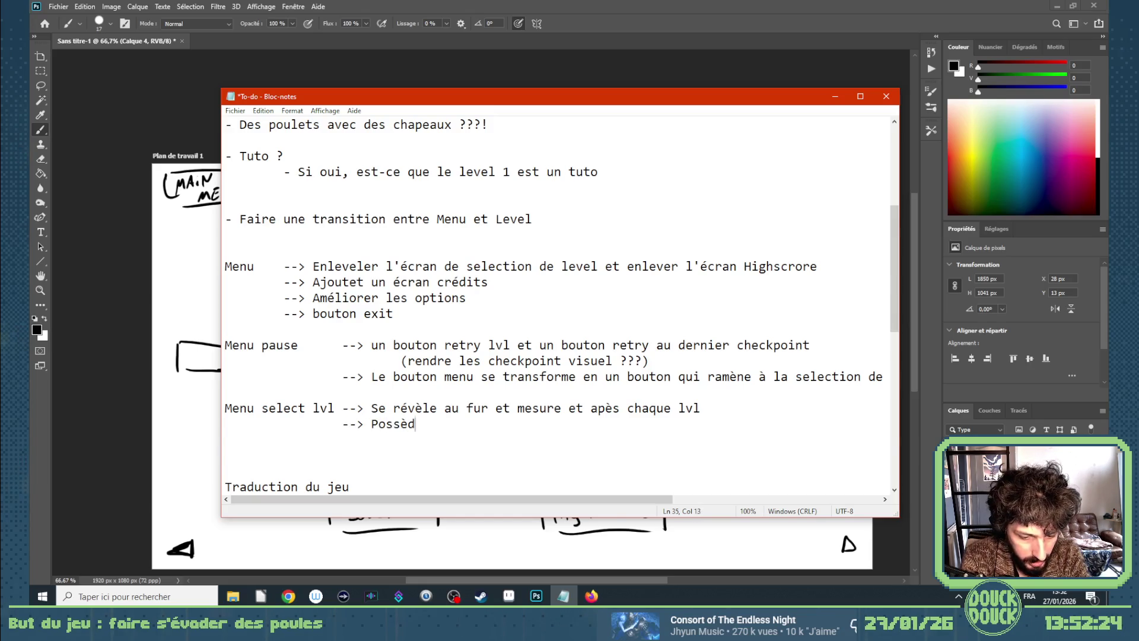
pyautogui.press('BackSpace')
pyautogui.write('des emb')
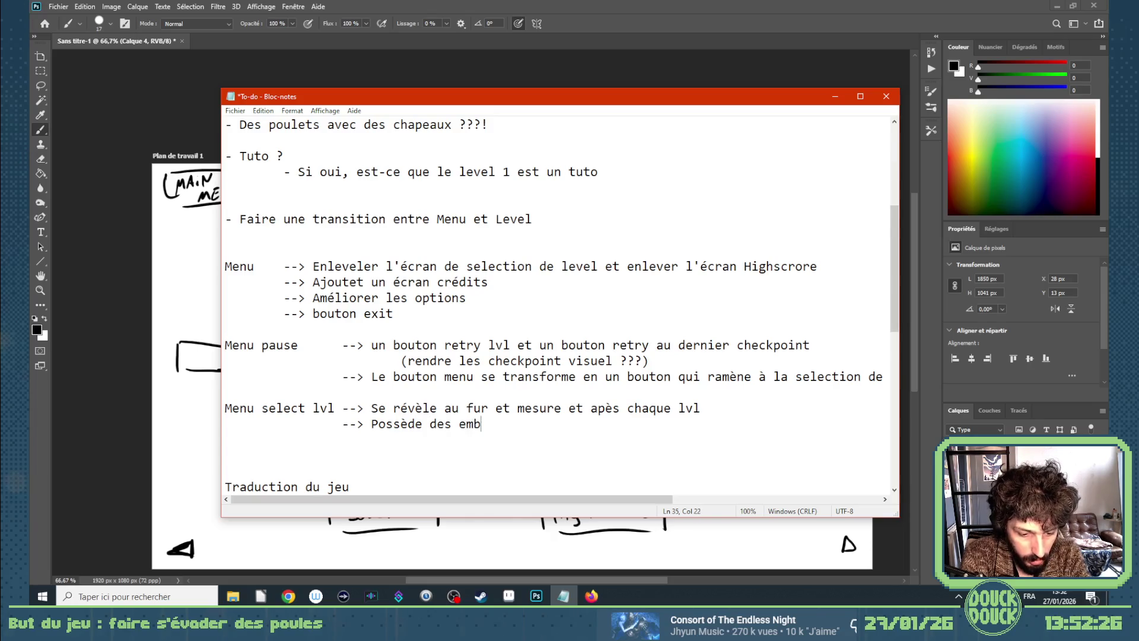
pyautogui.write('ranchement simp')
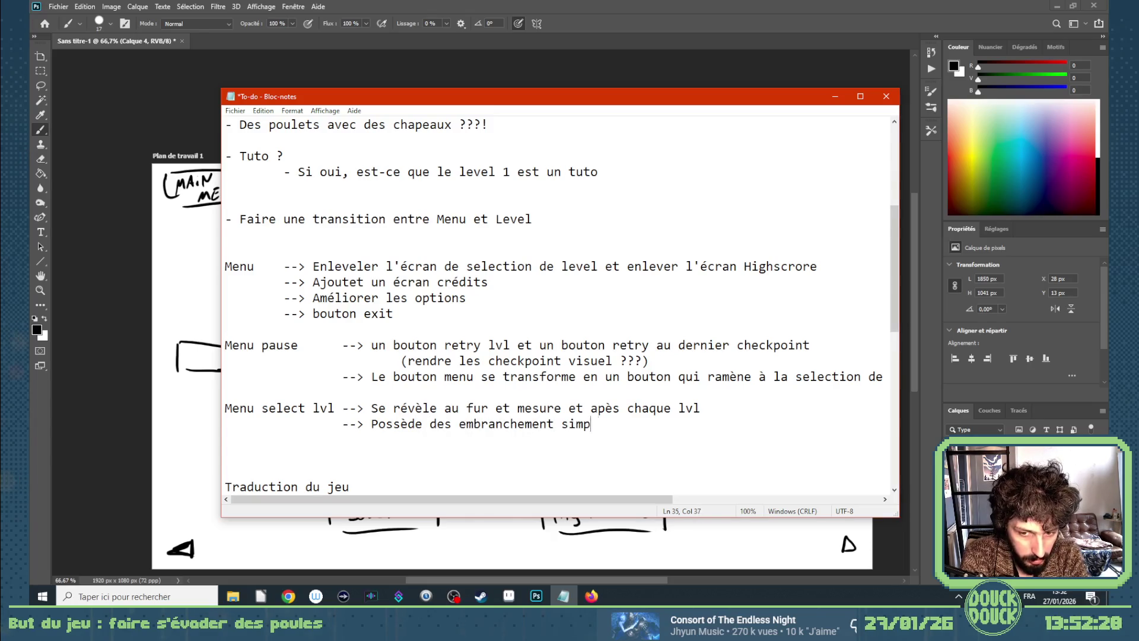
pyautogui.write('les')
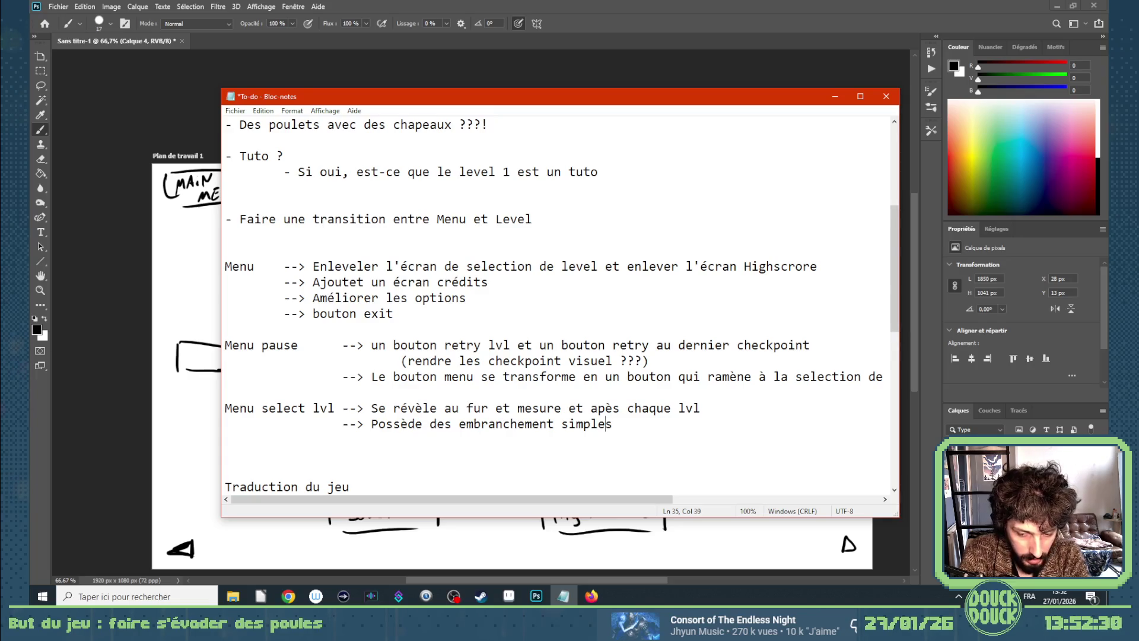
pyautogui.write('s')
pyautogui.click(620, 424)
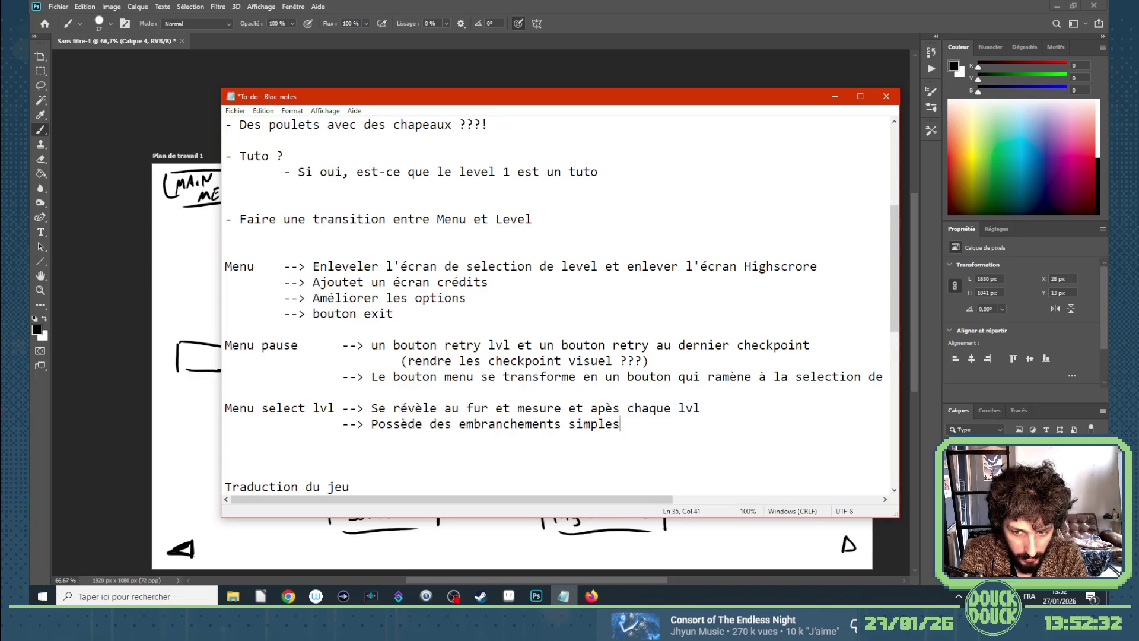
pyautogui.write(' pour ')
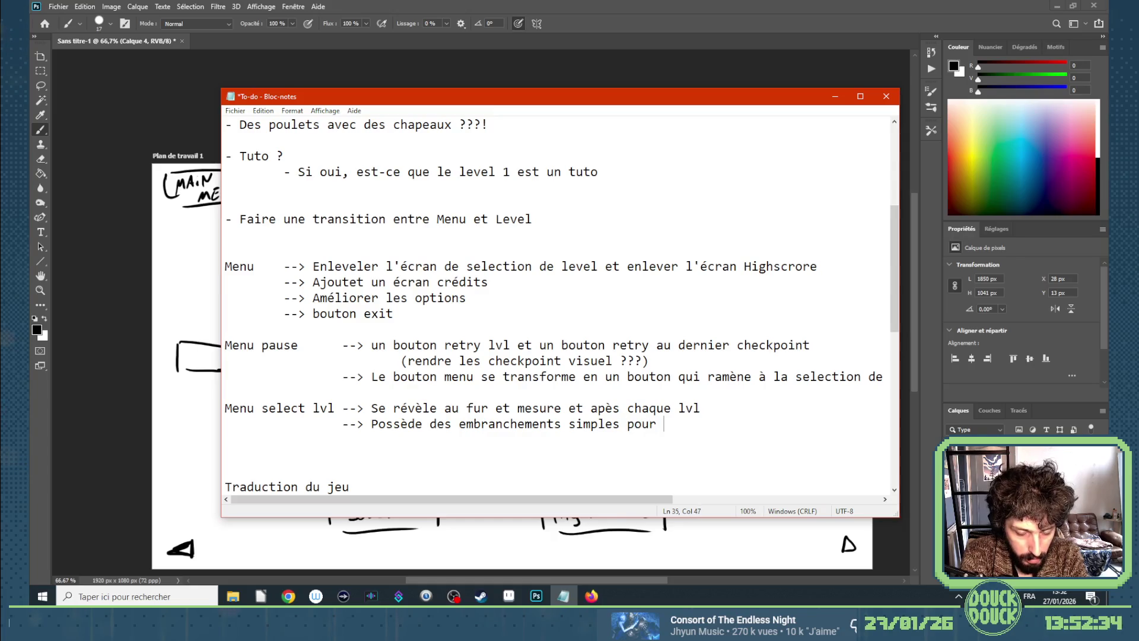
pyautogui.write('pa')
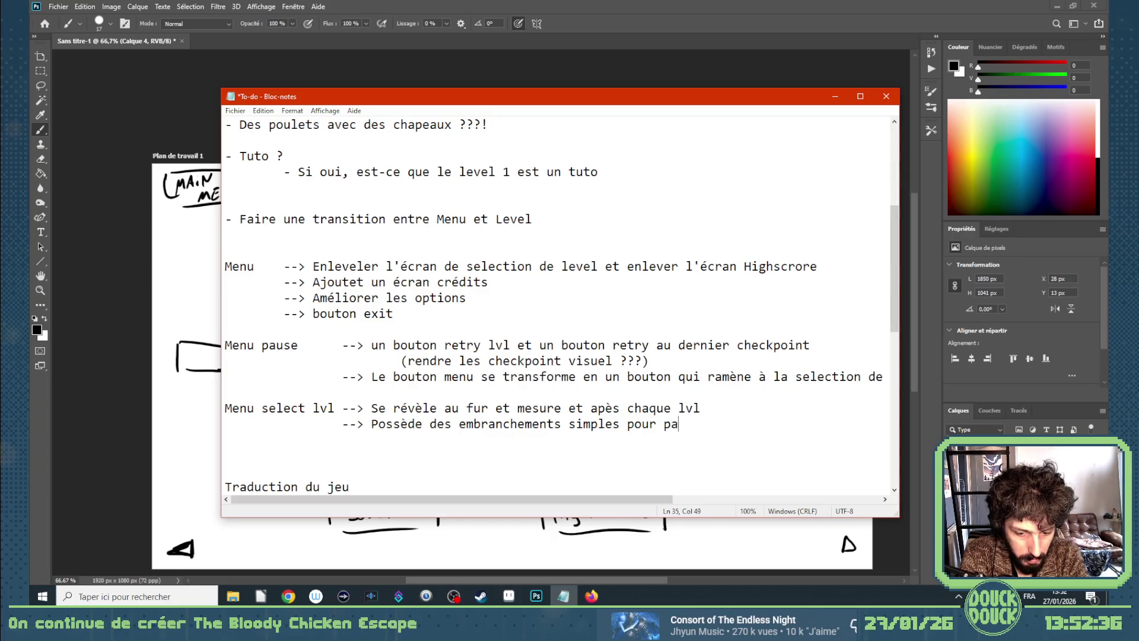
pyautogui.write('llier à des lv')
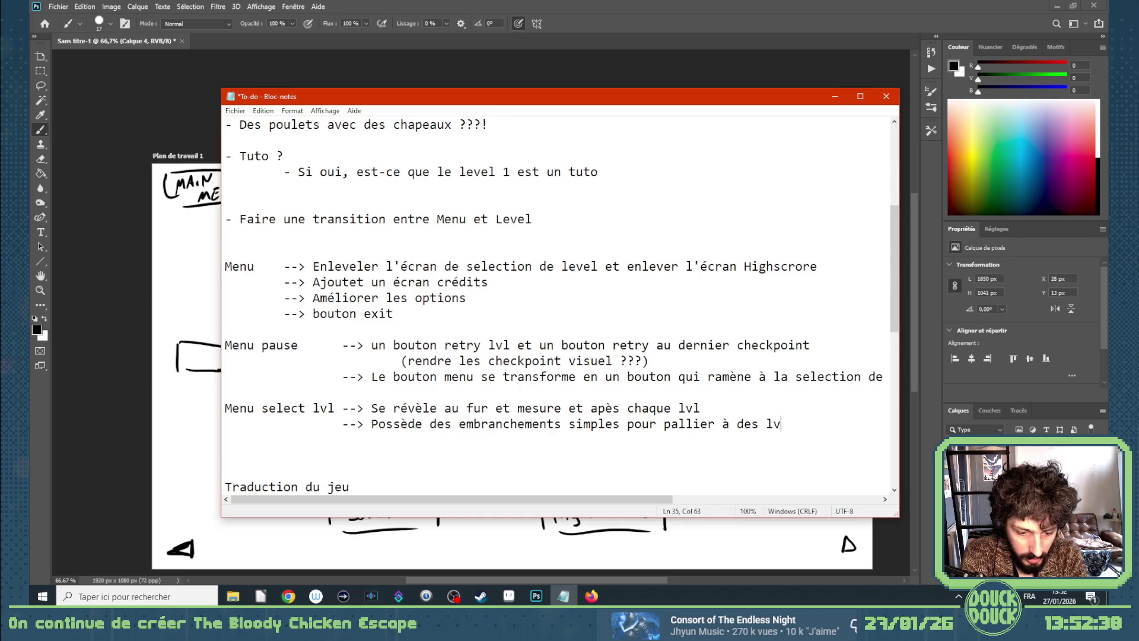
pyautogui.write('l comple')
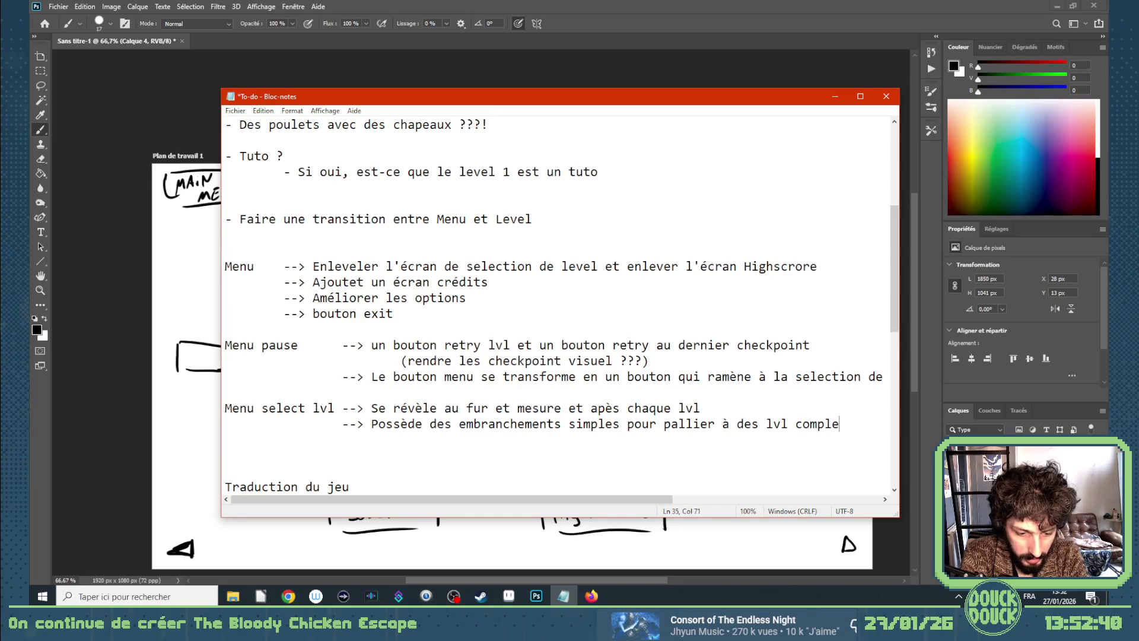
pyautogui.press('BackSpace')
pyautogui.press('BackSpace')
pyautogui.press('BackSpace')
pyautogui.press('BackSpace')
pyautogui.press('BackSpace')
pyautogui.press('BackSpace')
pyautogui.write('d')
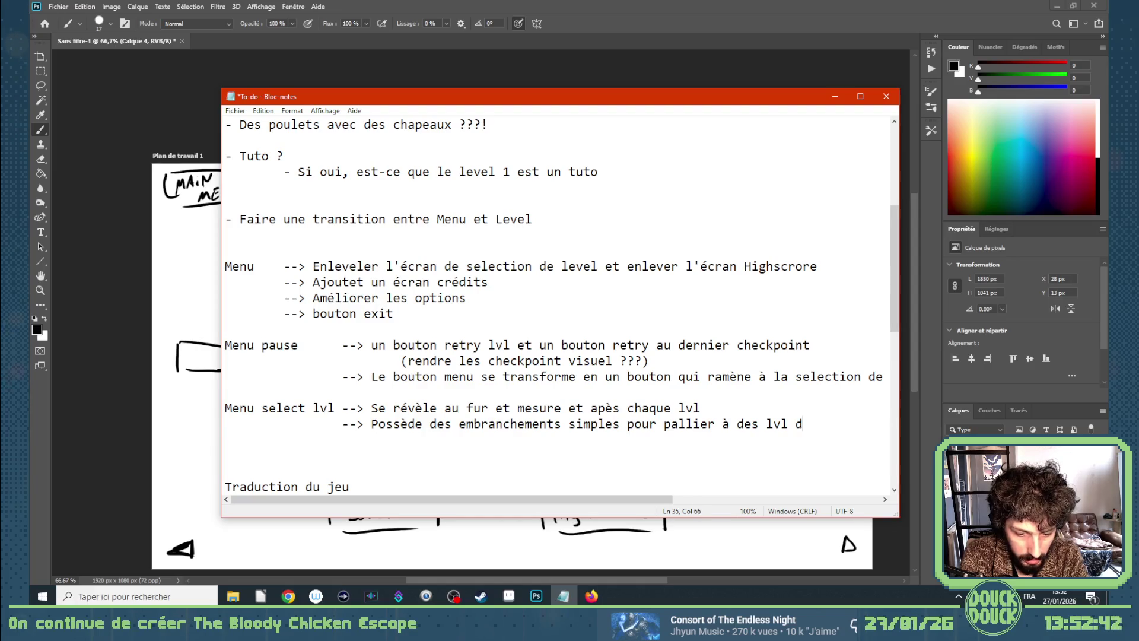
pyautogui.write('ifficiles')
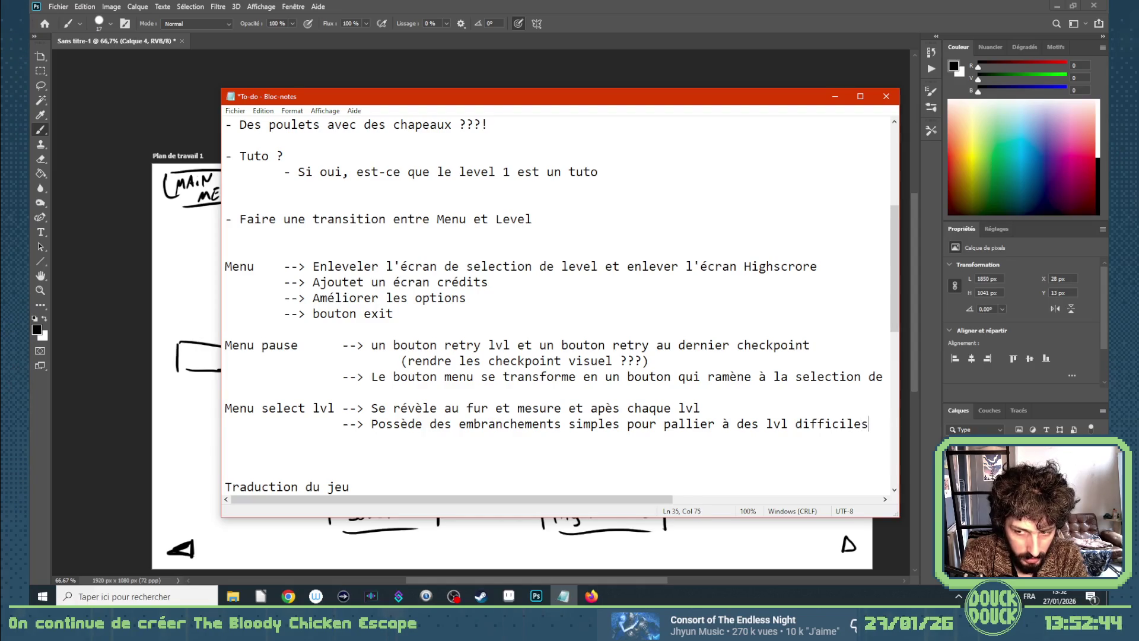
pyautogui.press('Return')
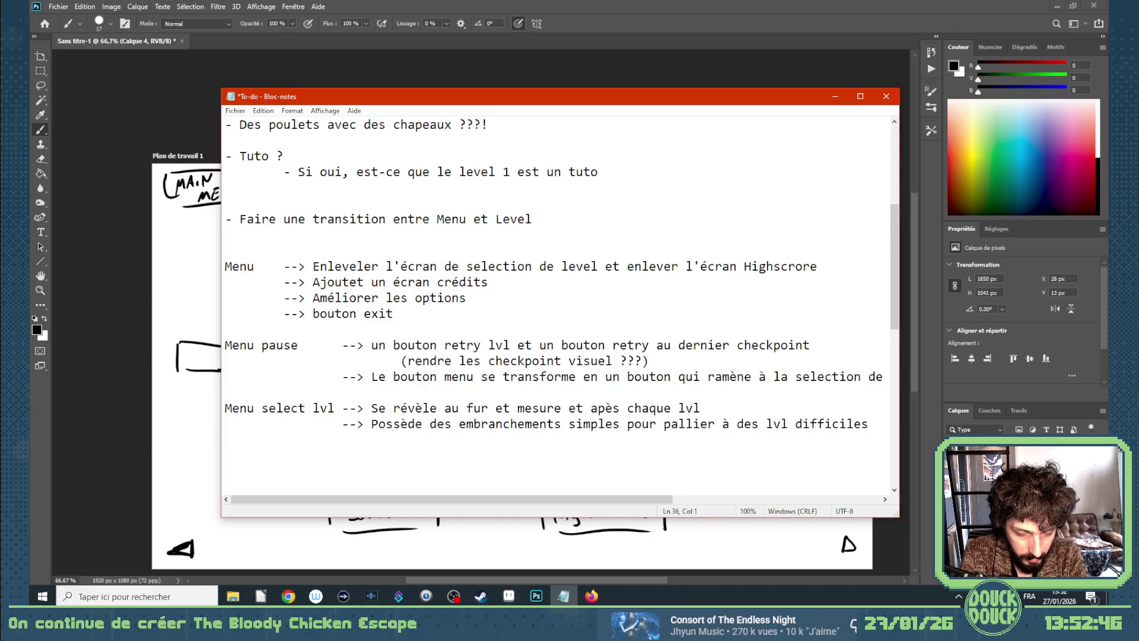
pyautogui.press('Tab')
# Add points: clicking a level thumbnail plays it and/or shows its scores; it scrolls left to right.
pyautogui.write('--')
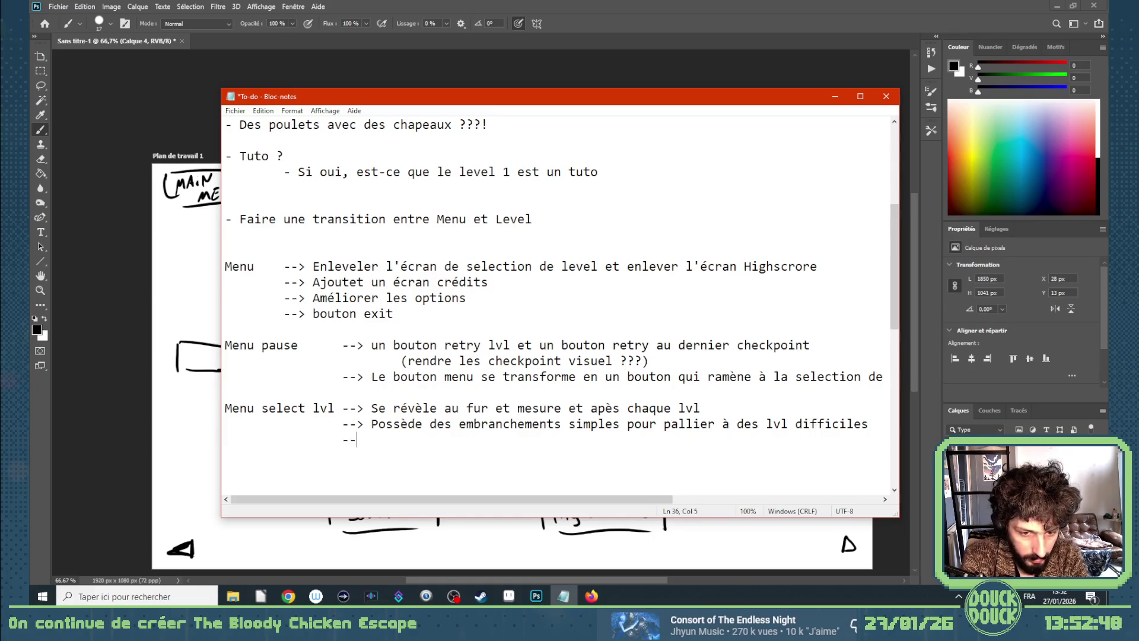
pyautogui.write('> cliqu')
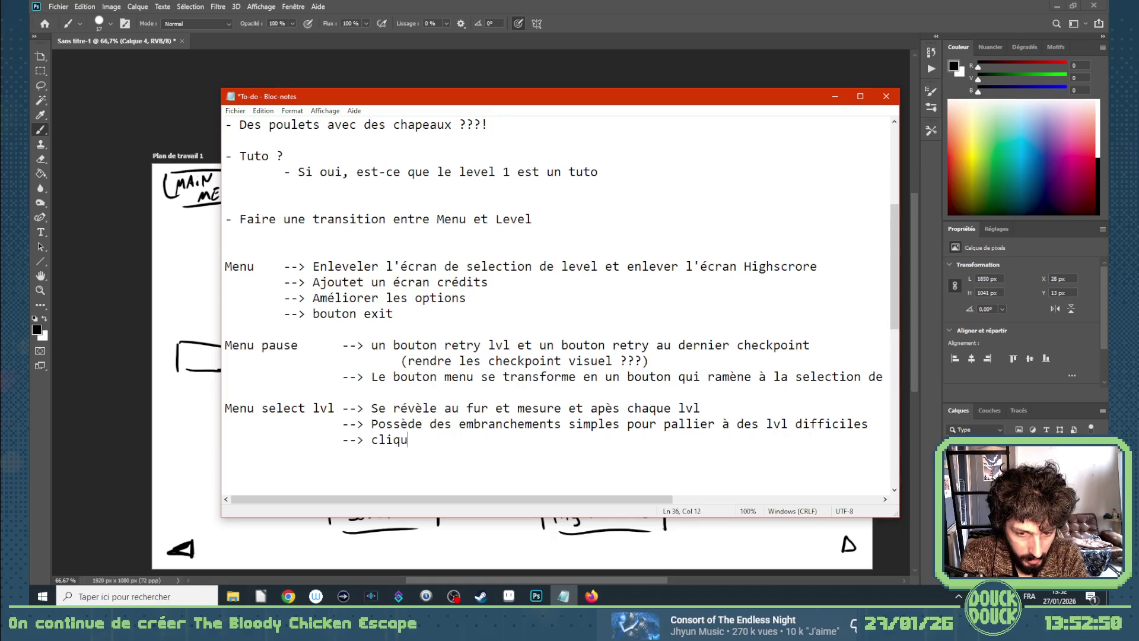
pyautogui.write('er sur la ')
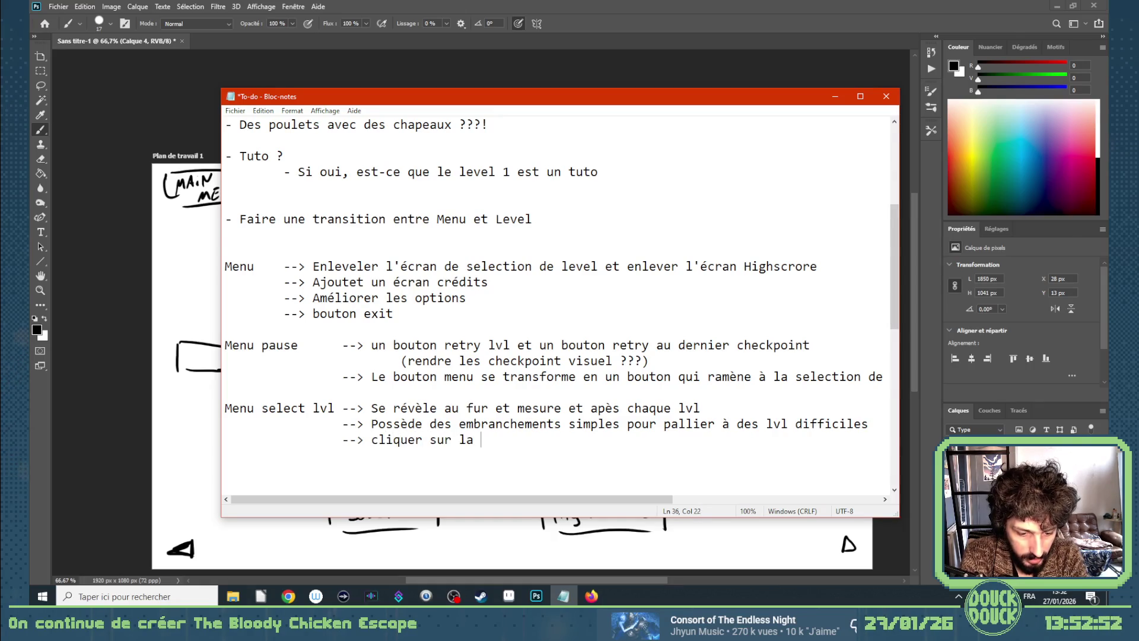
pyautogui.write("vignette d'u")
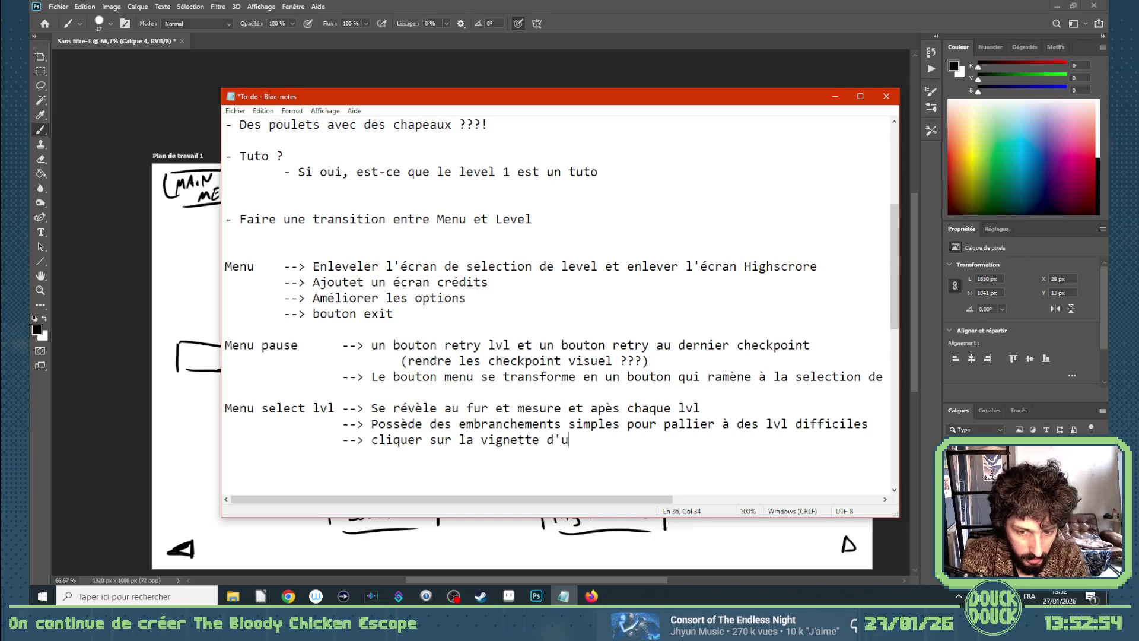
pyautogui.write('n lvl permet')
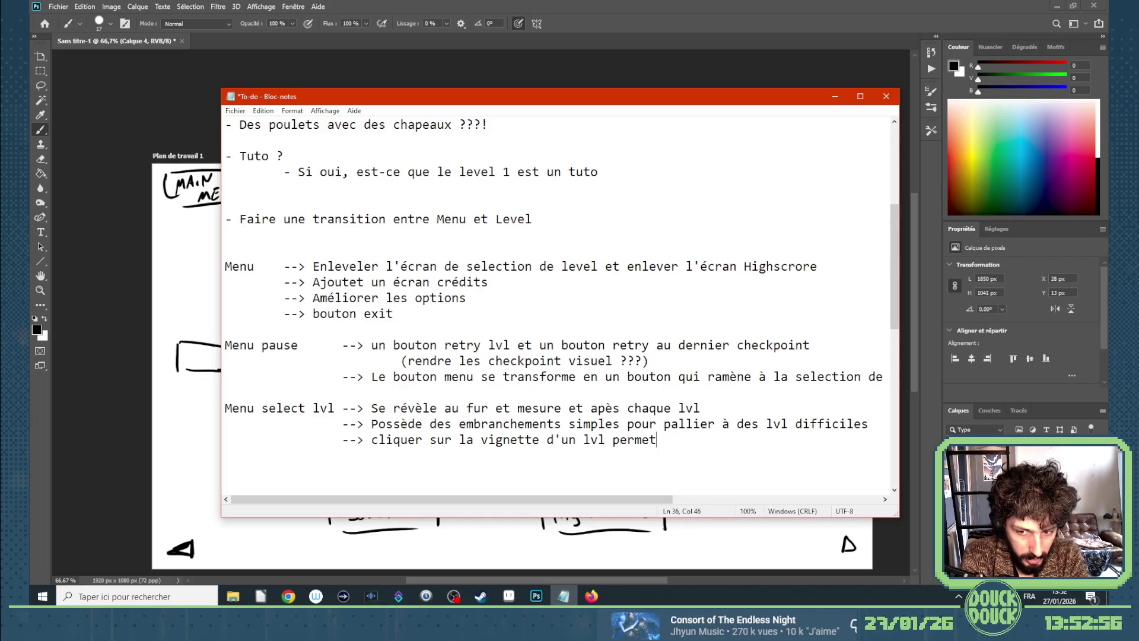
pyautogui.write("d'y ")
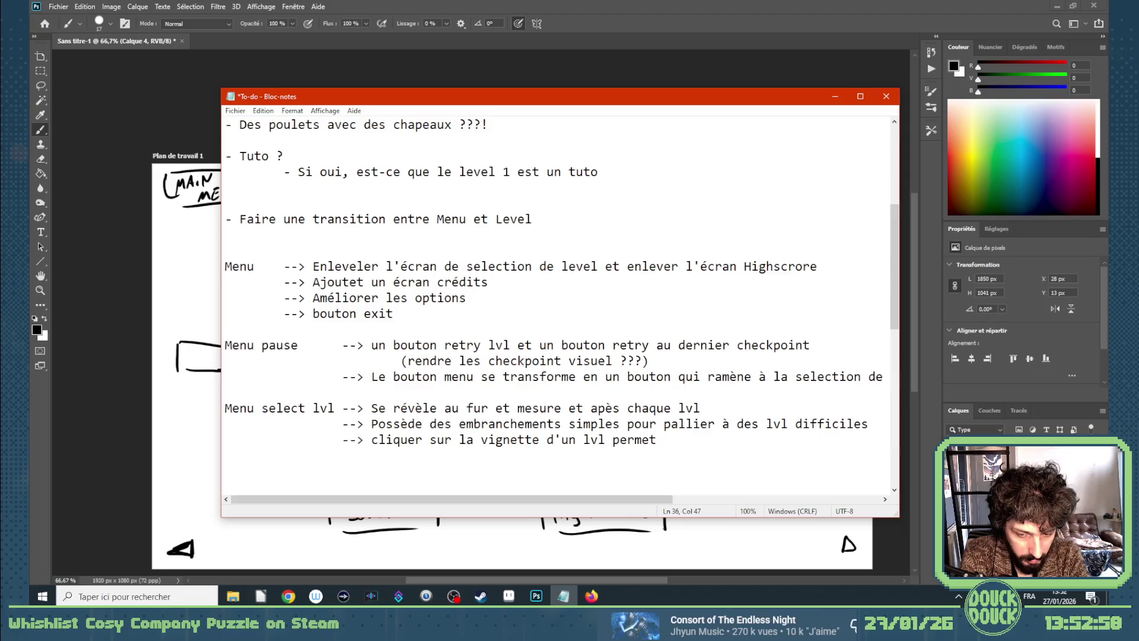
pyautogui.write('jouer :')
pyautogui.press('BackSpace')
pyautogui.write("et/ou d'en voir les scores")
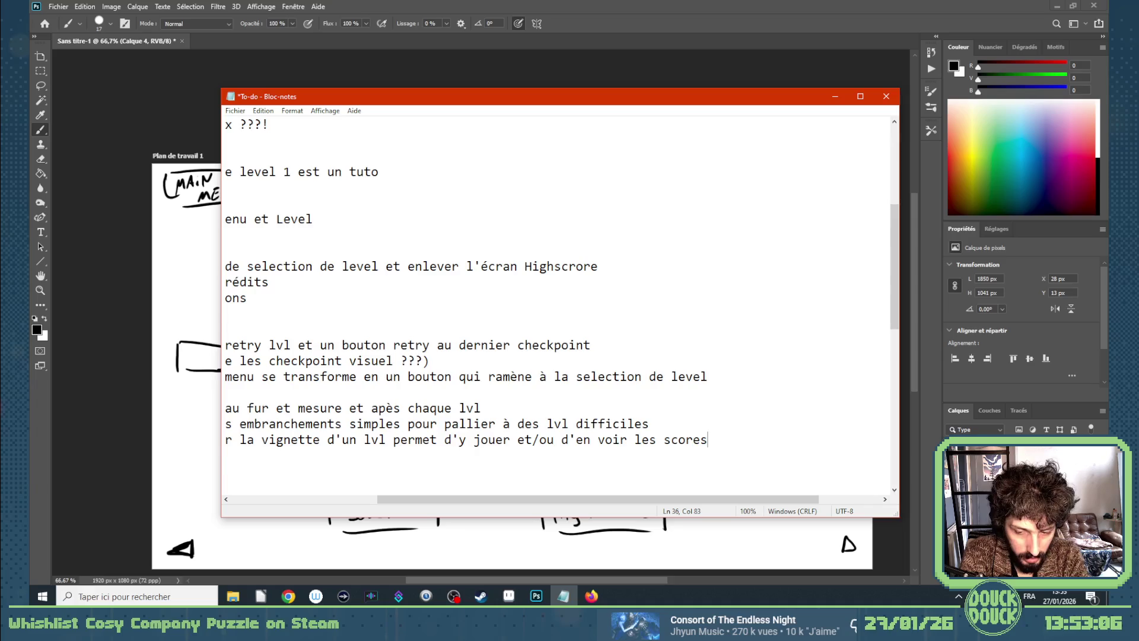
pyautogui.press('Return')
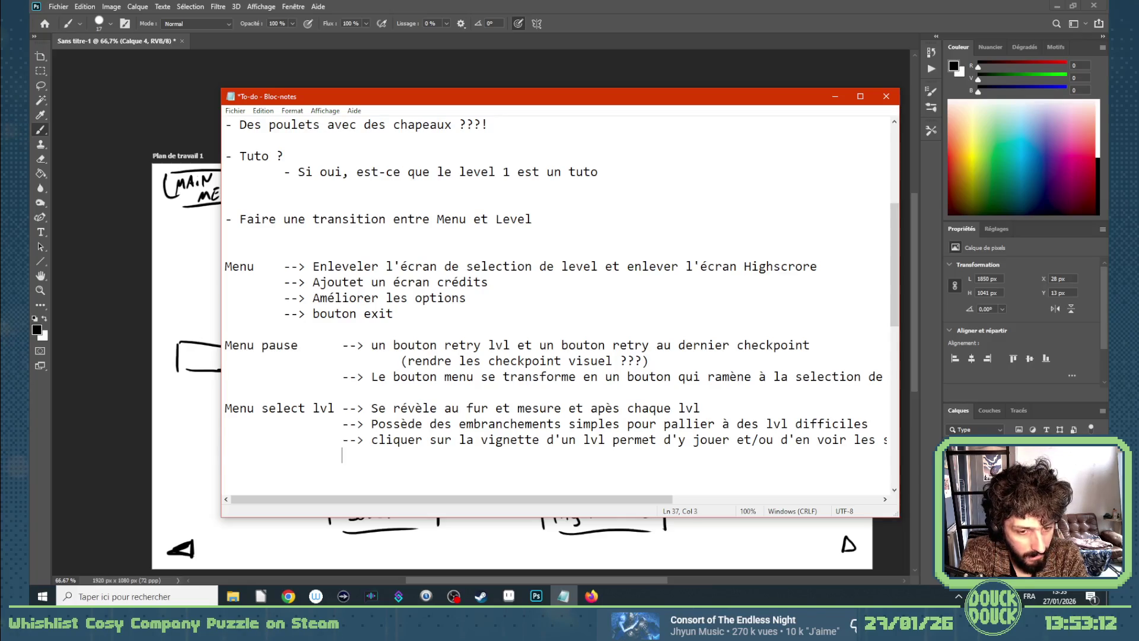
pyautogui.write('--> ')
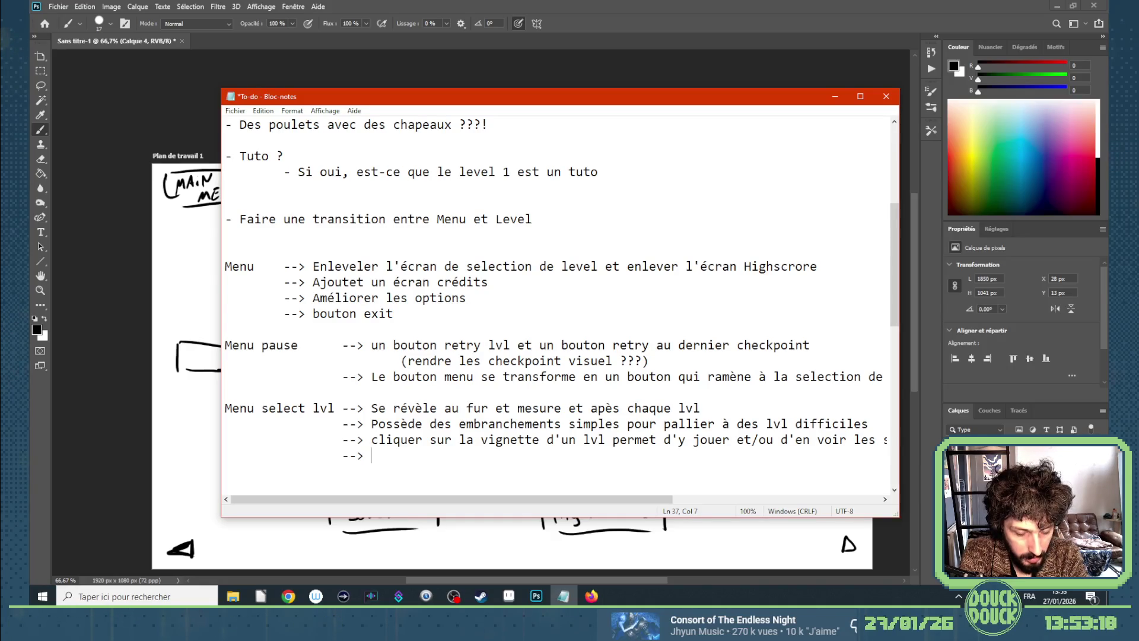
pyautogui.write('Se scrol')
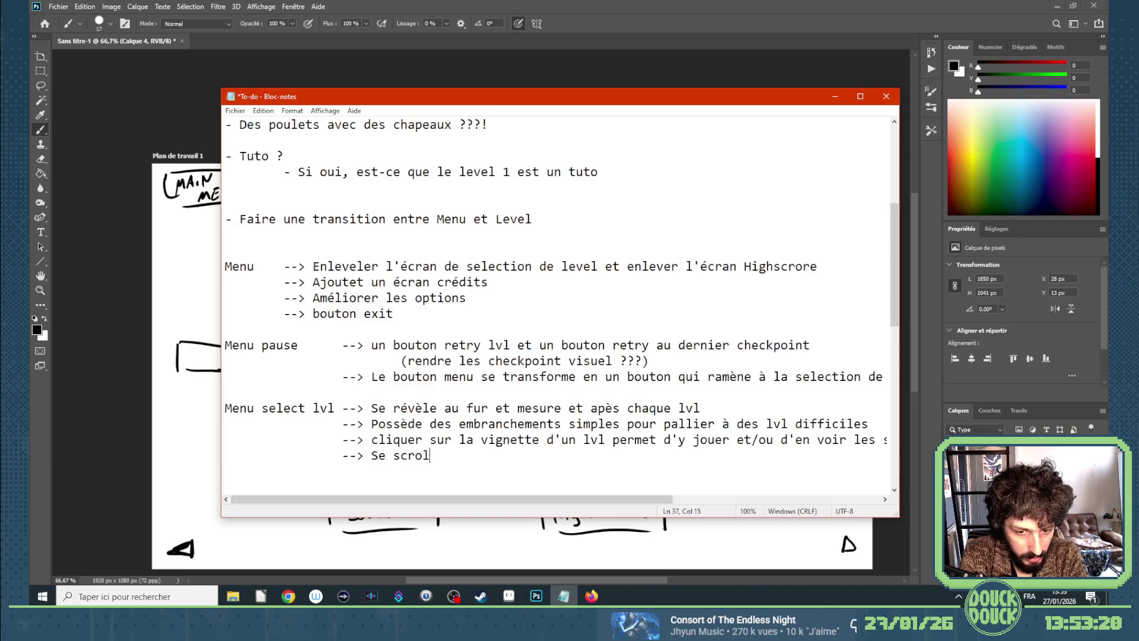
pyautogui.write('l vers la ')
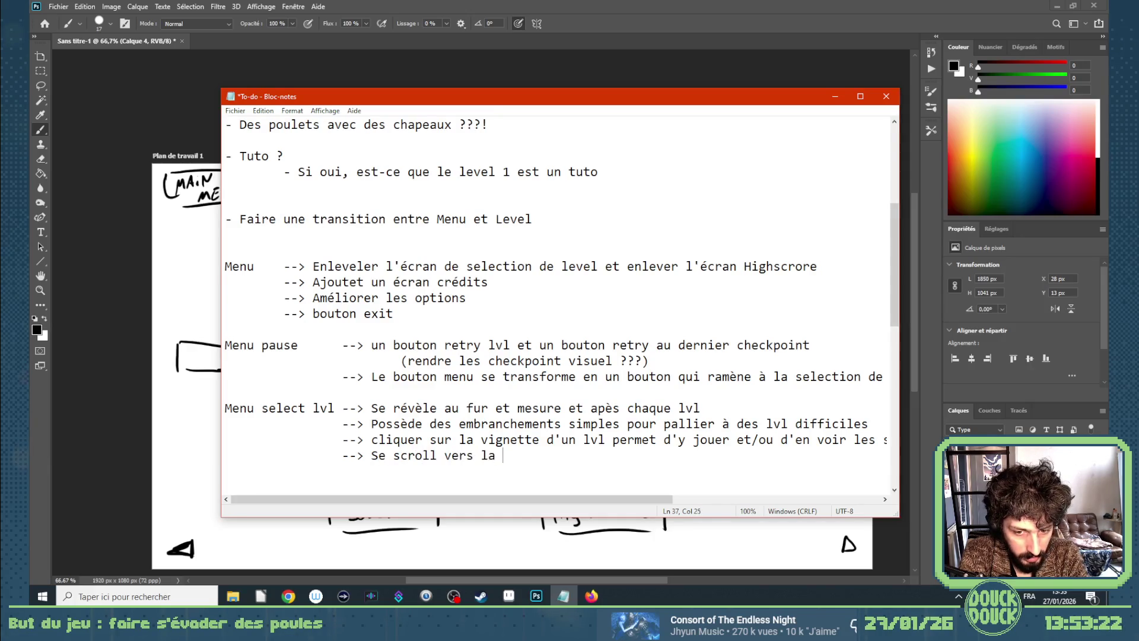
pyautogui.press('BackSpace')
pyautogui.press('BackSpace')
pyautogui.press('BackSpace')
pyautogui.press('BackSpace')
pyautogui.press('BackSpace')
pyautogui.press('BackSpace')
pyautogui.press('BackSpace')
pyautogui.press('BackSpace')
pyautogui.write('de')
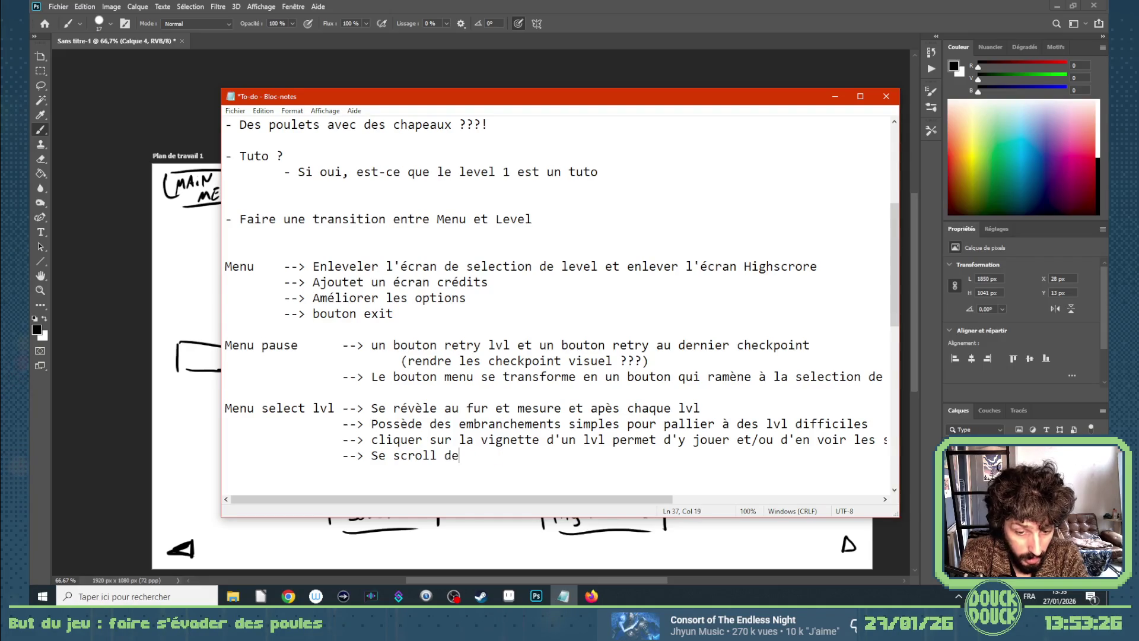
pyautogui.write(' gauche à droite')
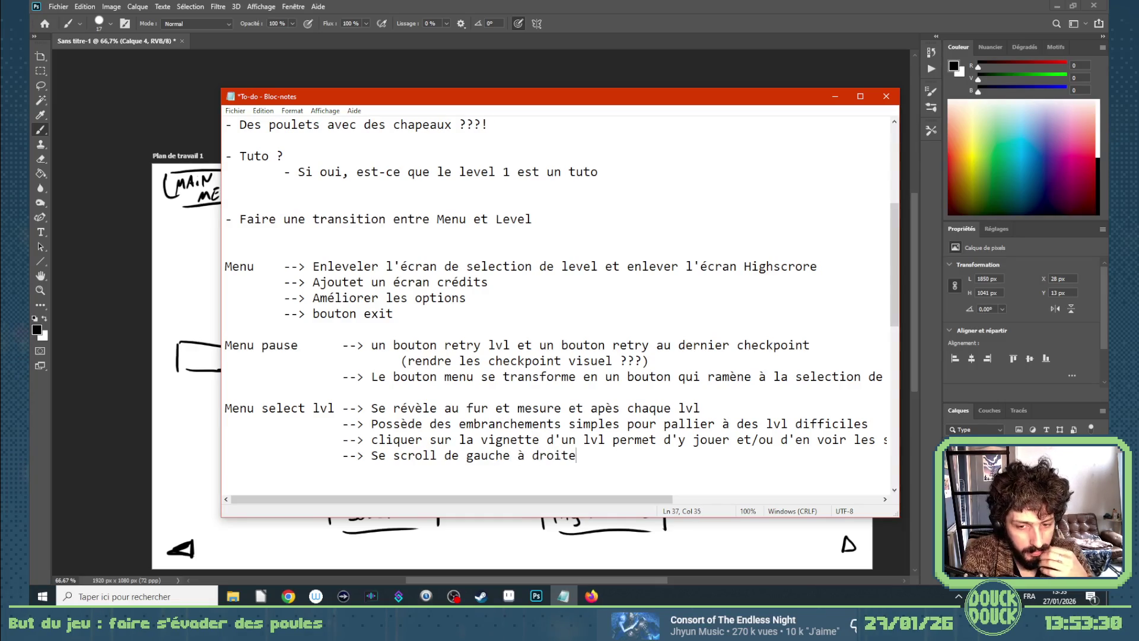
pyautogui.press('Return')
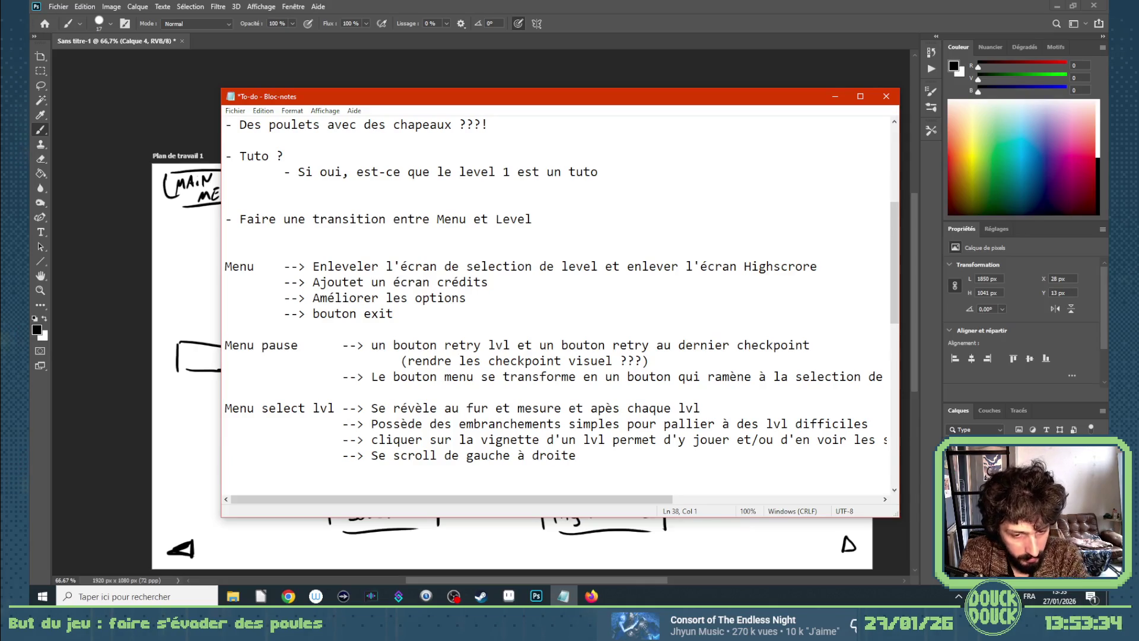
# Add '-> Possède le menu pause, avec un bouton qui ramène au menu principal'.
pyautogui.press('Tab')
pyautogui.press('Tab')
pyautogui.write('-> Possède un bouton')
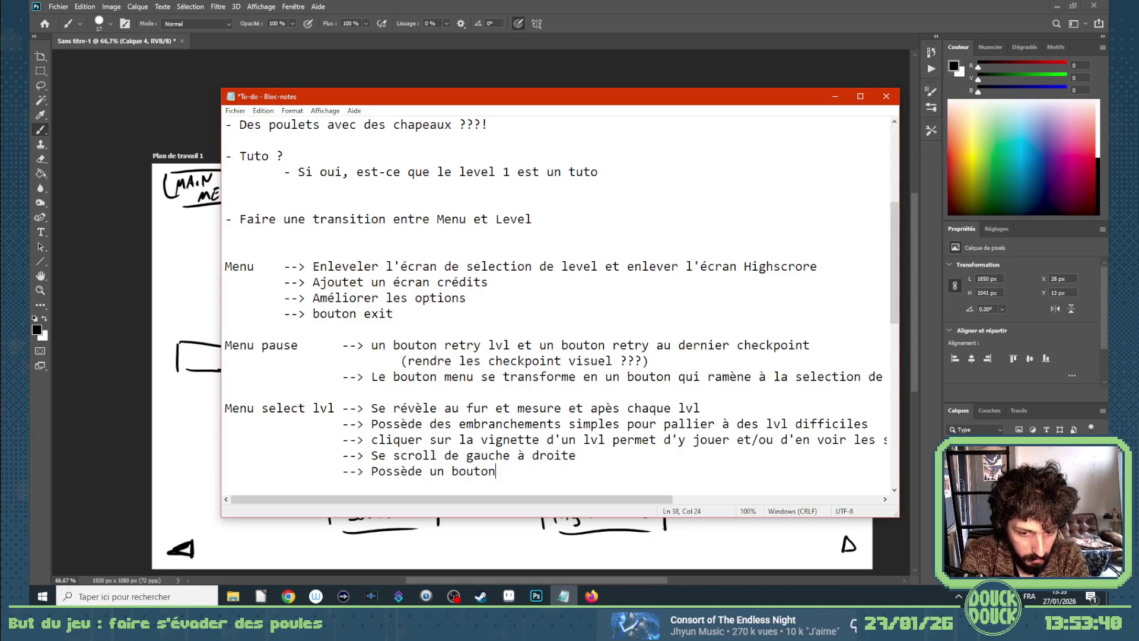
pyautogui.write(' qui ramène au mai')
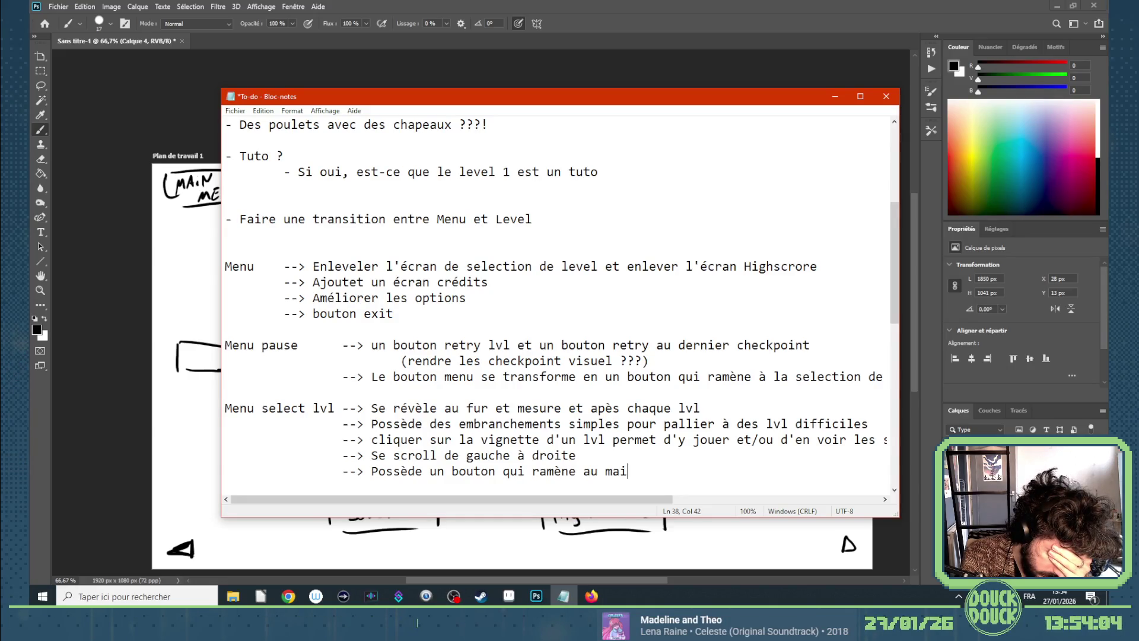
pyautogui.press('BackSpace')
pyautogui.press('BackSpace')
pyautogui.press('BackSpace')
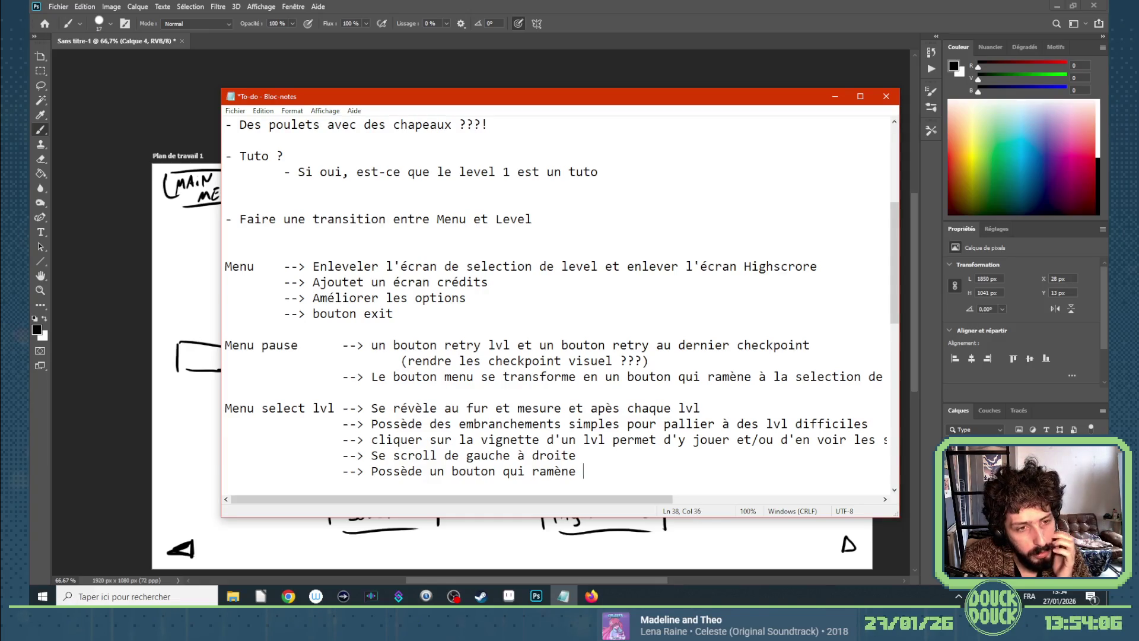
pyautogui.press('BackSpace')
pyautogui.press('BackSpace')
pyautogui.press('BackSpace')
pyautogui.write('le me')
pyautogui.write('pause, qui')
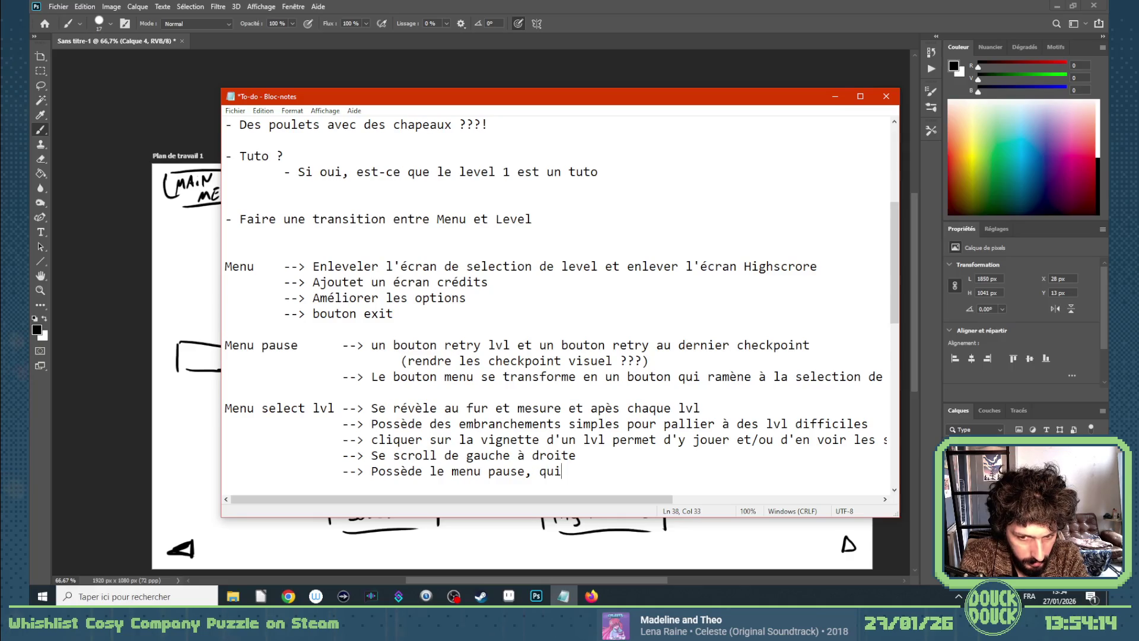
pyautogui.press('BackSpace')
pyautogui.press('BackSpace')
pyautogui.press('BackSpace')
pyautogui.write('avec un bouton qui ramène a')
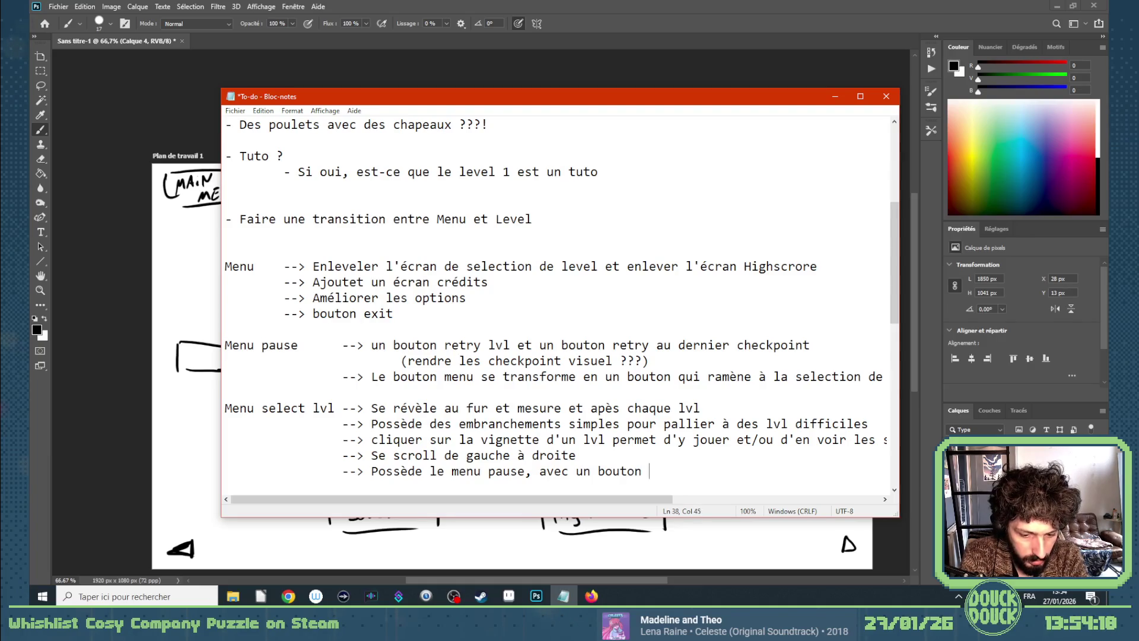
pyautogui.write('u main menu')
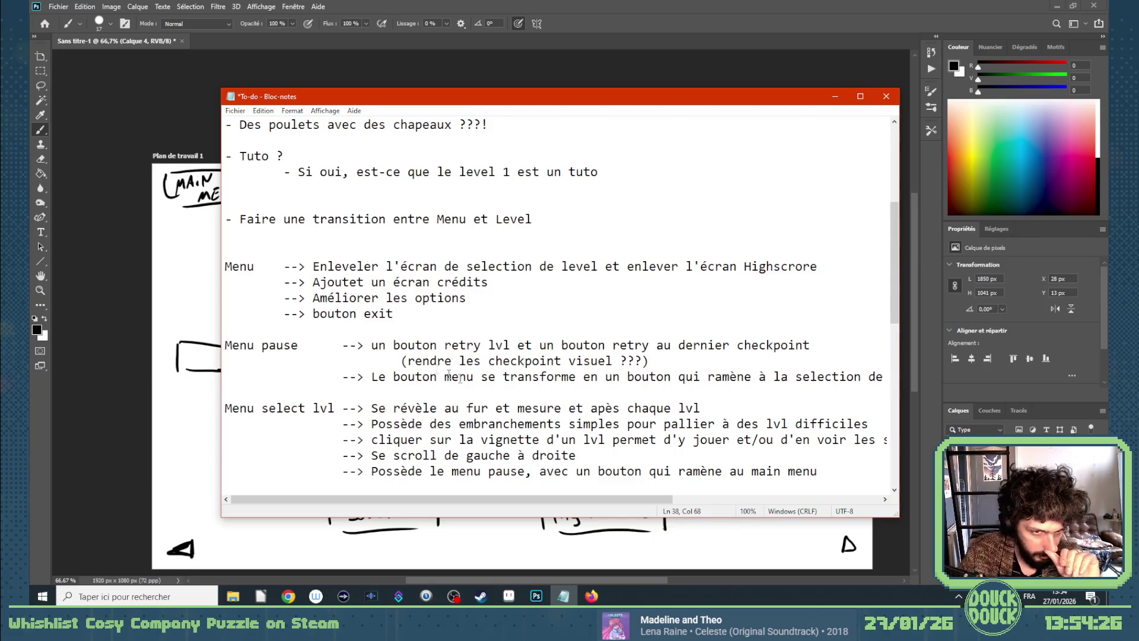
pyautogui.doubleClick(766, 471)
pyautogui.press('BackSpace')
pyautogui.press('End')
pyautogui.write('principal')
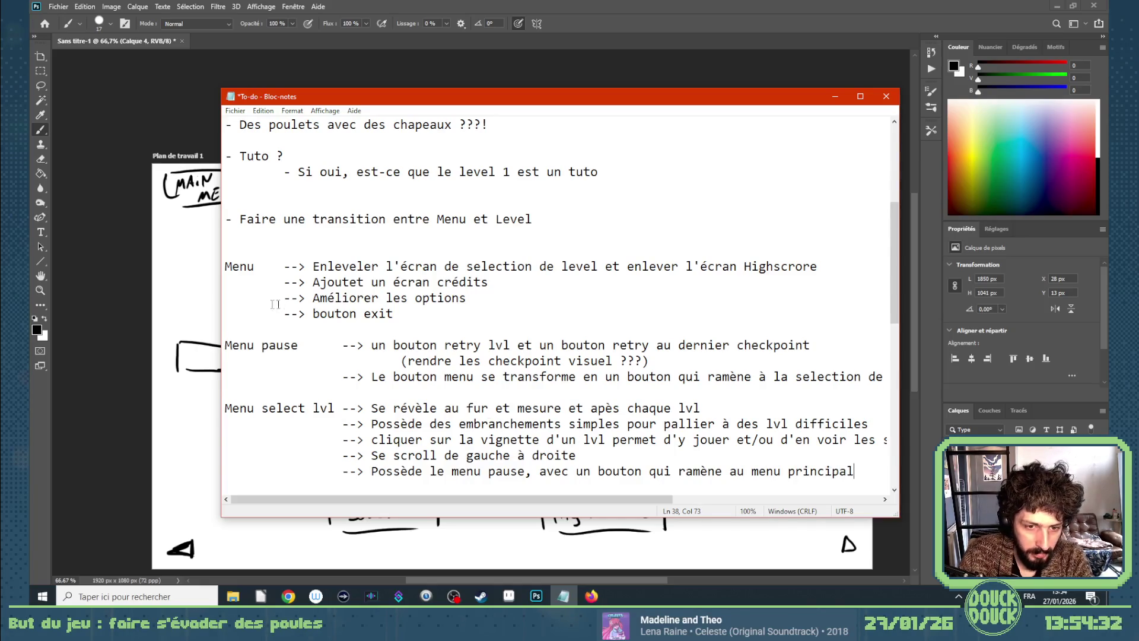
# Rename the Menu heading to 'Menu principal' and tab-align its three arrow lines.
pyautogui.click(260, 266)
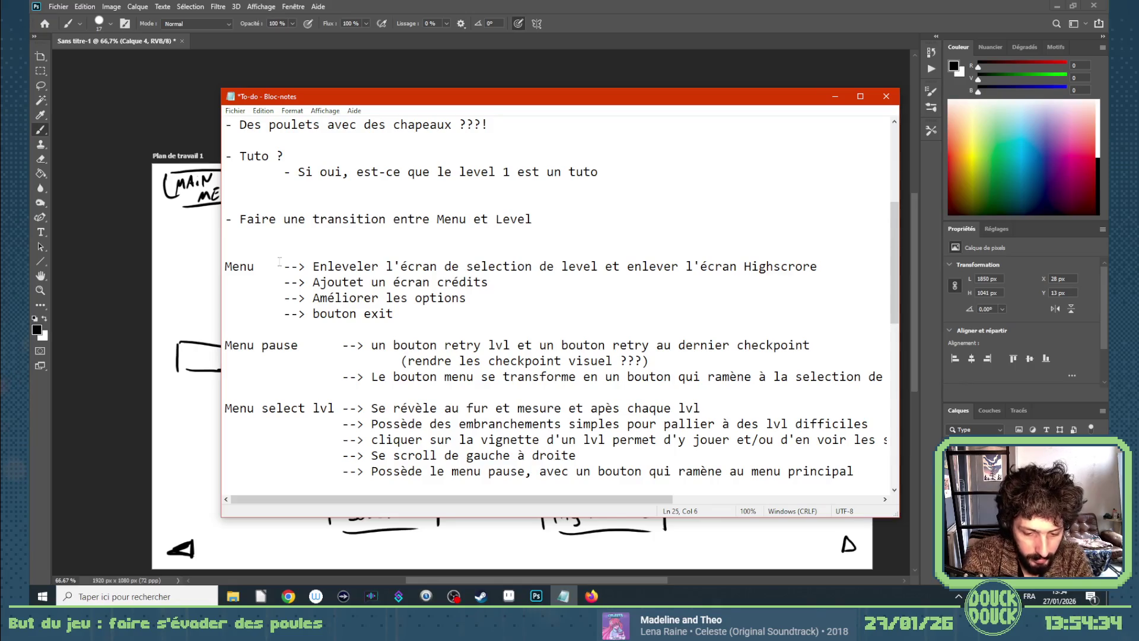
pyautogui.write('principal')
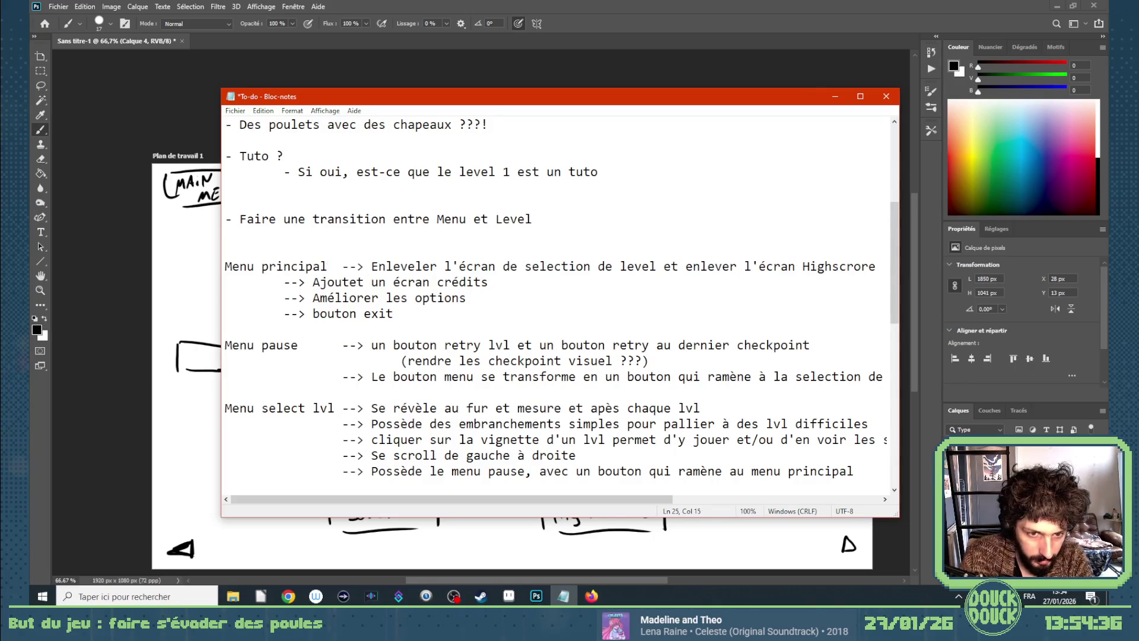
pyautogui.click(265, 283)
pyautogui.press('Tab')
pyautogui.click(267, 297)
pyautogui.press('Tab')
pyautogui.click(272, 310)
pyautogui.press('Tab')
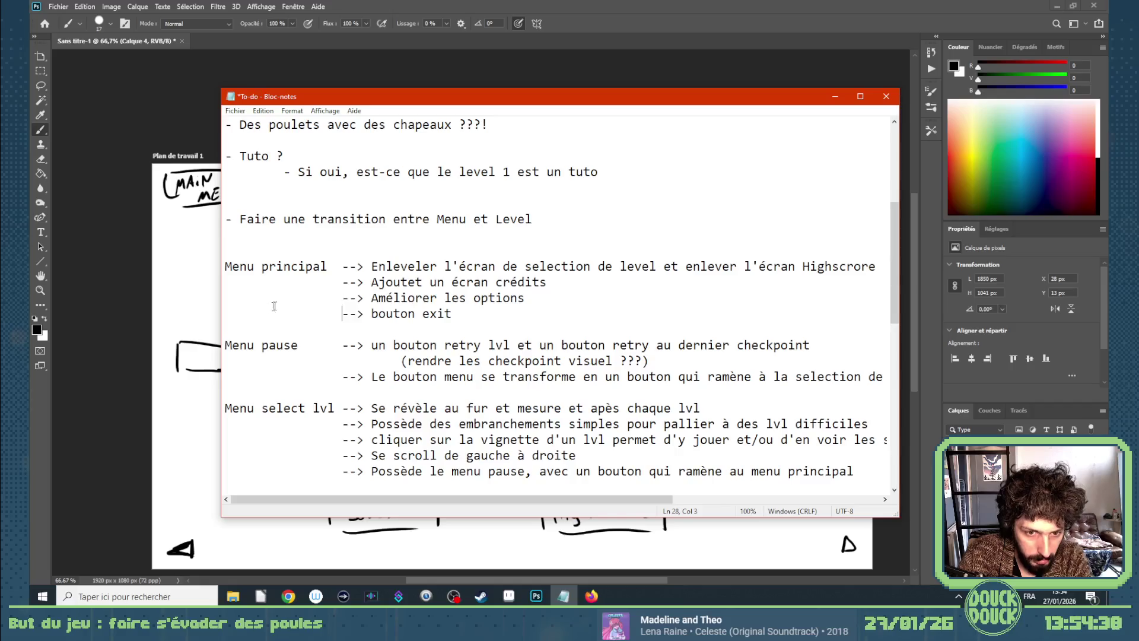
pyautogui.scroll(-1, 357, 357)
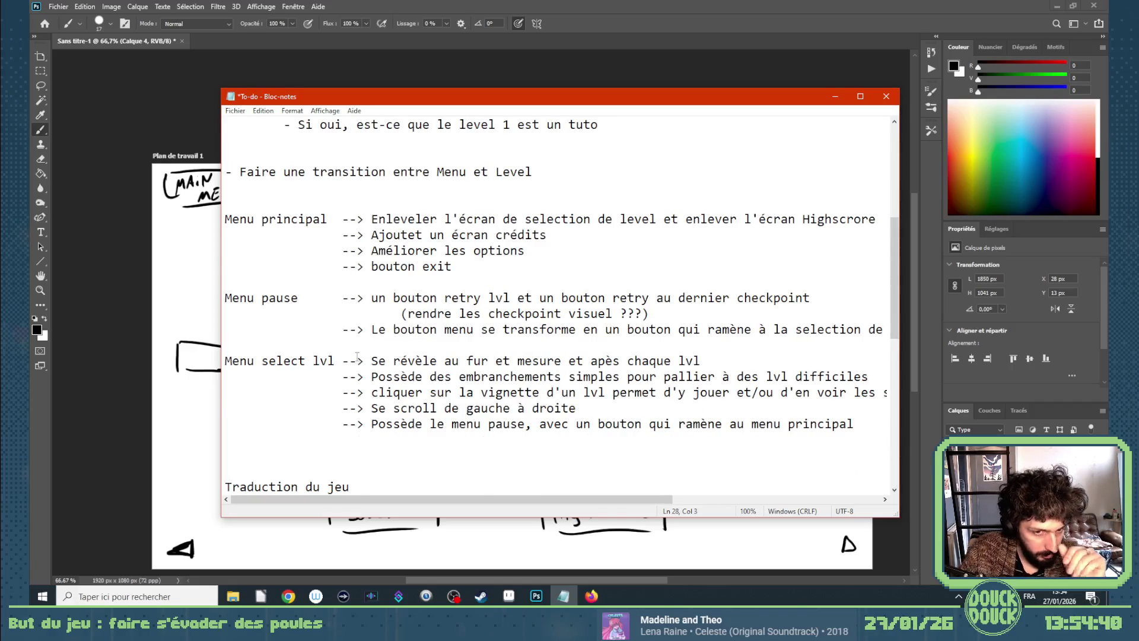
# Replace the Level 6 line's trailing comma with 'et avec embranchement dans la sélection de la'.
pyautogui.scroll(2, 368, 371)
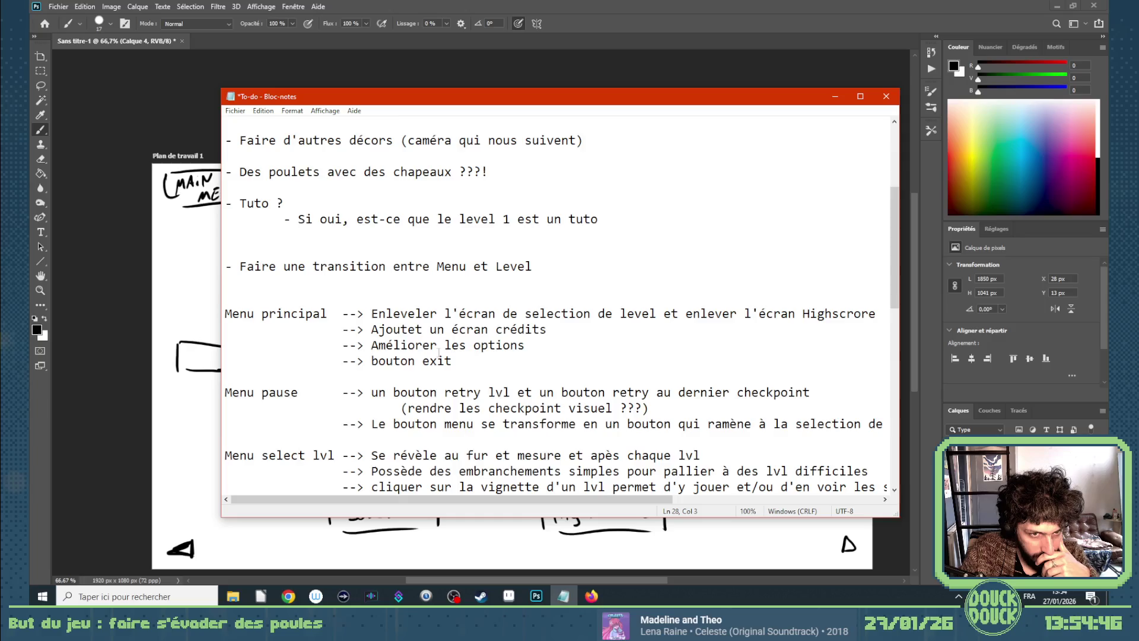
pyautogui.scroll(2, 439, 352)
pyautogui.scroll(1, 439, 352)
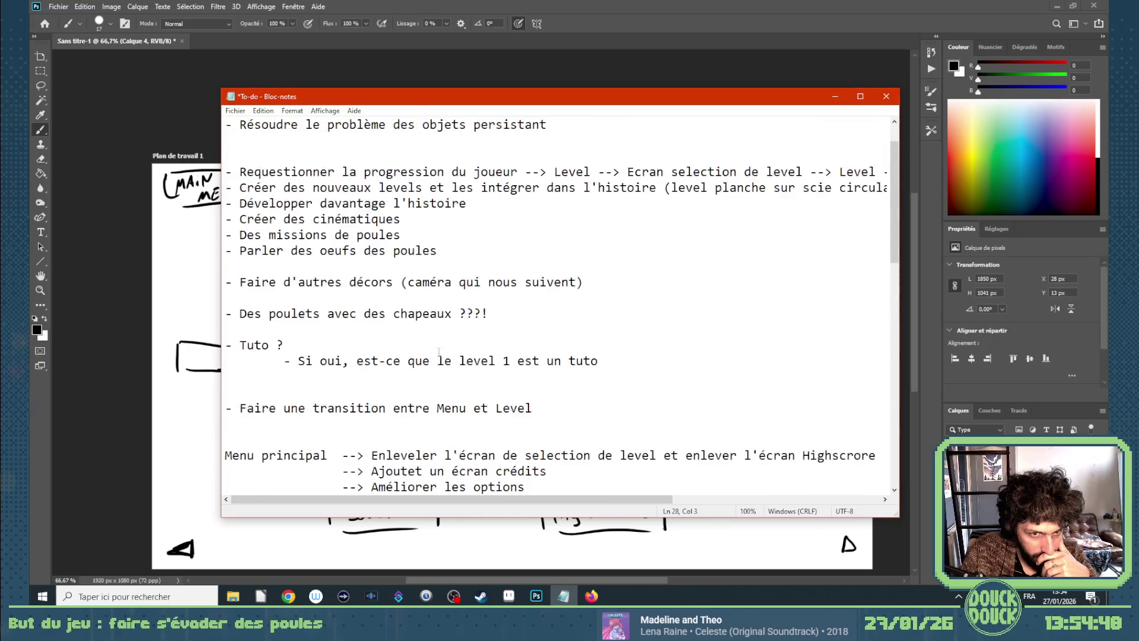
pyautogui.scroll(1, 439, 352)
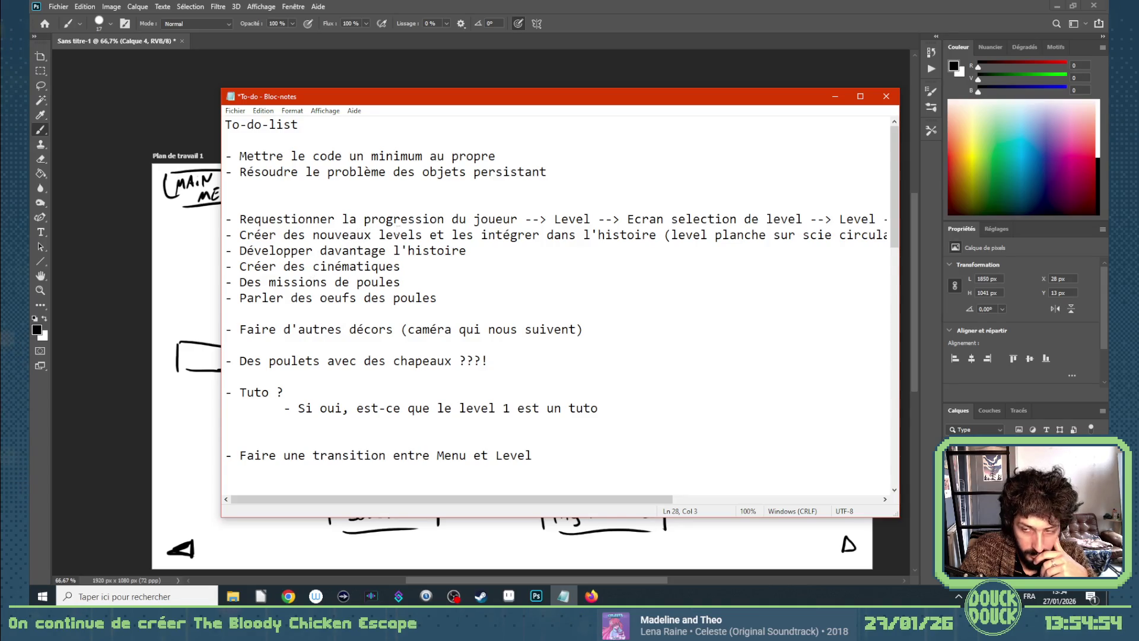
pyautogui.scroll(-17, 342, 148)
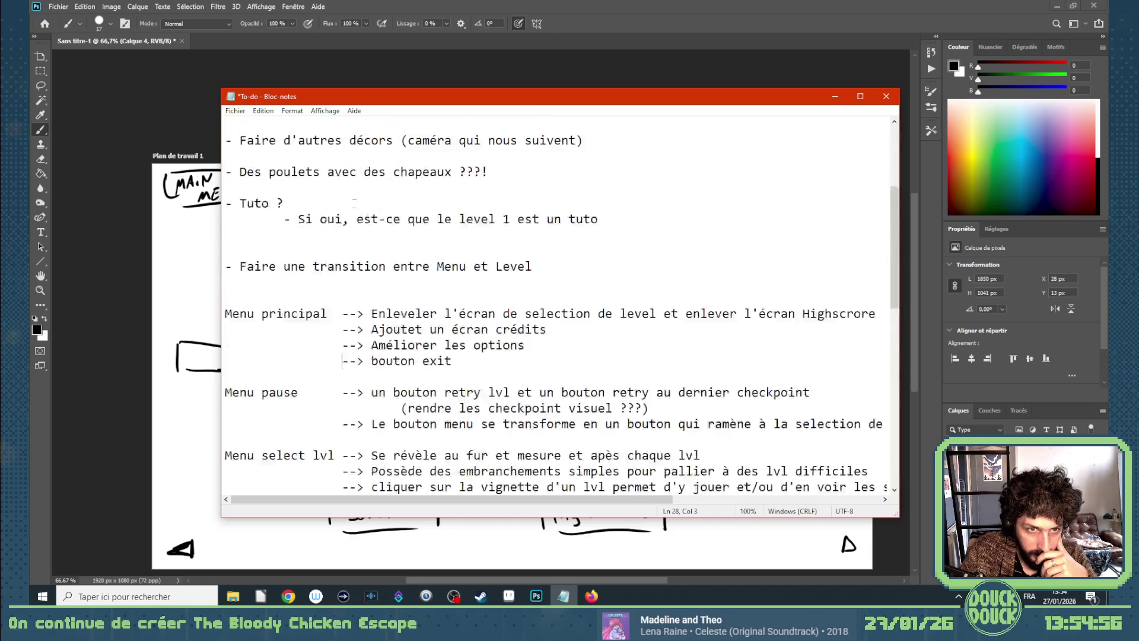
pyautogui.scroll(5, 386, 233)
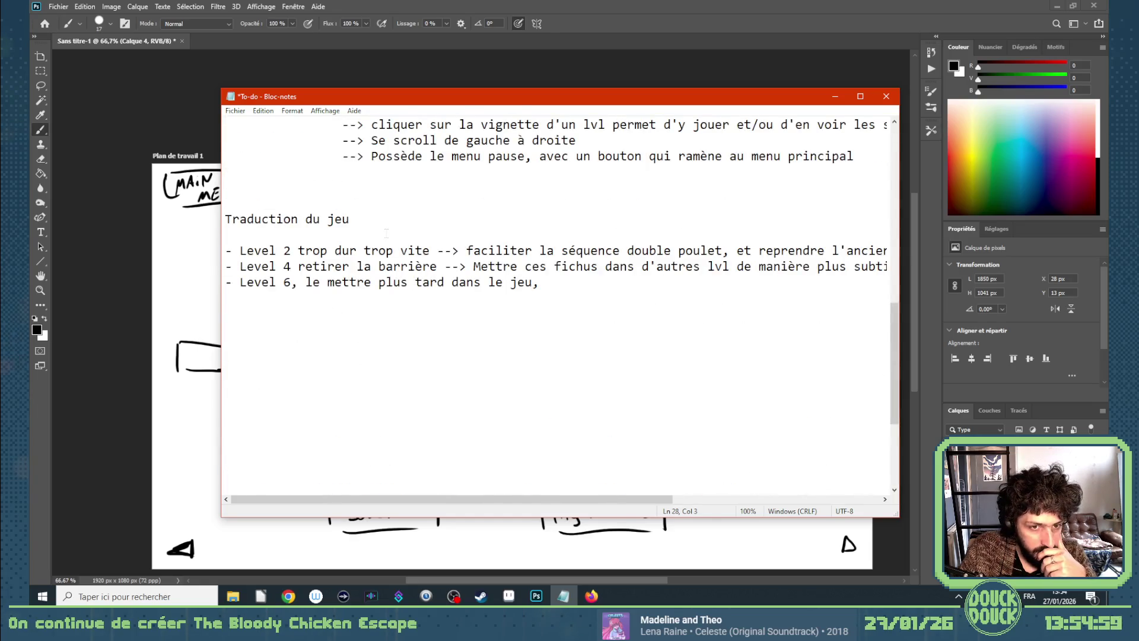
pyautogui.scroll(1, 386, 233)
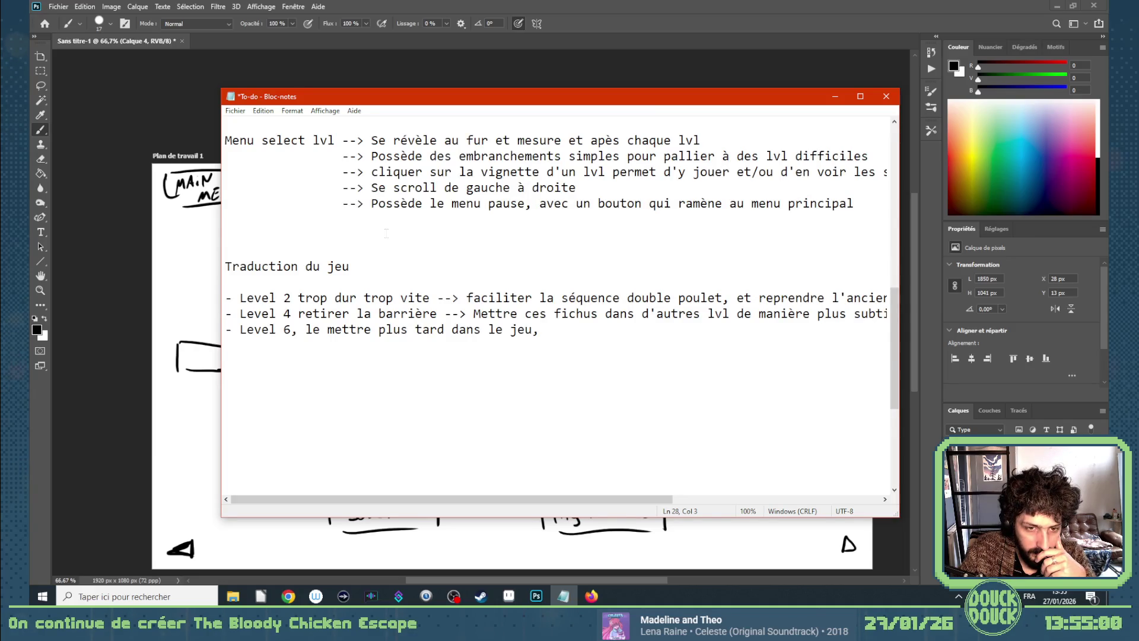
pyautogui.click(513, 347)
pyautogui.press('End')
pyautogui.press('BackSpace')
pyautogui.hotkey('shift', 'Left')
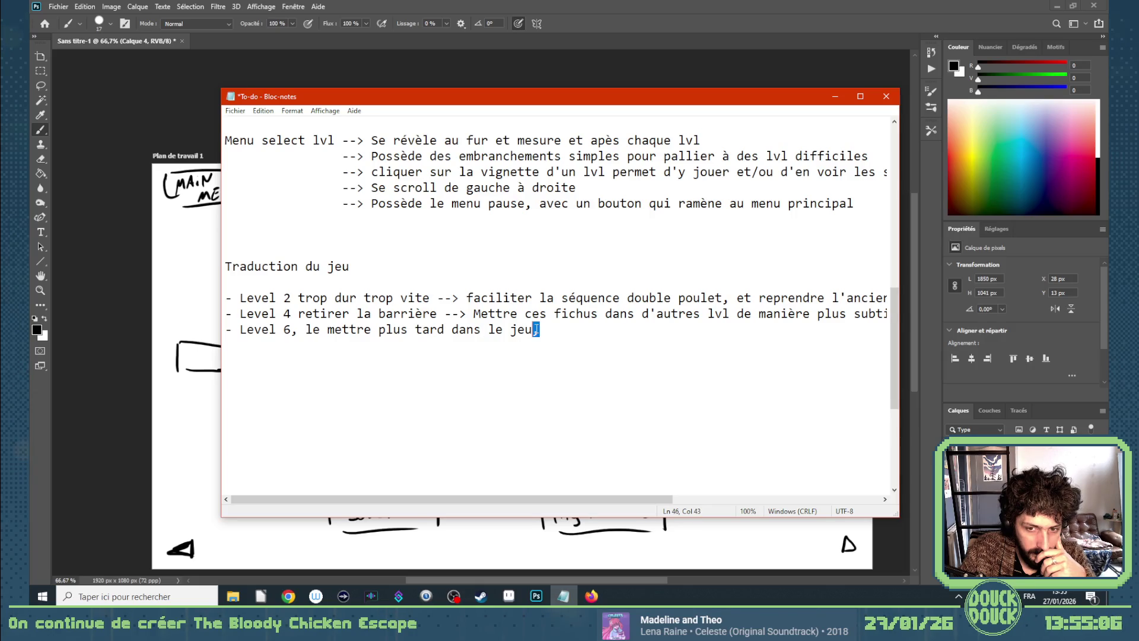
pyautogui.write('et avec embranchement ')
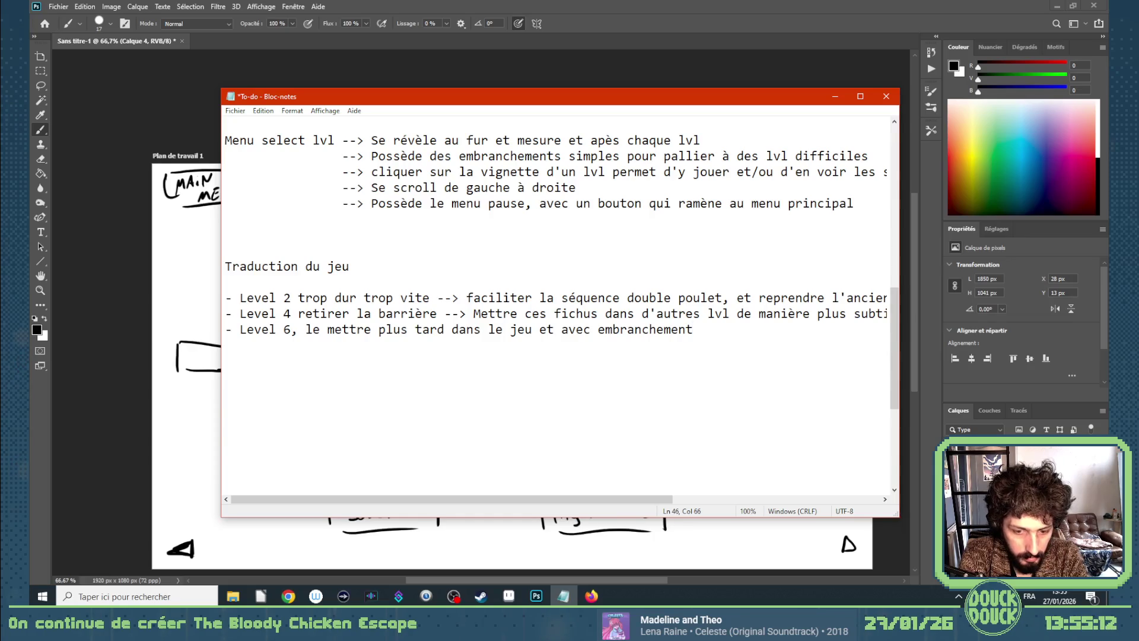
pyautogui.write('dans la sélection de la')
# Open Scène 9 in the Construct 3 editor, then bring the to-do list back in front.
pyautogui.click(563, 595)
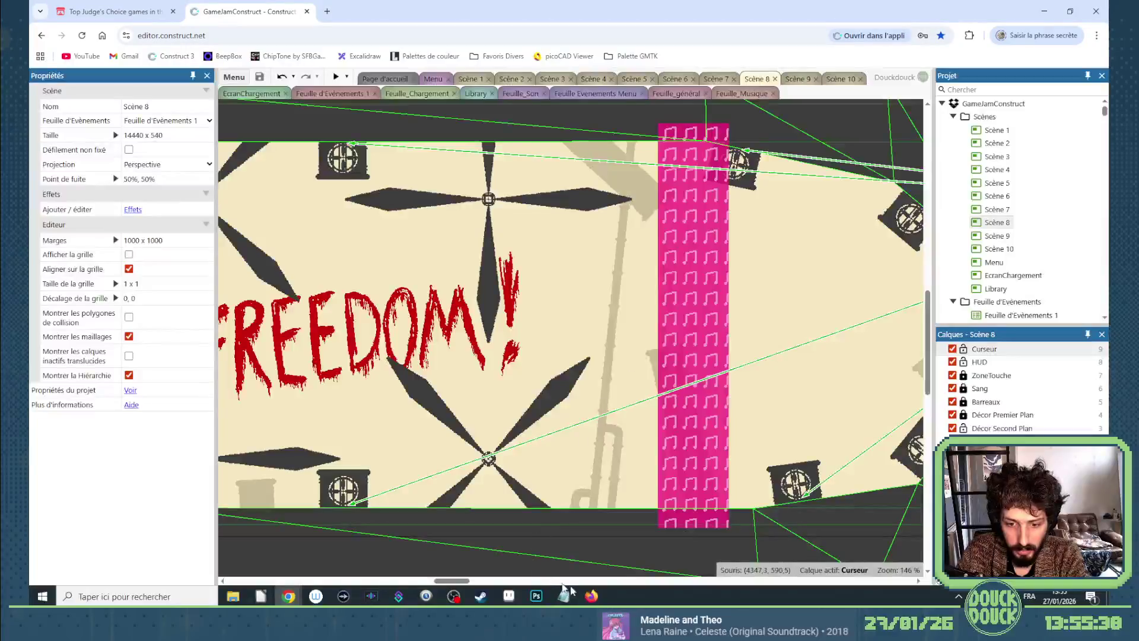
pyautogui.moveTo(452, 580)
pyautogui.mouseDown()
pyautogui.moveTo(579, 575)
pyautogui.moveTo(556, 575)
pyautogui.mouseUp()
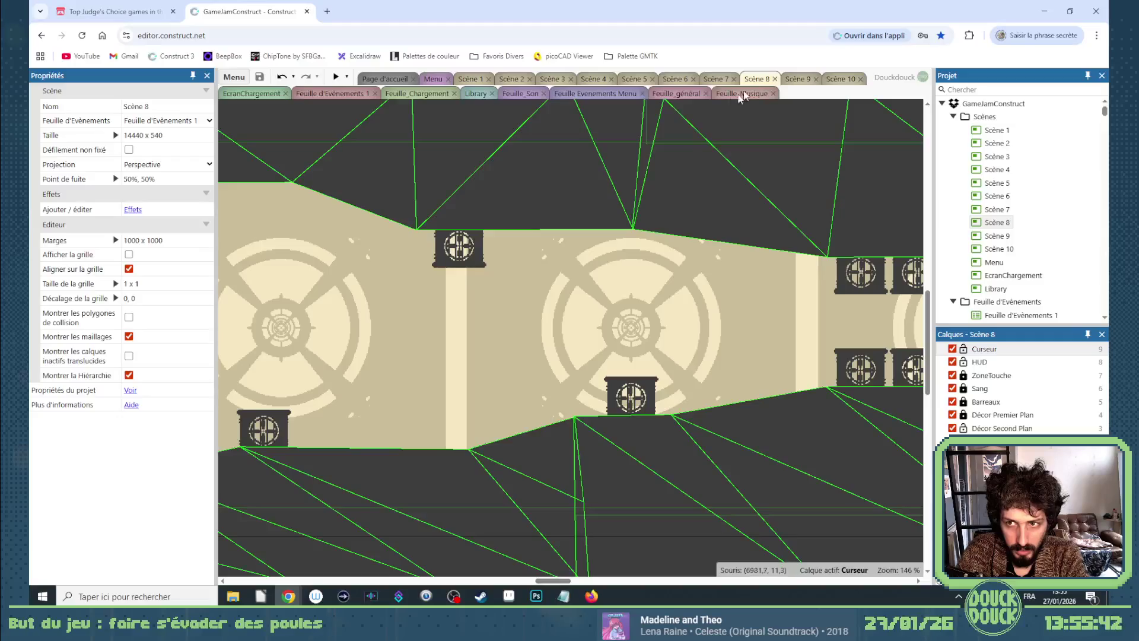
pyautogui.click(794, 79)
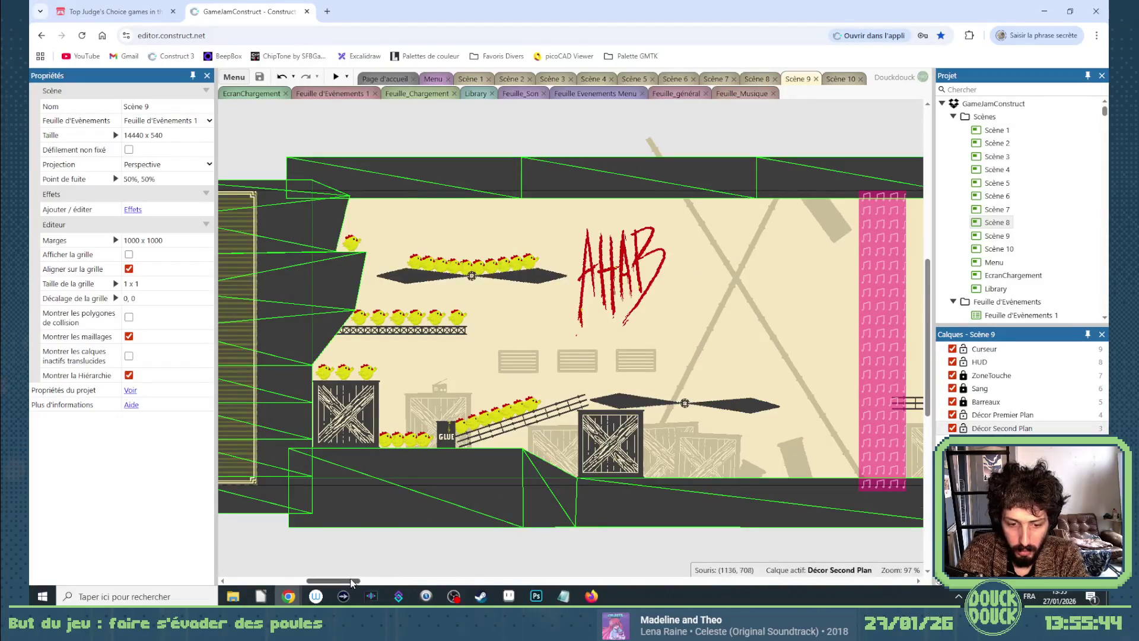
pyautogui.moveTo(352, 583); pyautogui.dragTo(358, 581)
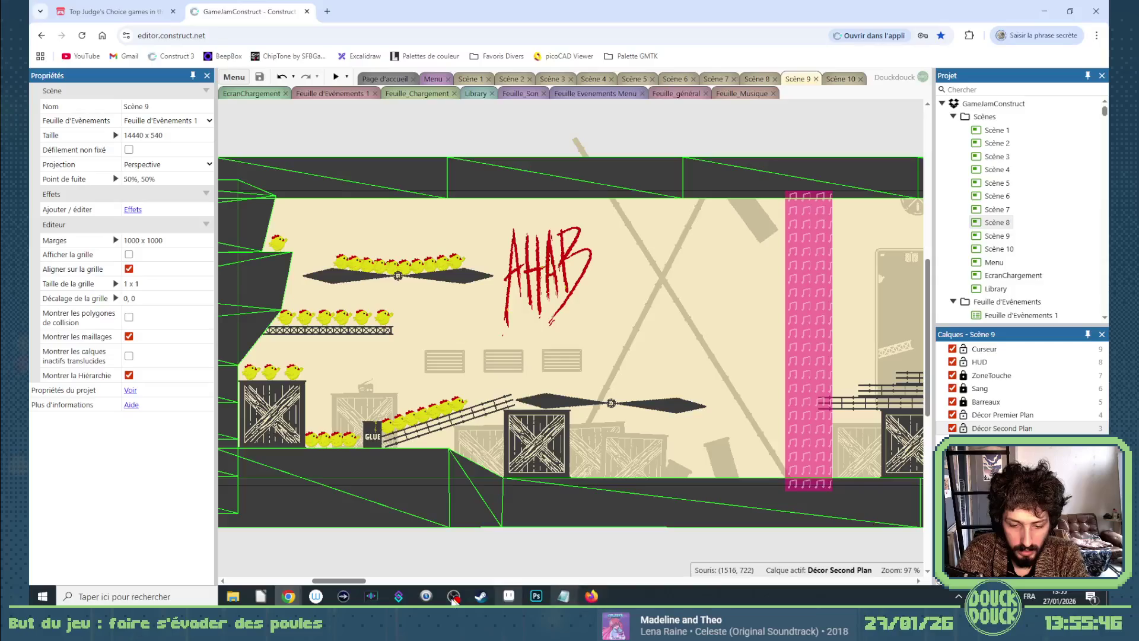
pyautogui.click(563, 595)
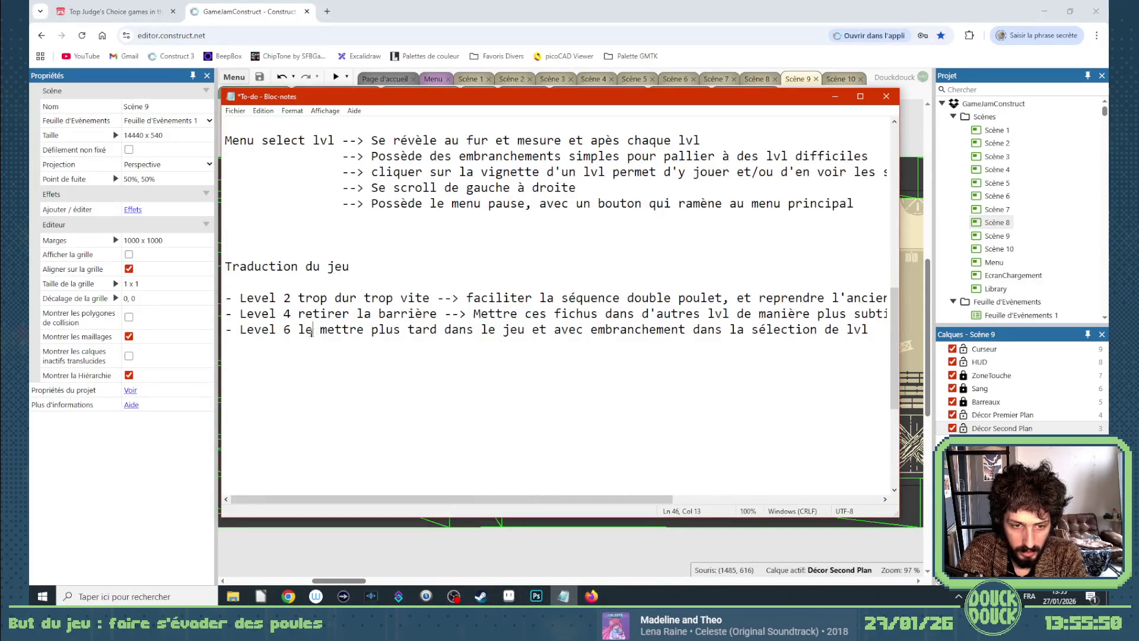
# Change the Level 6 line to 'Levels 6, 7, 8, 9 :'.
pyautogui.write('s')
pyautogui.click(291, 329)
pyautogui.write(', ')
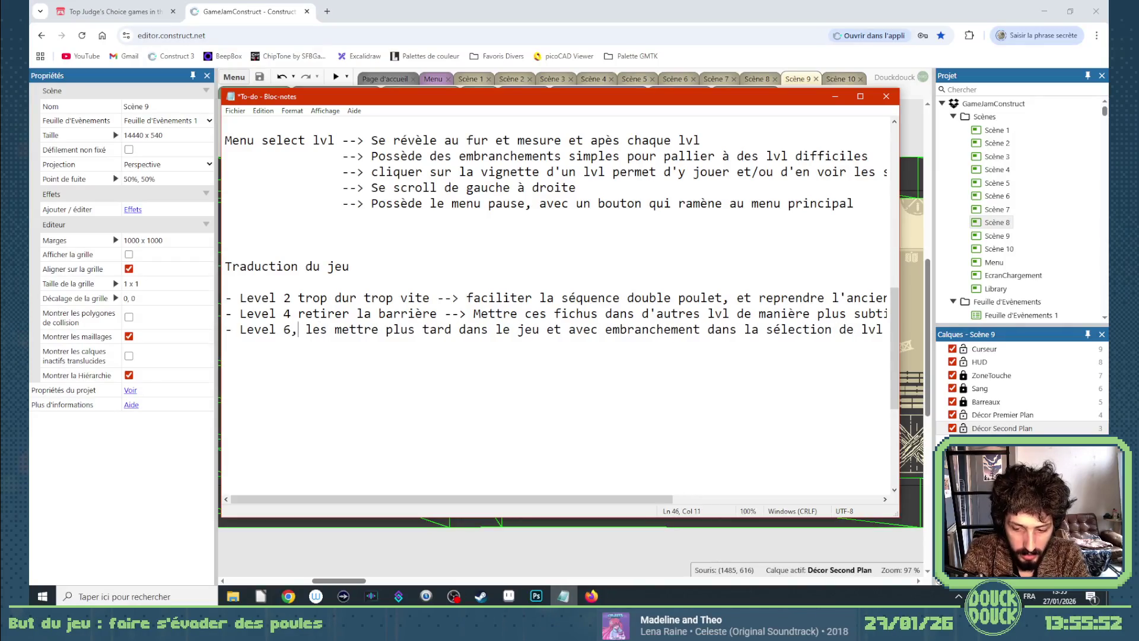
pyautogui.write('7, 8, 9')
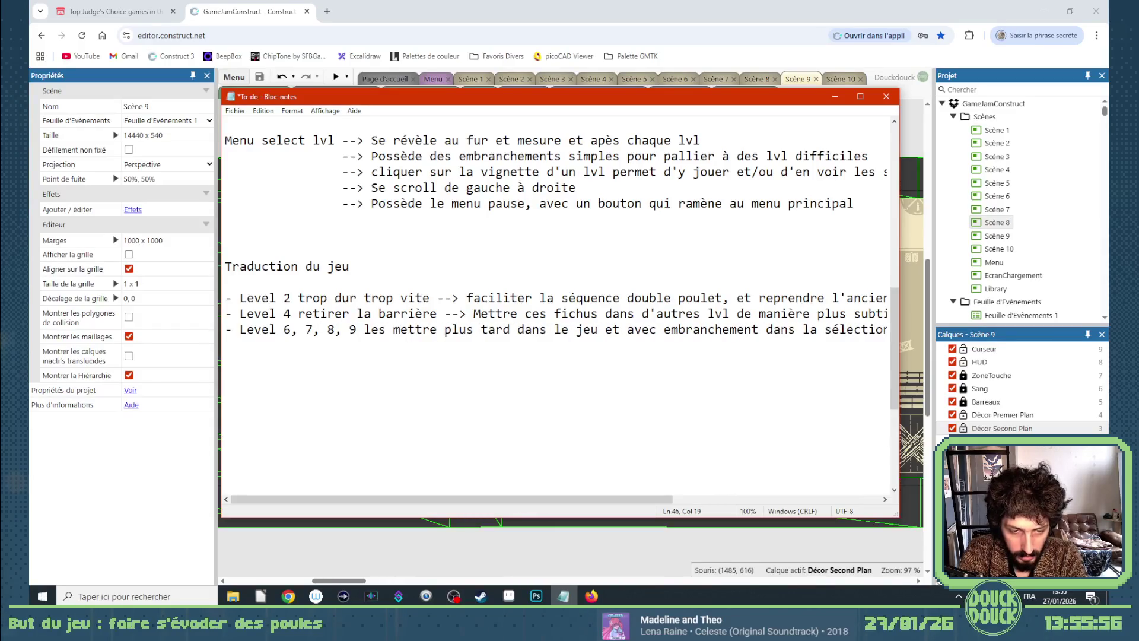
pyautogui.click(276, 330)
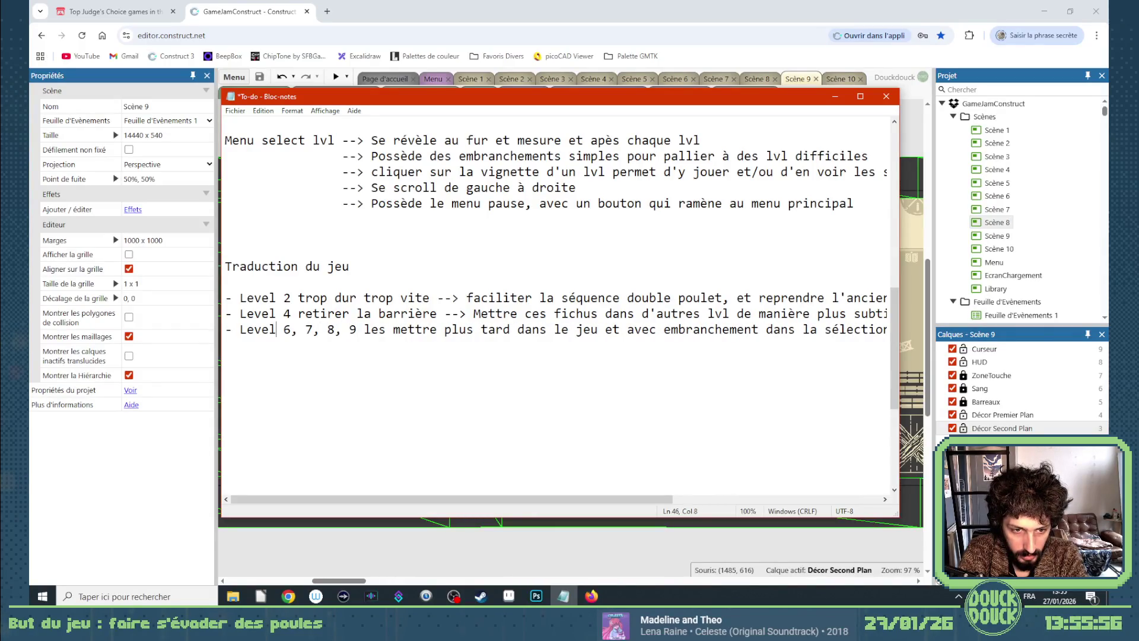
pyautogui.write('s')
pyautogui.click(364, 329)
pyautogui.write(':')
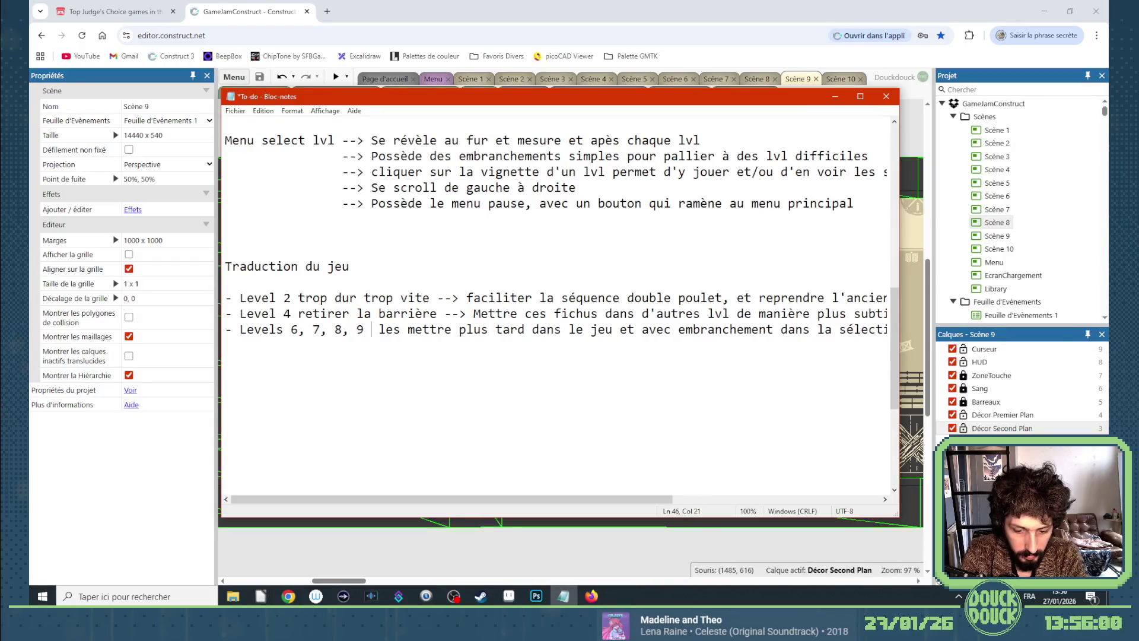
pyautogui.press('Return')
pyautogui.press('Return')
pyautogui.press('Return')
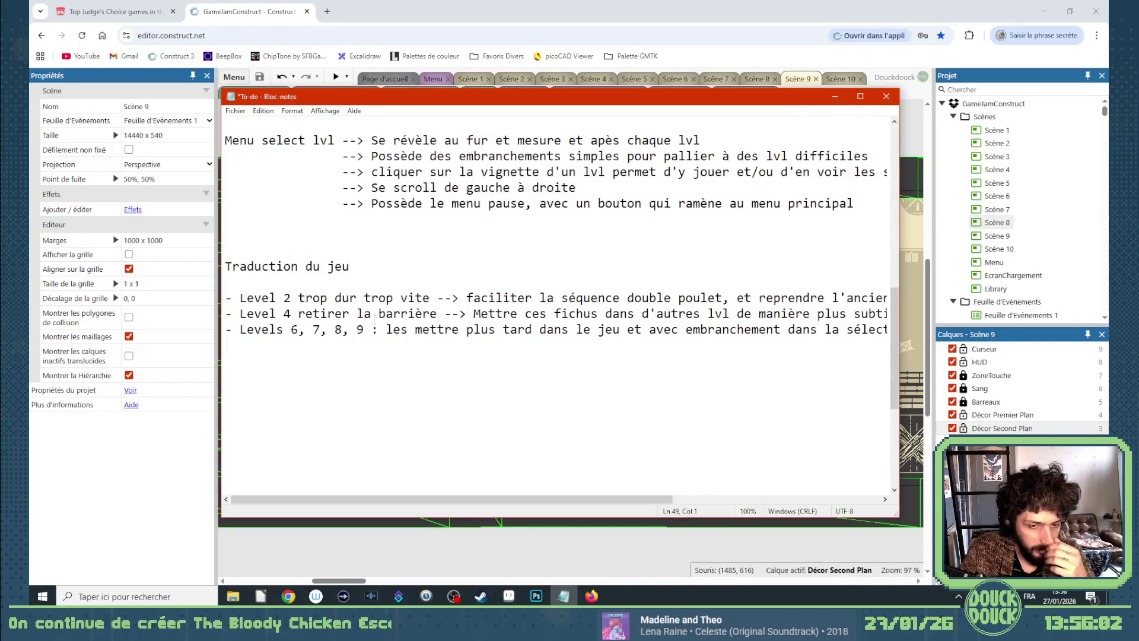
# Append '(donc traduire les décors)' to the 'Traduction du jeu' heading.
pyautogui.scroll(1, 386, 327)
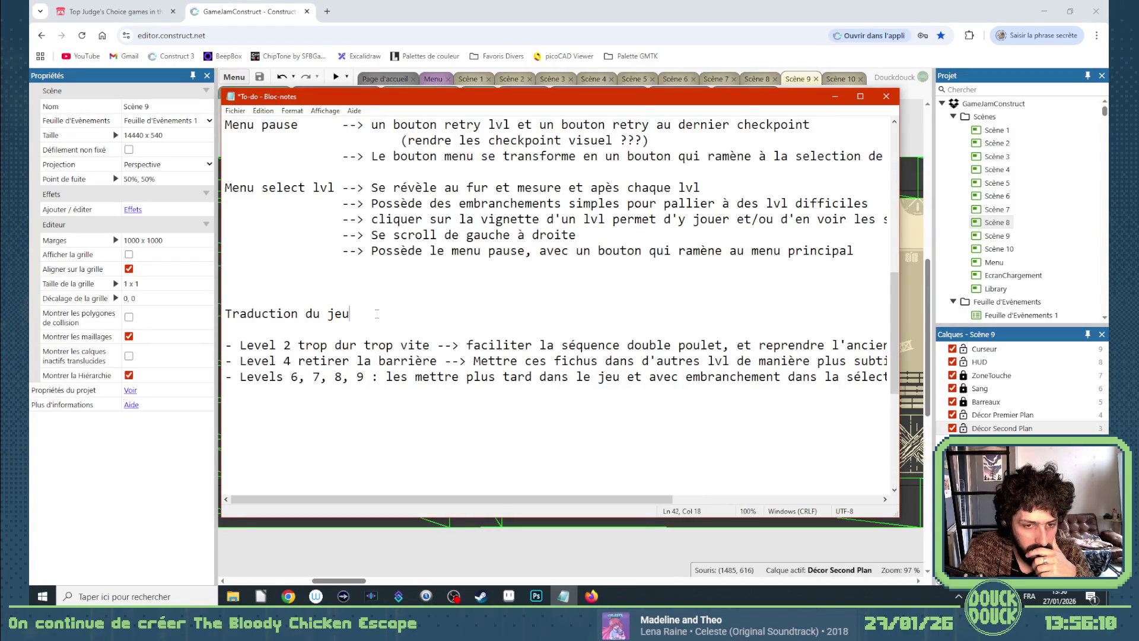
pyautogui.write(' (do')
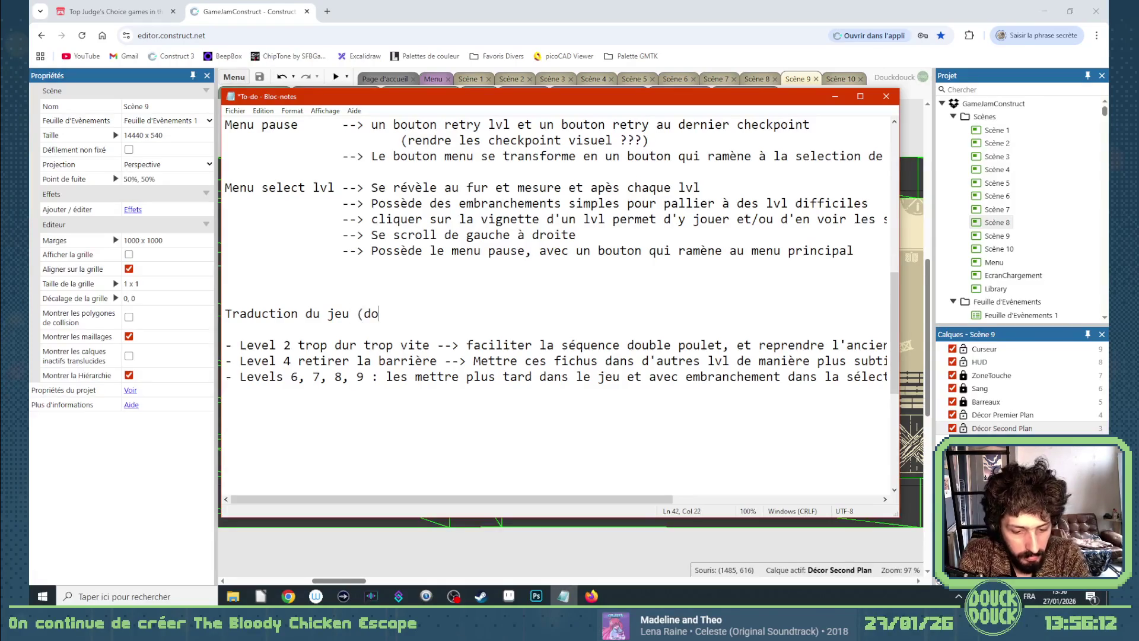
pyautogui.write('nc traduire le')
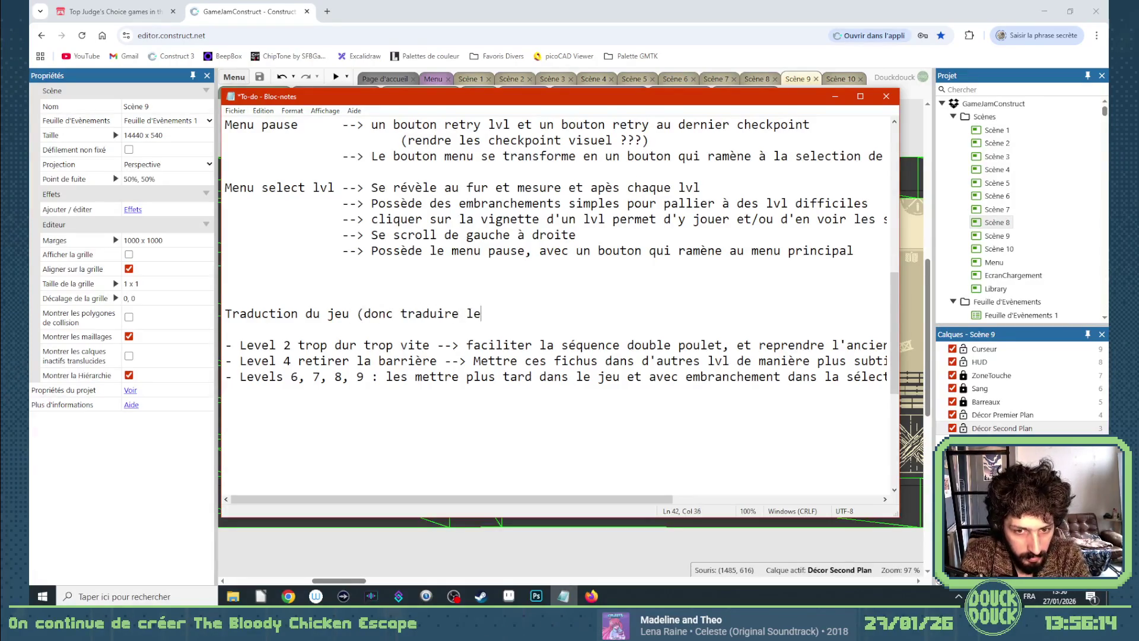
pyautogui.write('s décors)')
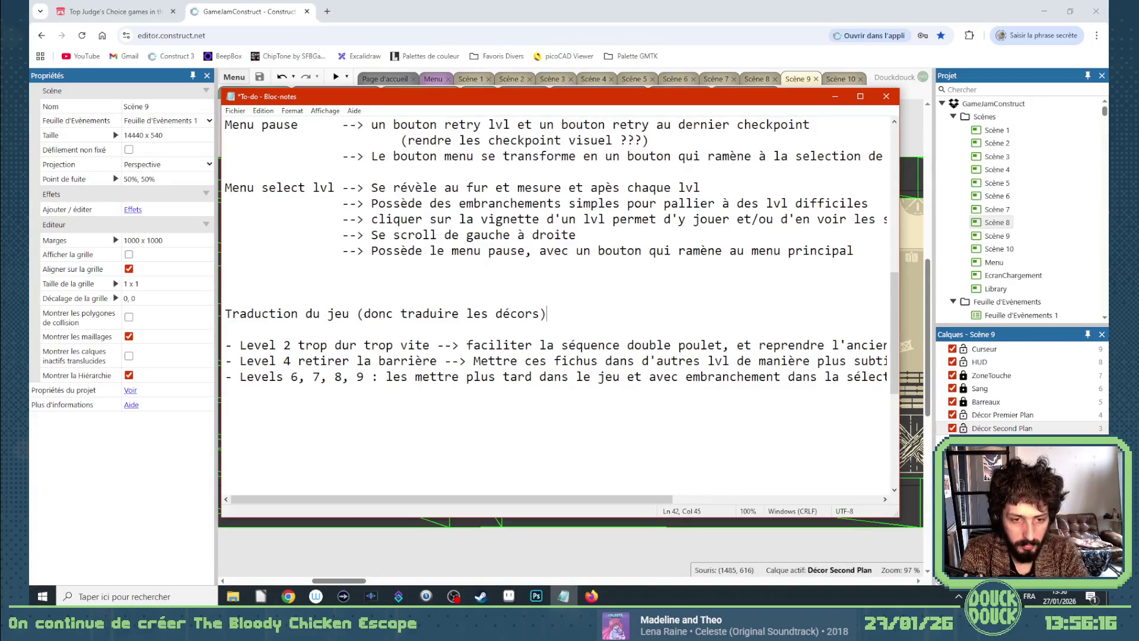
pyautogui.press('Return')
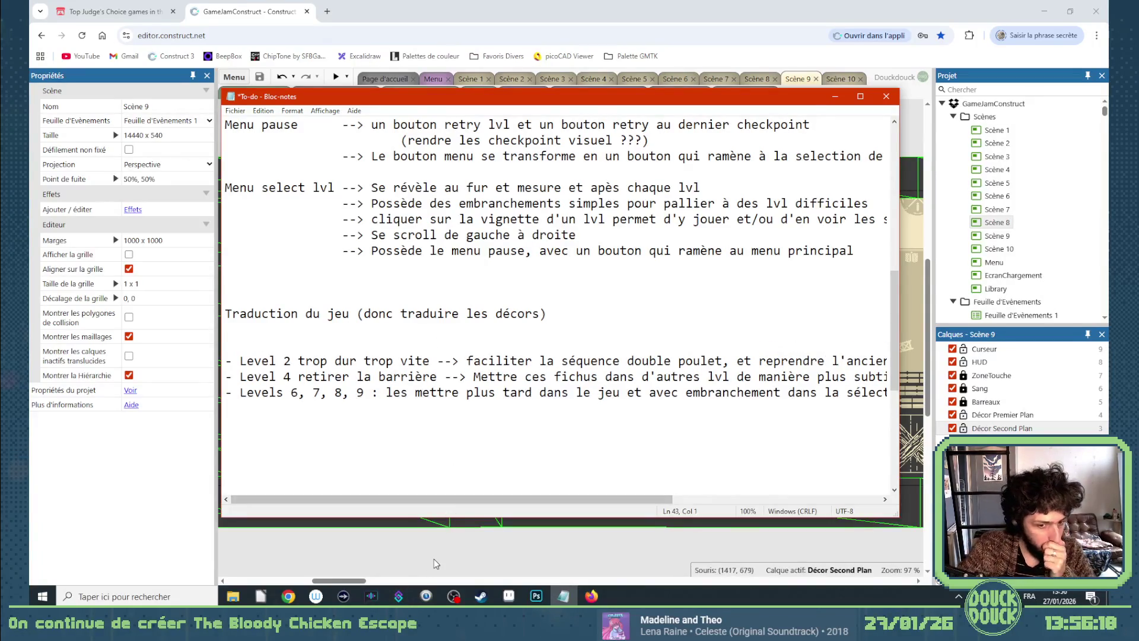
pyautogui.click(492, 568)
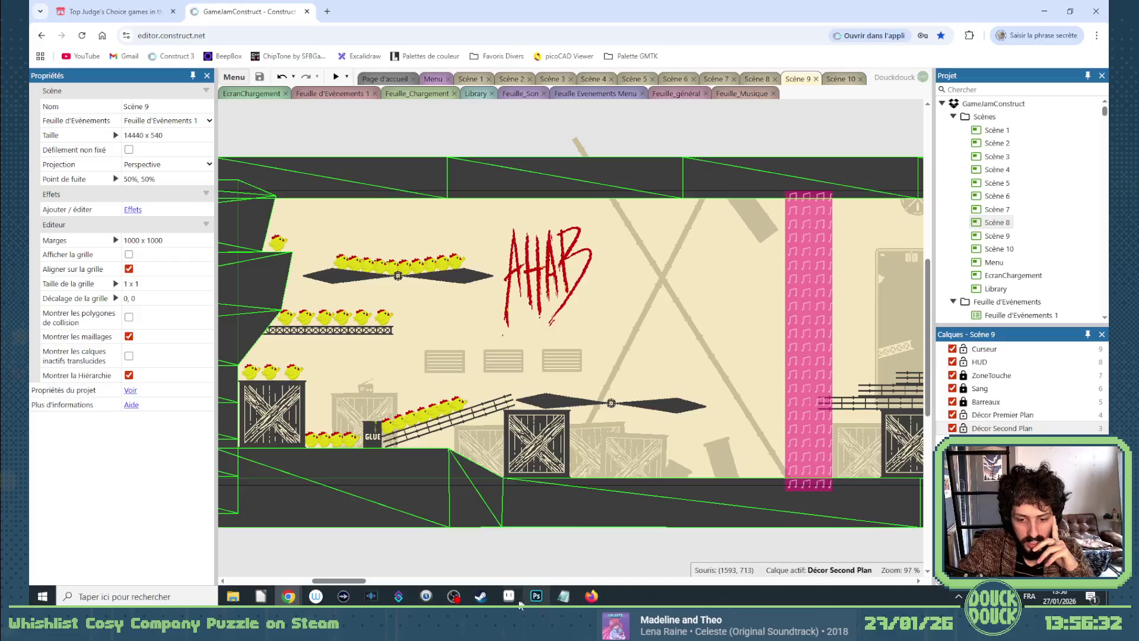
pyautogui.click(564, 596)
pyautogui.scroll(2, 500, 391)
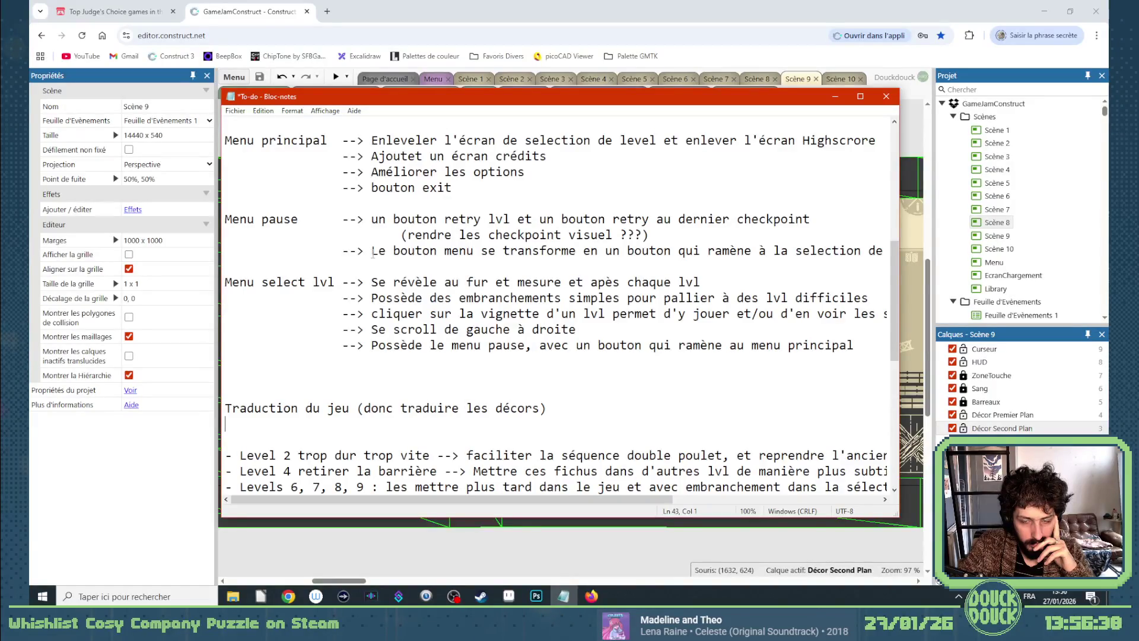
# Prefix the checkpoint note with '->' and add the line '--> Musique pour le menu select lvl'.
pyautogui.click(384, 238)
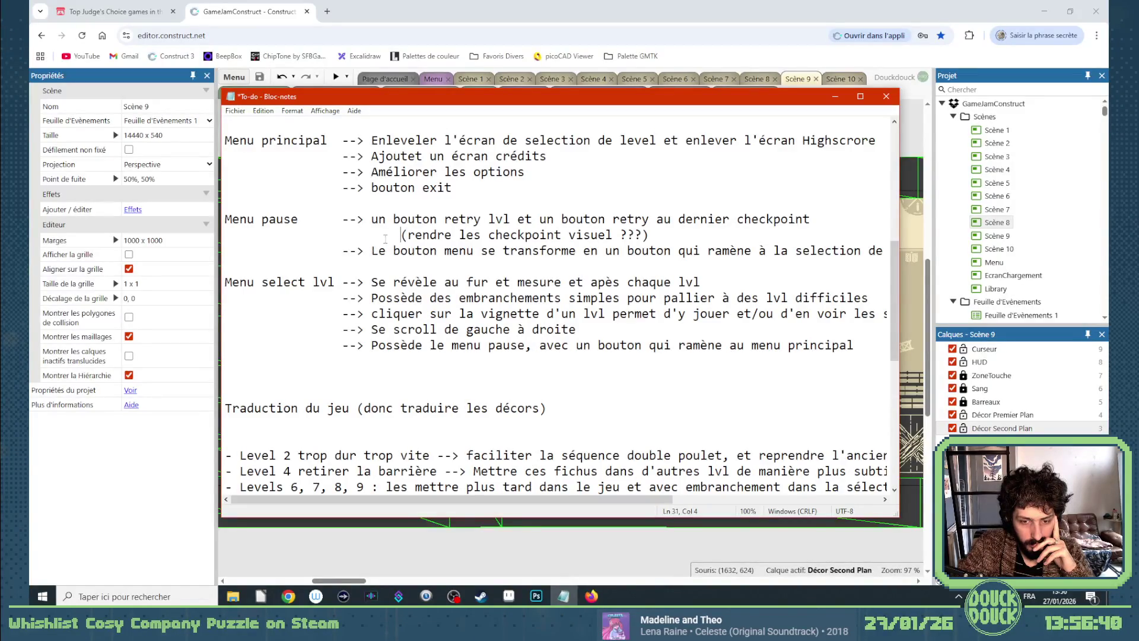
pyautogui.write('->')
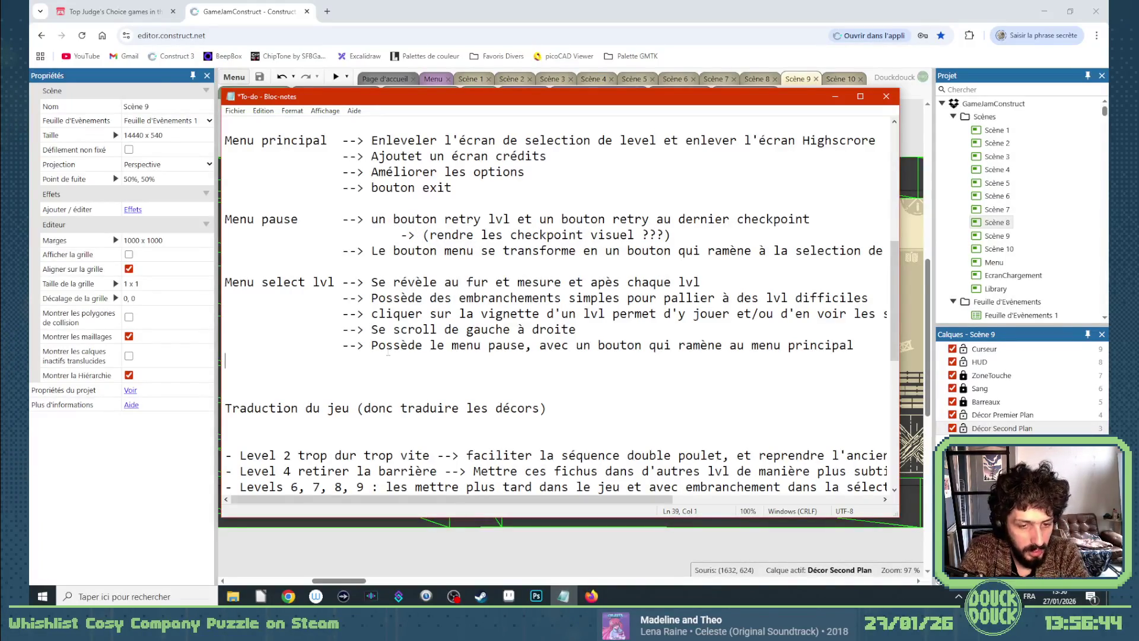
pyautogui.press('Tab')
pyautogui.press('Tab')
pyautogui.write('--> Musique pour le menu select ')
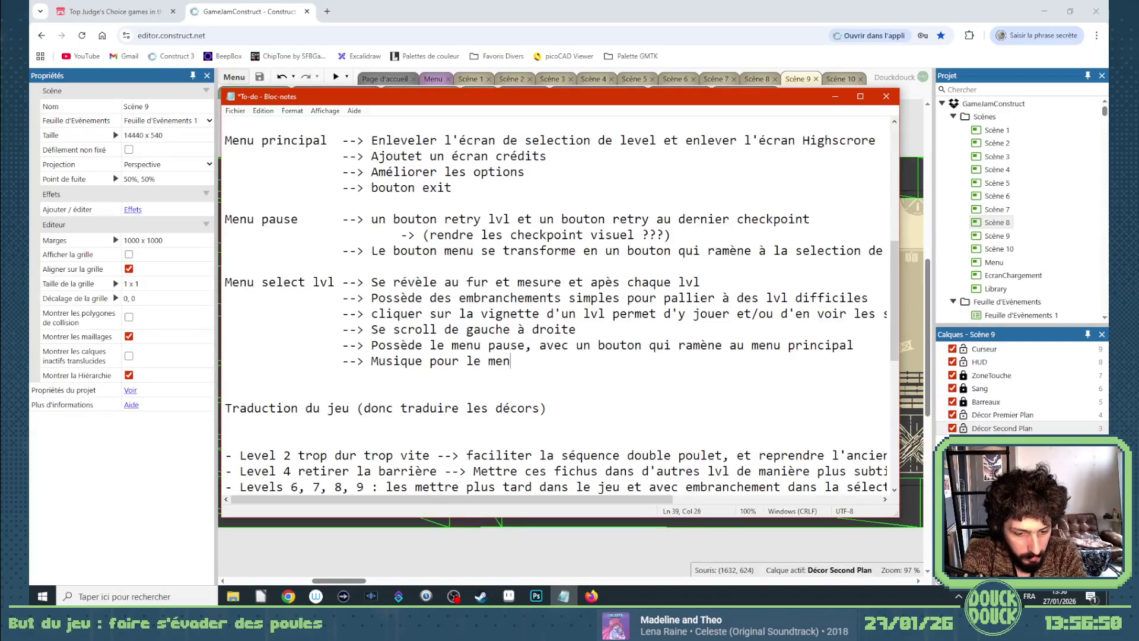
pyautogui.write('lvl')
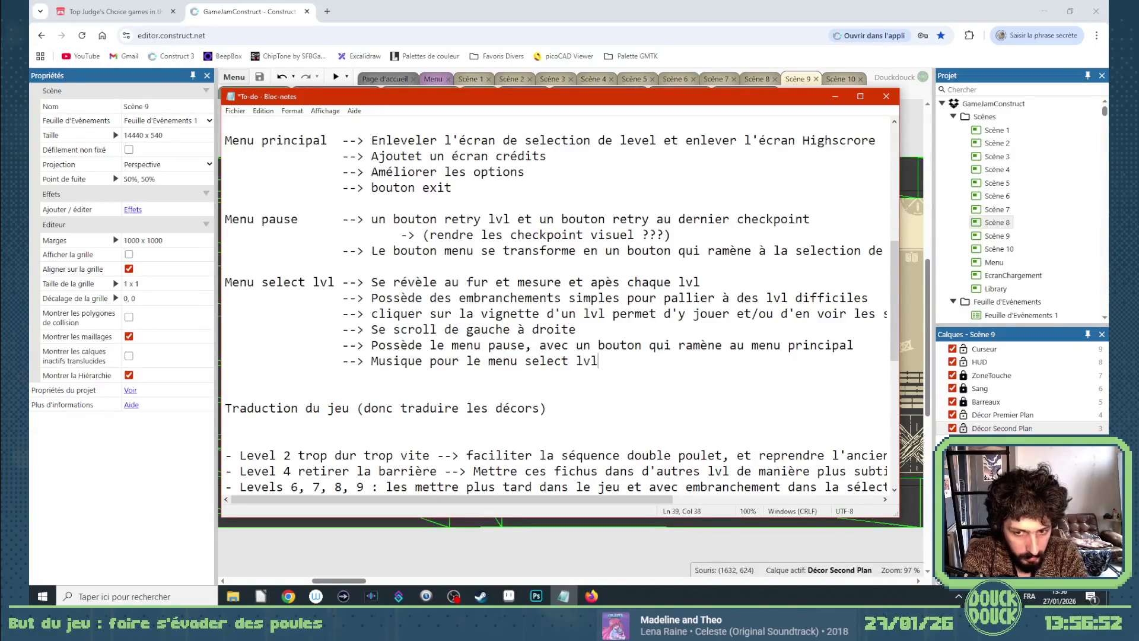
# Add a line below reading 'Revoir la musique global en fonction de ce menu'.
pyautogui.press('Return')
pyautogui.write('-->')
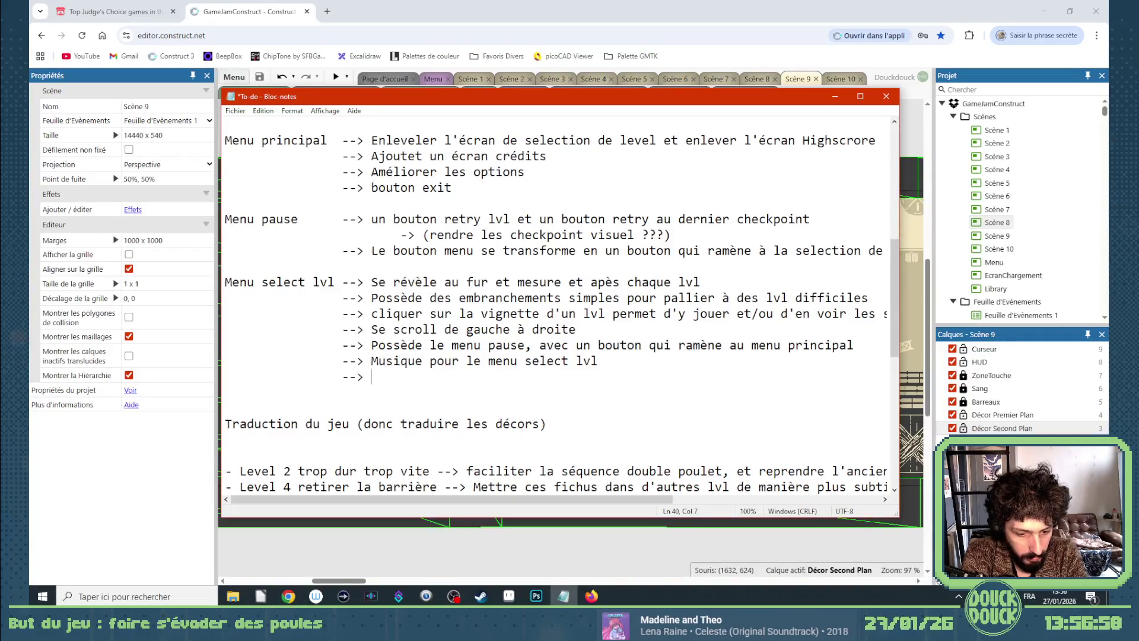
pyautogui.write('Gérer la musique global ')
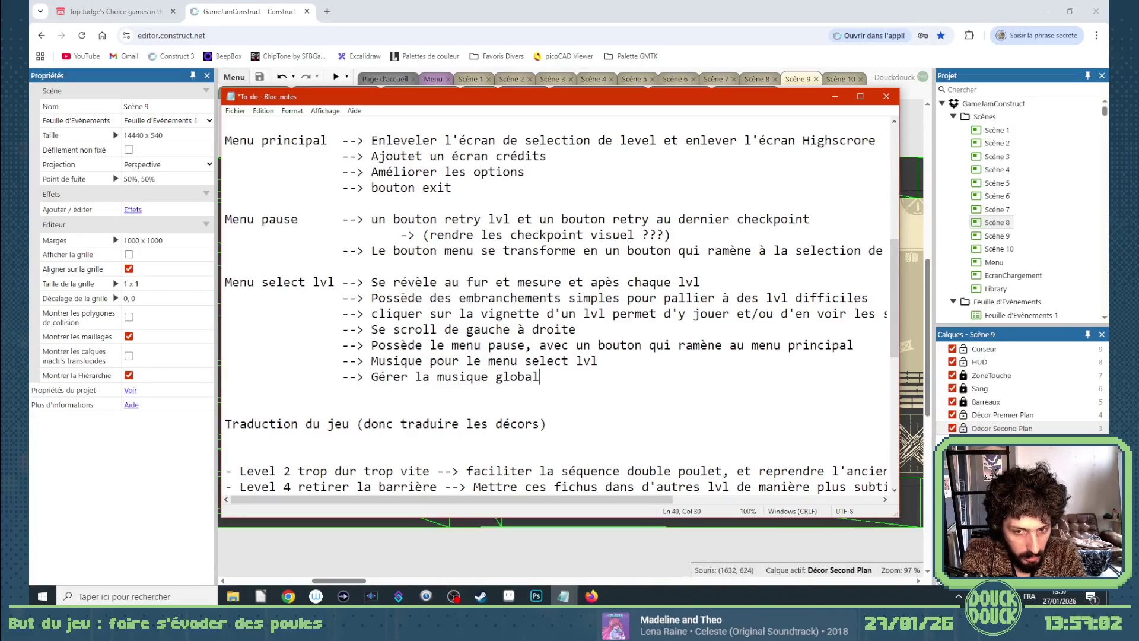
pyautogui.write('en fonction')
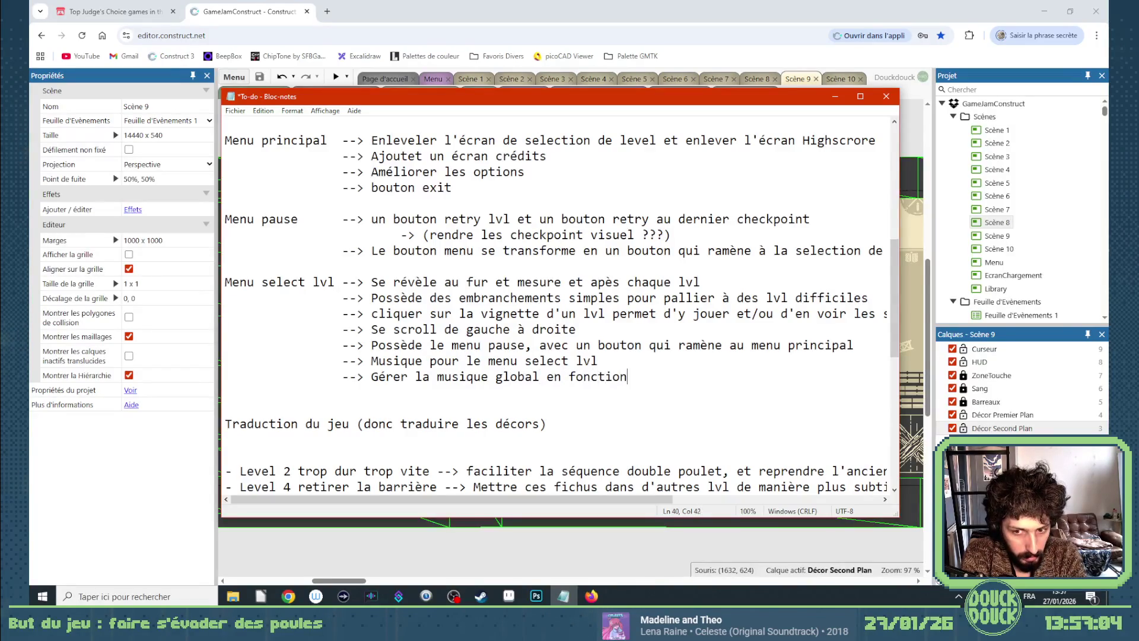
pyautogui.write(' de ce l')
pyautogui.press('BackSpace')
pyautogui.write('menu')
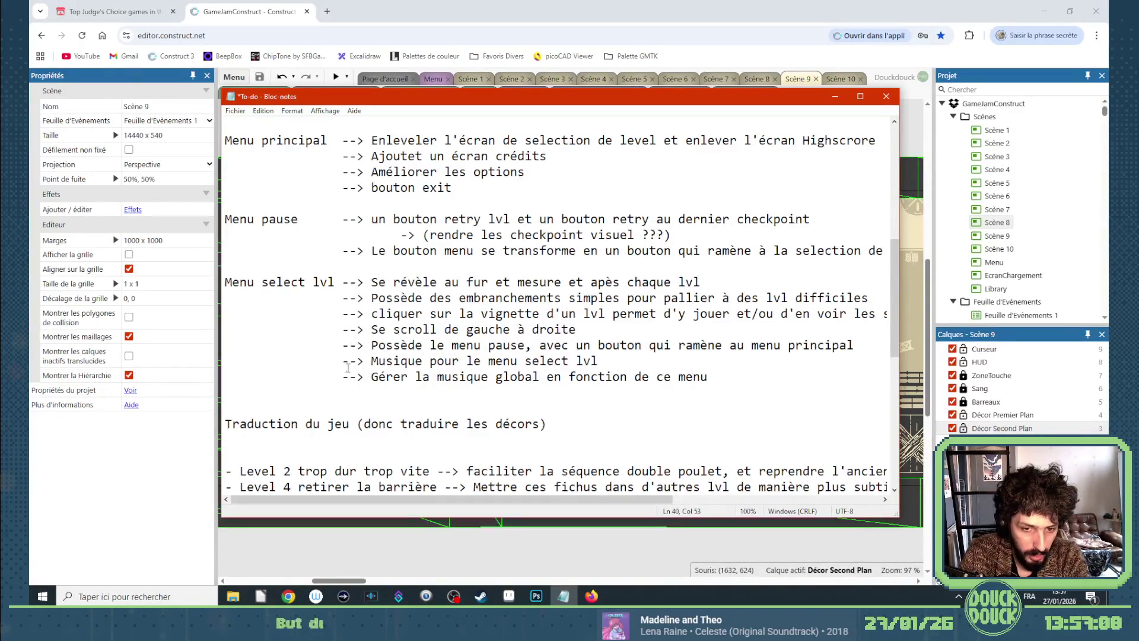
pyautogui.doubleClick(385, 376)
pyautogui.write('Revoir')
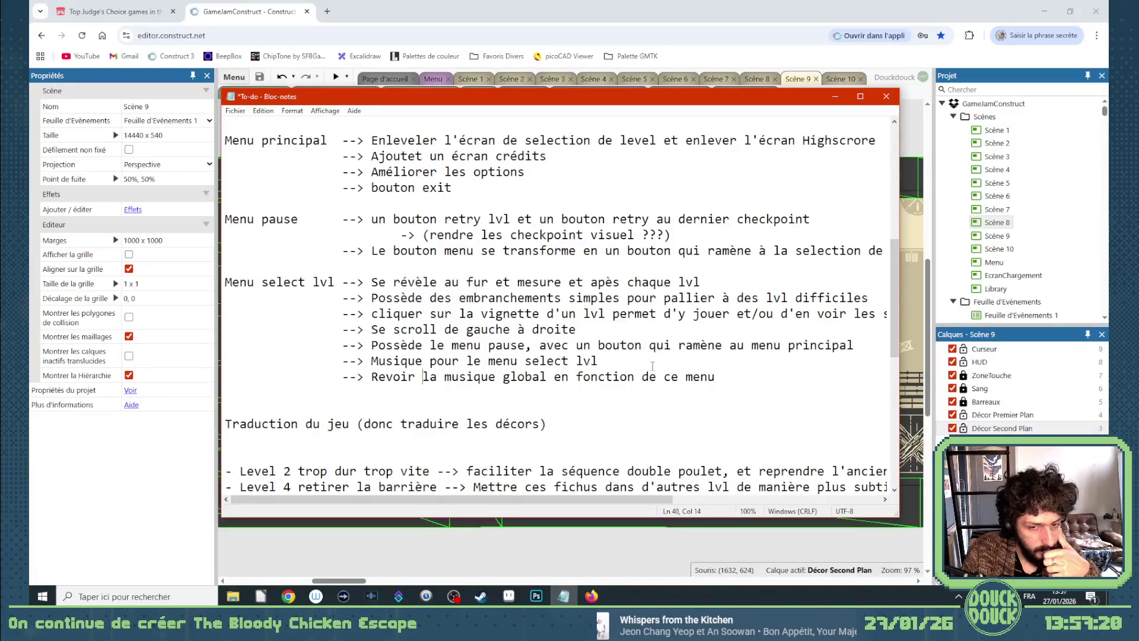
pyautogui.moveTo(734, 377)
pyautogui.mouseDown()
pyautogui.moveTo(225, 377)
pyautogui.moveTo(495, 361)
pyautogui.moveTo(754, 379)
pyautogui.mouseUp()
pyautogui.click(755, 380)
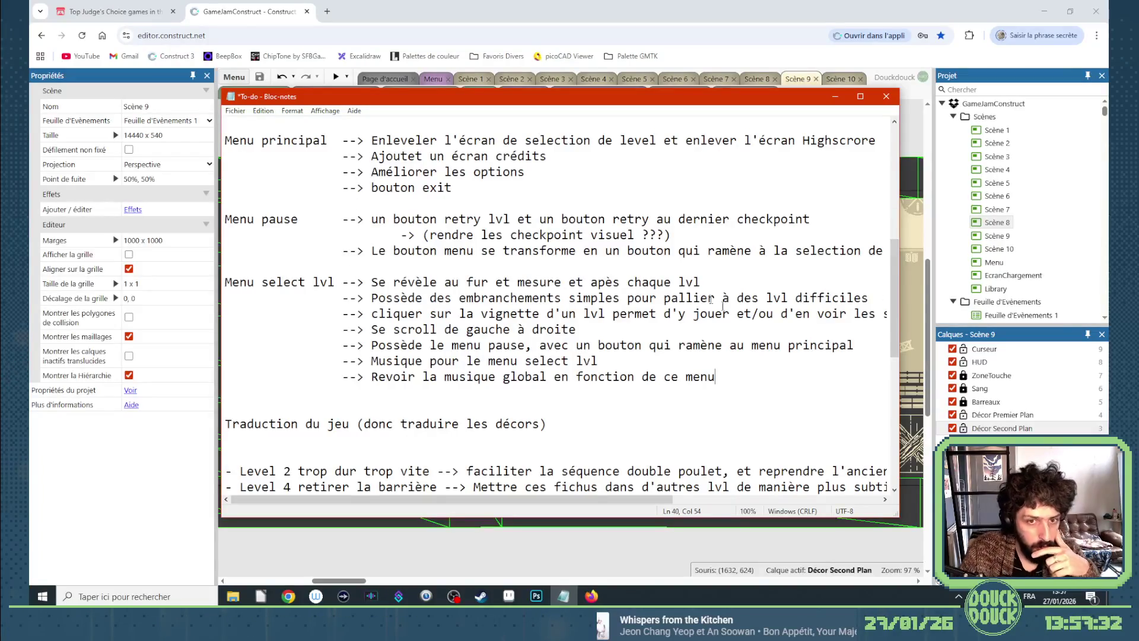
# Start a new indented line under 'bouton exit'.
pyautogui.scroll(2, 723, 308)
pyautogui.click(509, 281)
pyautogui.press('Return')
pyautogui.press('Tab')
pyautogui.press('Tab')
pyautogui.write('-->')
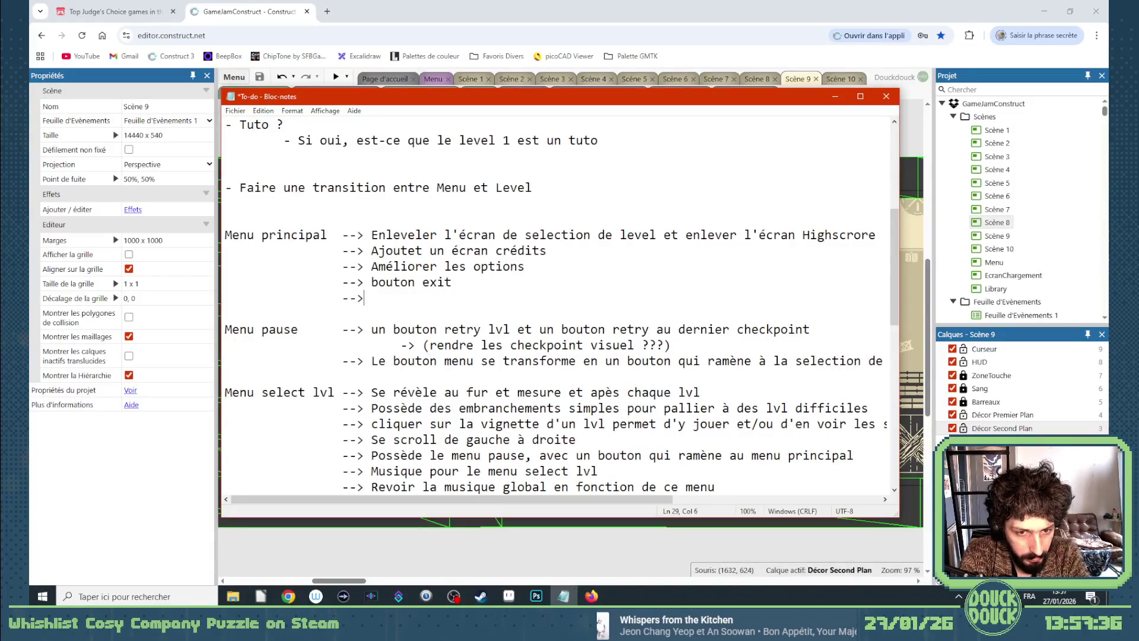
pyautogui.write('Développer ')
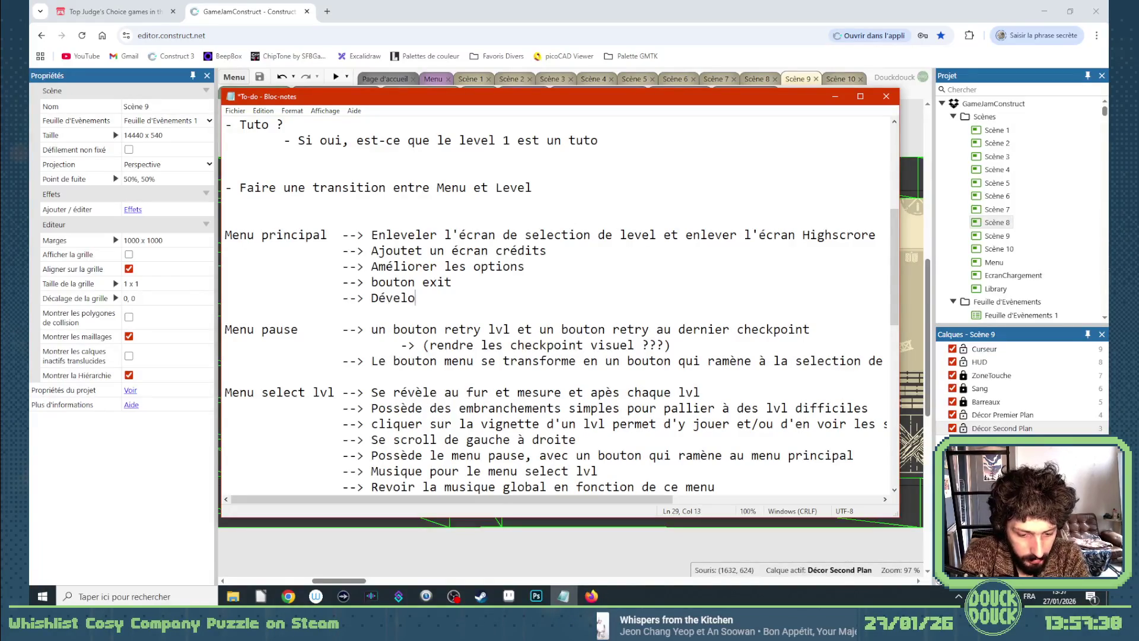
pyautogui.write('la mu')
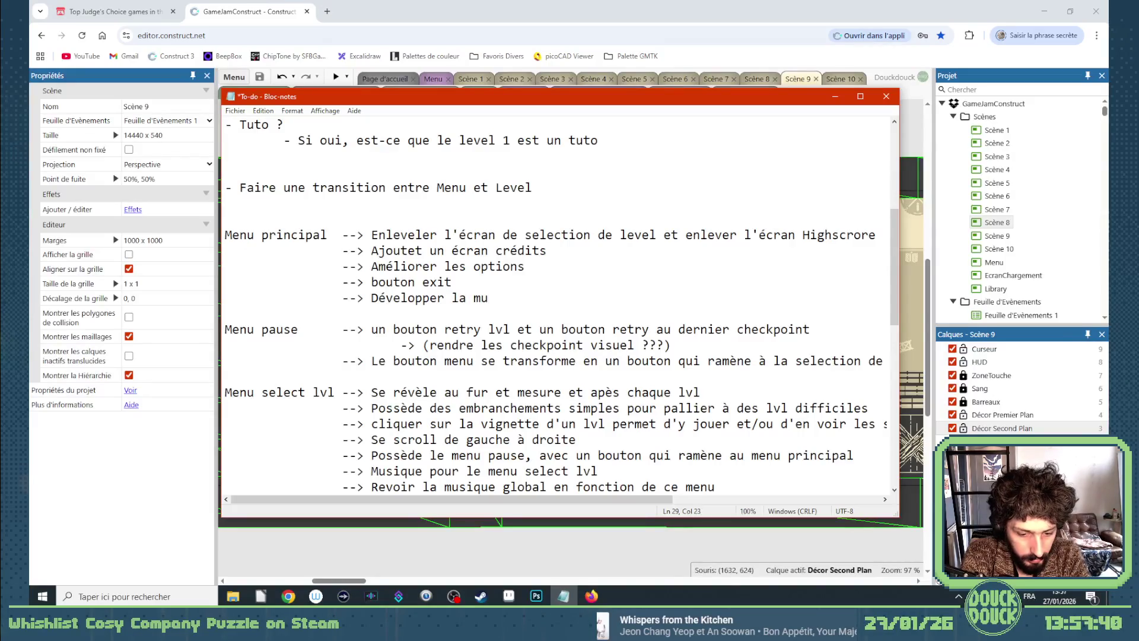
pyautogui.write('sique pour ')
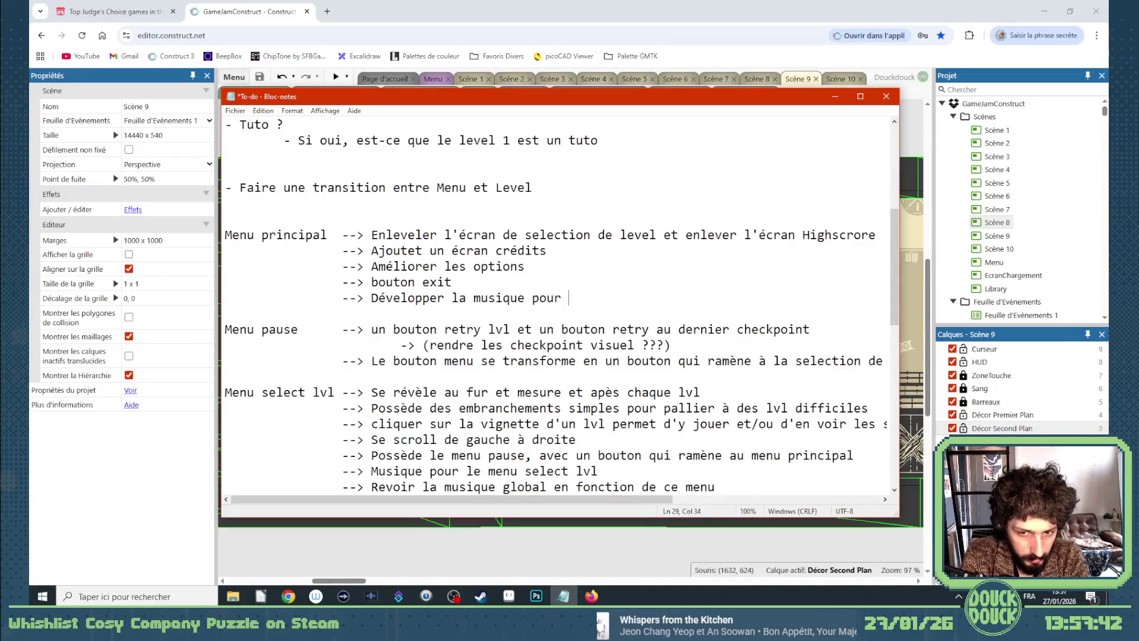
pyautogui.write('la rendre moin')
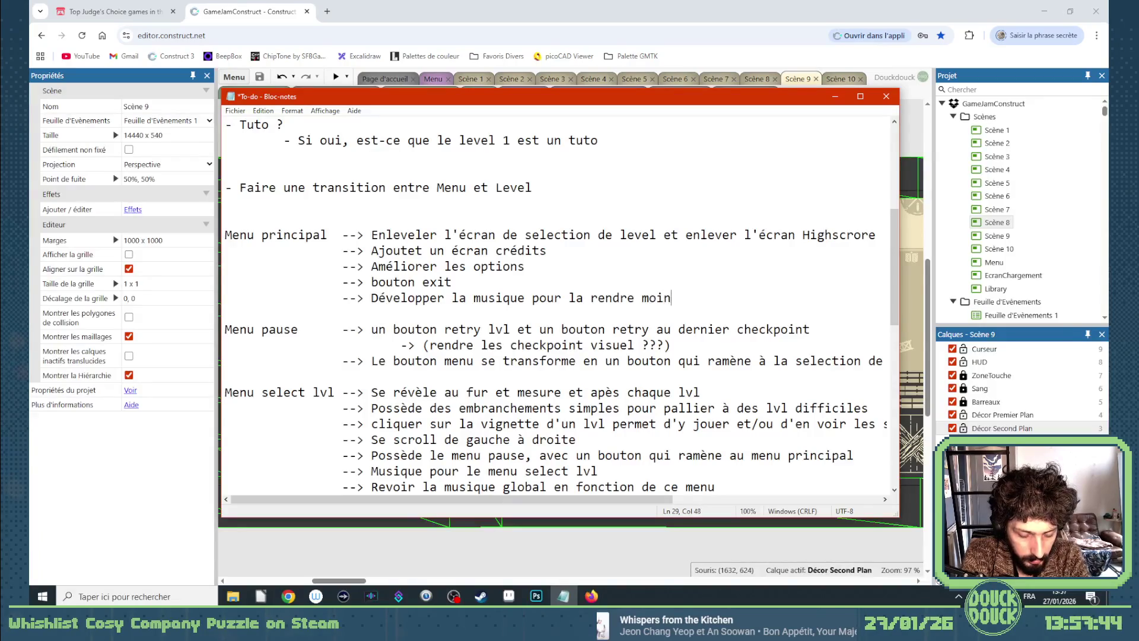
pyautogui.write('s redondante')
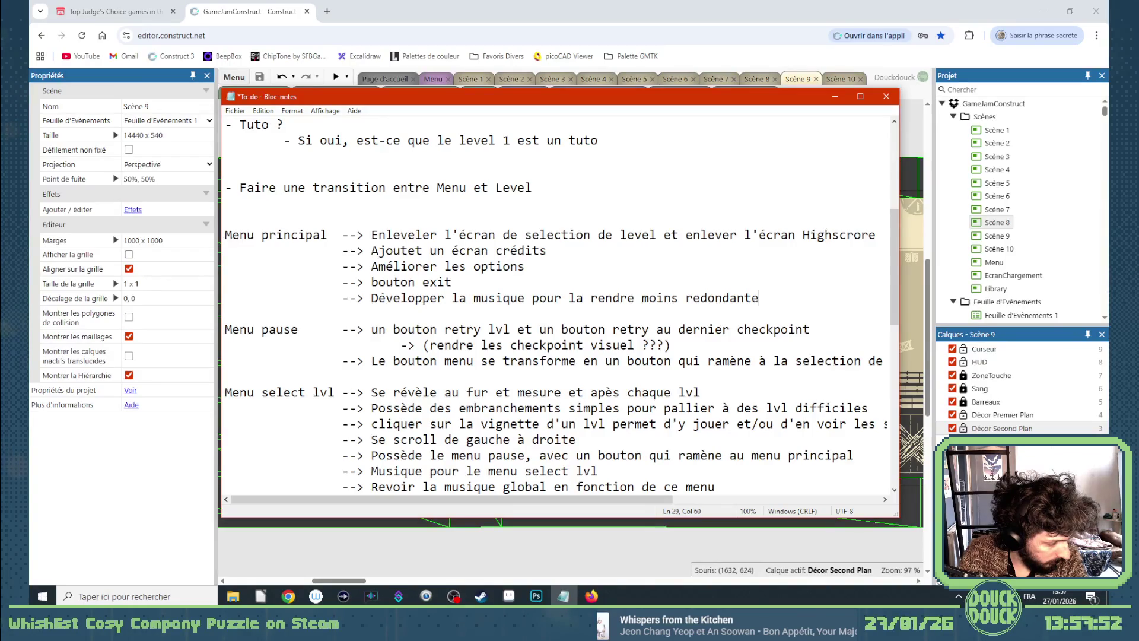
pyautogui.click(606, 345)
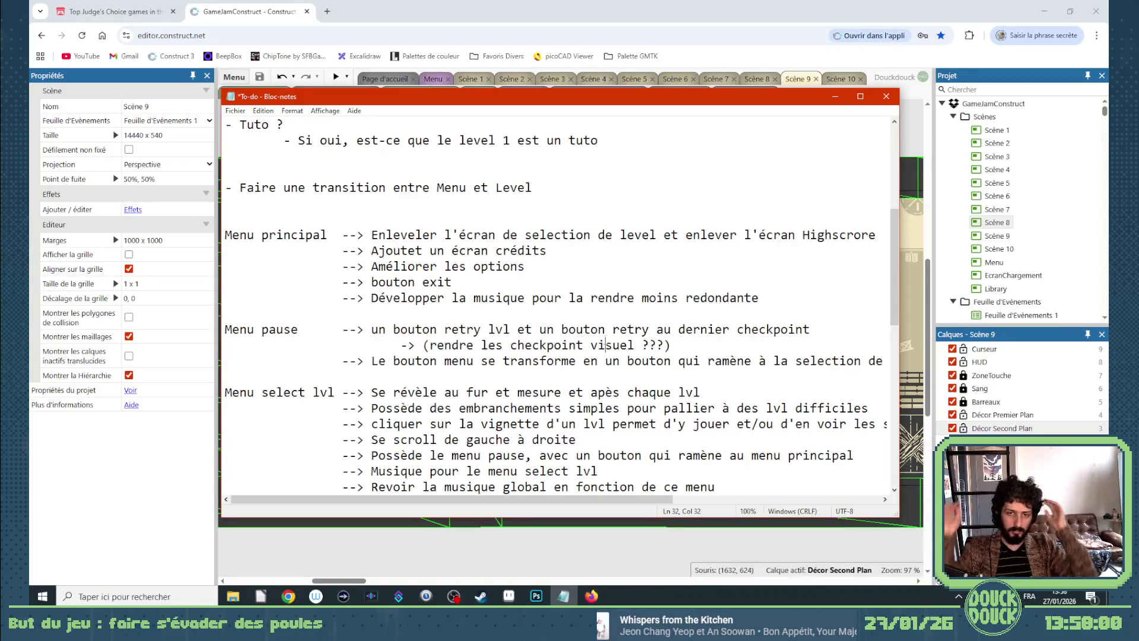
pyautogui.scroll(4, 397, 285)
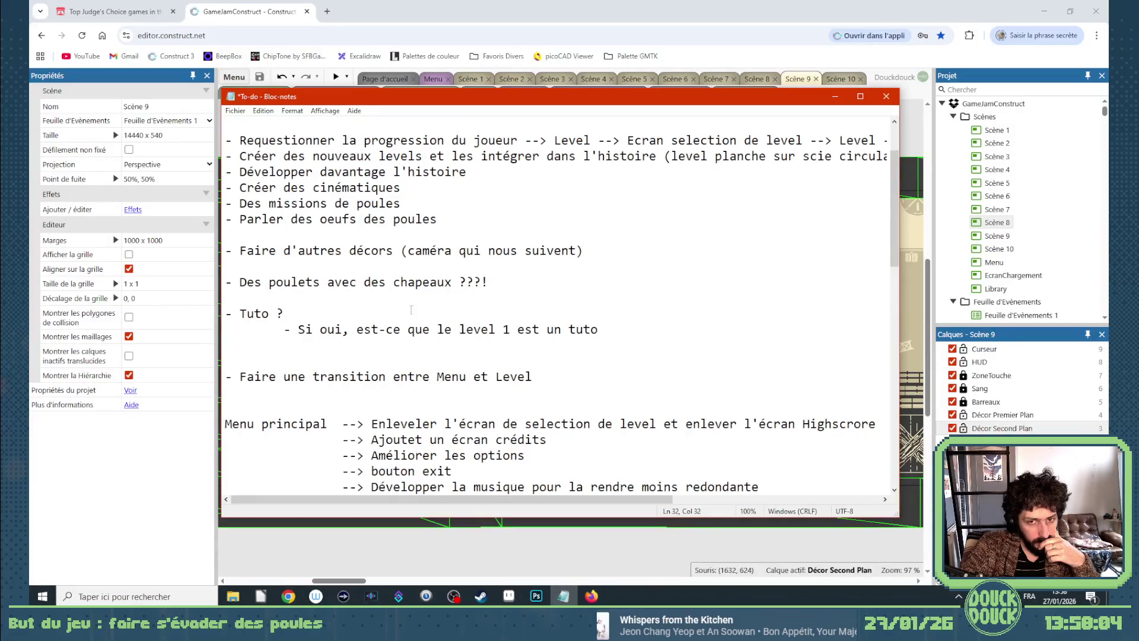
pyautogui.scroll(1, 411, 309)
pyautogui.click(494, 554)
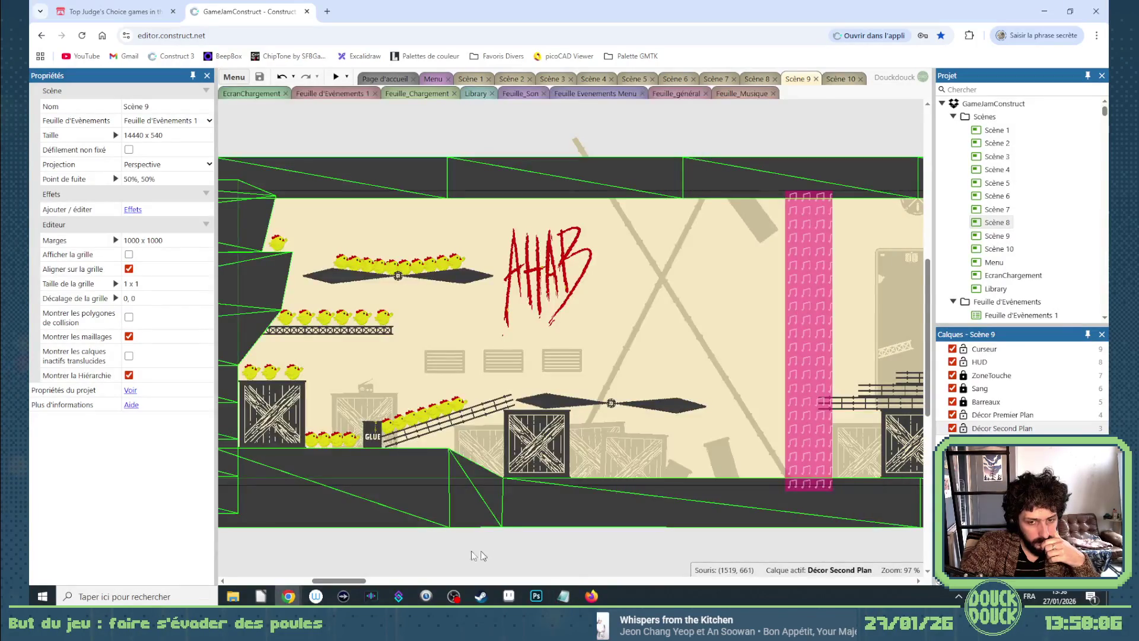
pyautogui.moveTo(349, 581); pyautogui.dragTo(386, 582)
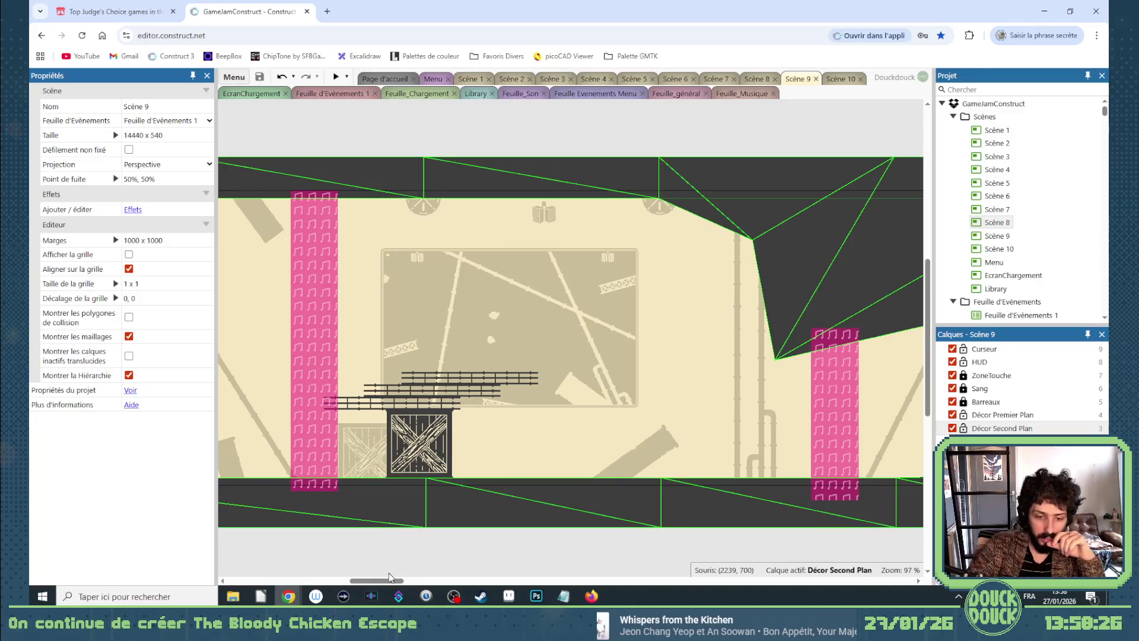
pyautogui.moveTo(390, 578)
pyautogui.mouseDown()
pyautogui.moveTo(495, 578)
pyautogui.moveTo(347, 587)
pyautogui.mouseUp()
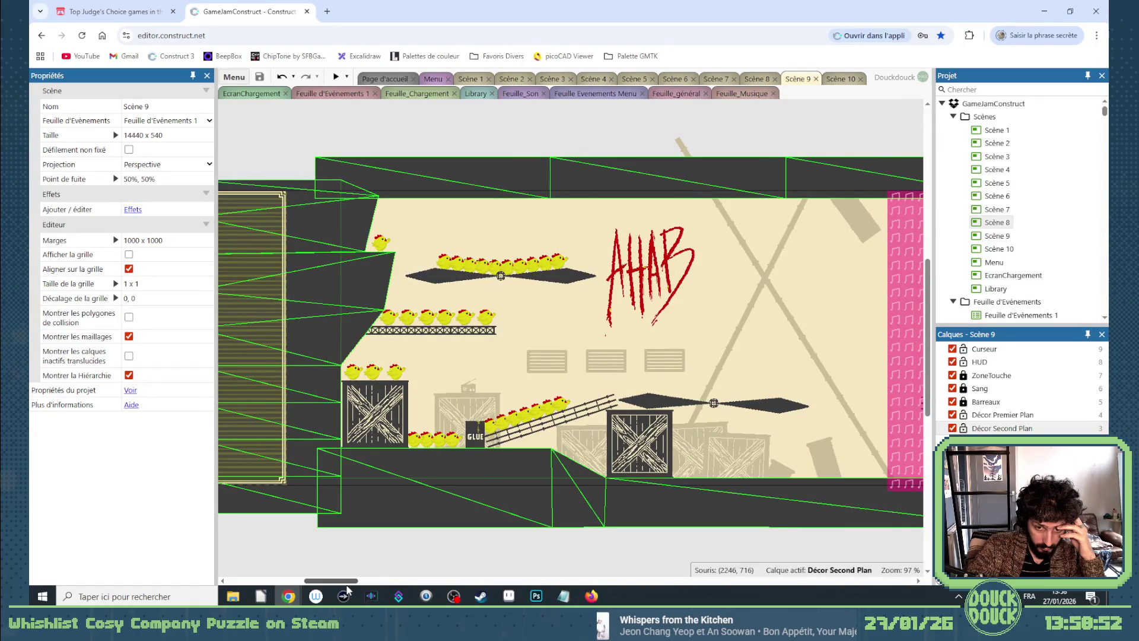
pyautogui.moveTo(347, 587)
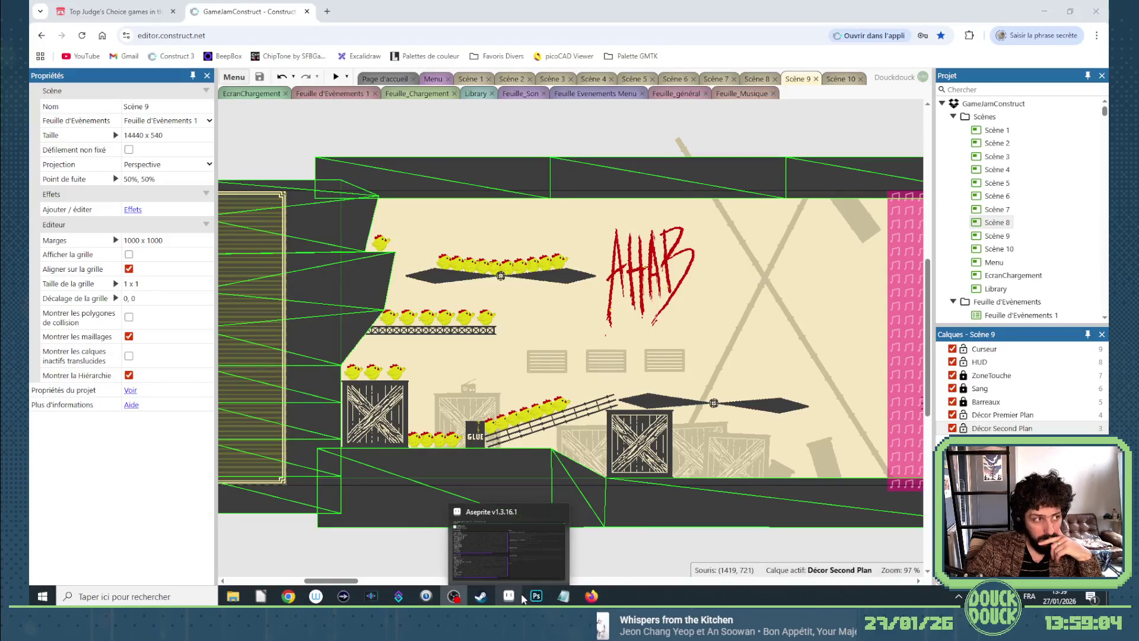
pyautogui.click(566, 599)
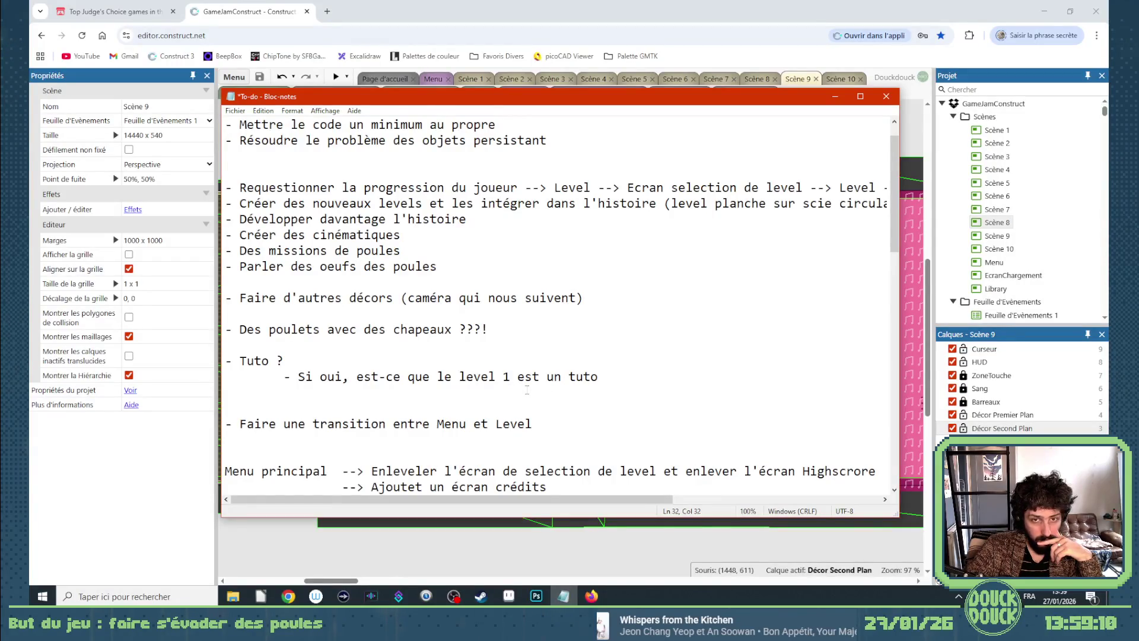
# Cut the 'Faire d'autres décors' item out of the list.
pyautogui.scroll(2, 527, 390)
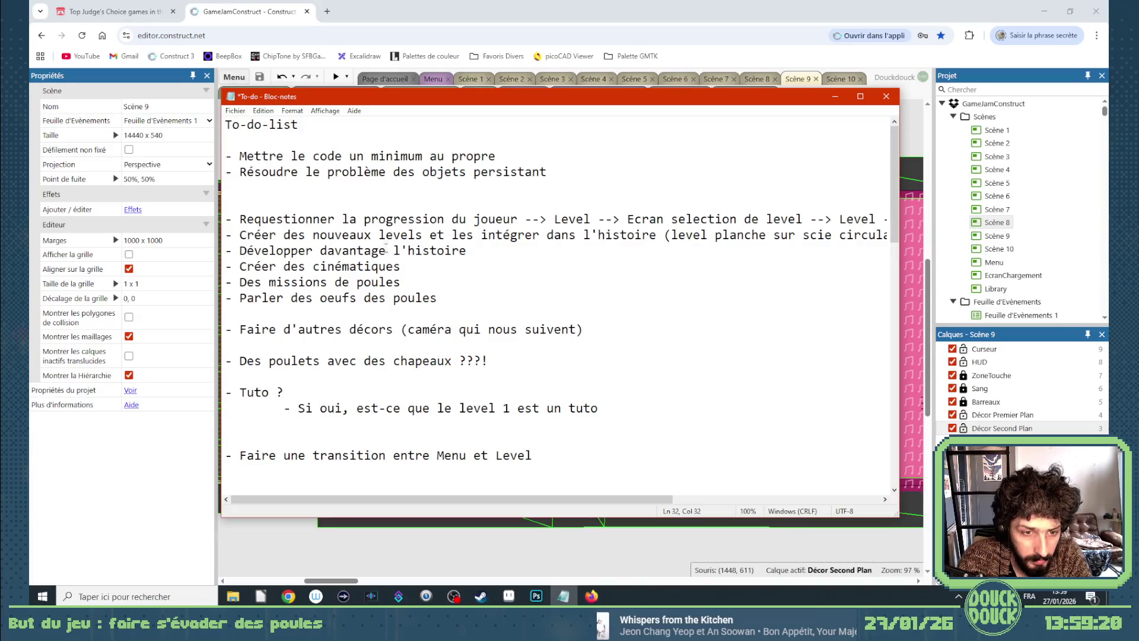
pyautogui.hotkey('shift', 'Home')
pyautogui.press('Left')
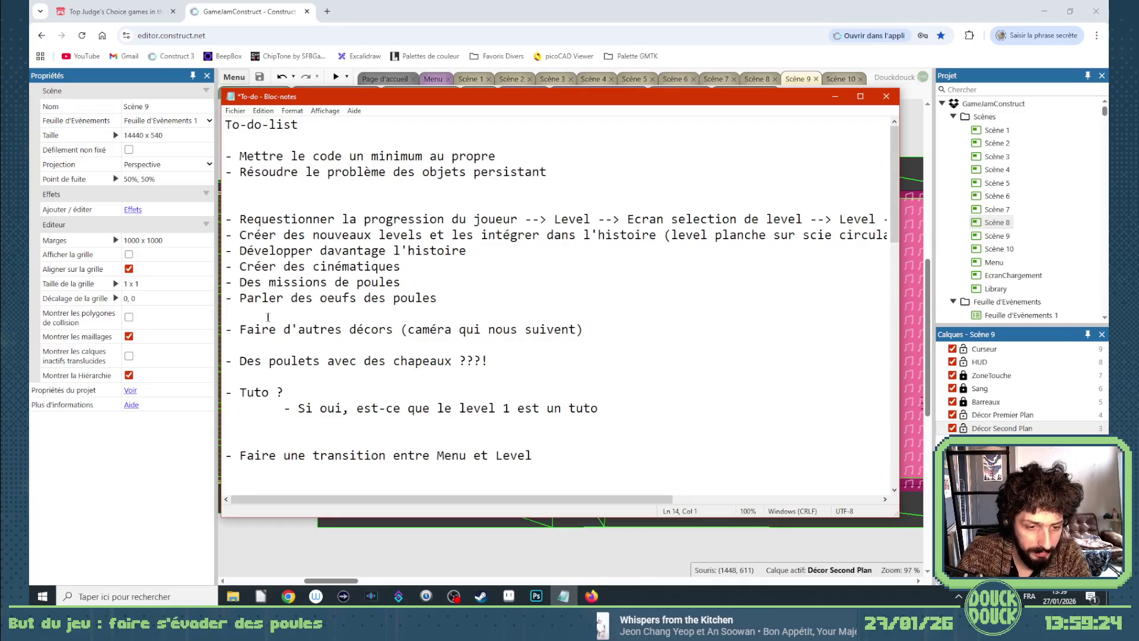
pyautogui.moveTo(228, 328); pyautogui.dragTo(587, 329)
pyautogui.hotkey('ctrl', 'c')
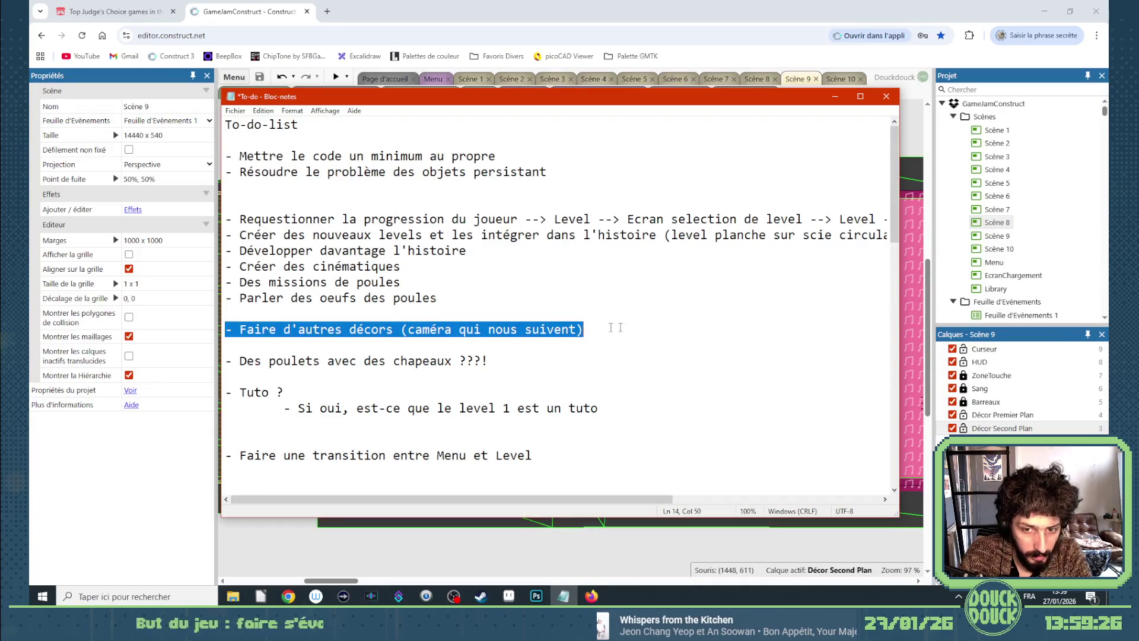
pyautogui.press('Delete')
# Add a 'Décor -->' heading above 'Traduction du jeu' with the décors item pasted after it.
pyautogui.press('Down')
pyautogui.press('Down')
pyautogui.press('Down')
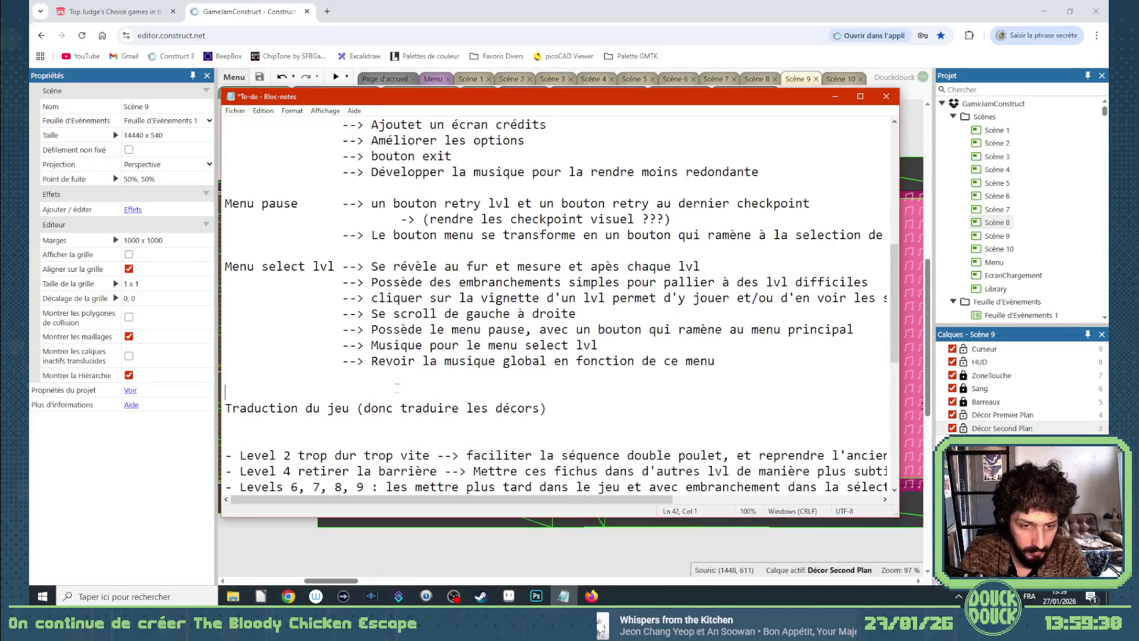
pyautogui.press('Return')
pyautogui.press('Return')
pyautogui.press('Return')
pyautogui.press('Up')
pyautogui.write('Décor')
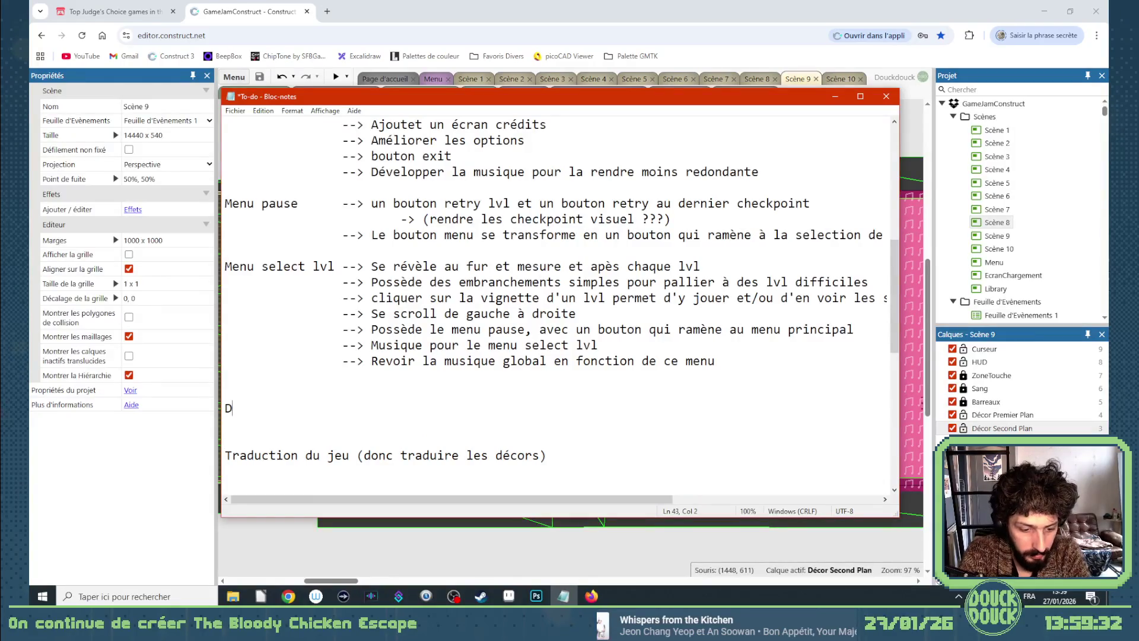
pyautogui.press('Tab')
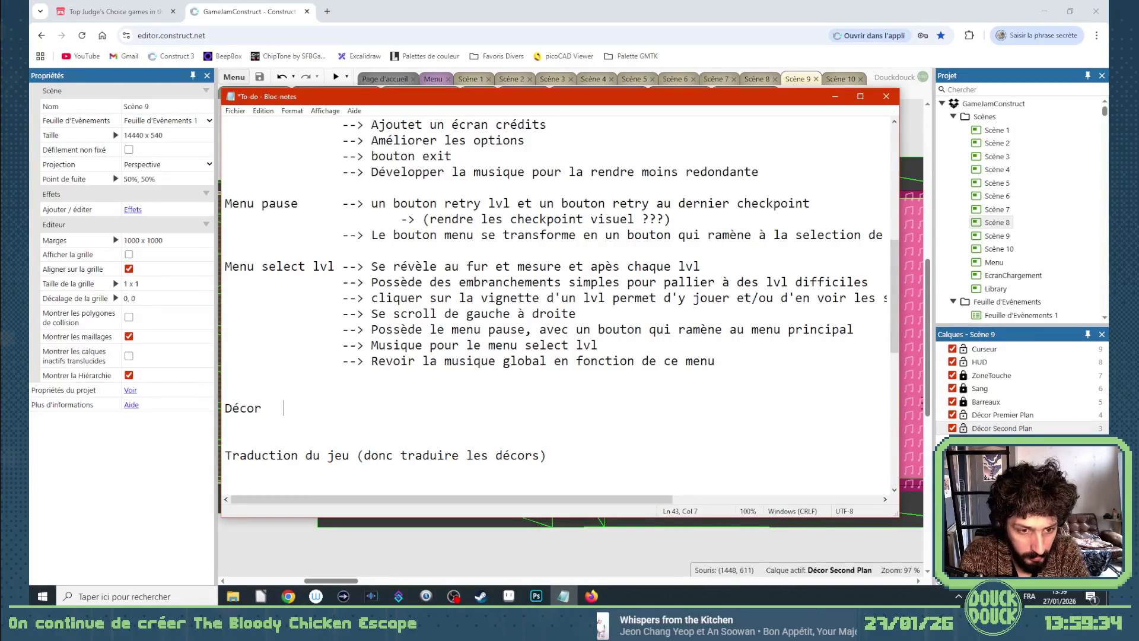
pyautogui.write('-->')
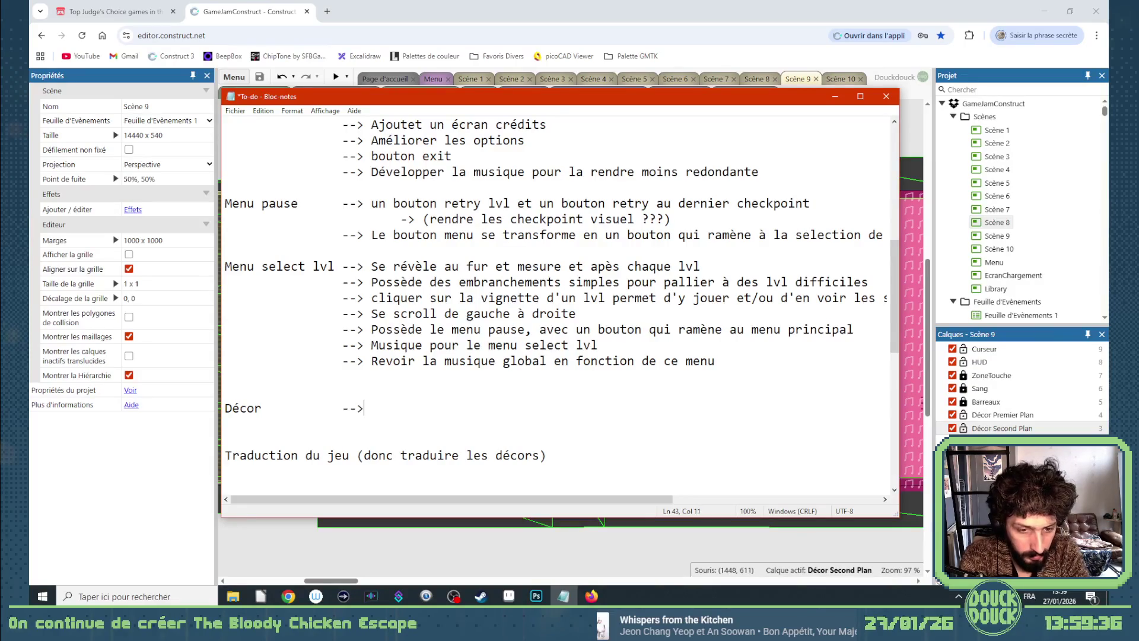
pyautogui.hotkey('ctrl', 'v')
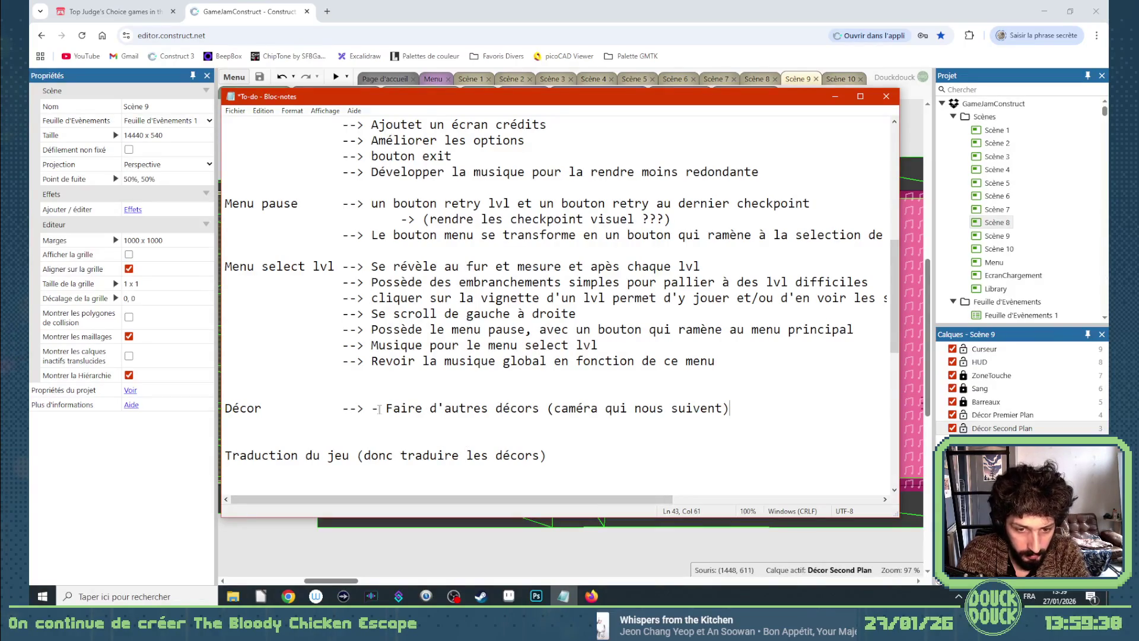
pyautogui.moveTo(388, 408); pyautogui.dragTo(370, 408)
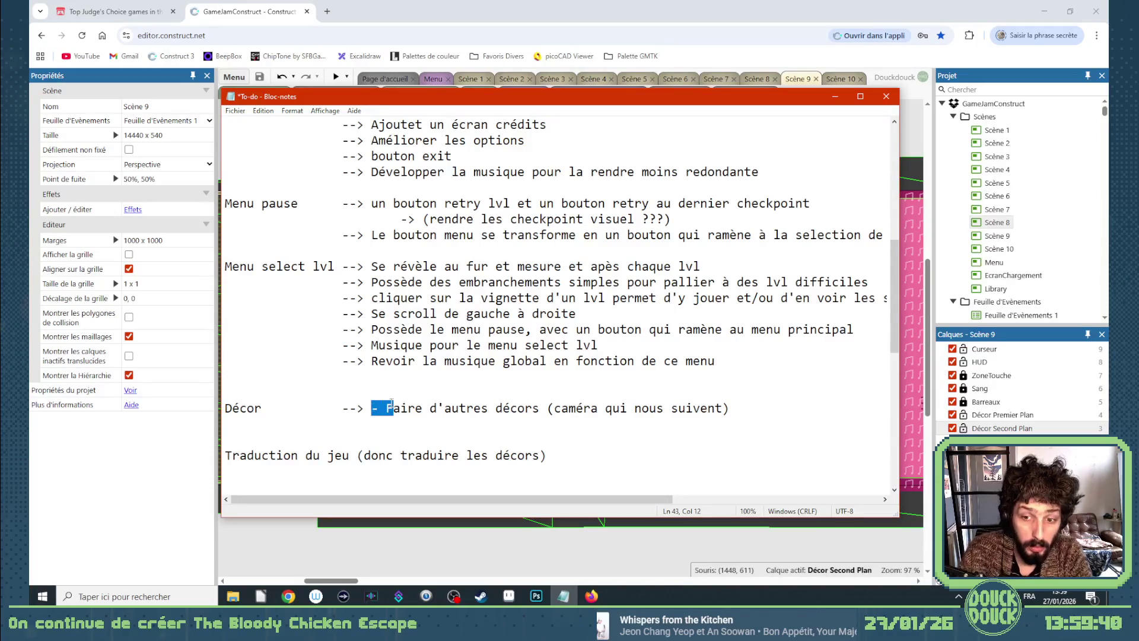
pyautogui.press('BackSpace')
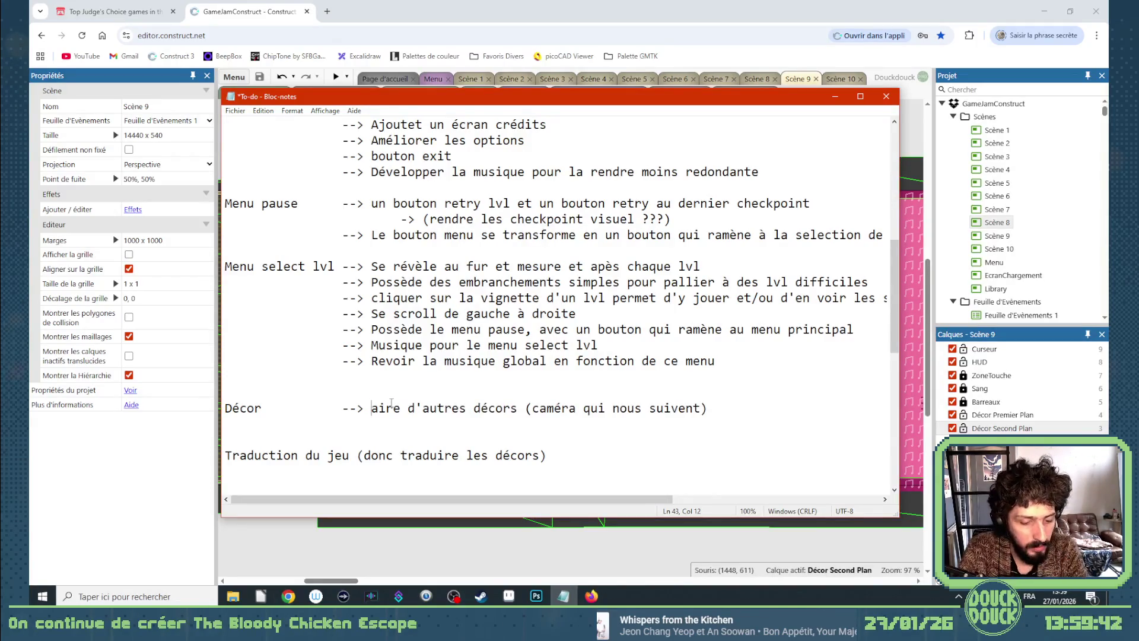
pyautogui.write('F')
# Move the camera note onto its own indented '-->' line under Décor.
pyautogui.moveTo(533, 408); pyautogui.dragTo(750, 426)
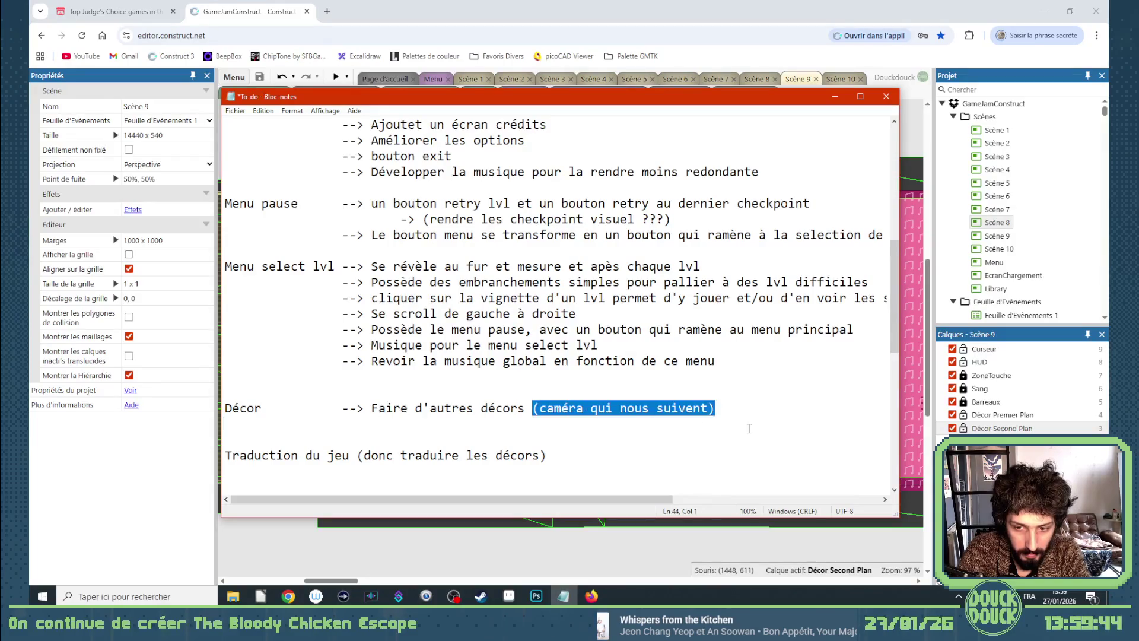
pyautogui.press('BackSpace')
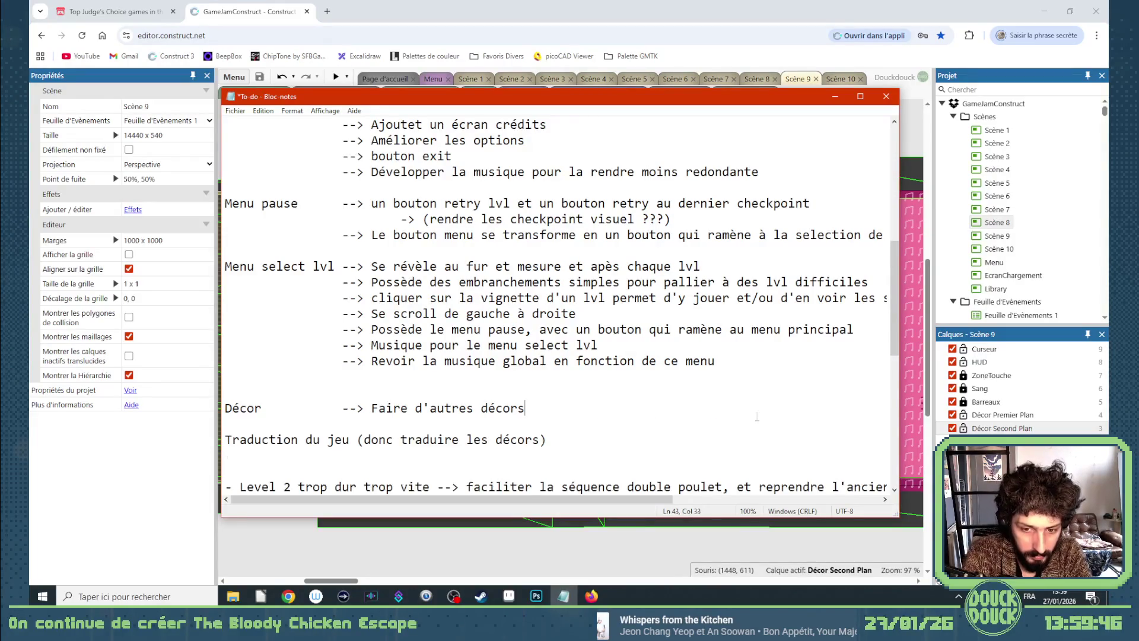
pyautogui.press('Return')
pyautogui.press('Tab')
pyautogui.press('BackSpace')
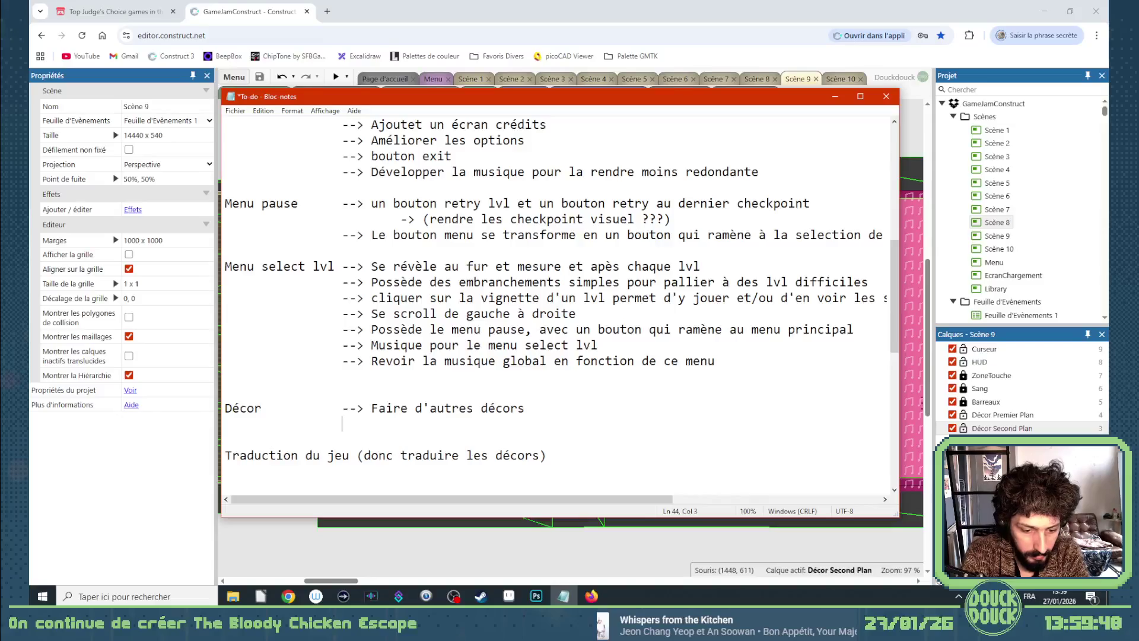
pyautogui.write('>')
pyautogui.write('(caméra qui nous suivent)')
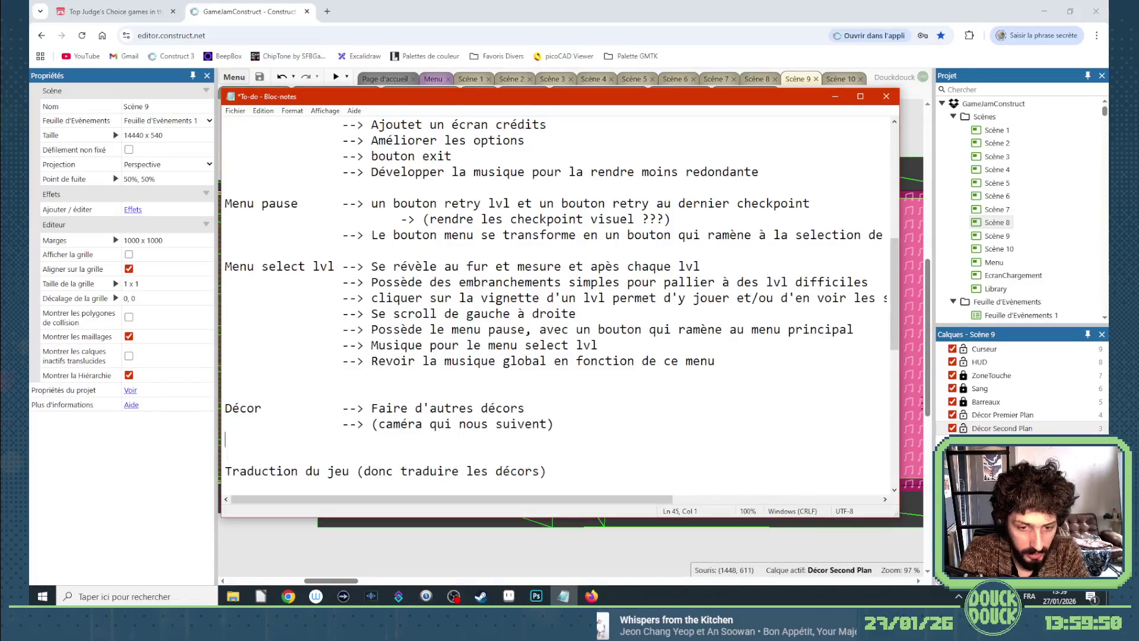
# Extend the camera note with '(et qui donneront lieu à un lvl dans les salles de surveillances)'.
pyautogui.click(380, 424)
pyautogui.press('BackSpace')
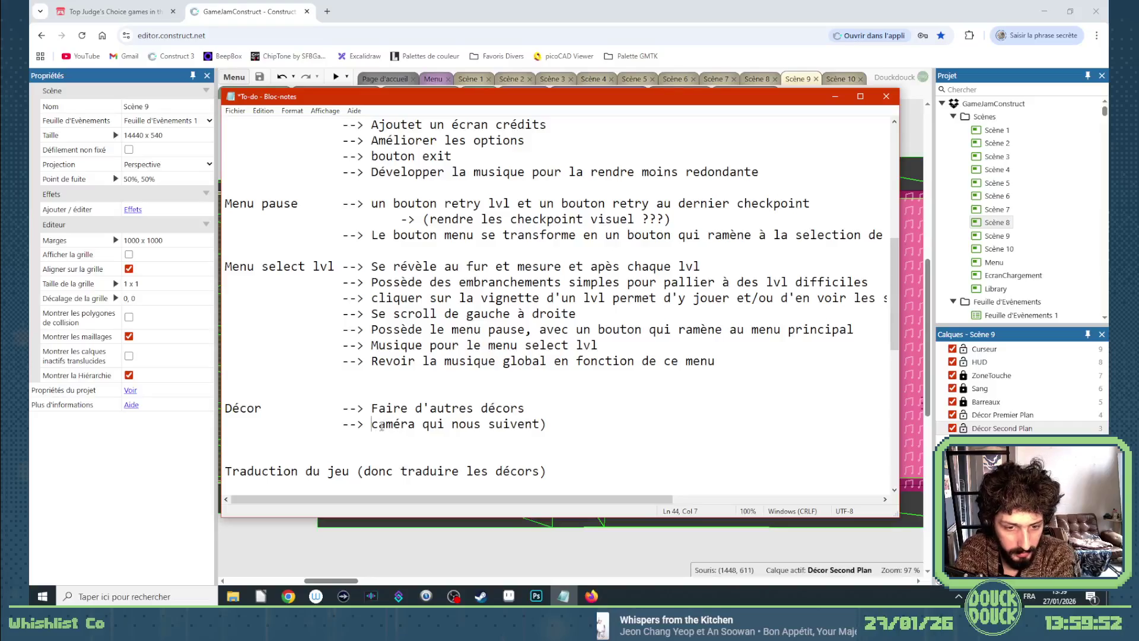
pyautogui.click(553, 425)
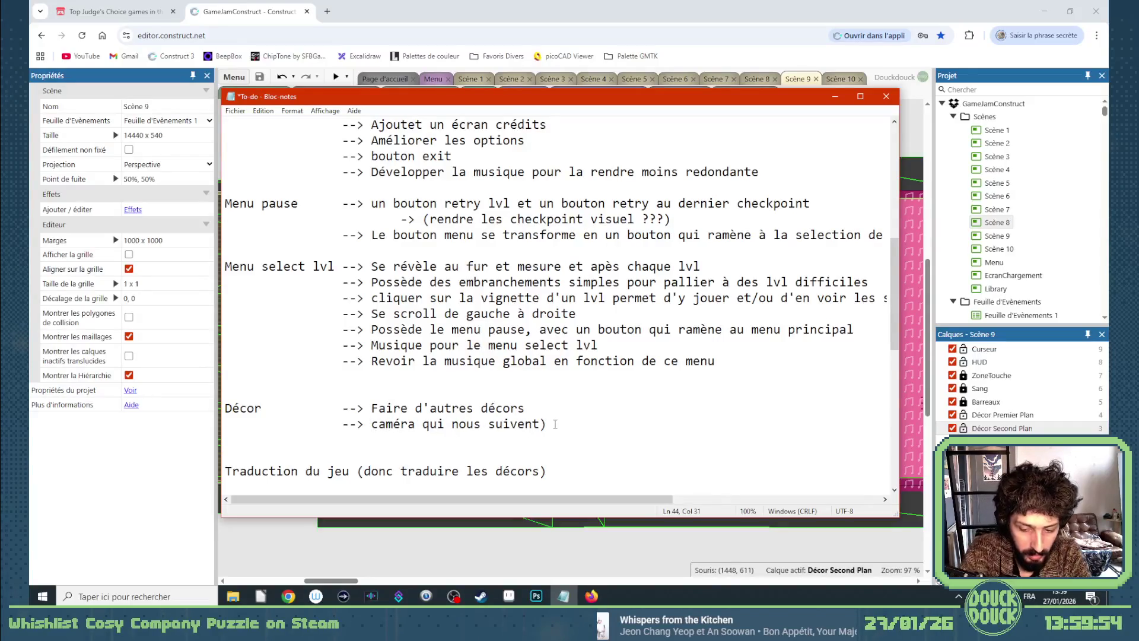
pyautogui.write('(et qui')
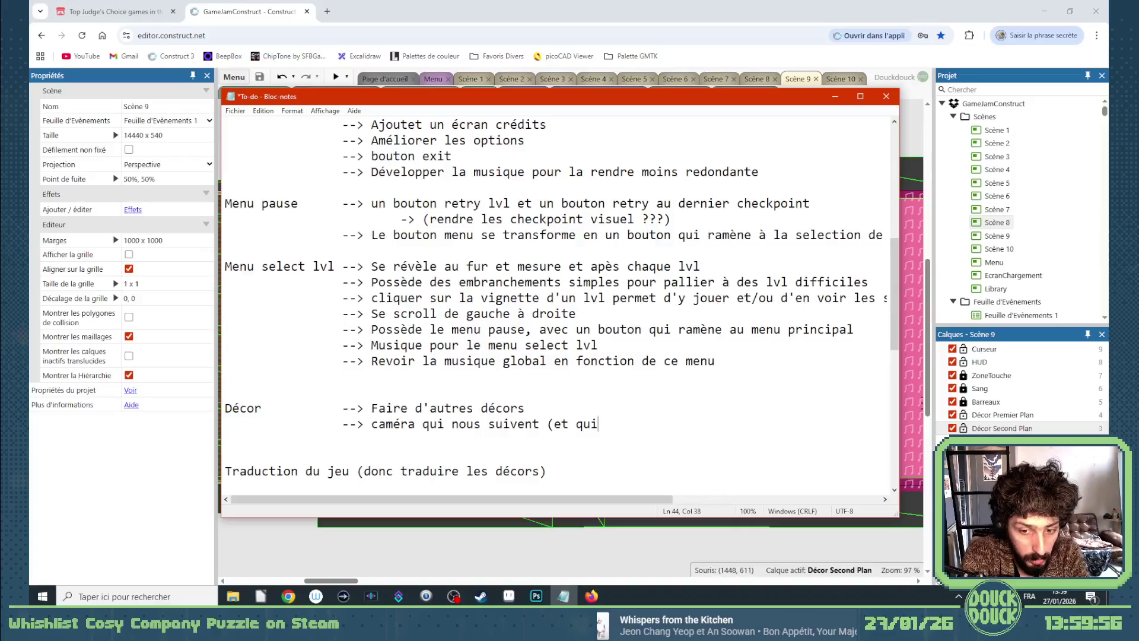
pyautogui.write(' donneront lieu à un lvl ')
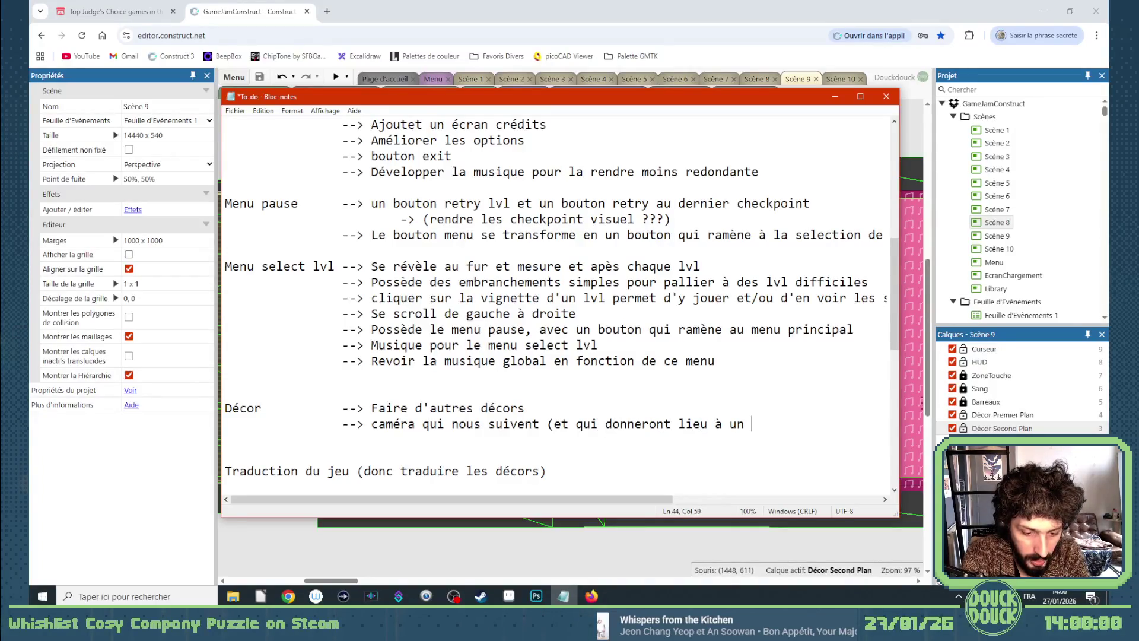
pyautogui.write('dans ')
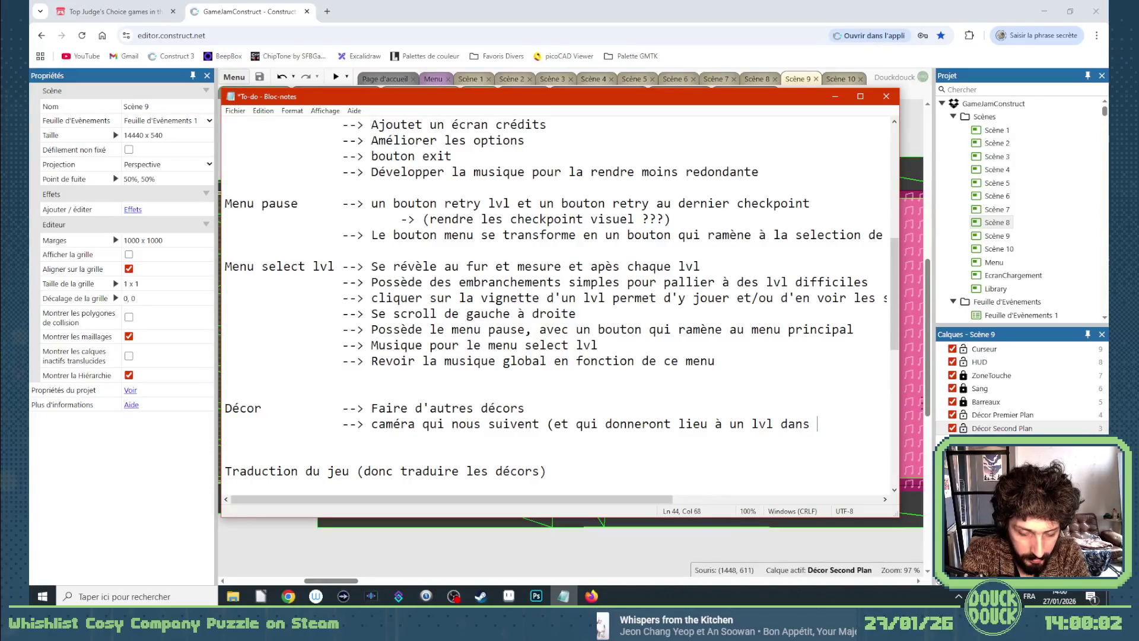
pyautogui.write('les')
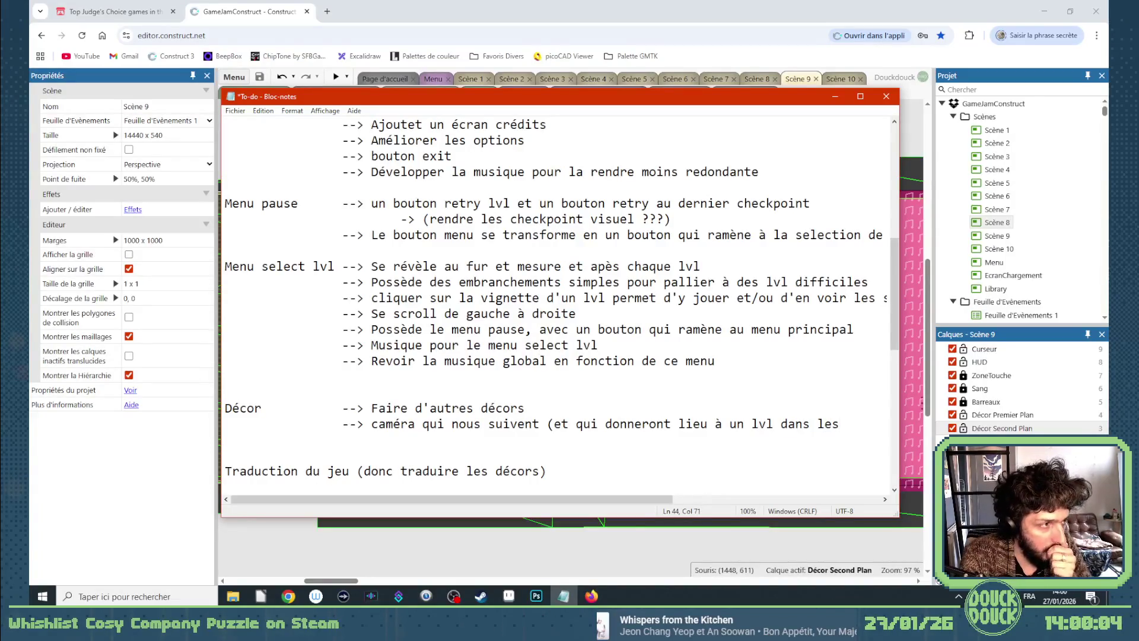
pyautogui.write(' salles des')
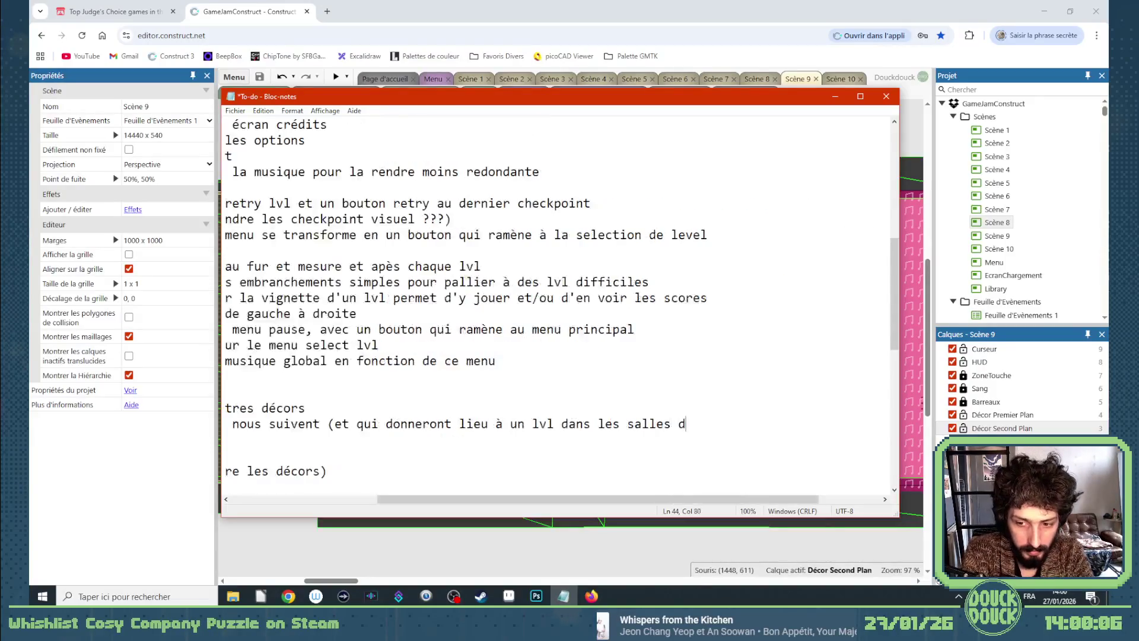
pyautogui.press('BackSpace')
pyautogui.press('BackSpace')
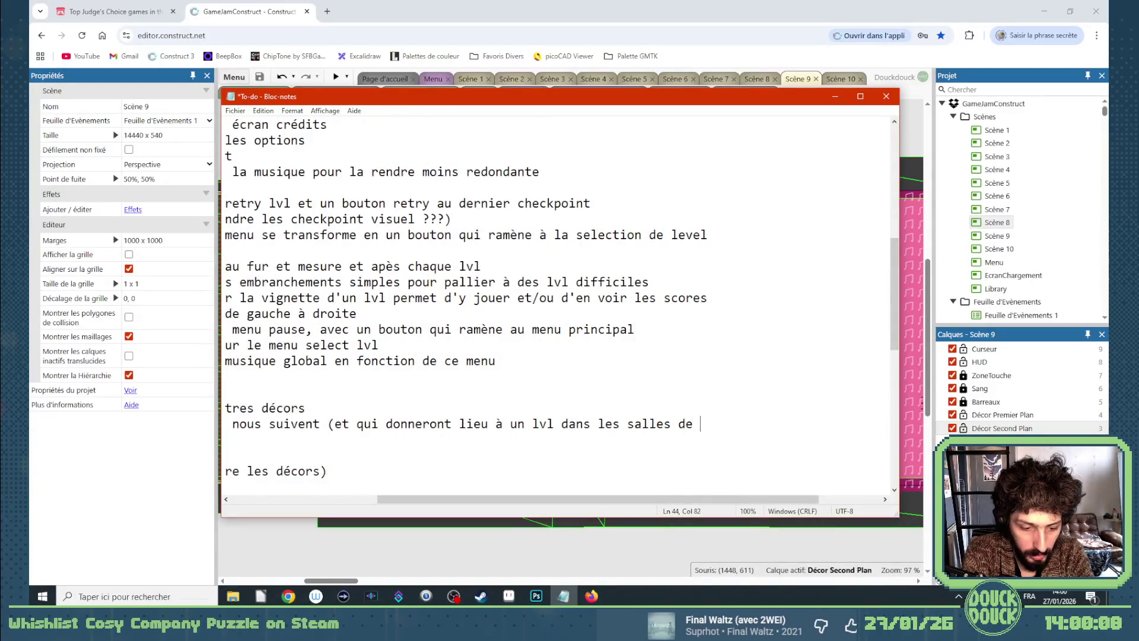
pyautogui.write('surveillanc')
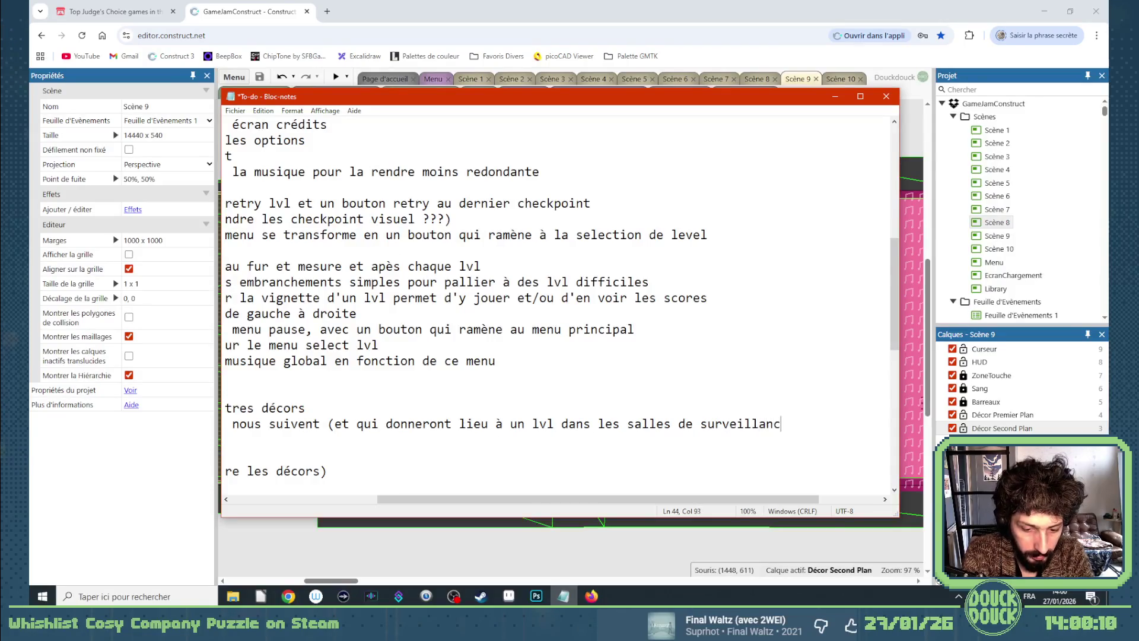
pyautogui.write('es)')
pyautogui.press('Return')
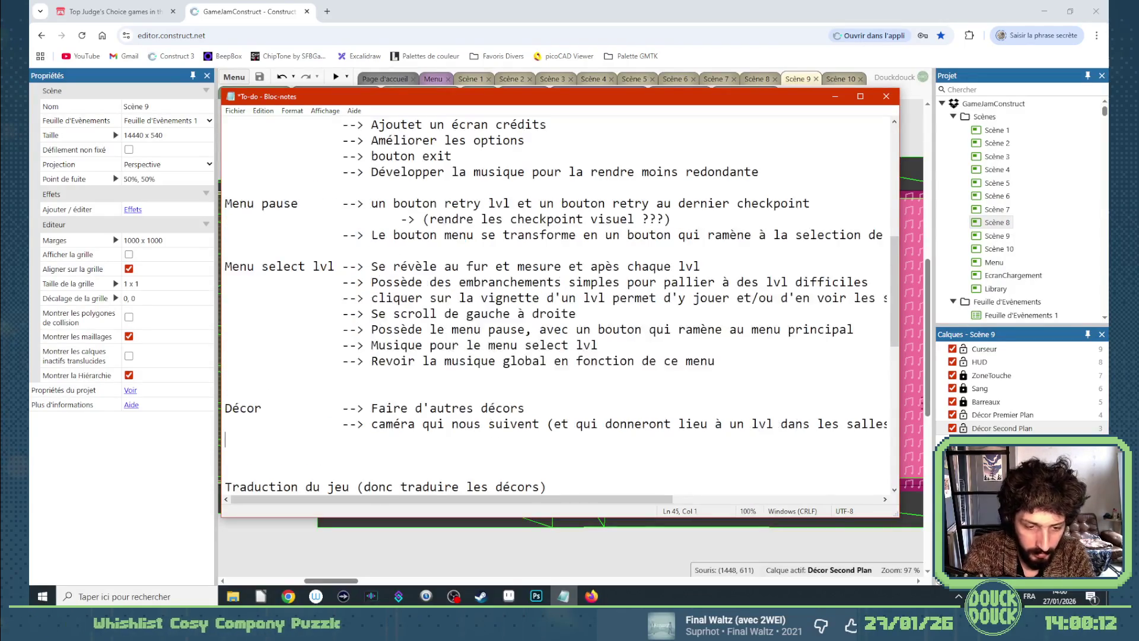
# Add the item '--> Pleins de petits élements qui rendent les sols, les murs et plafond, moins lisses'.
pyautogui.write('-->')
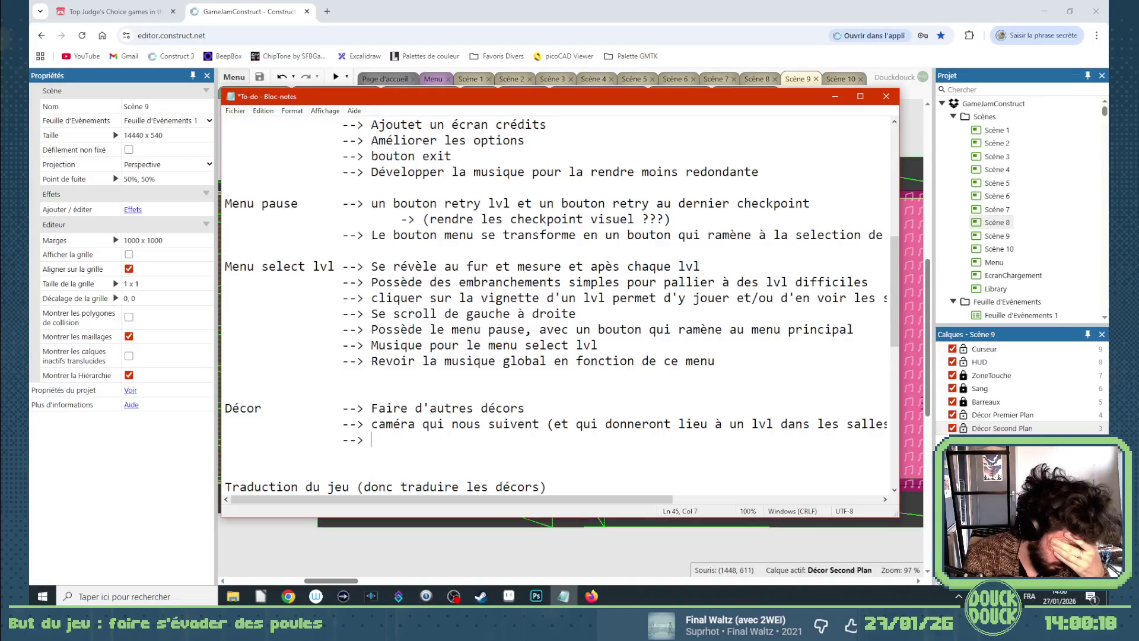
pyautogui.write('leins de petit')
pyautogui.write('s dé')
pyautogui.press('BackSpace')
pyautogui.press('BackSpace')
pyautogui.write('élements qui')
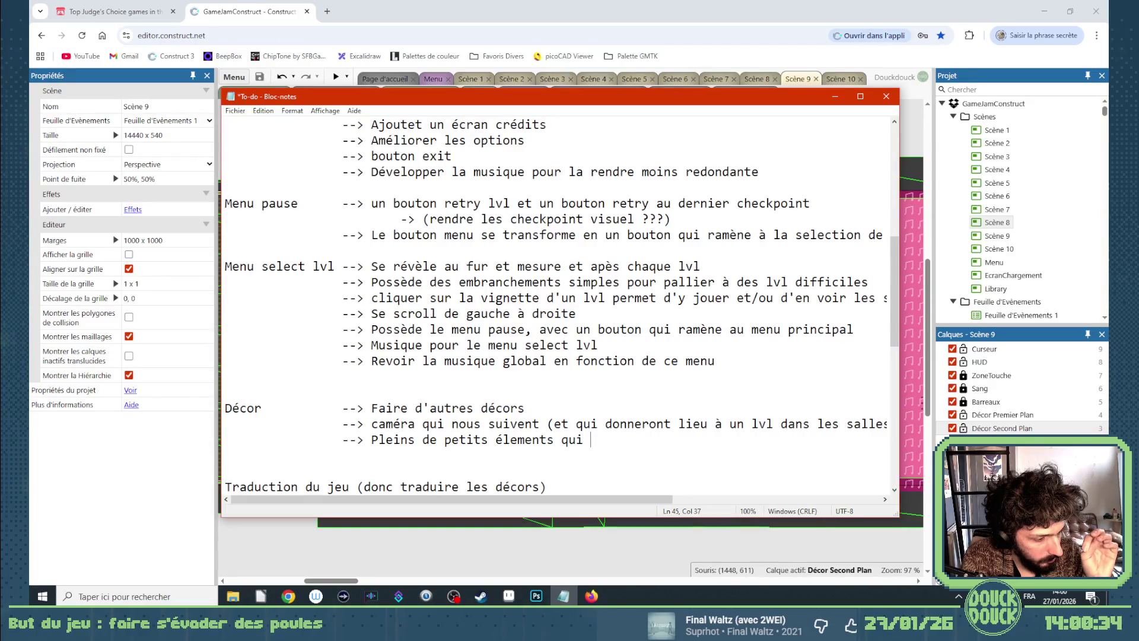
pyautogui.write('renden')
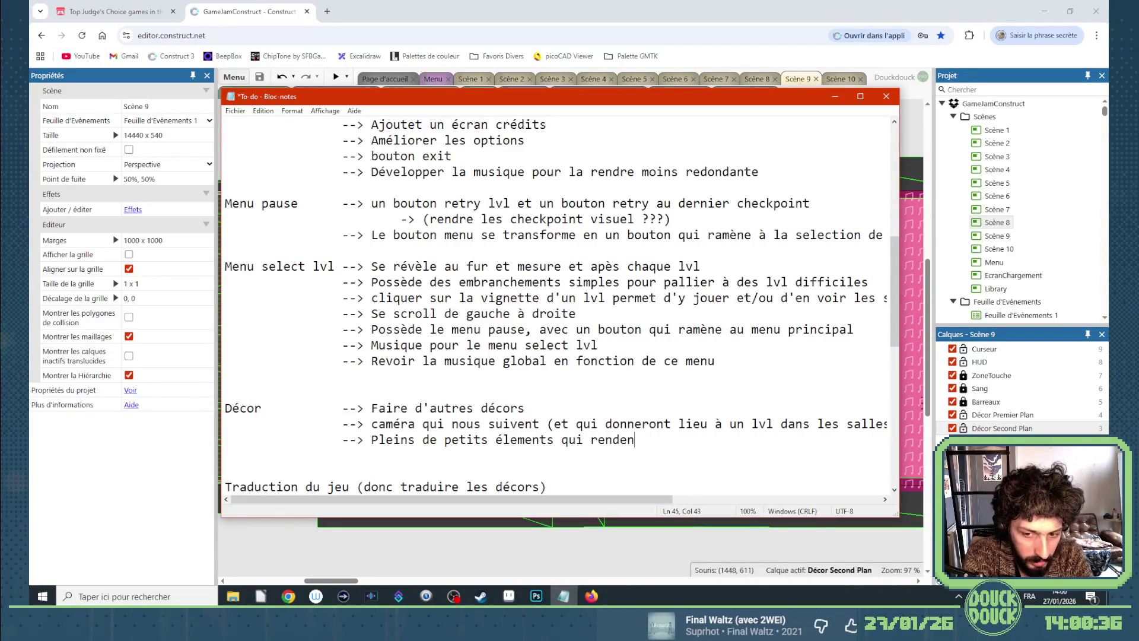
pyautogui.write('t les,sols, les mur')
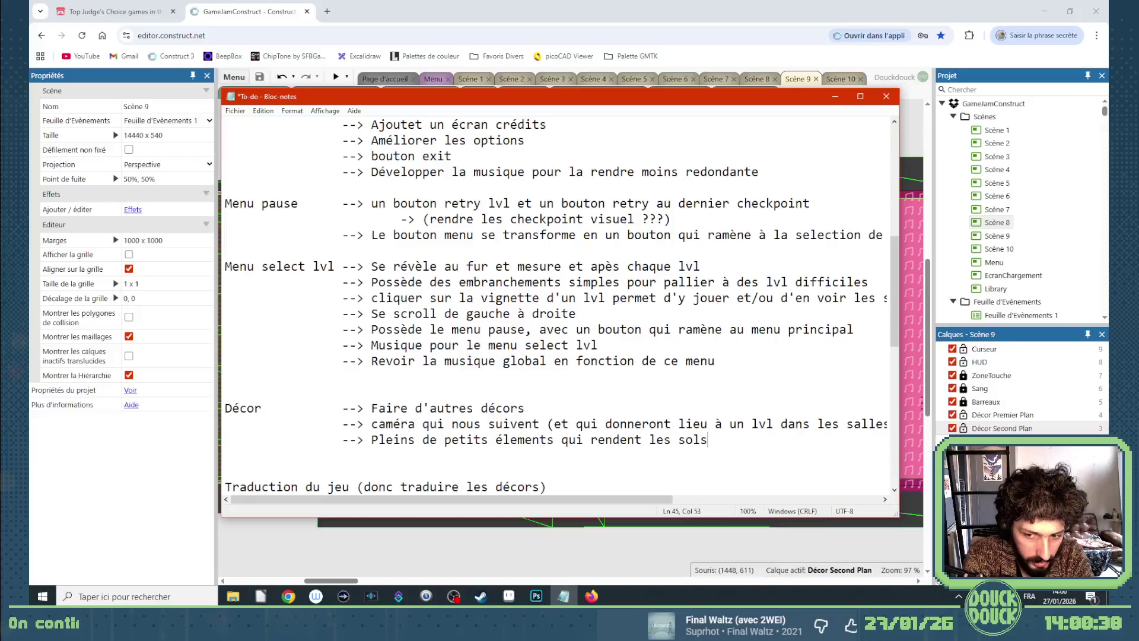
pyautogui.write('s et plafond')
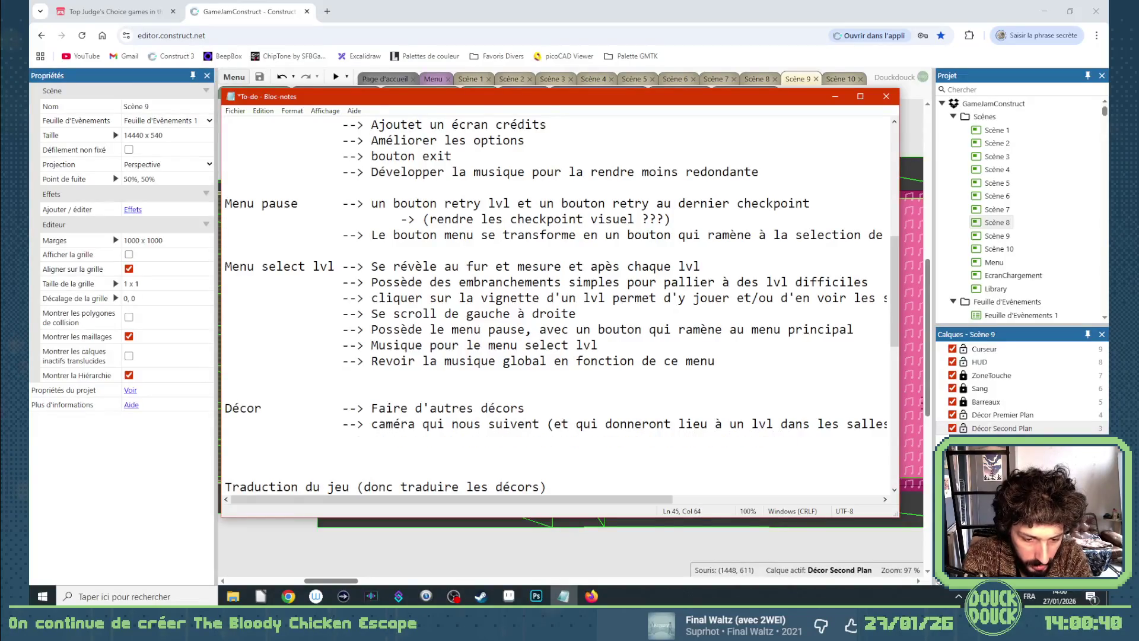
pyautogui.write(', mo')
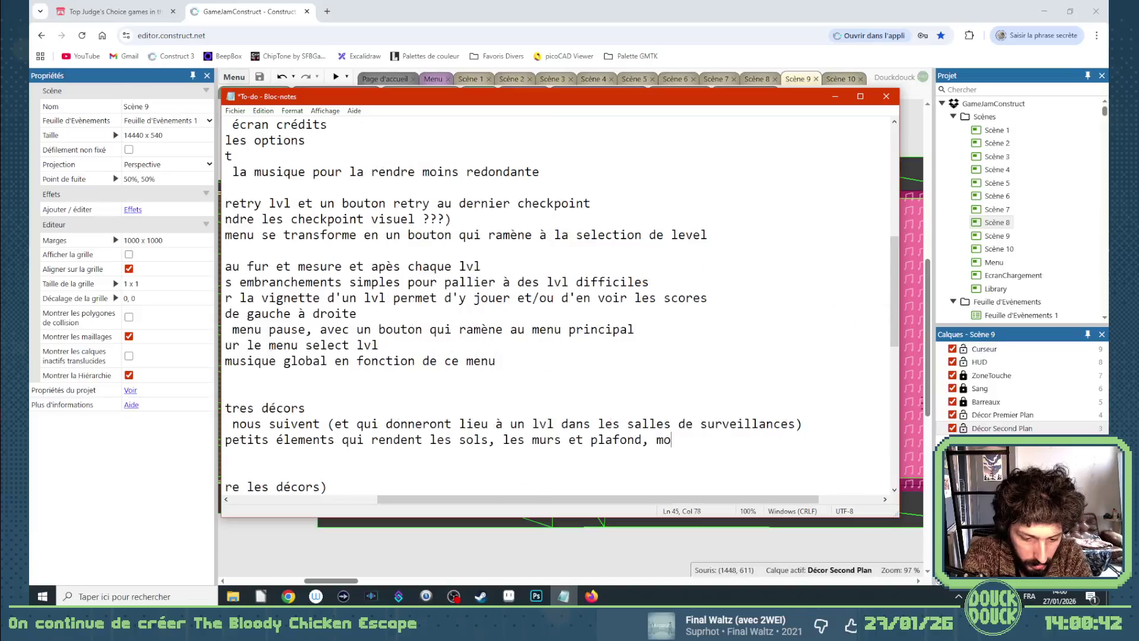
pyautogui.write('ins lissent')
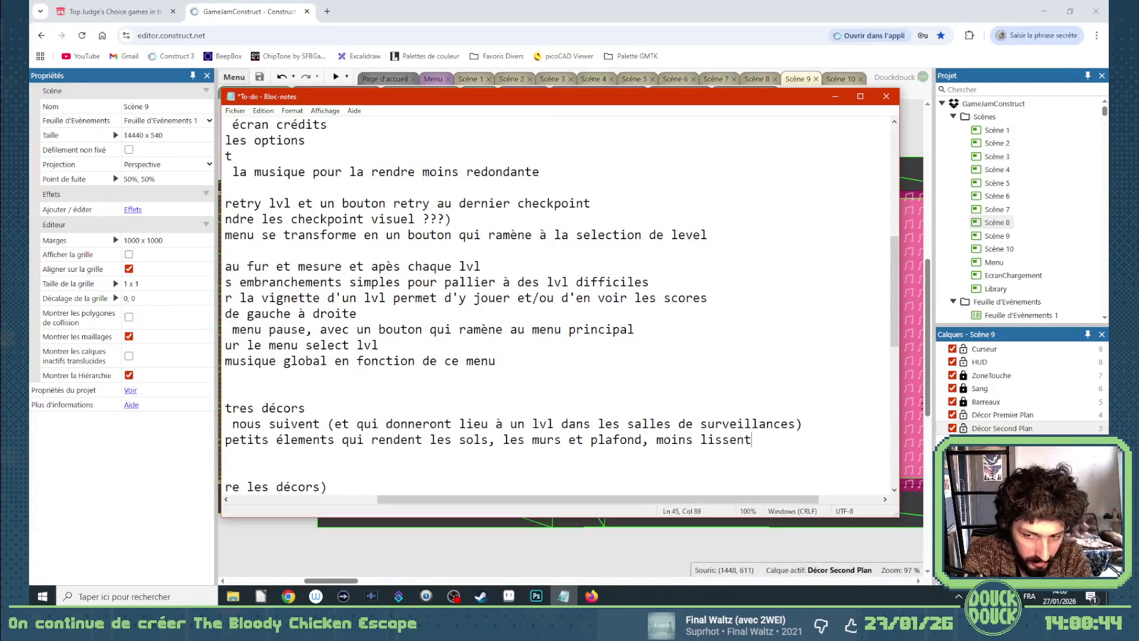
pyautogui.write('.')
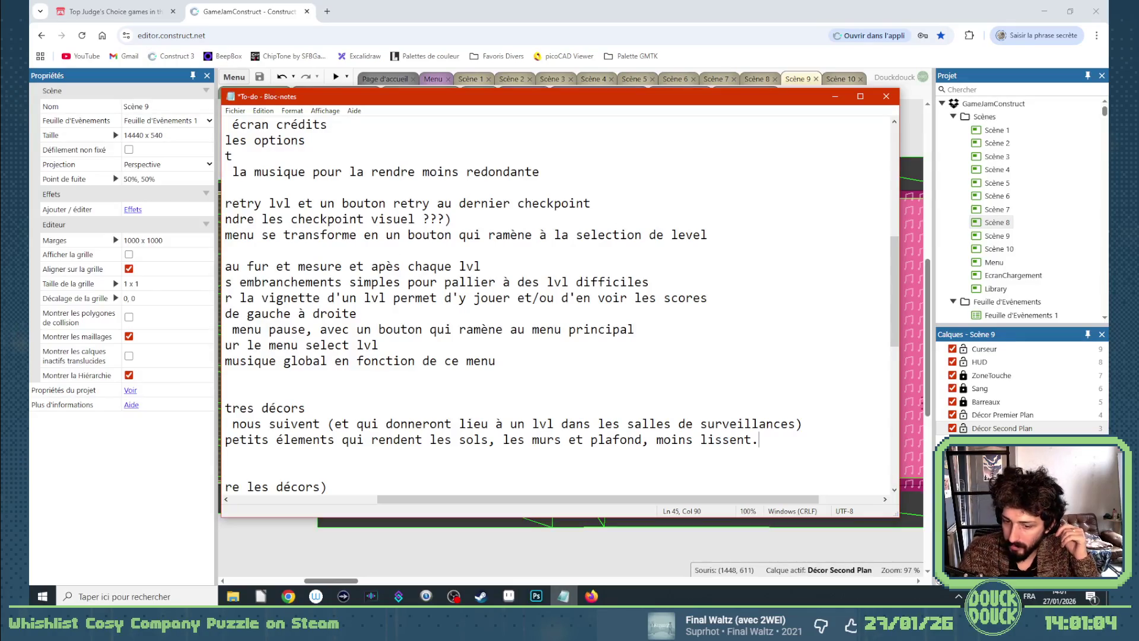
pyautogui.press('Left')
pyautogui.press('BackSpace')
pyautogui.press('BackSpace')
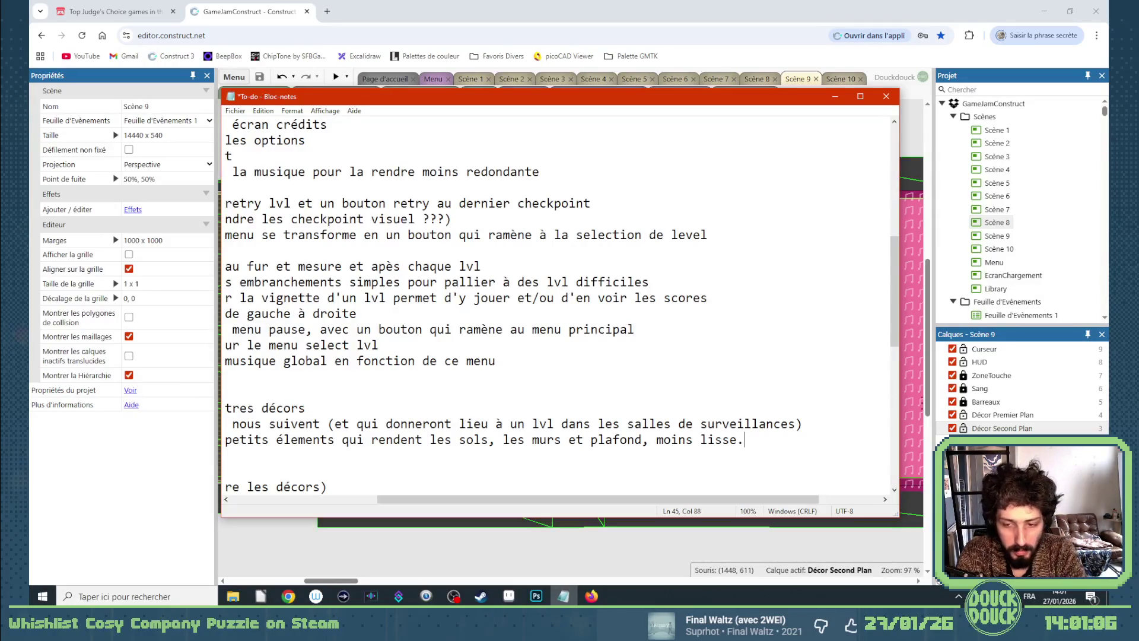
pyautogui.write('s')
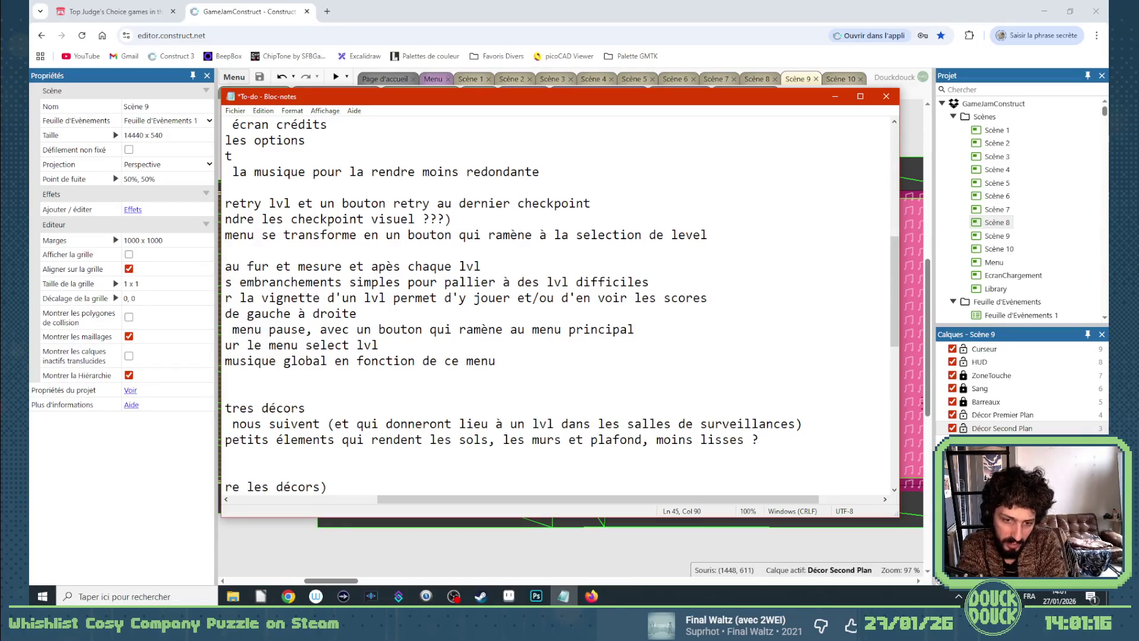
pyautogui.moveTo(586, 500); pyautogui.dragTo(519, 502)
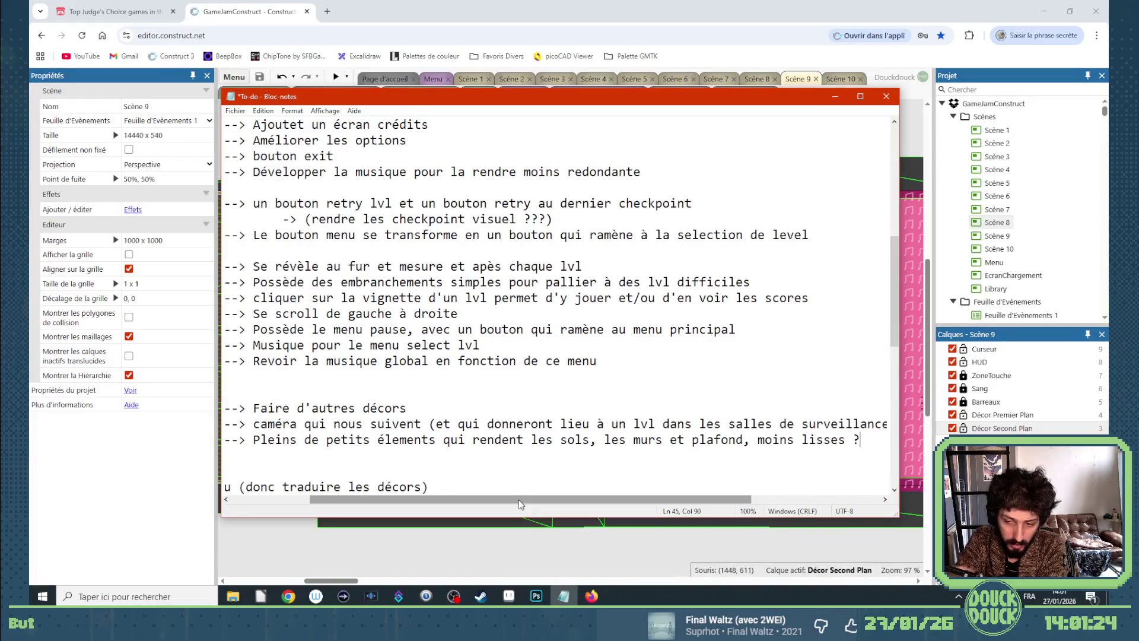
pyautogui.moveTo(518, 500); pyautogui.dragTo(420, 504)
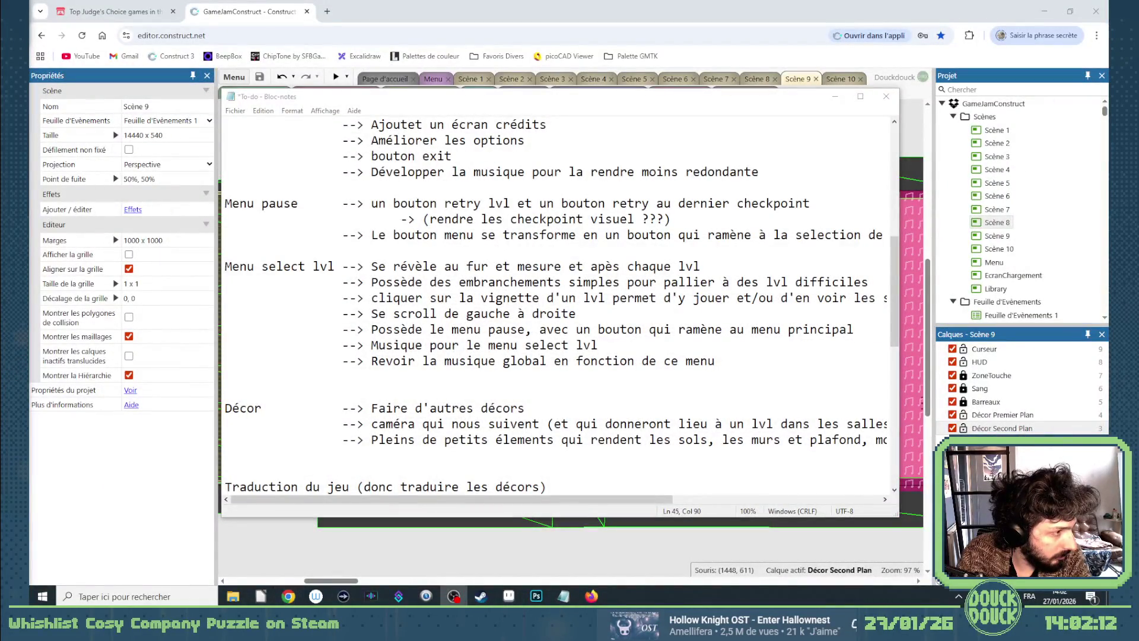
pyautogui.click(540, 424)
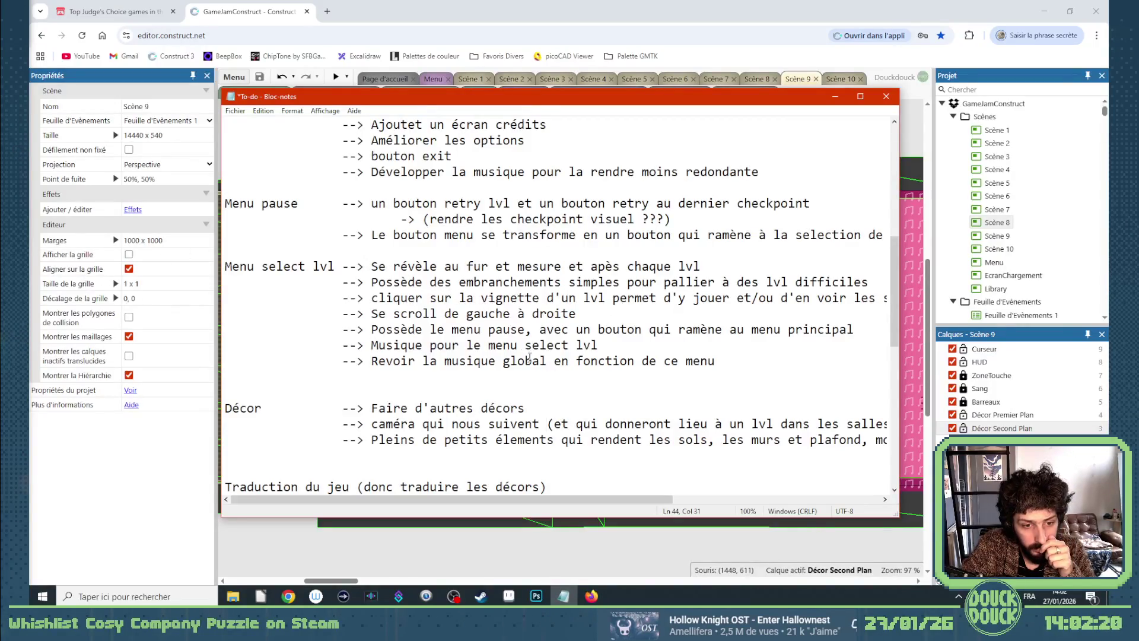
pyautogui.click(520, 442)
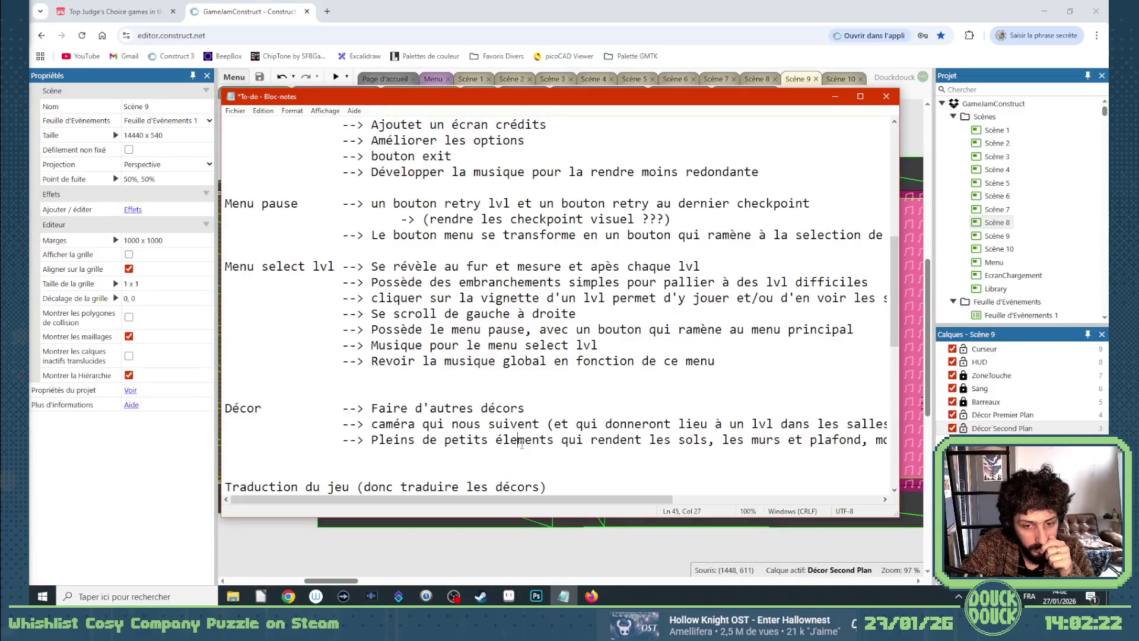
pyautogui.click(367, 459)
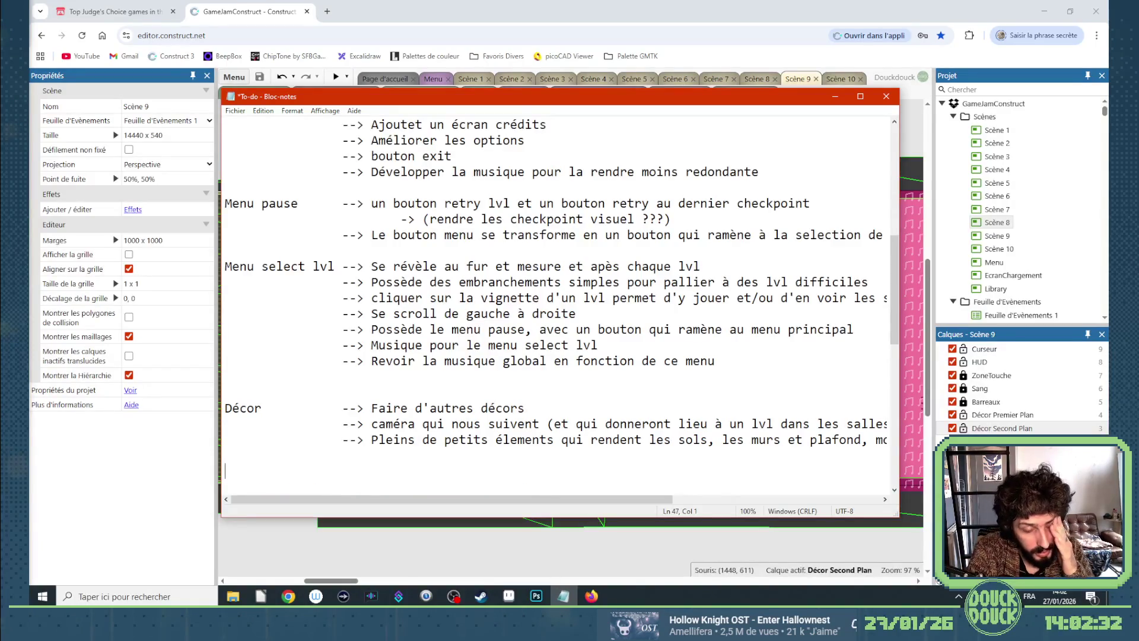
# Add the indented item '--> Faires différents versions des décors actuels' under Décor.
pyautogui.press('Left')
pyautogui.press('Right')
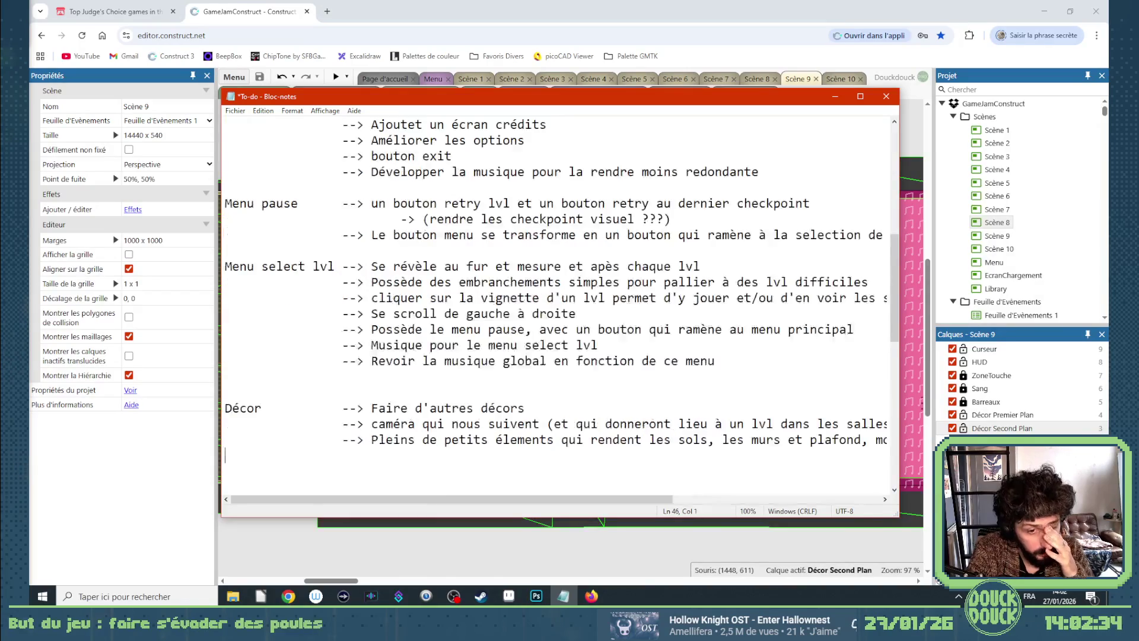
pyautogui.press('Tab')
pyautogui.write('-')
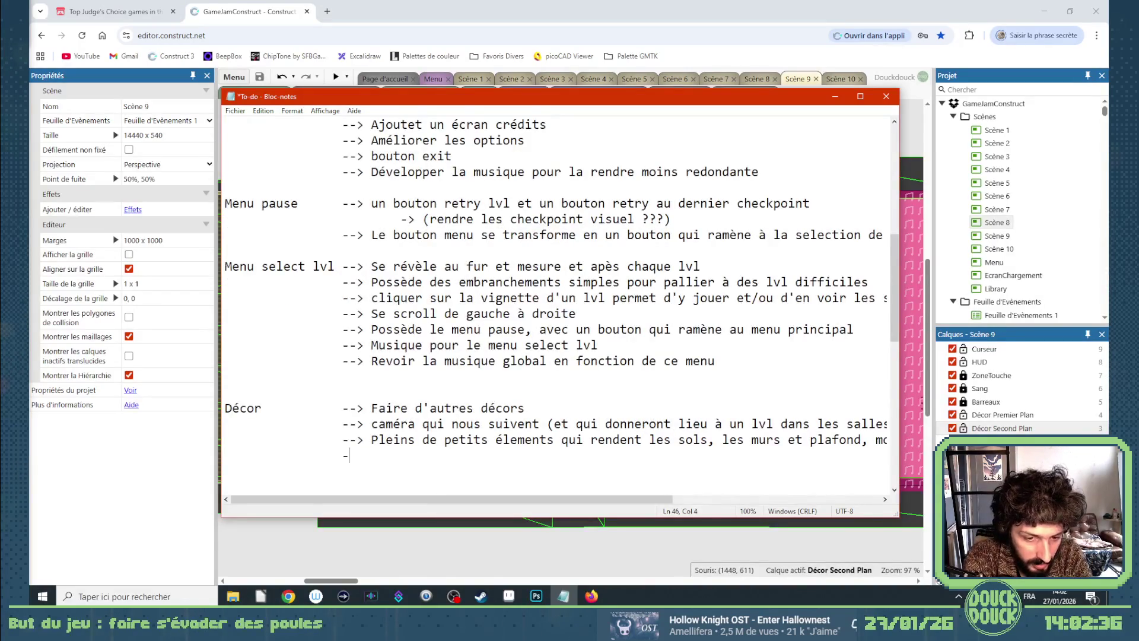
pyautogui.write('-> Fa')
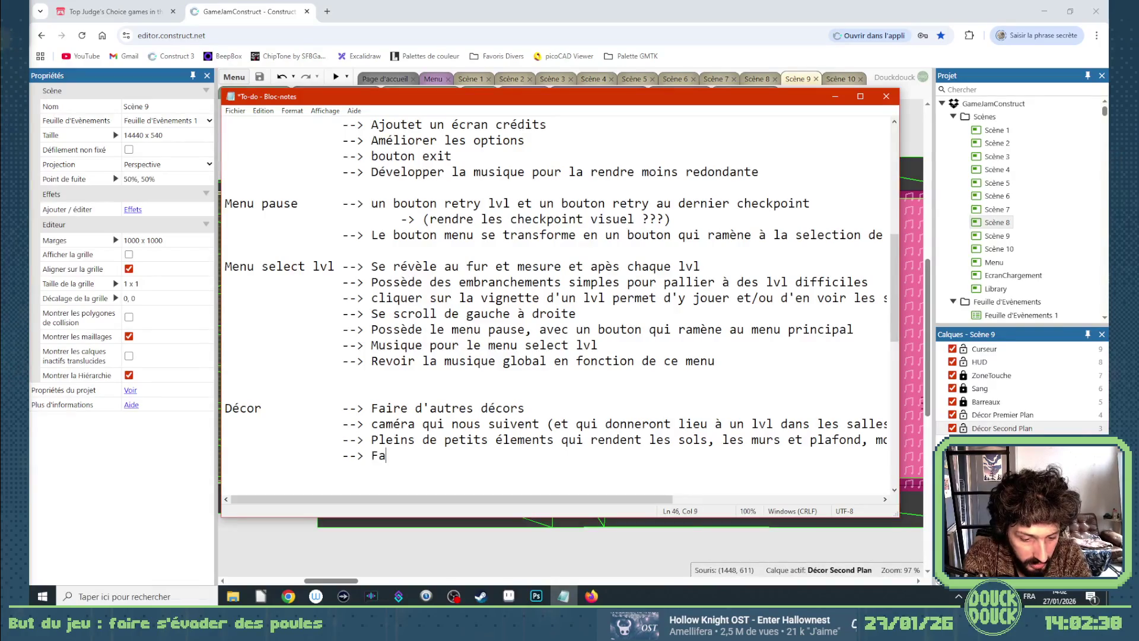
pyautogui.write('ires différ')
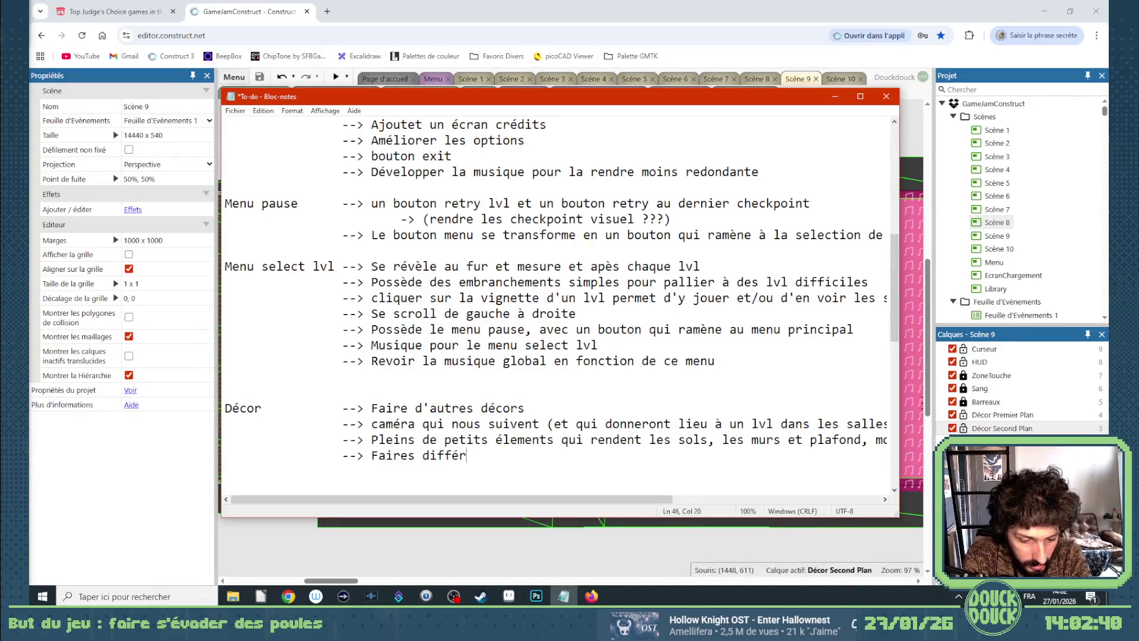
pyautogui.write('ents version')
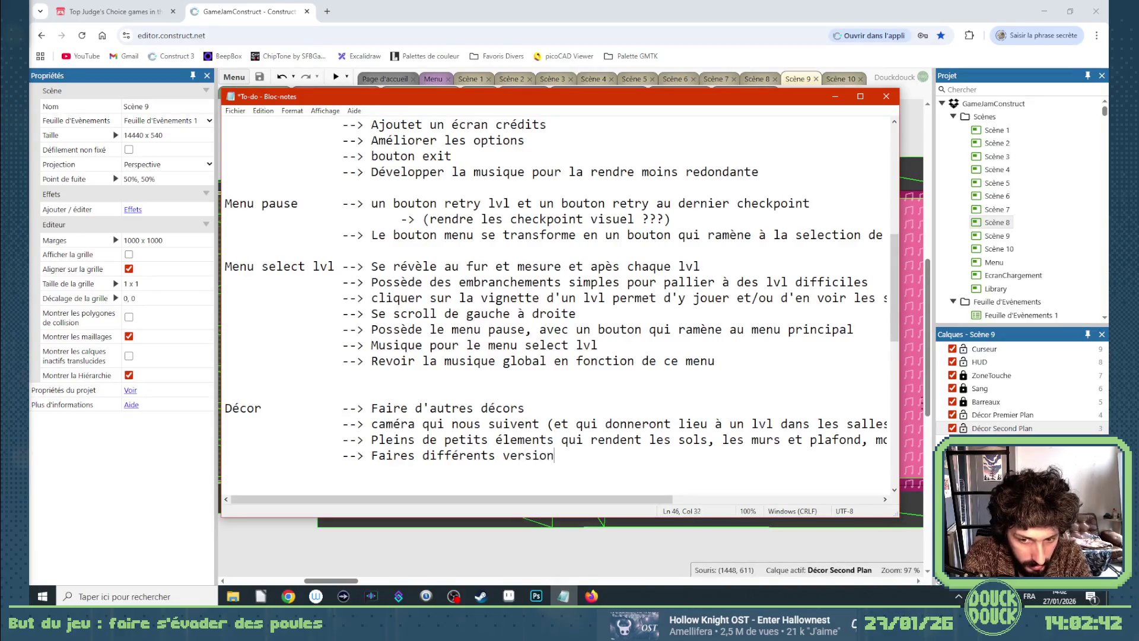
pyautogui.write('s des')
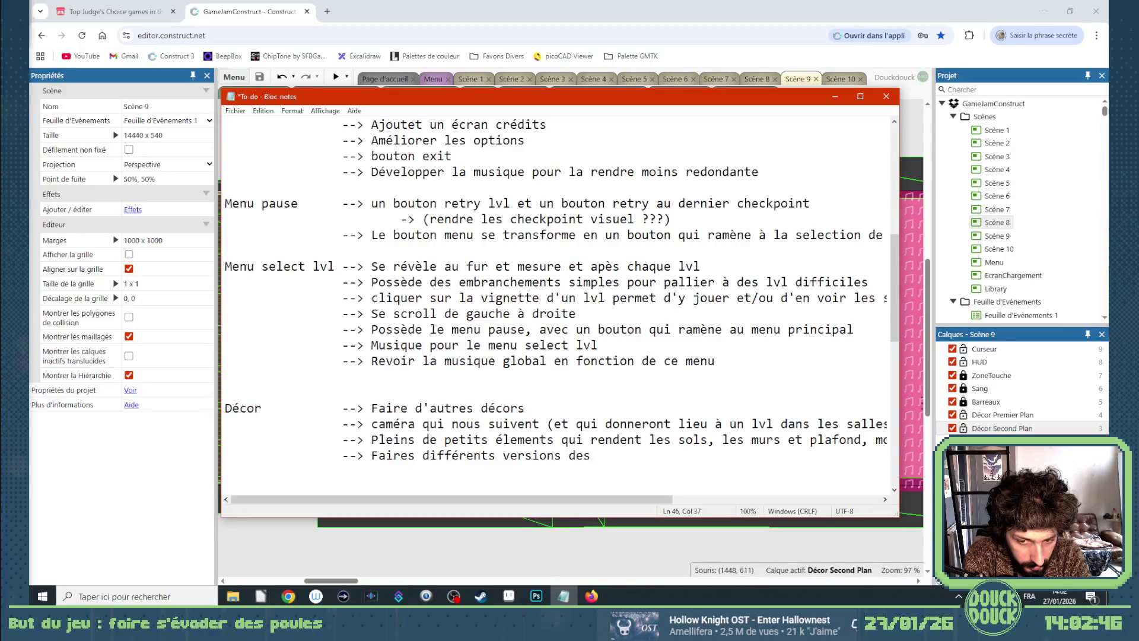
pyautogui.write(' déc')
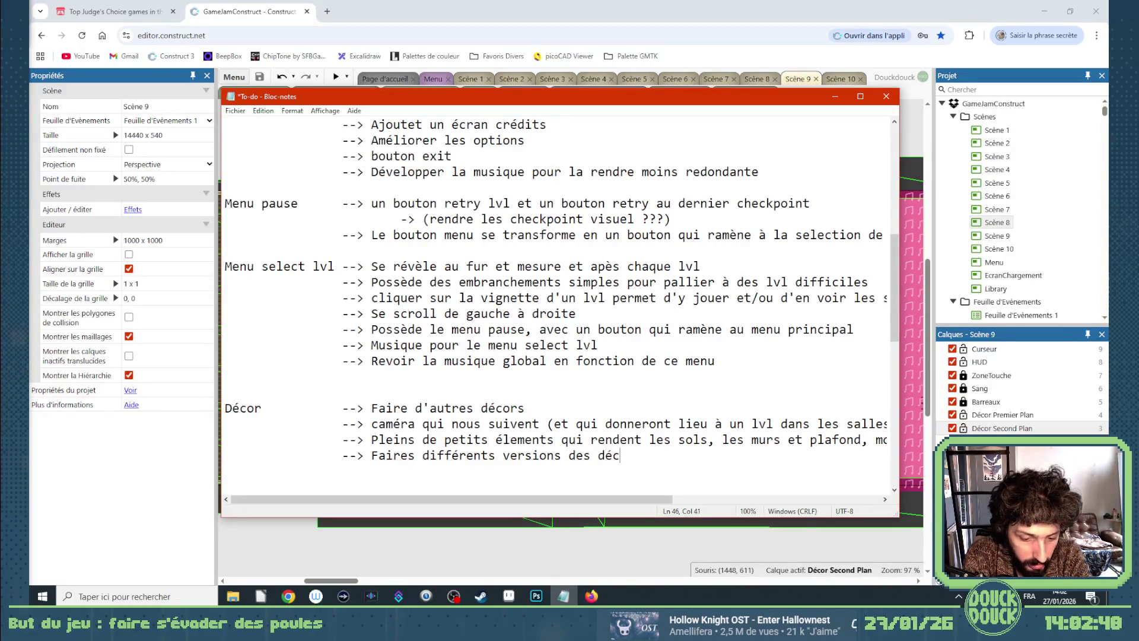
pyautogui.write('ors actuels')
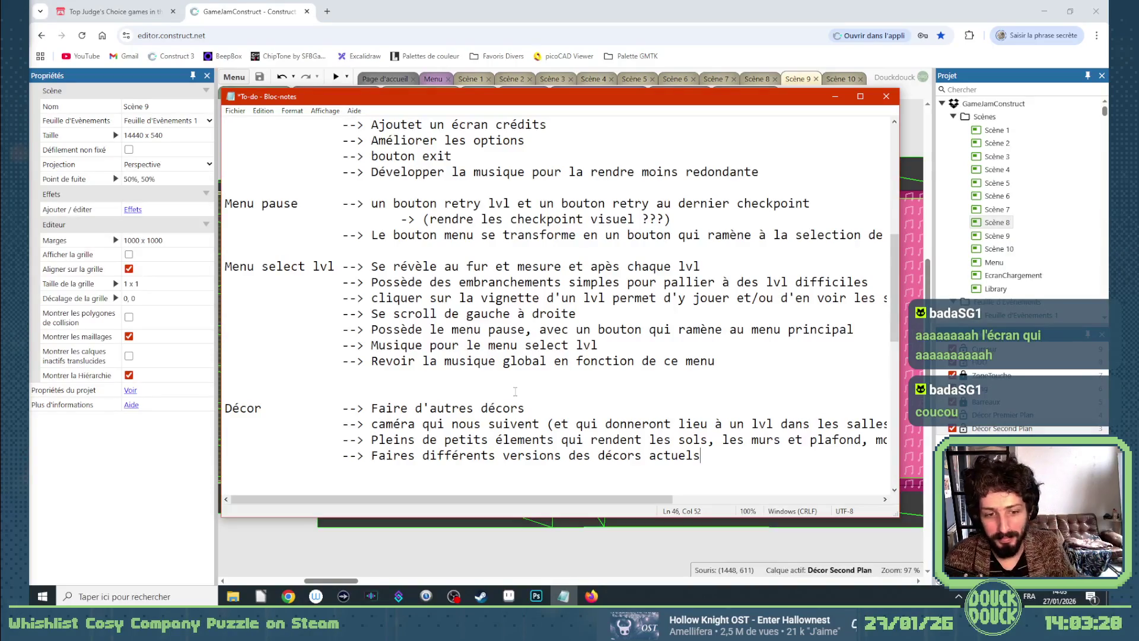
pyautogui.scroll(8, 515, 392)
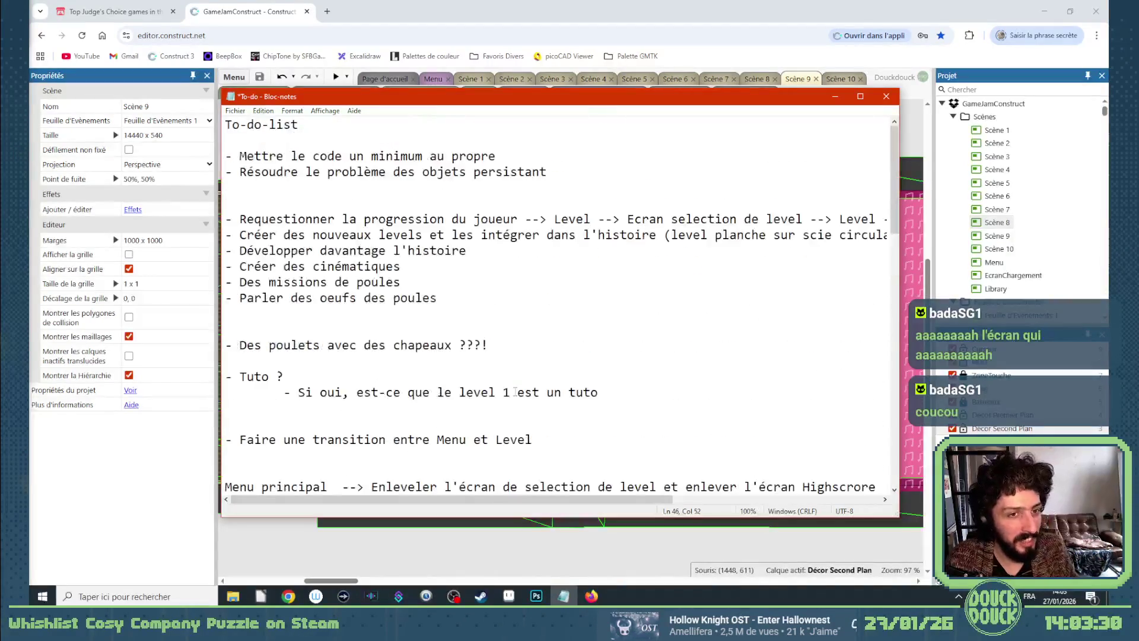
pyautogui.scroll(-8, 515, 391)
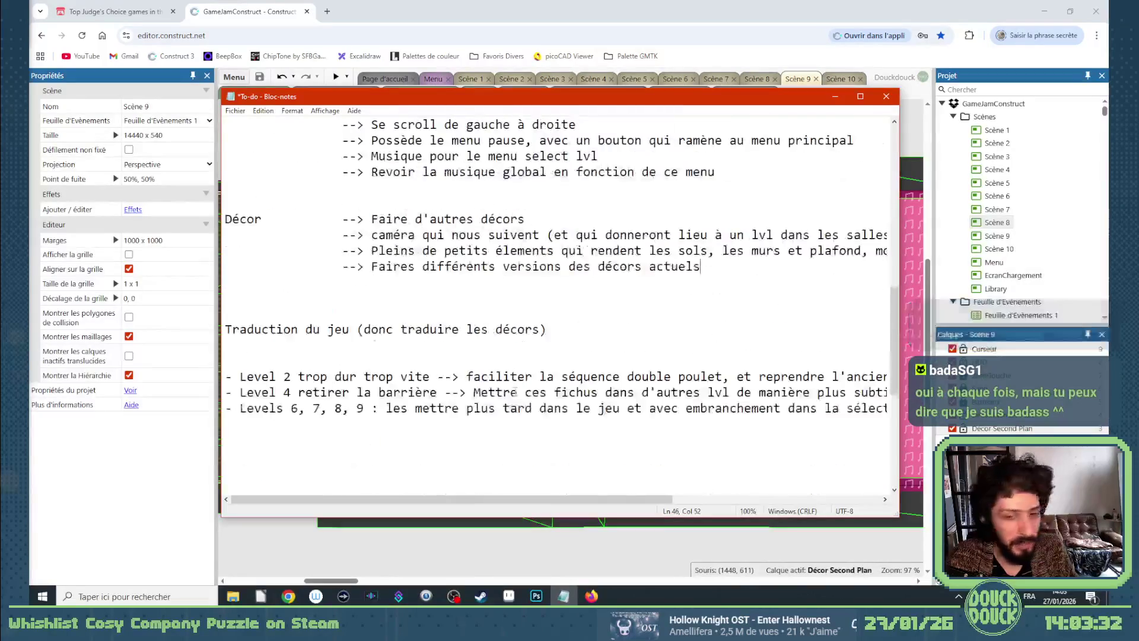
pyautogui.scroll(8, 514, 391)
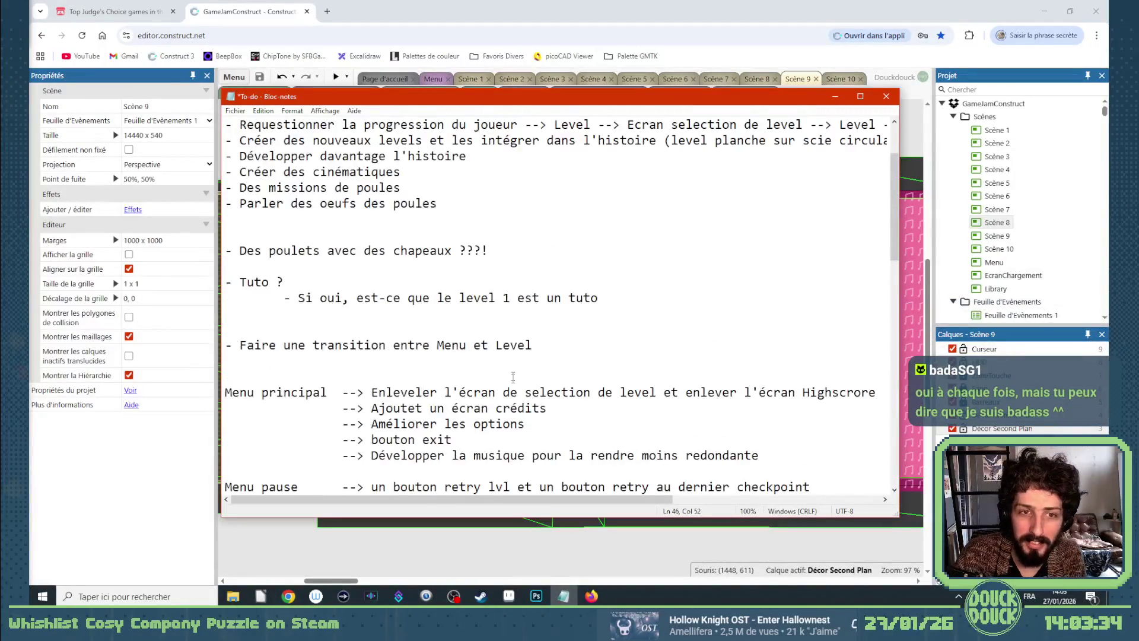
pyautogui.moveTo(893, 204); pyautogui.dragTo(892, 407)
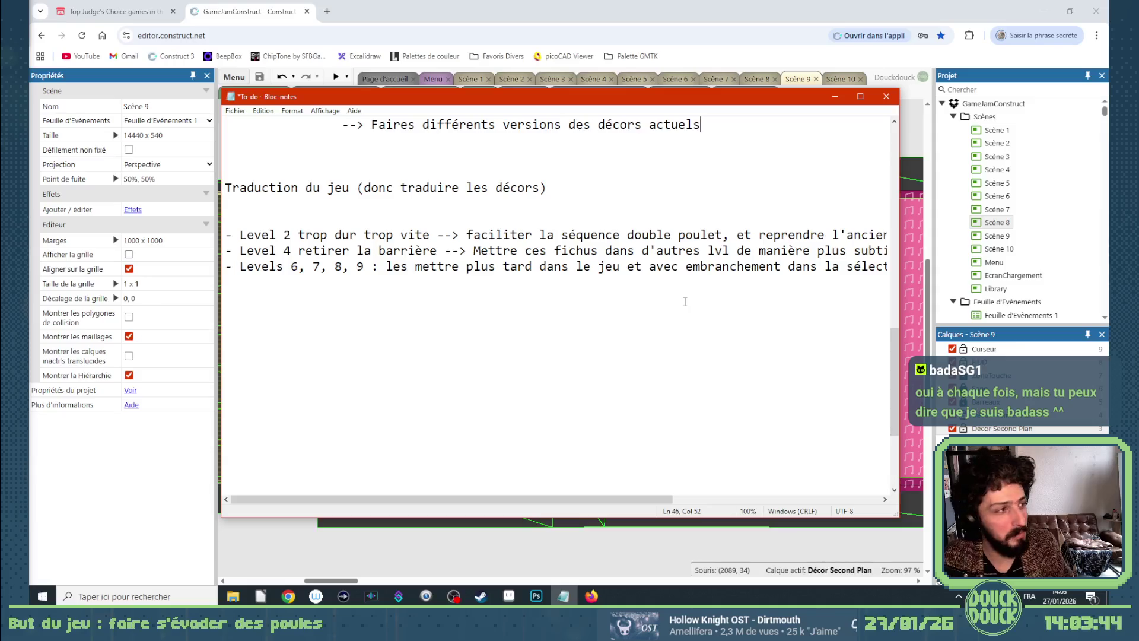
pyautogui.scroll(3, 685, 302)
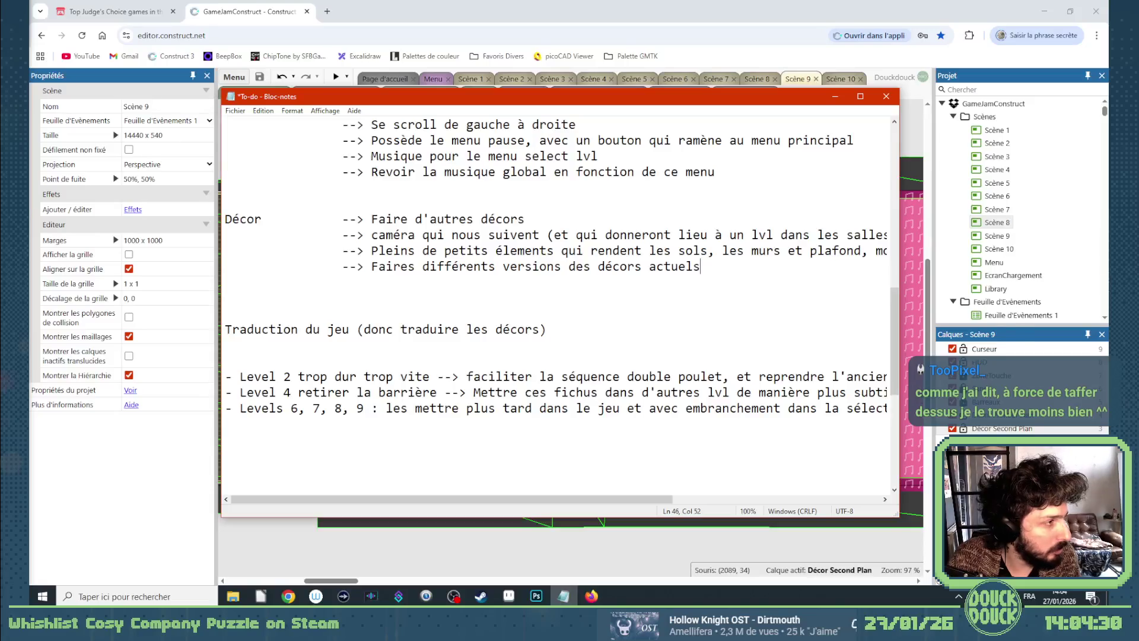
pyautogui.hotkey('alt', 'Tab')
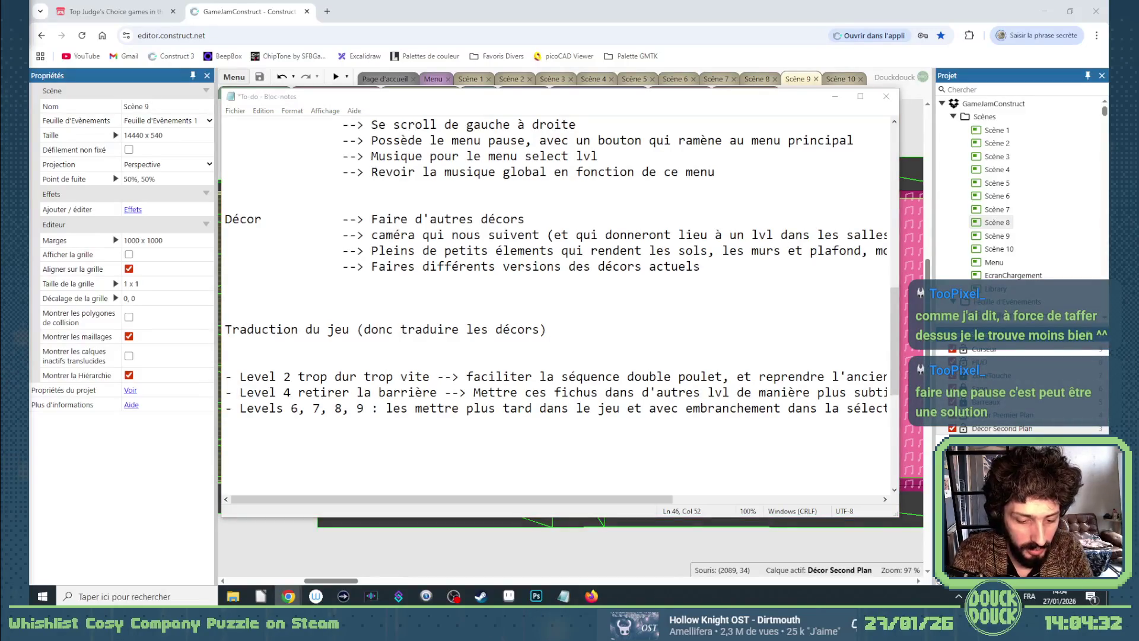
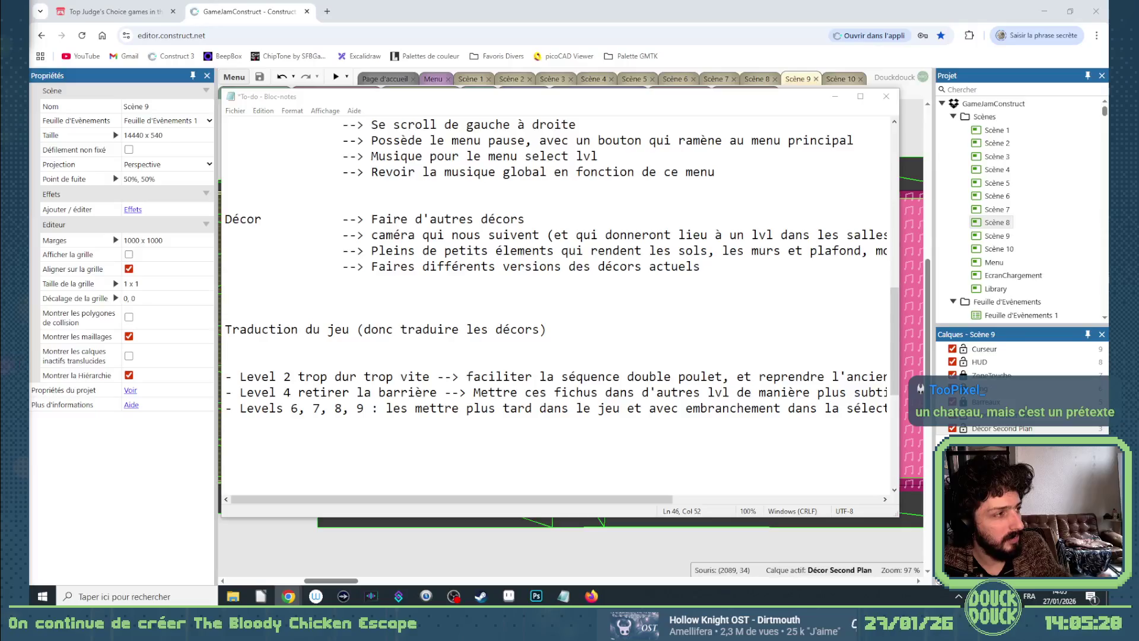
# Bring the Notepad to-do list forward at its top, then switch to the jam results page.
pyautogui.click(450, 376)
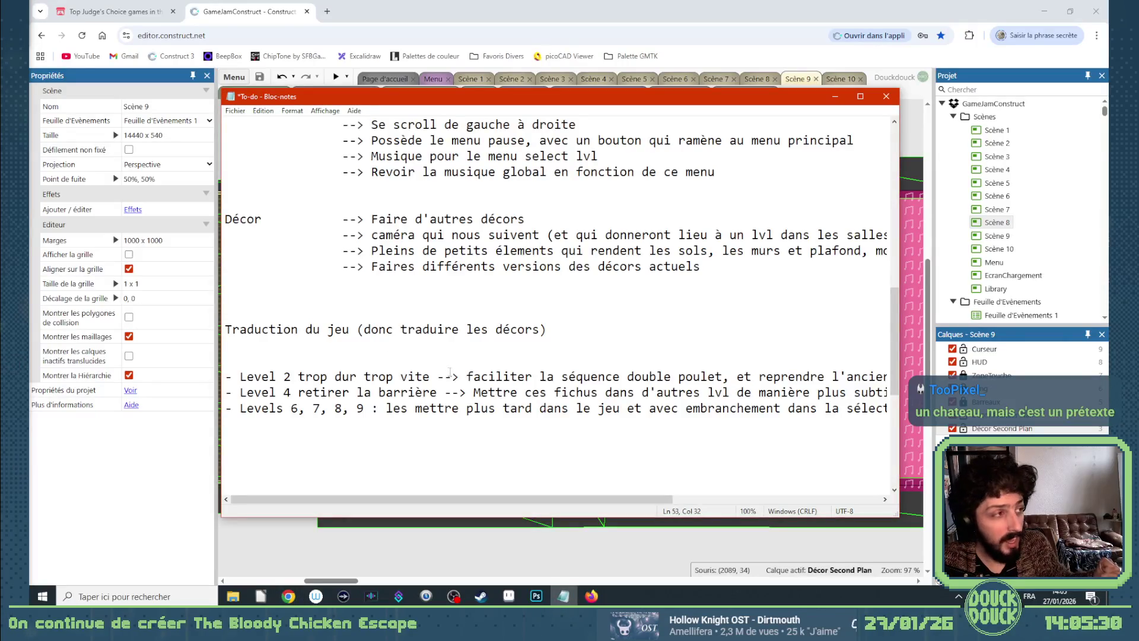
pyautogui.scroll(10, 451, 373)
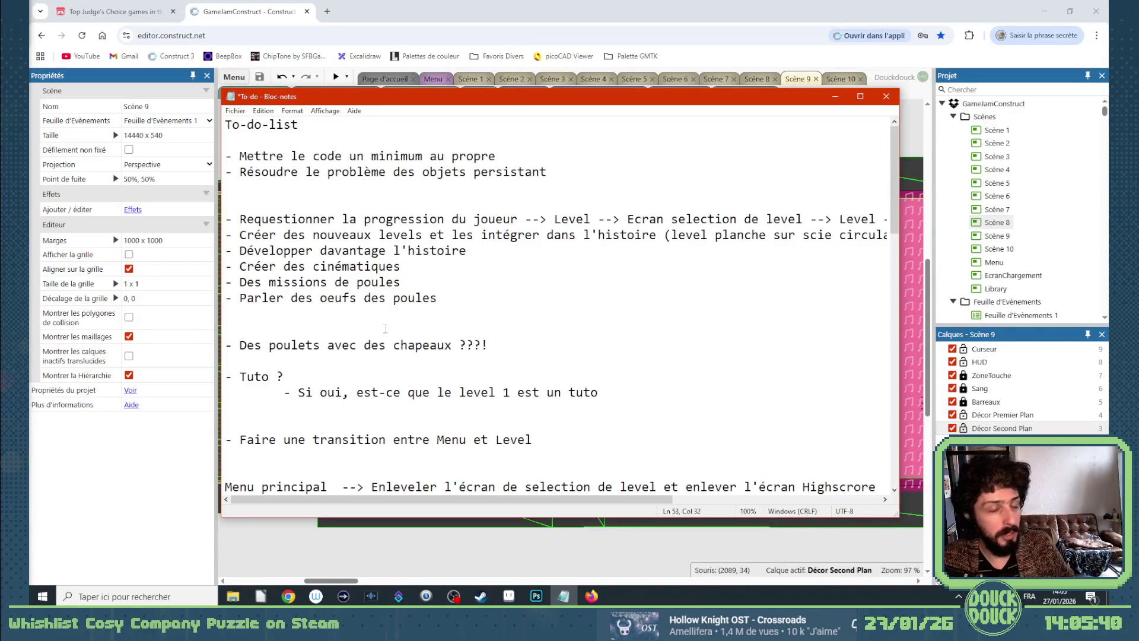
pyautogui.click(101, 12)
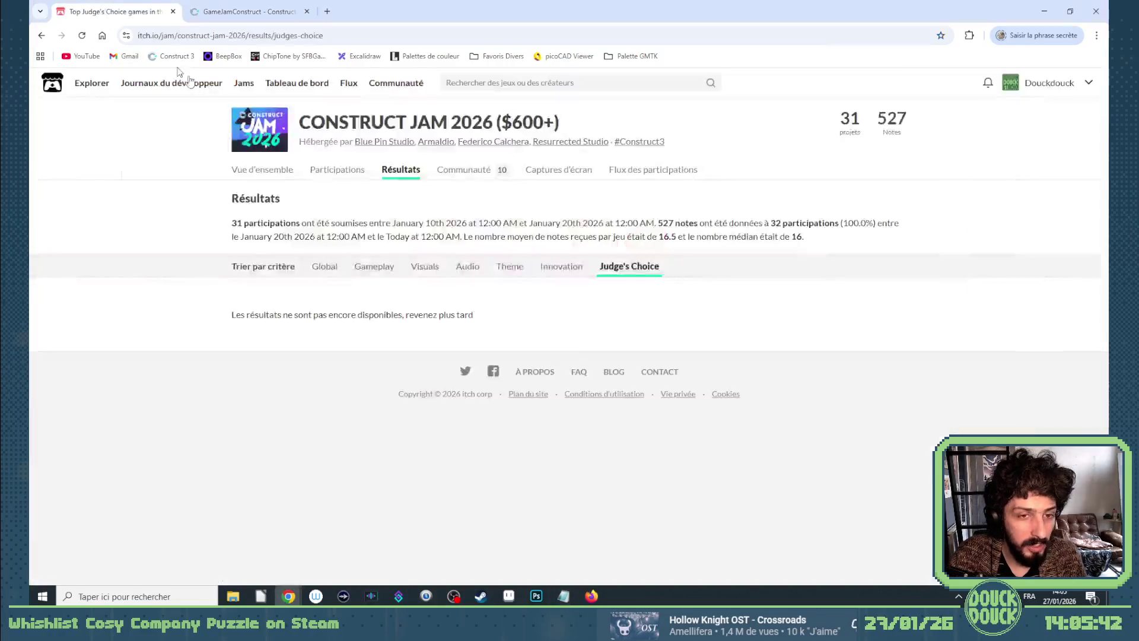
# Open The Bloody Chicken Escape from the jam entries, passing the verification, and reach its game page.
pyautogui.click(325, 171)
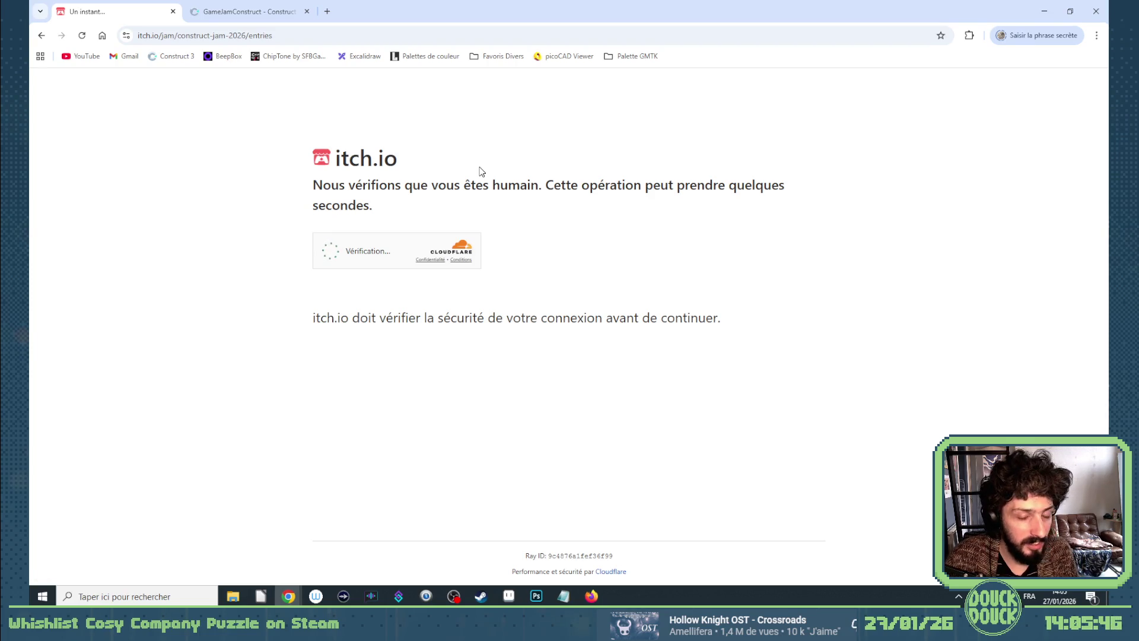
pyautogui.click(330, 231)
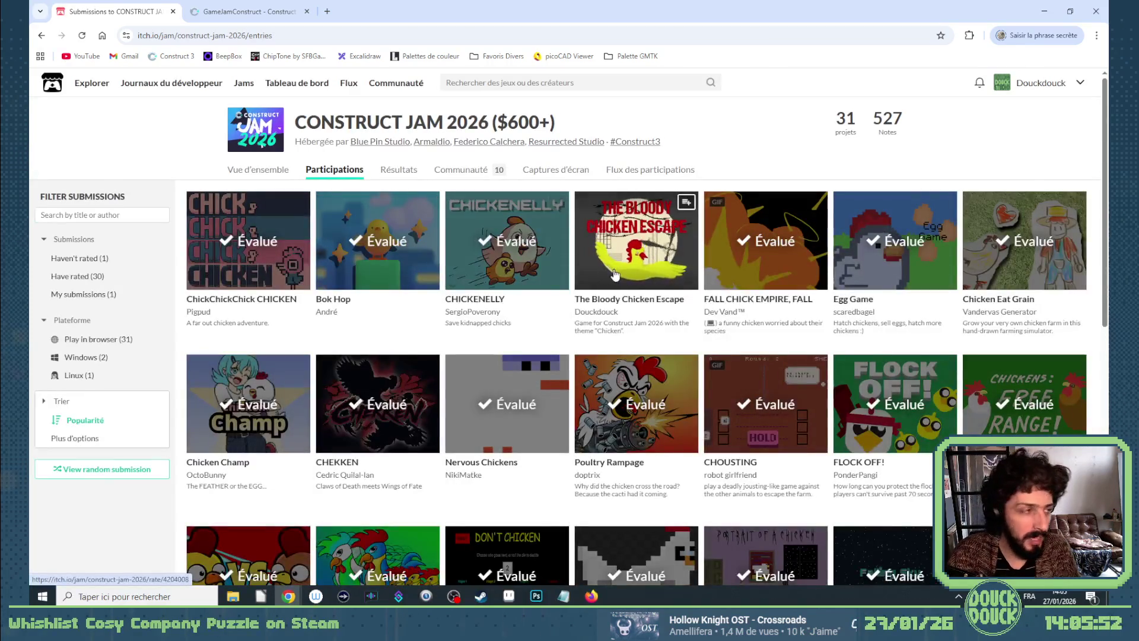
pyautogui.click(615, 273)
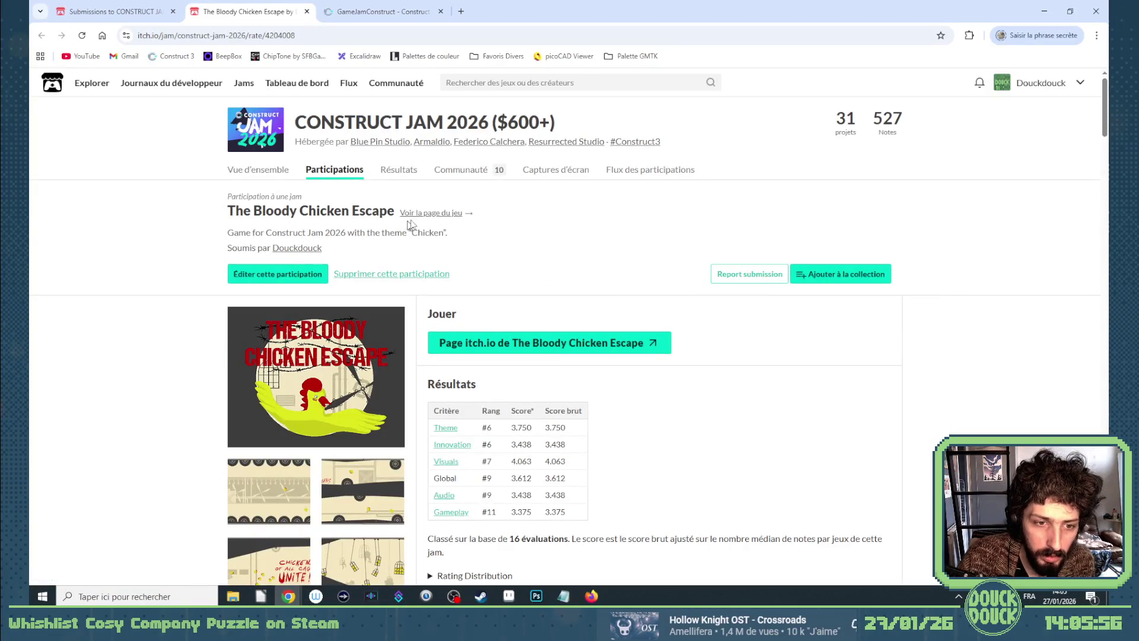
pyautogui.click(418, 215)
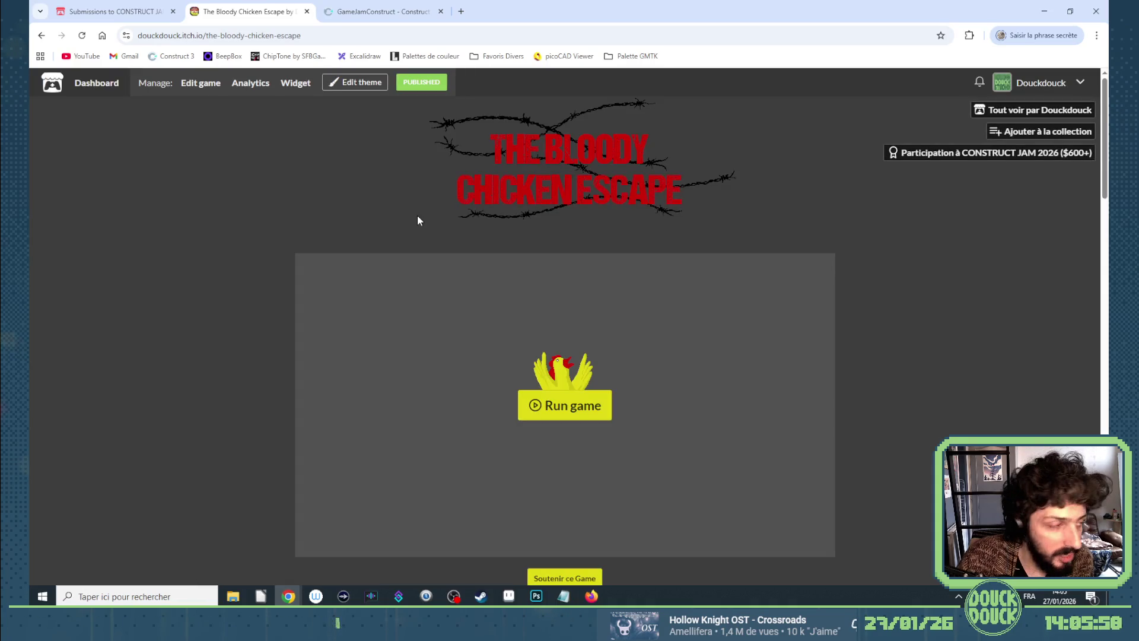
# Browse the game page and view its first screenshot full size, then return to the to-do notes.
pyautogui.scroll(-2, 810, 335)
pyautogui.scroll(2, 849, 340)
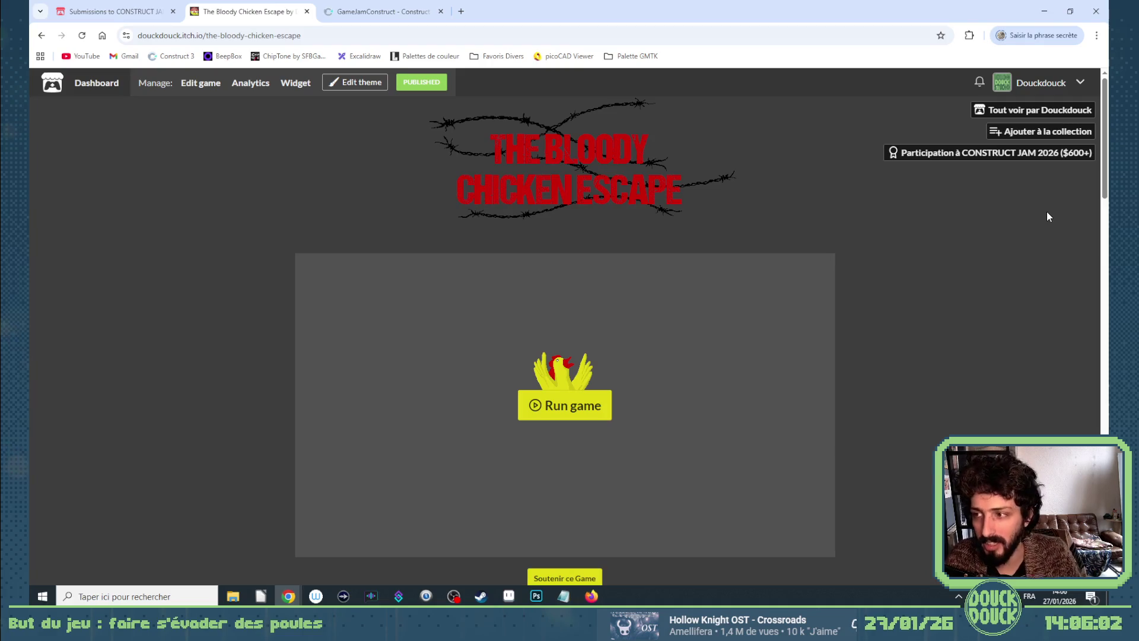
pyautogui.moveTo(1105, 190)
pyautogui.mouseDown()
pyautogui.moveTo(1105, 201)
pyautogui.moveTo(1004, 258)
pyautogui.mouseUp()
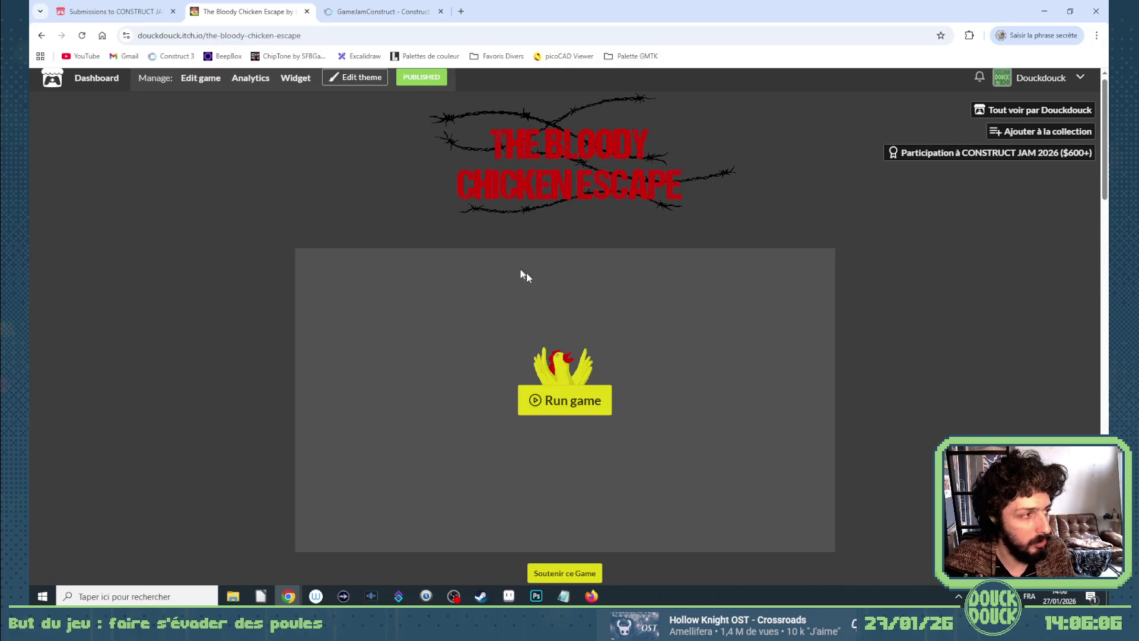
pyautogui.scroll(-7, 496, 279)
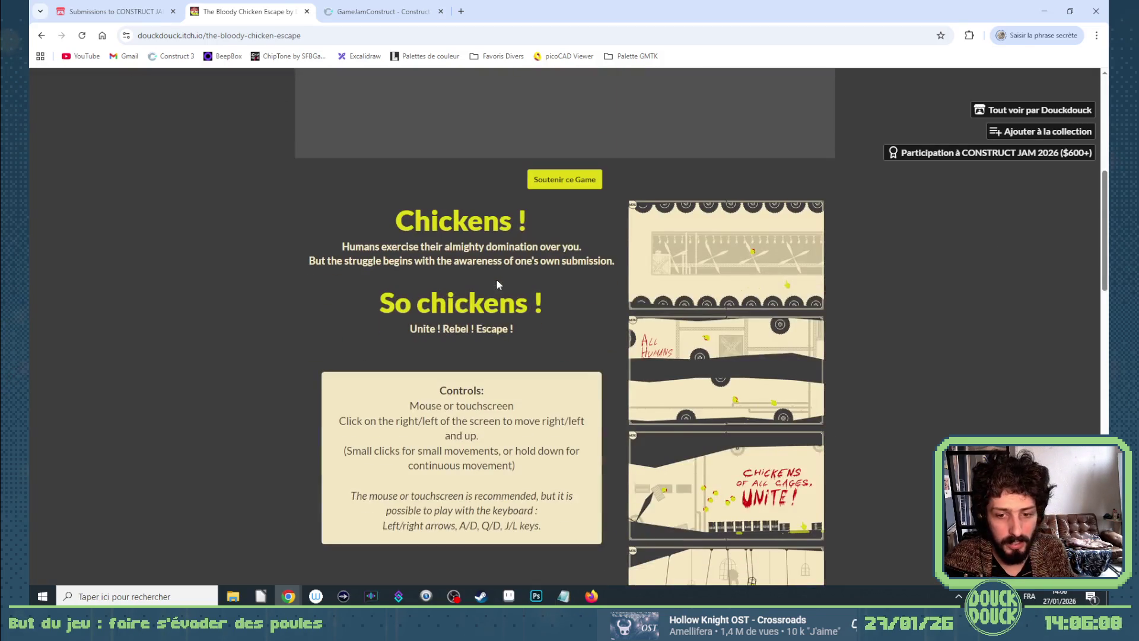
pyautogui.click(706, 284)
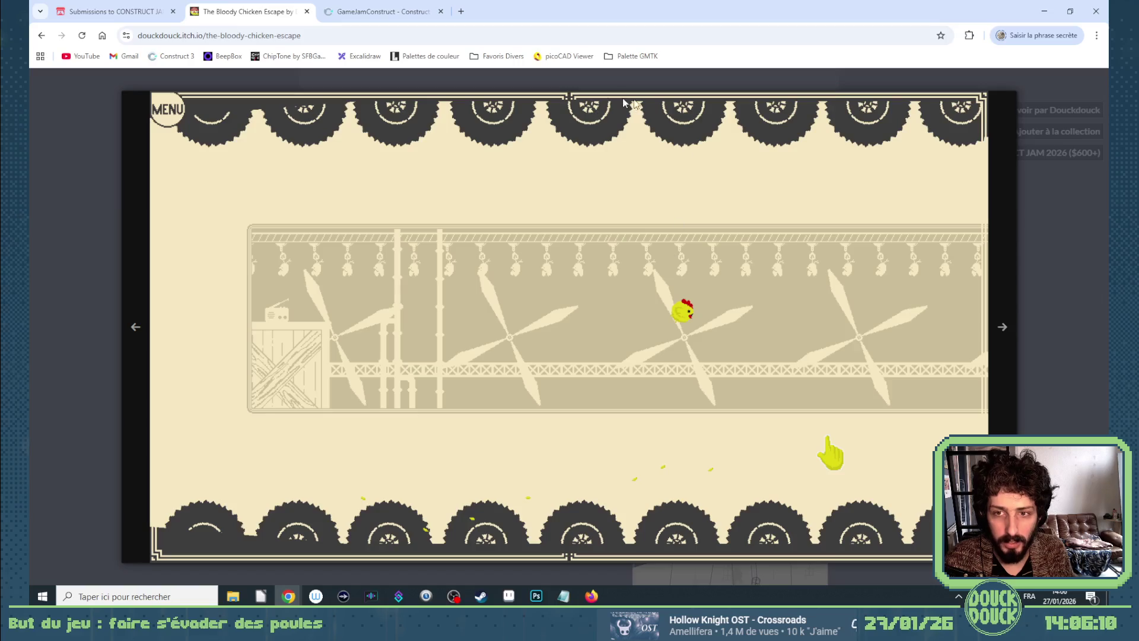
pyautogui.press('Escape')
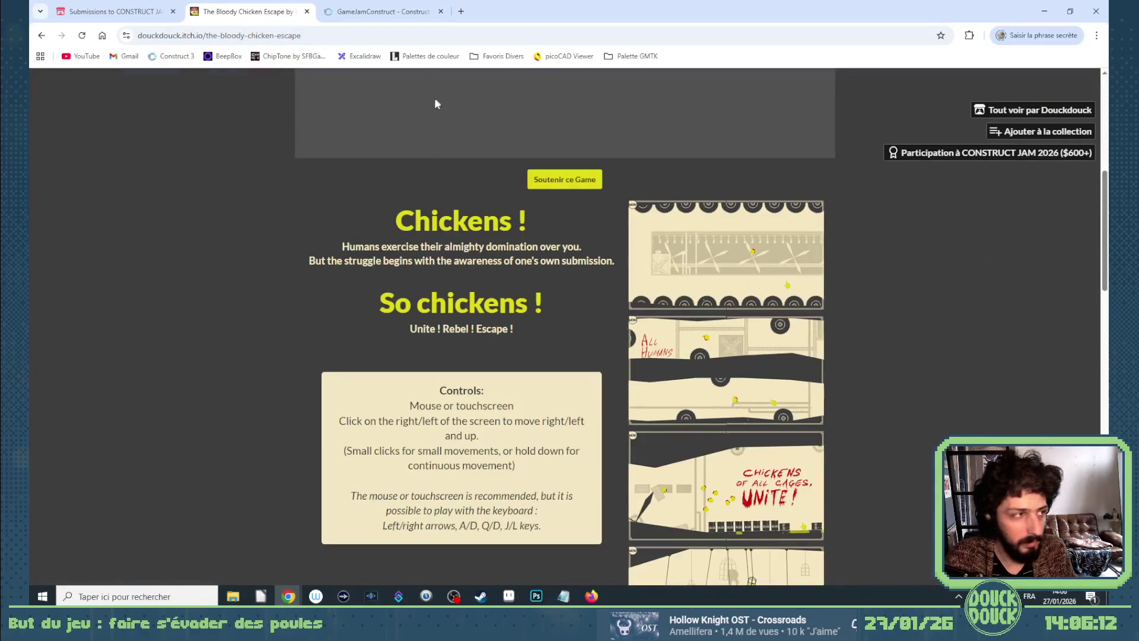
pyautogui.click(564, 596)
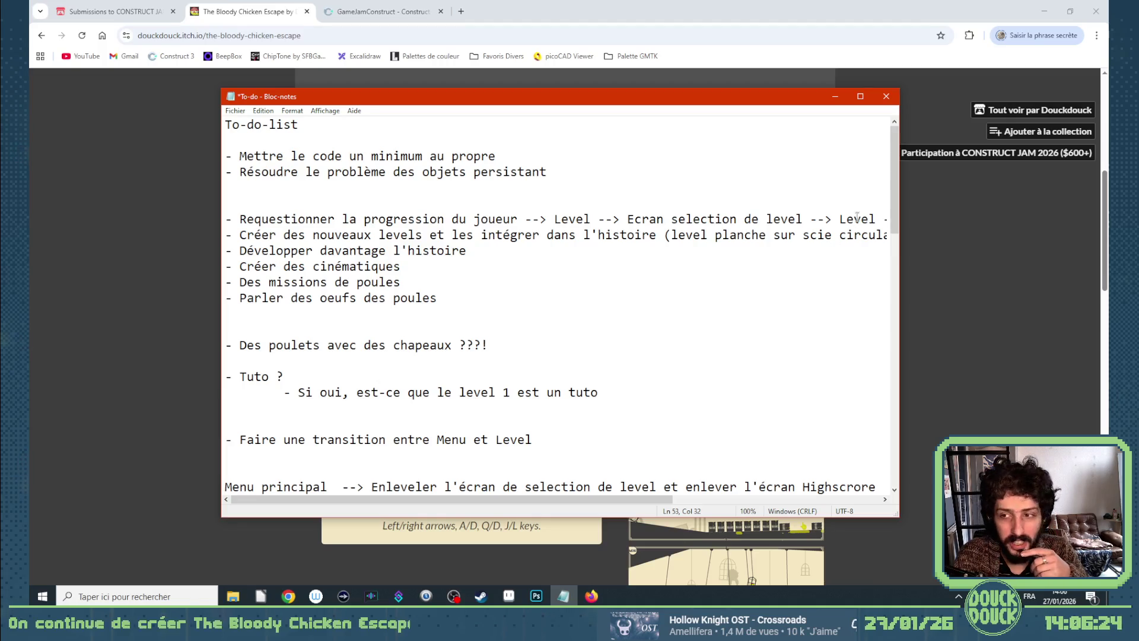
# In the Photoshop menu flowchart, undo the overlay sketch so the original Jouer/Highscores flow remains.
pyautogui.moveTo(895, 200)
pyautogui.mouseDown()
pyautogui.moveTo(904, 414)
pyautogui.moveTo(896, 249)
pyautogui.mouseUp()
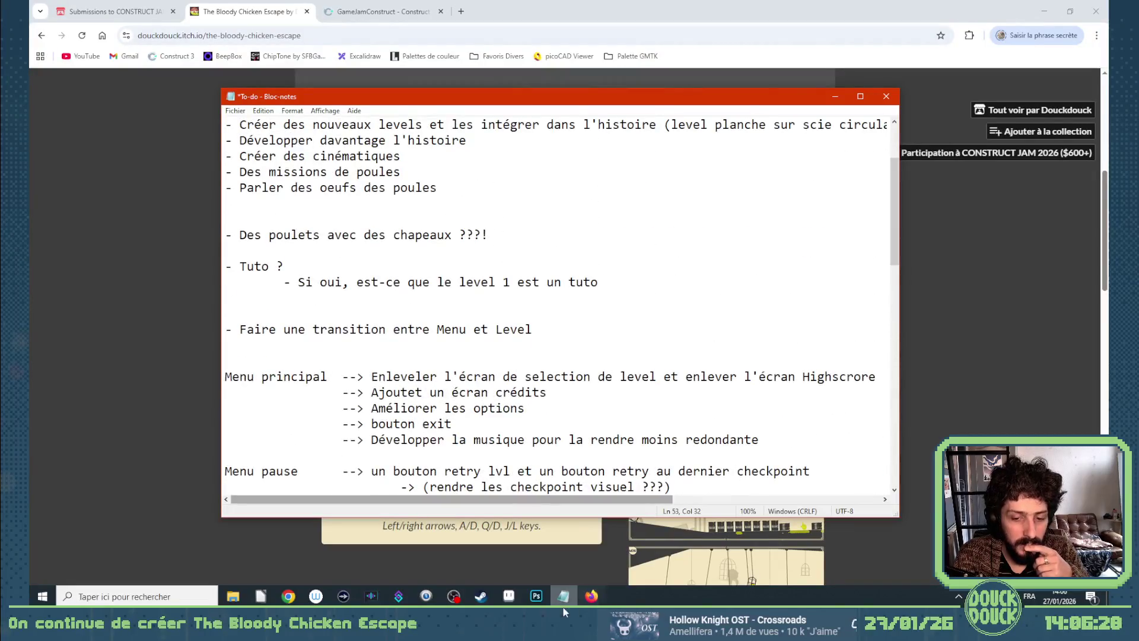
pyautogui.hotkey('alt', 'Tab')
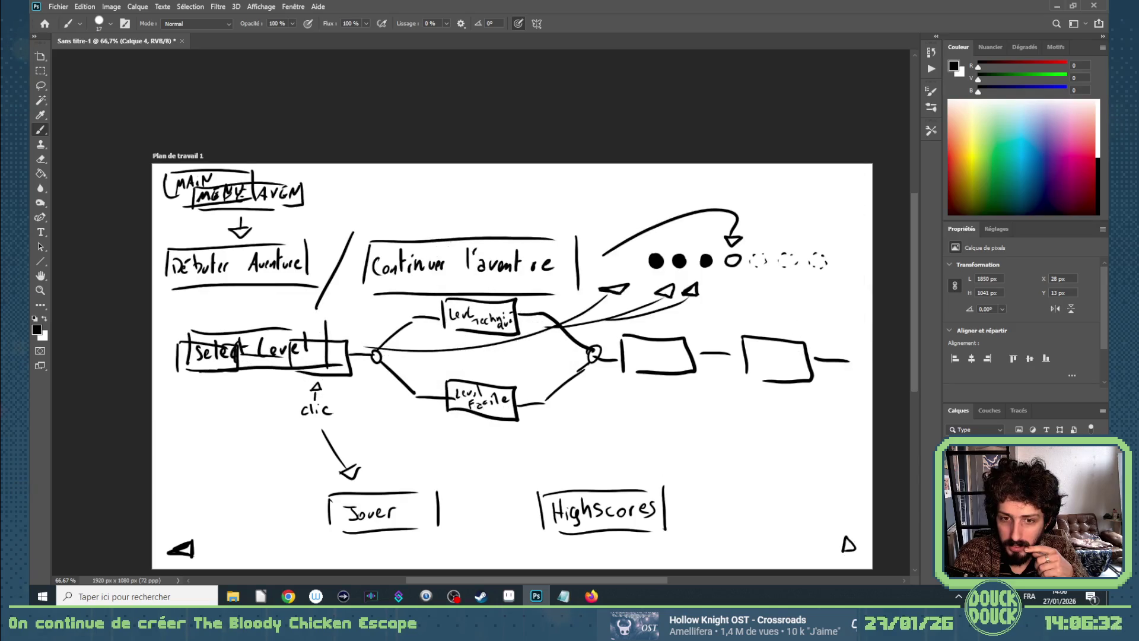
pyautogui.hotkey('ctrl', 'z')
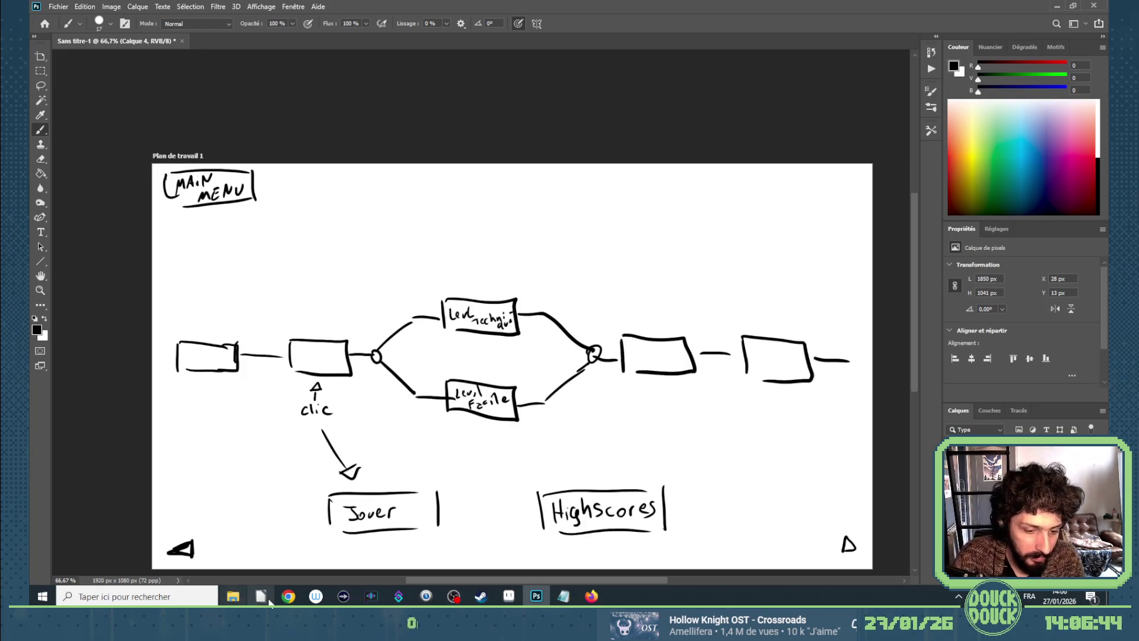
pyautogui.moveTo(285, 590)
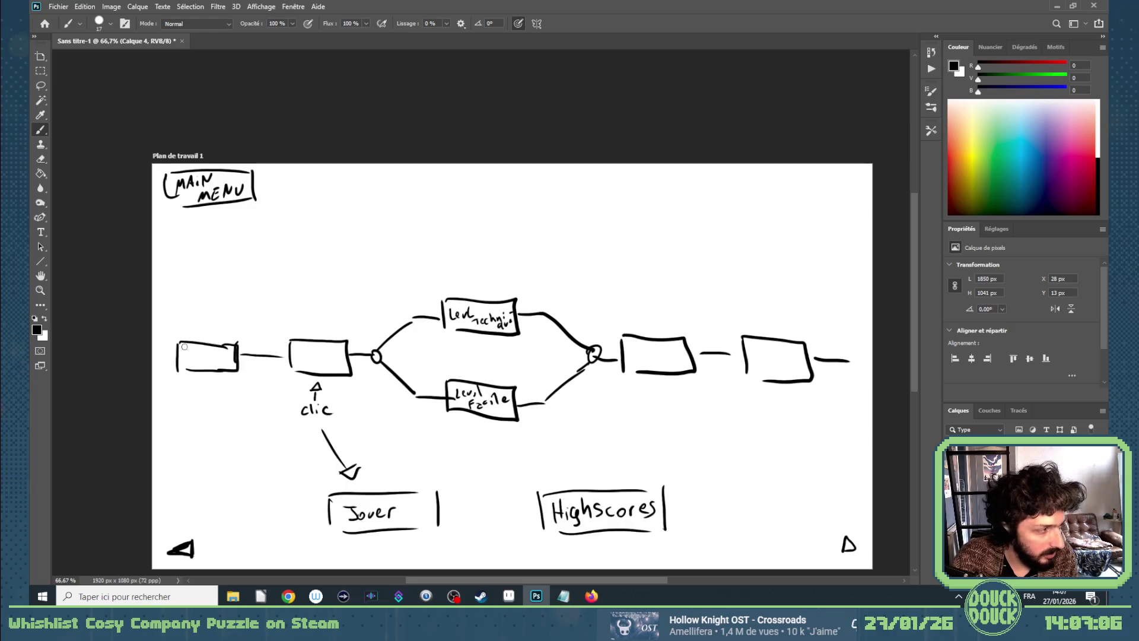
# Zoom the canvas and brush a trial branch curve around the flowchart junction.
pyautogui.scroll(2, 184, 346)
pyautogui.scroll(-1, 185, 346)
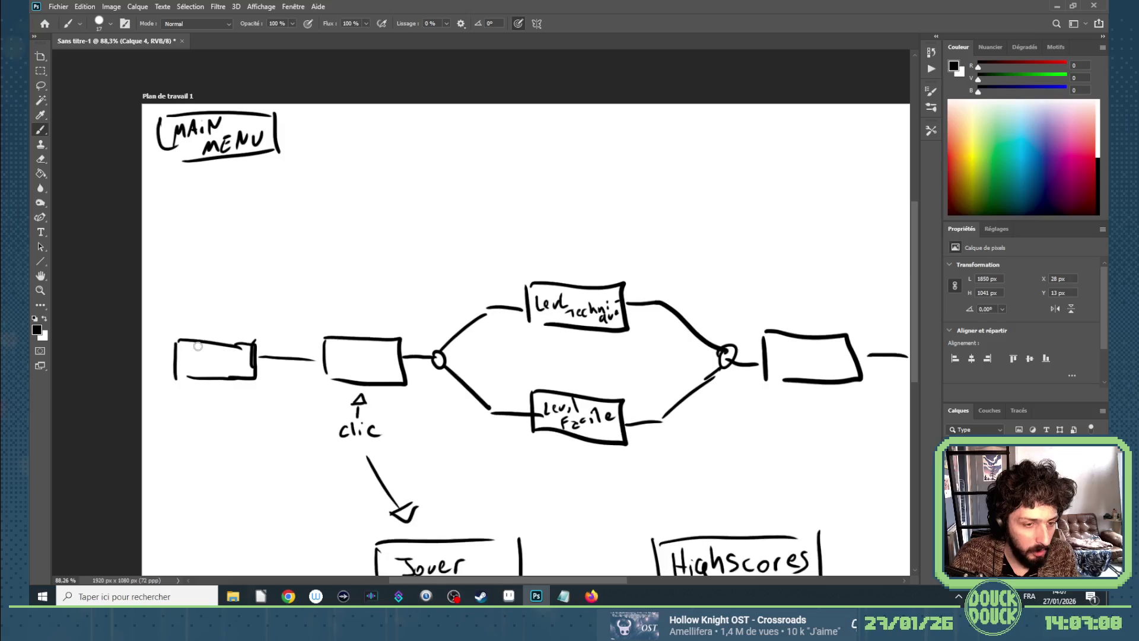
pyautogui.scroll(-1, 293, 341)
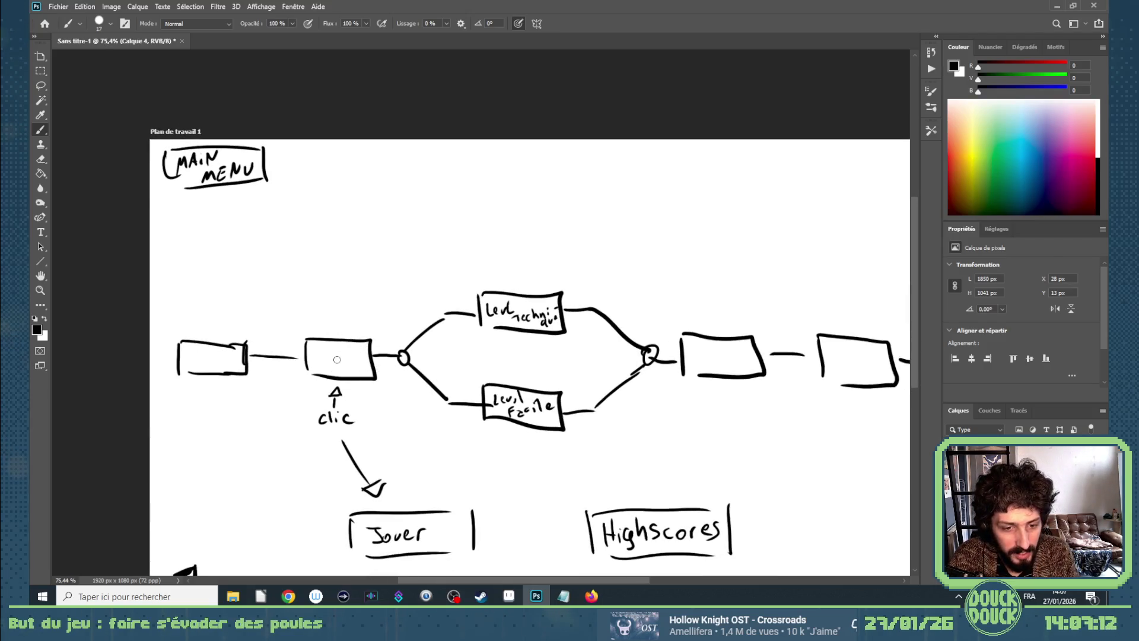
pyautogui.scroll(-1, 336, 352)
pyautogui.scroll(2, 415, 350)
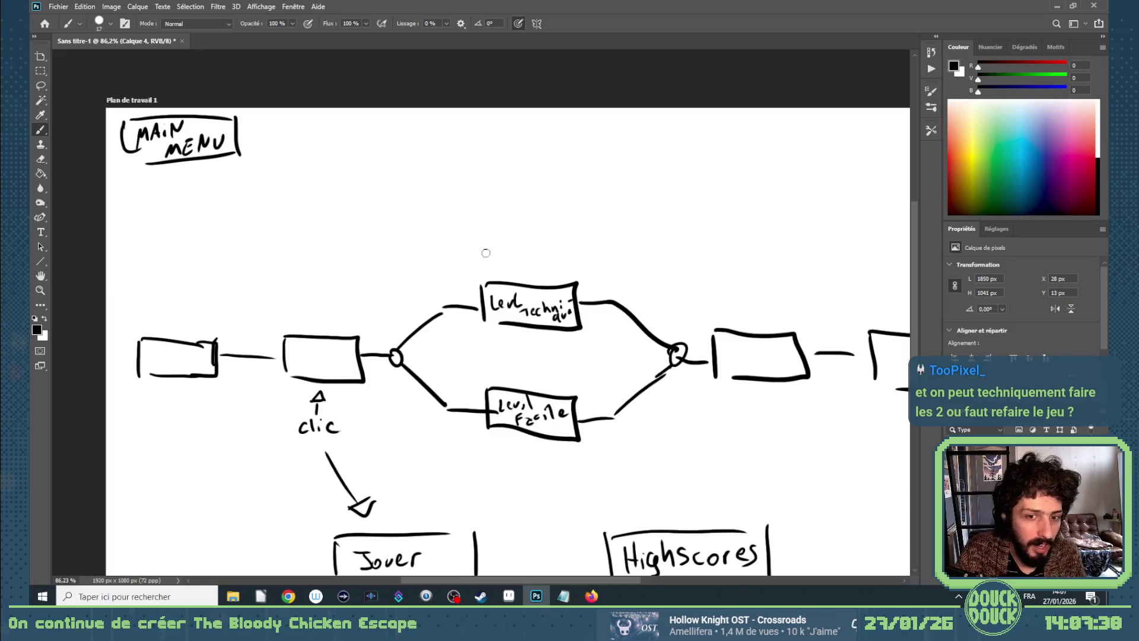
pyautogui.moveTo(505, 270)
pyautogui.mouseDown()
pyautogui.moveTo(404, 332)
pyautogui.moveTo(505, 382)
pyautogui.mouseUp()
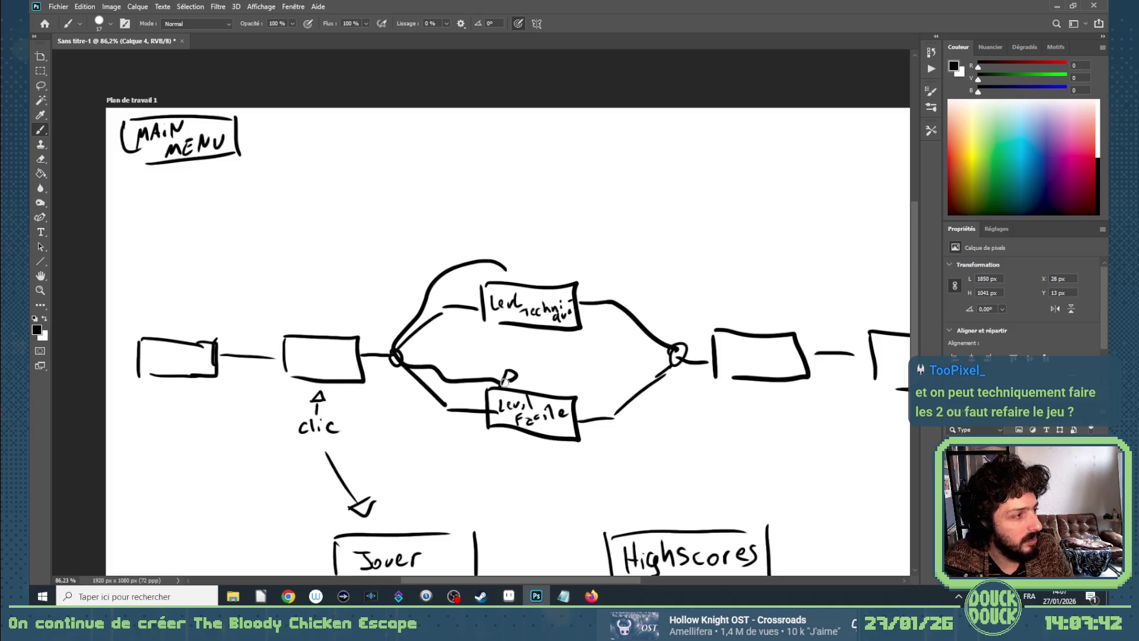
# Undo the loop and branch strokes, then bring the itch.io game page back up.
pyautogui.hotkey('ctrl', 'z')
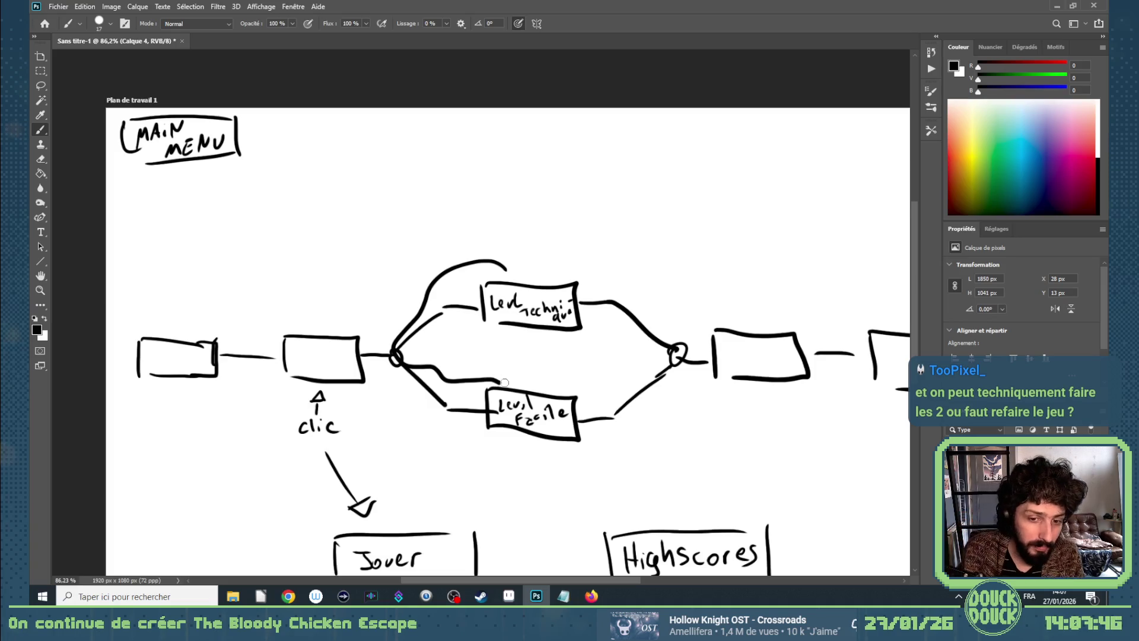
pyautogui.hotkey('ctrl', 'z')
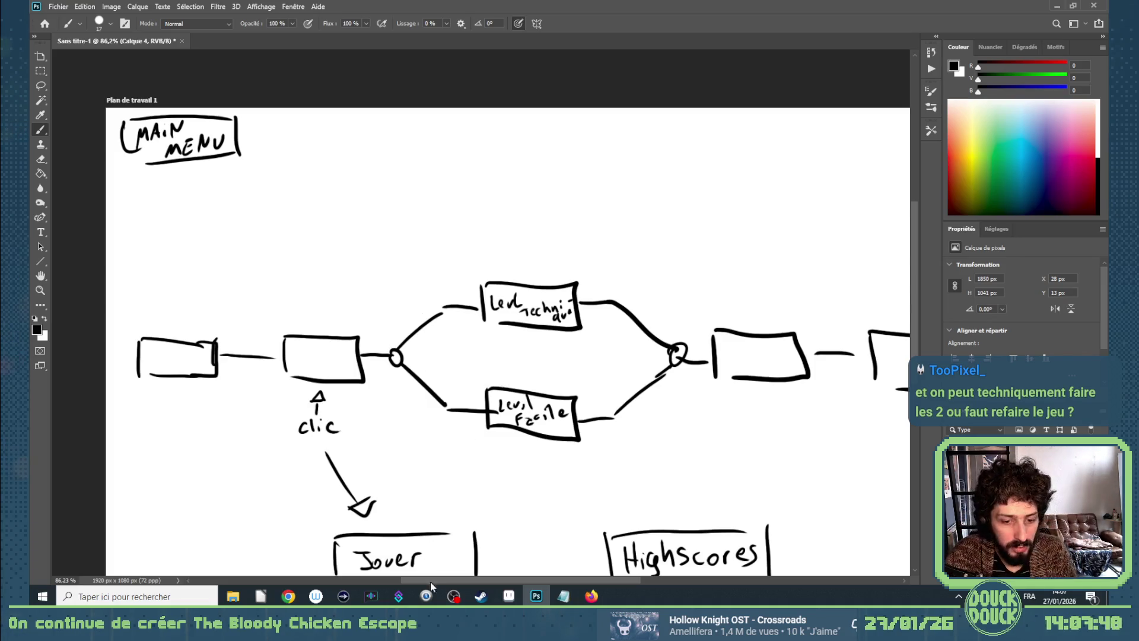
pyautogui.moveTo(288, 596)
pyautogui.click(308, 525)
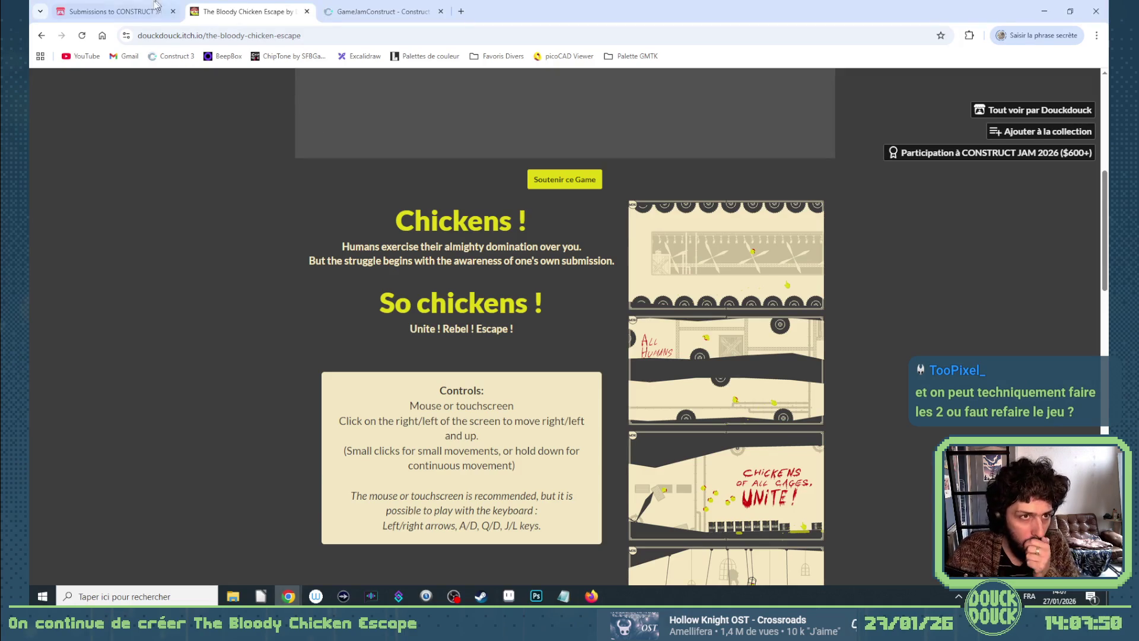
# Open the Construct 3 Menu layout, pan to the Select Level screen, then return to Photoshop.
pyautogui.click(328, 6)
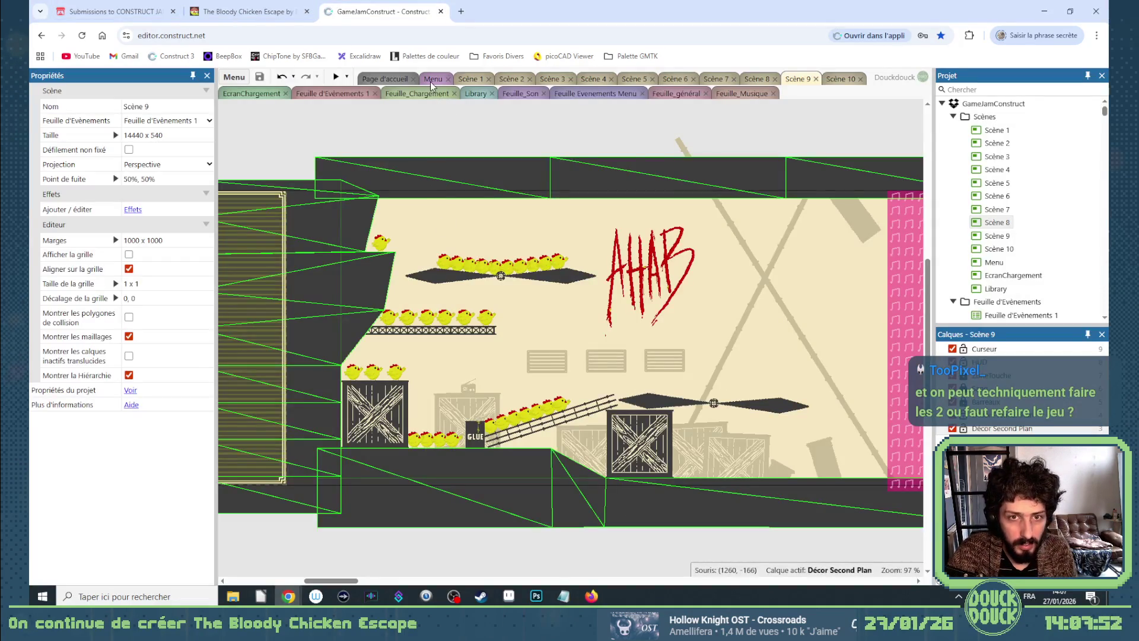
pyautogui.click(433, 78)
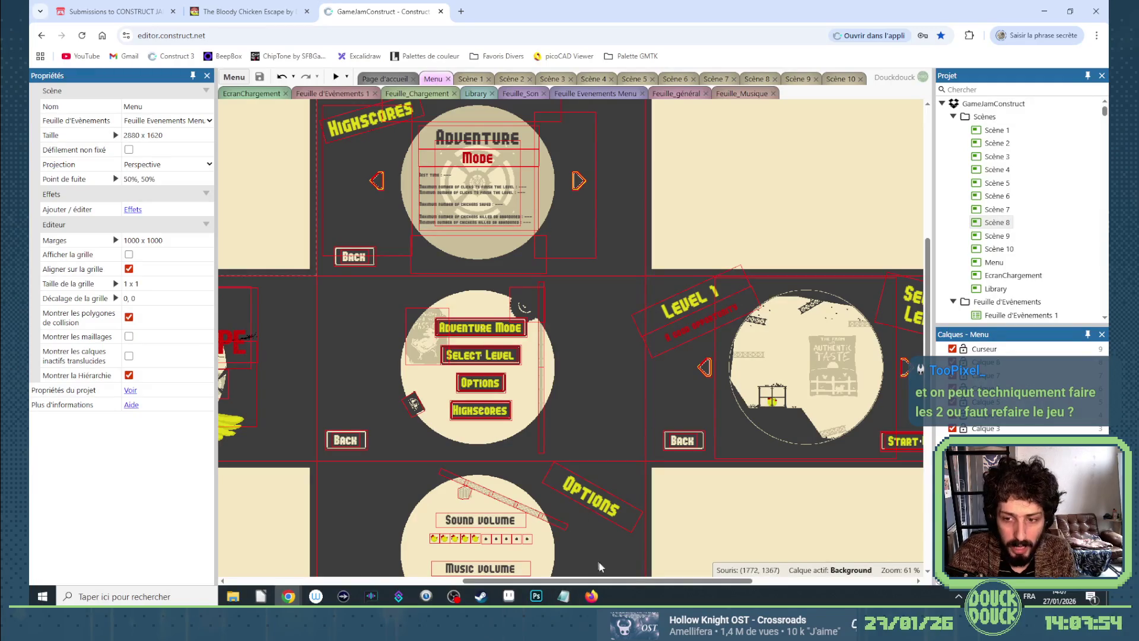
pyautogui.moveTo(637, 580); pyautogui.dragTo(716, 566)
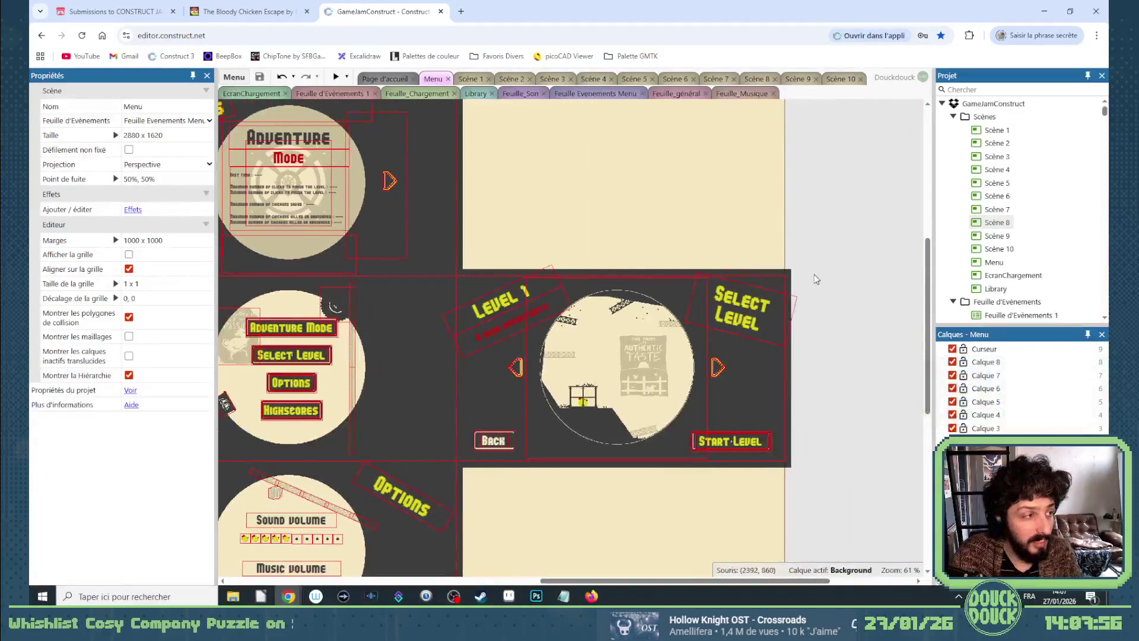
pyautogui.click(536, 596)
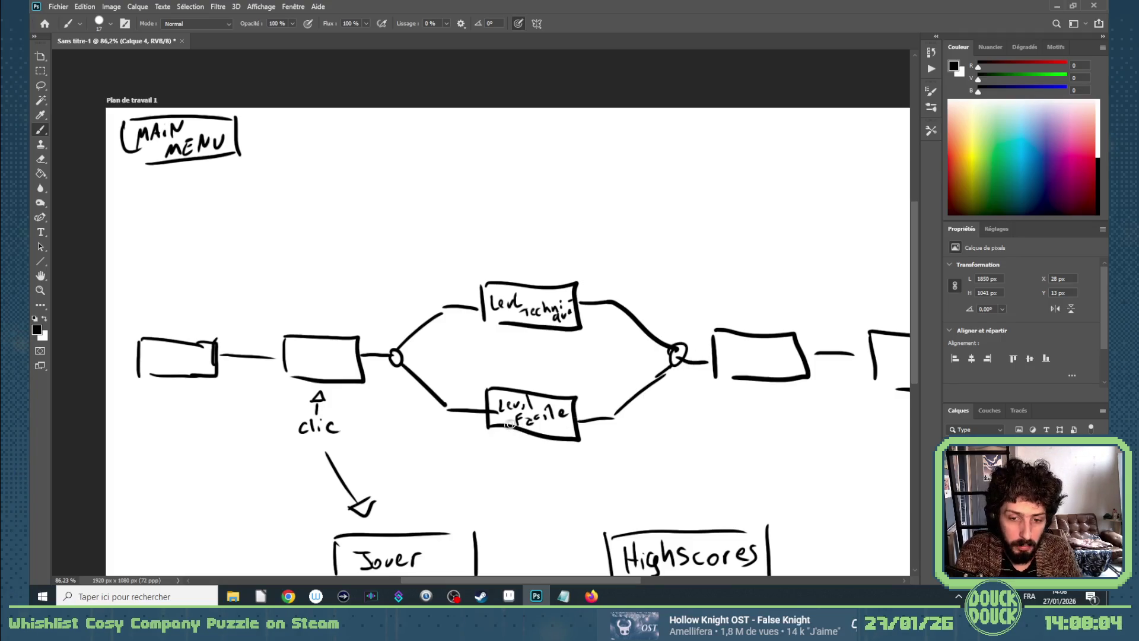
# Brush check marks on the flow boxes: first box, Level facile, clic, post-merge, and level technique.
pyautogui.moveTo(518, 442); pyautogui.dragTo(540, 445)
pyautogui.moveTo(182, 392); pyautogui.dragTo(202, 390)
pyautogui.moveTo(349, 397); pyautogui.dragTo(364, 396)
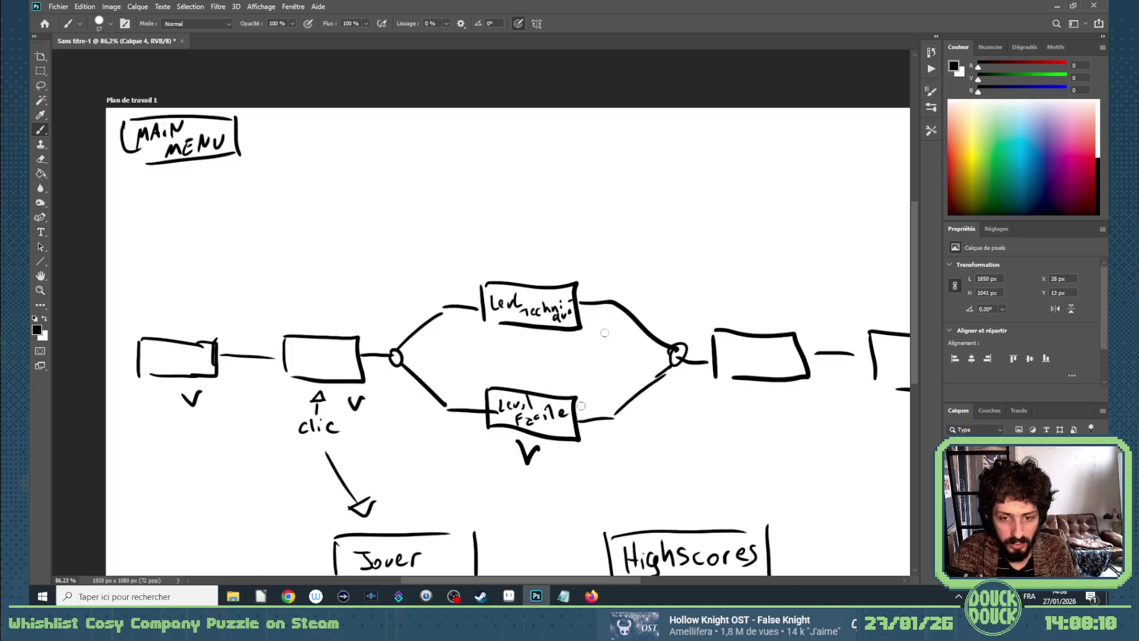
pyautogui.moveTo(749, 390)
pyautogui.mouseDown()
pyautogui.moveTo(756, 407)
pyautogui.moveTo(769, 390)
pyautogui.mouseUp()
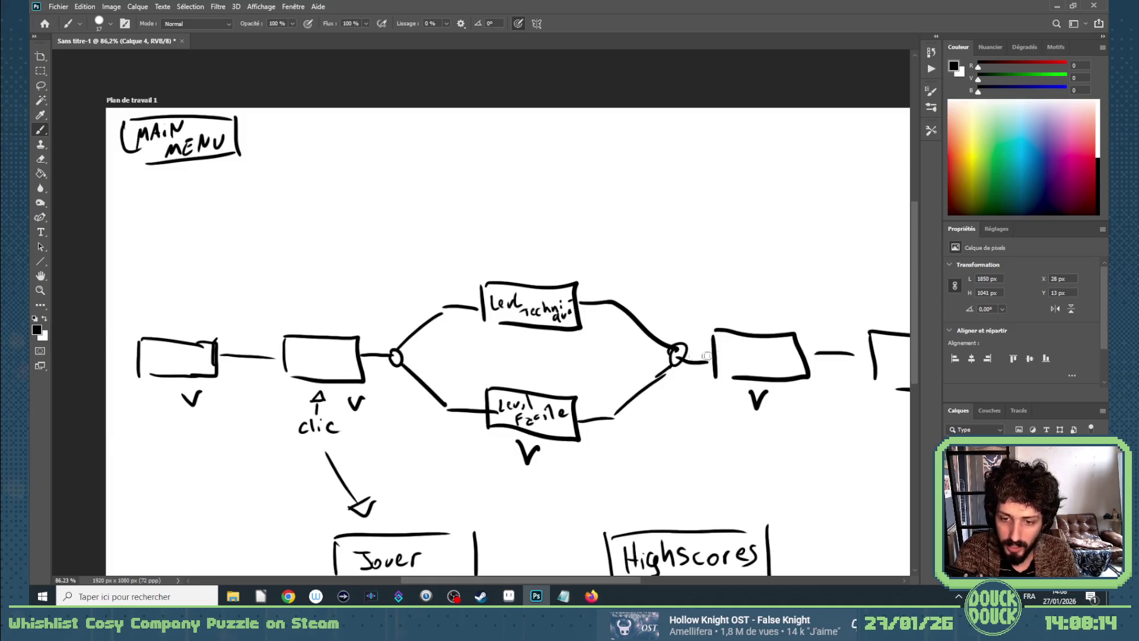
pyautogui.moveTo(512, 327); pyautogui.dragTo(527, 325)
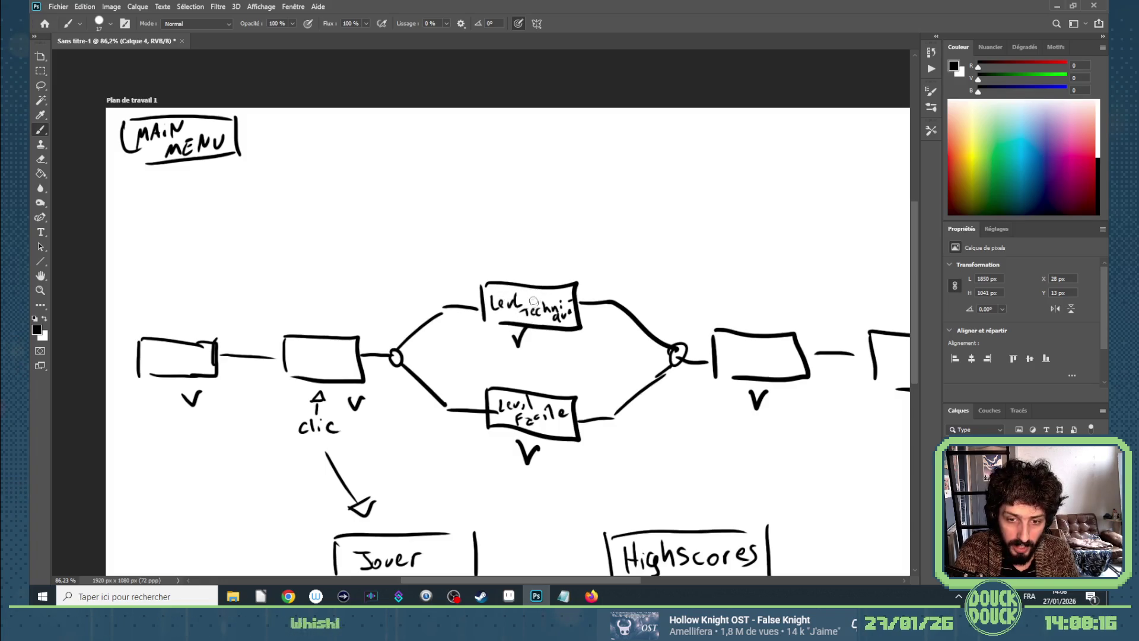
# Undo all the check marks, zoom out, and bring the to-do notes to the front.
pyautogui.hotkey('ctrl', 'z')
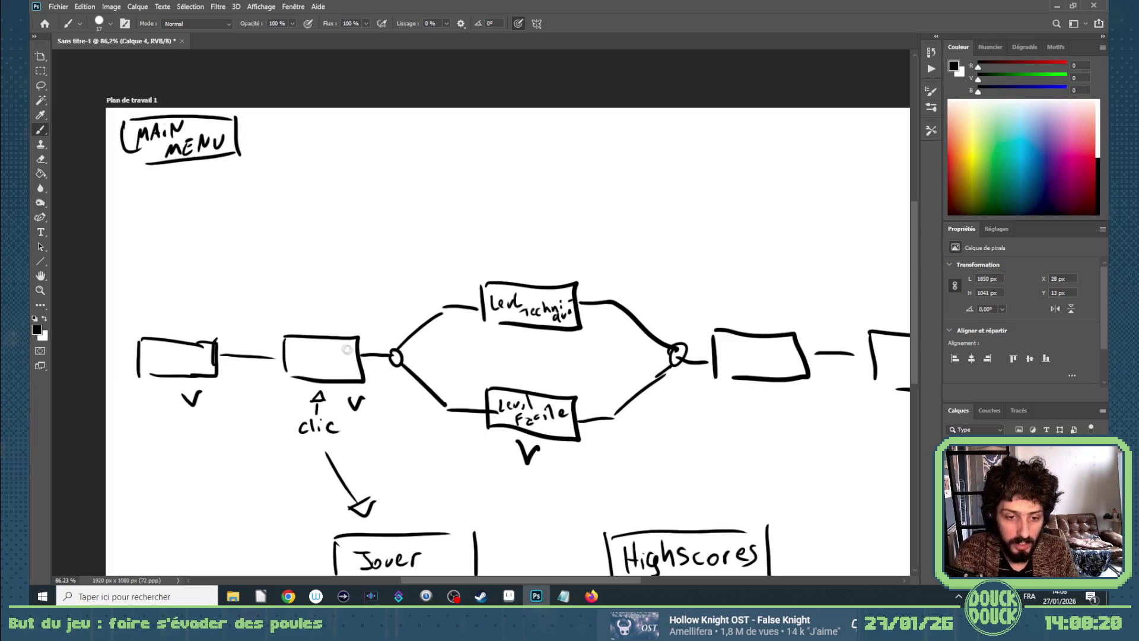
pyautogui.moveTo(317, 307); pyautogui.dragTo(338, 292)
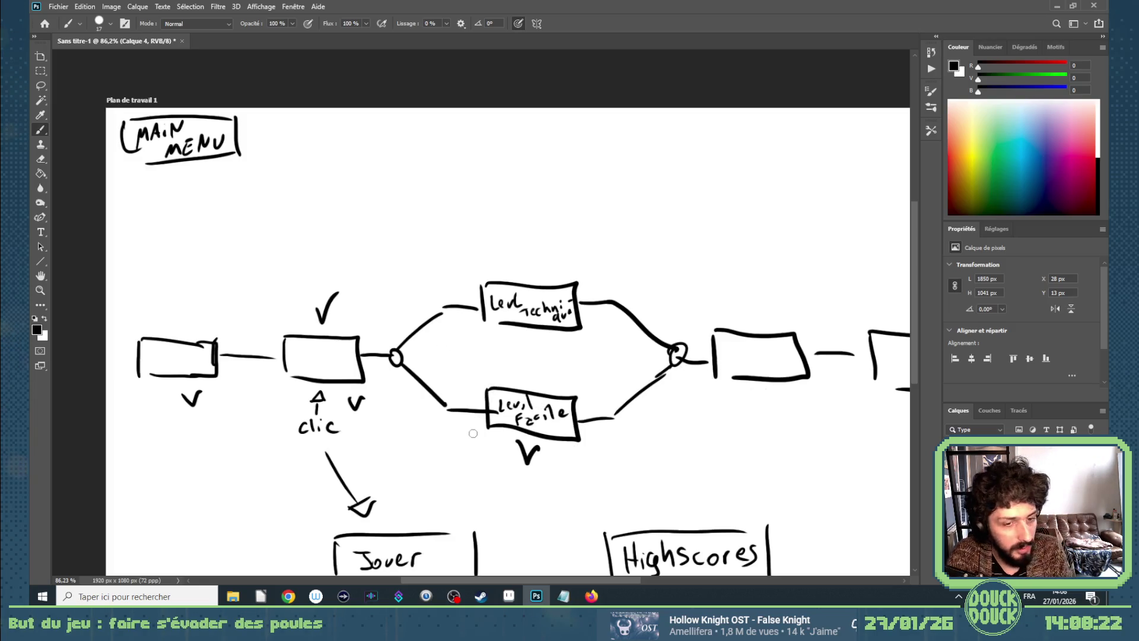
pyautogui.hotkey('ctrl', 'z')
pyautogui.hotkey('ctrl', 'z')
pyautogui.hotkey('ctrl', 'z')
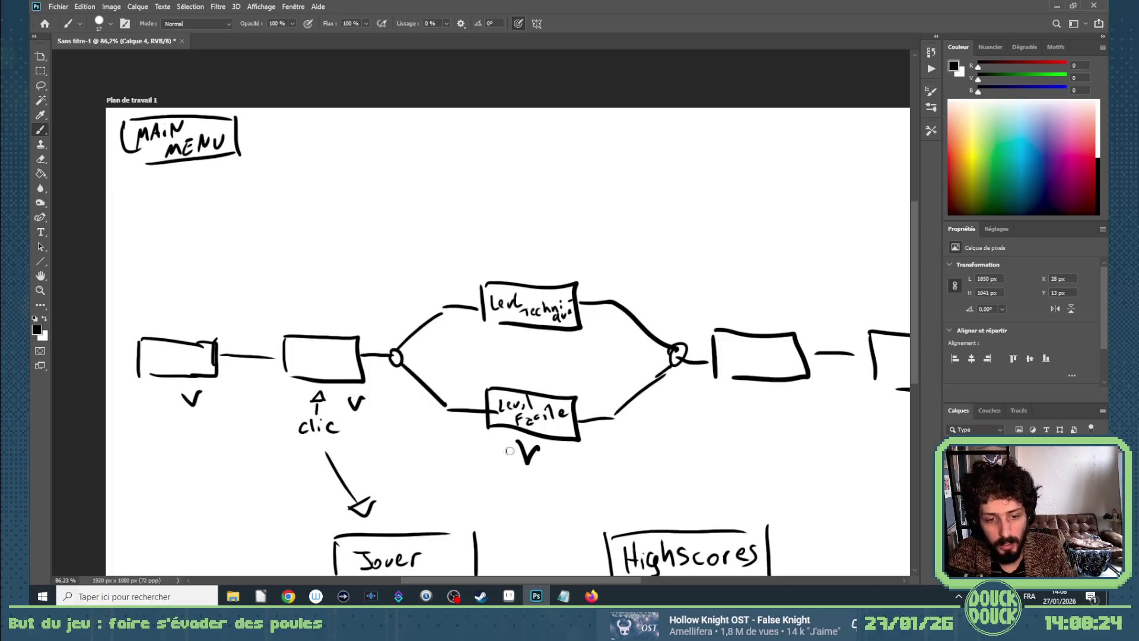
pyautogui.hotkey('ctrl', 'z')
pyautogui.scroll(-2, 524, 438)
pyautogui.scroll(-1, 525, 450)
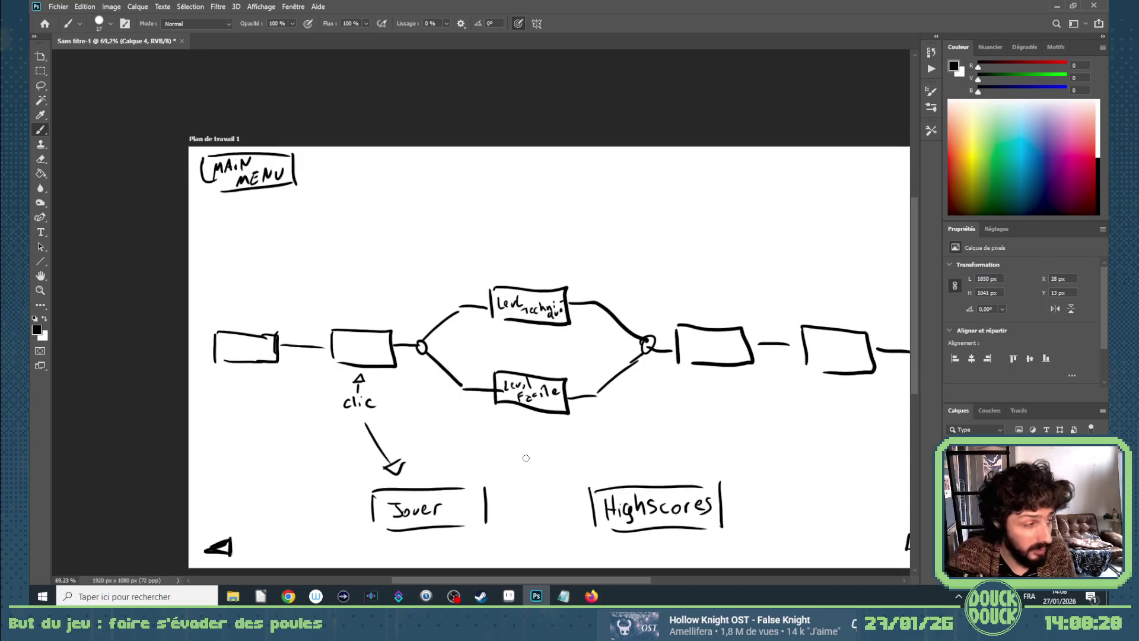
pyautogui.moveTo(544, 579); pyautogui.dragTo(560, 579)
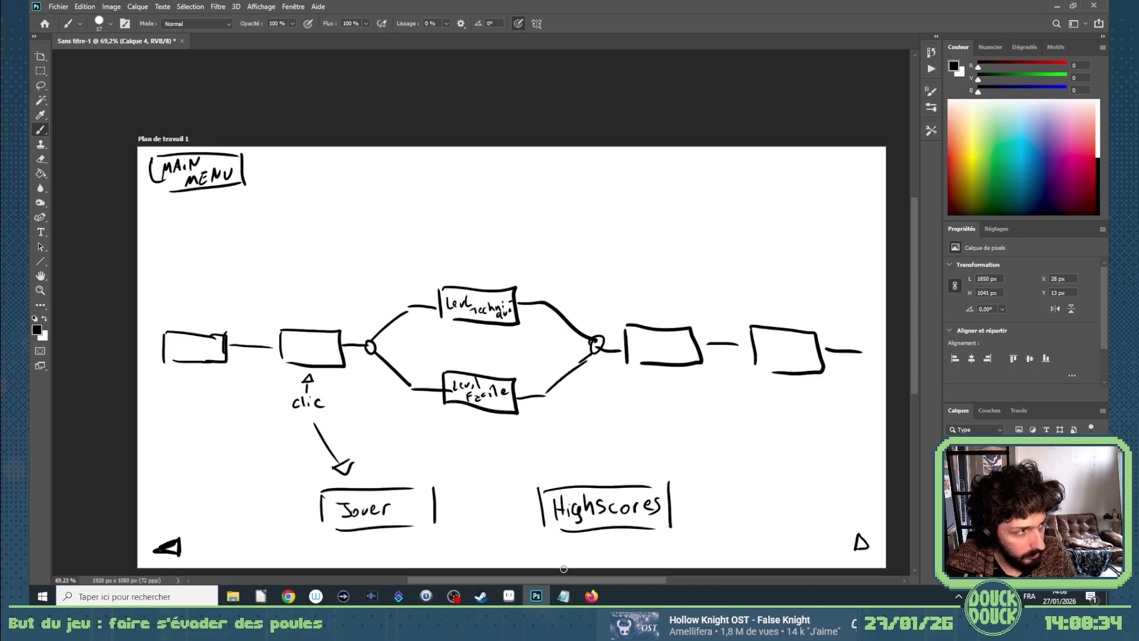
pyautogui.click(564, 596)
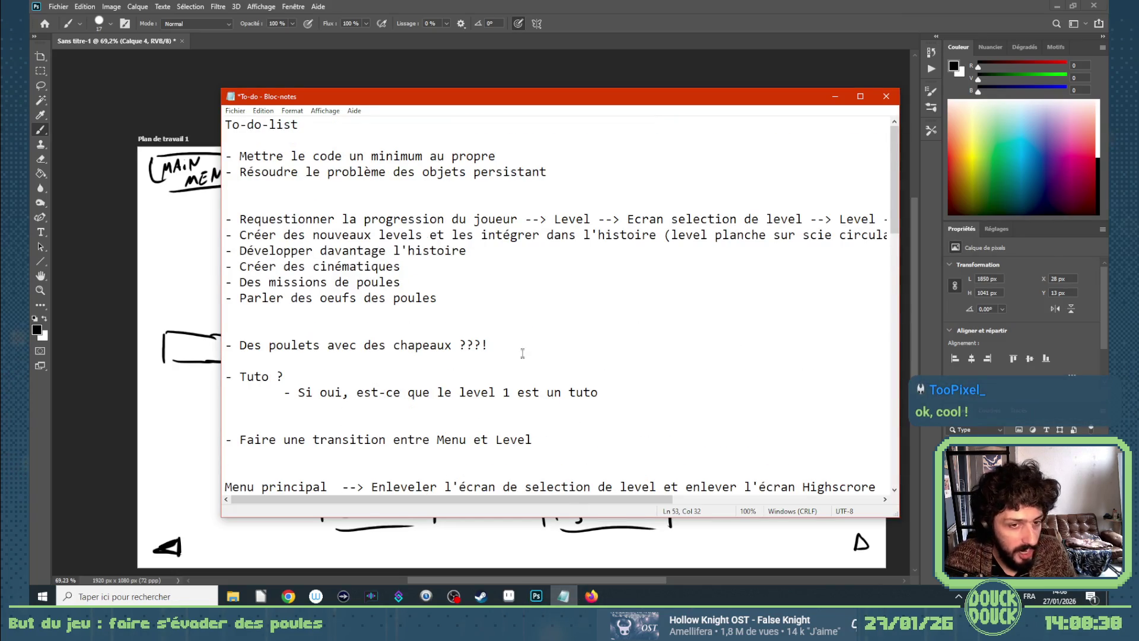
# Scroll through the to-do list and save it with Fichier > Enregistrer.
pyautogui.scroll(-2, 523, 353)
pyautogui.scroll(2, 523, 353)
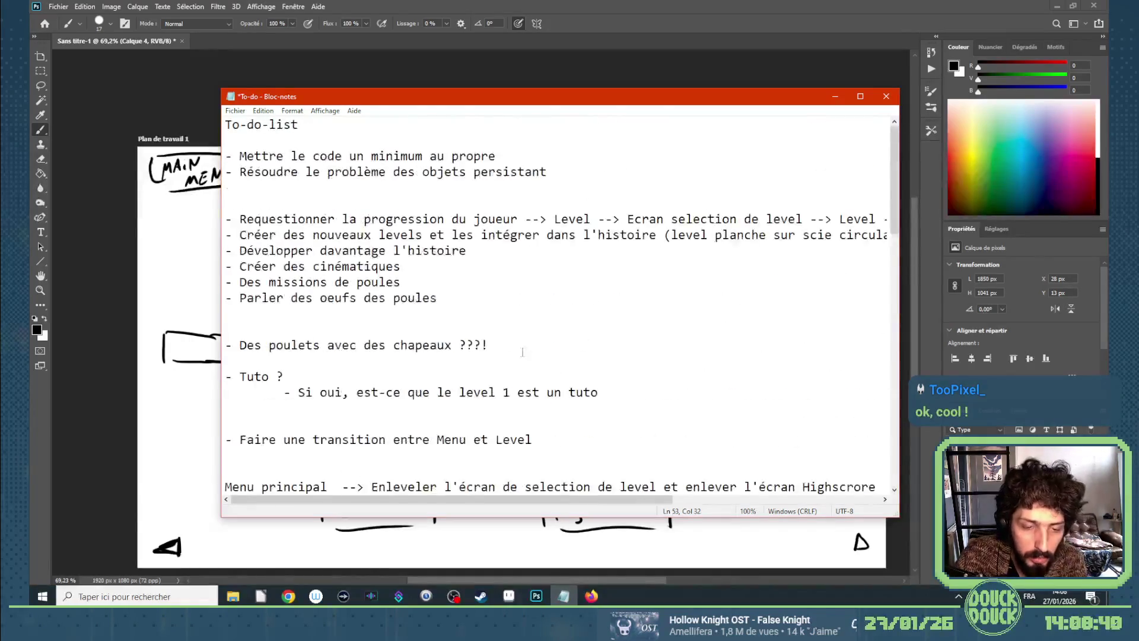
pyautogui.scroll(-1, 522, 352)
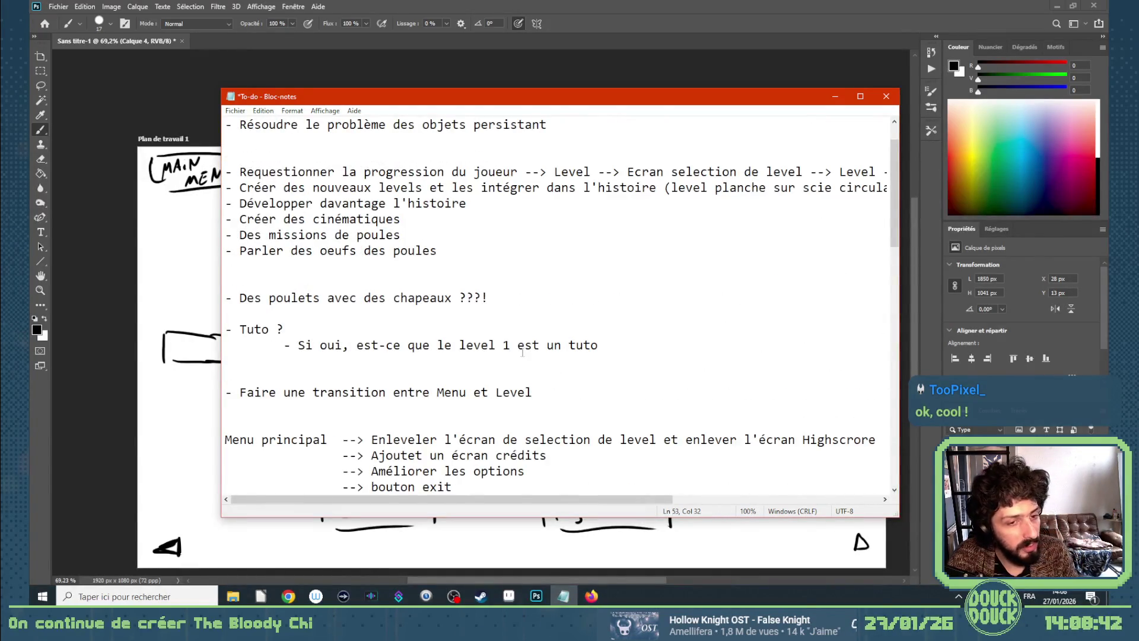
pyautogui.click(235, 111)
pyautogui.click(258, 161)
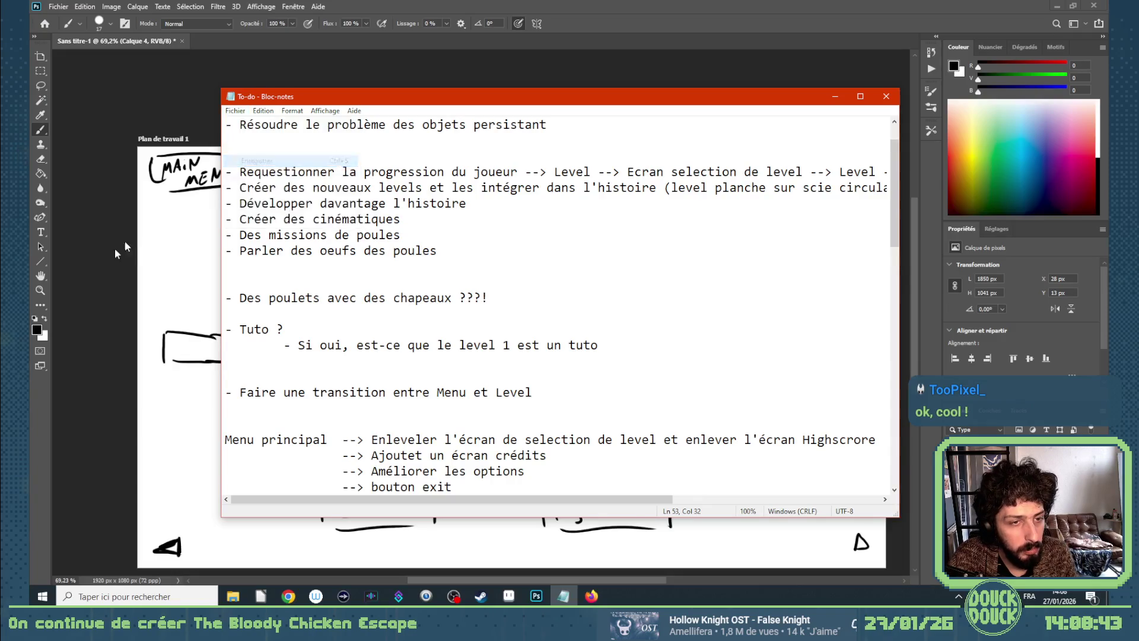
# Back in Photoshop, brush a tall bracket down the sketch's left side, redrawing it once.
pyautogui.click(101, 248)
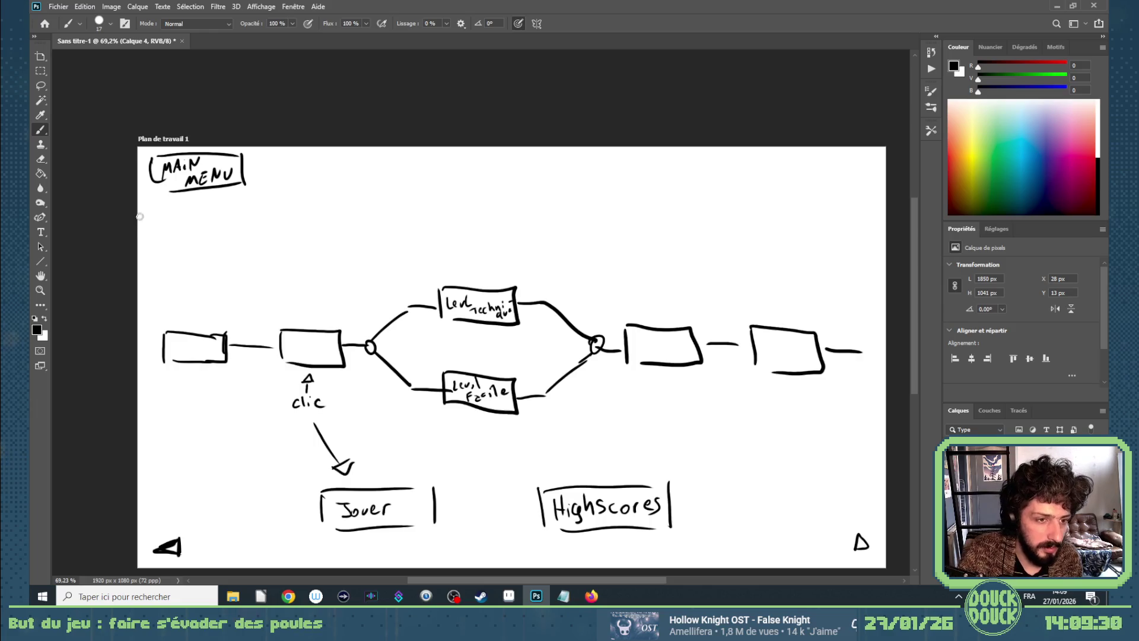
pyautogui.moveTo(152, 217); pyautogui.dragTo(165, 435)
pyautogui.hotkey('ctrl', 'z')
pyautogui.moveTo(139, 219)
pyautogui.mouseDown()
pyautogui.moveTo(172, 221)
pyautogui.moveTo(170, 510)
pyautogui.moveTo(141, 509)
pyautogui.mouseUp()
# Add a left arrow beside the first box plus a right-edge bracket with its arrow.
pyautogui.moveTo(153, 338)
pyautogui.mouseDown()
pyautogui.moveTo(140, 350)
pyautogui.moveTo(153, 339)
pyautogui.mouseUp()
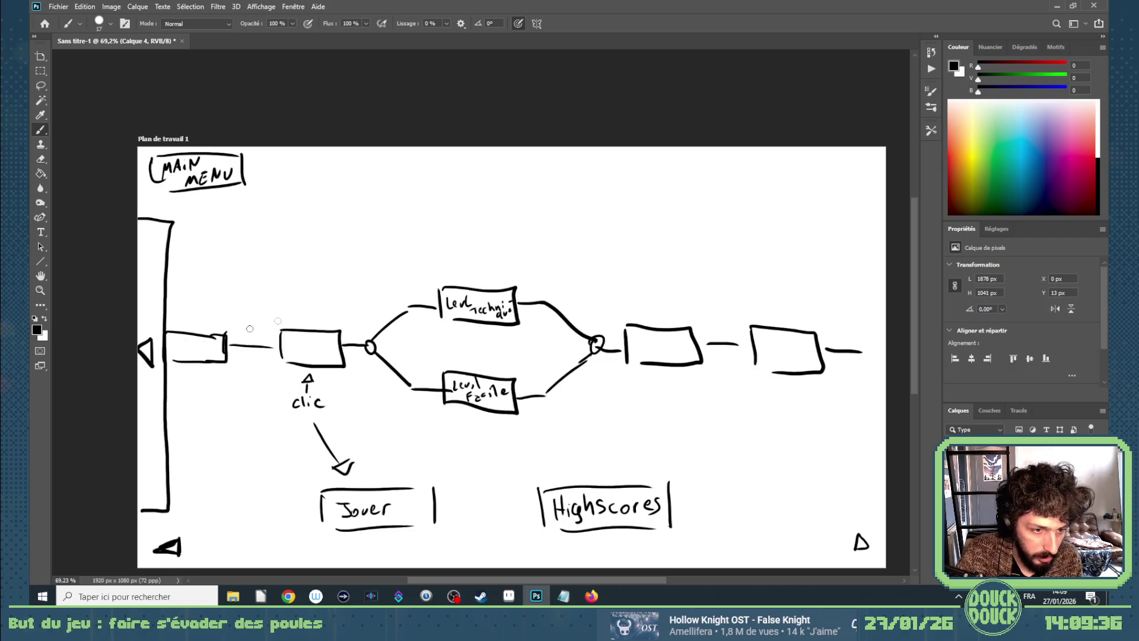
pyautogui.moveTo(895, 216)
pyautogui.mouseDown()
pyautogui.moveTo(870, 216)
pyautogui.moveTo(856, 353)
pyautogui.moveTo(863, 491)
pyautogui.moveTo(893, 490)
pyautogui.mouseUp()
pyautogui.moveTo(868, 331)
pyautogui.mouseDown()
pyautogui.moveTo(867, 359)
pyautogui.moveTo(885, 343)
pyautogui.moveTo(868, 331)
pyautogui.mouseUp()
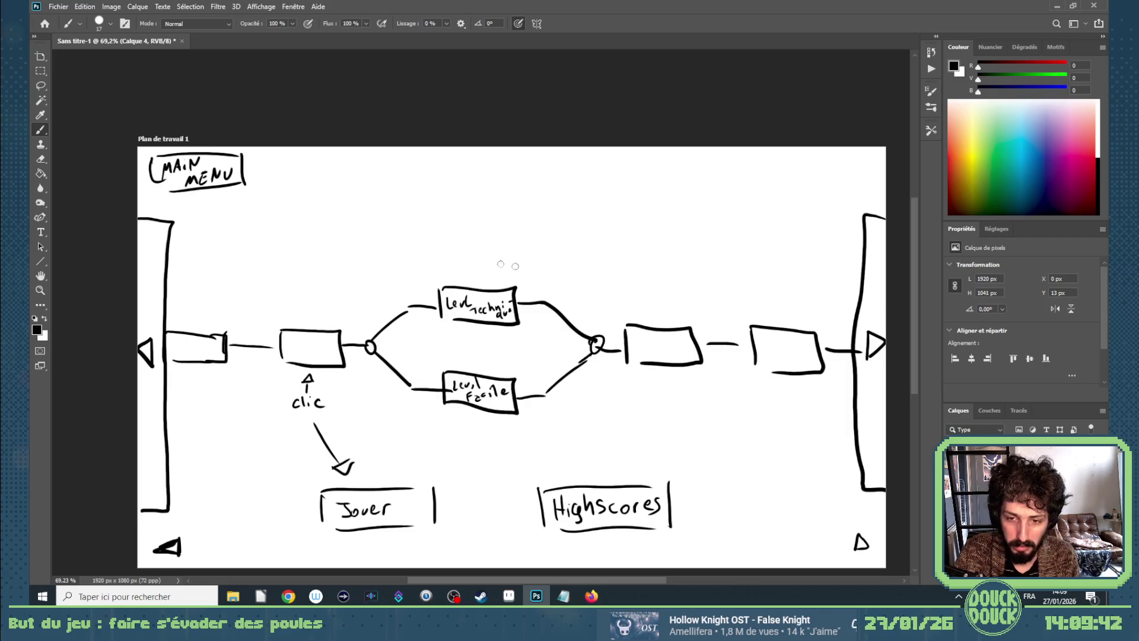
# Undo the trial bracket marks, then switch to the Construct editor in the browser.
pyautogui.hotkey('ctrl', 'z')
pyautogui.hotkey('ctrl', 'z')
pyautogui.hotkey('ctrl', 'z')
pyautogui.hotkey('ctrl', 'z')
pyautogui.hotkey('ctrl', 'z')
pyautogui.hotkey('ctrl', 'z')
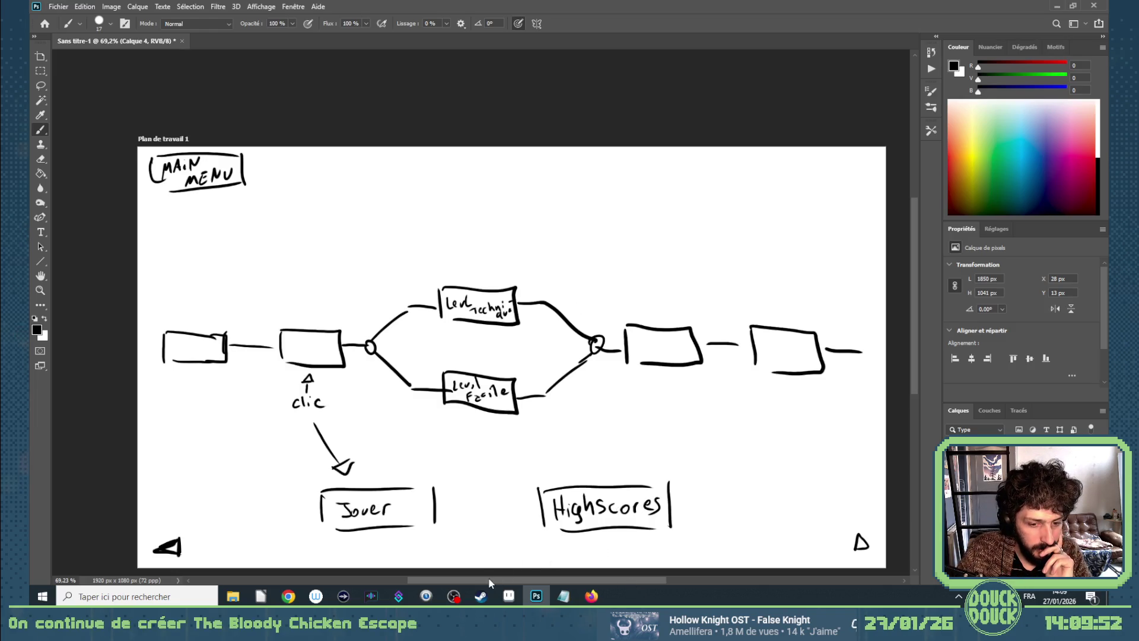
pyautogui.moveTo(289, 596)
pyautogui.click(279, 567)
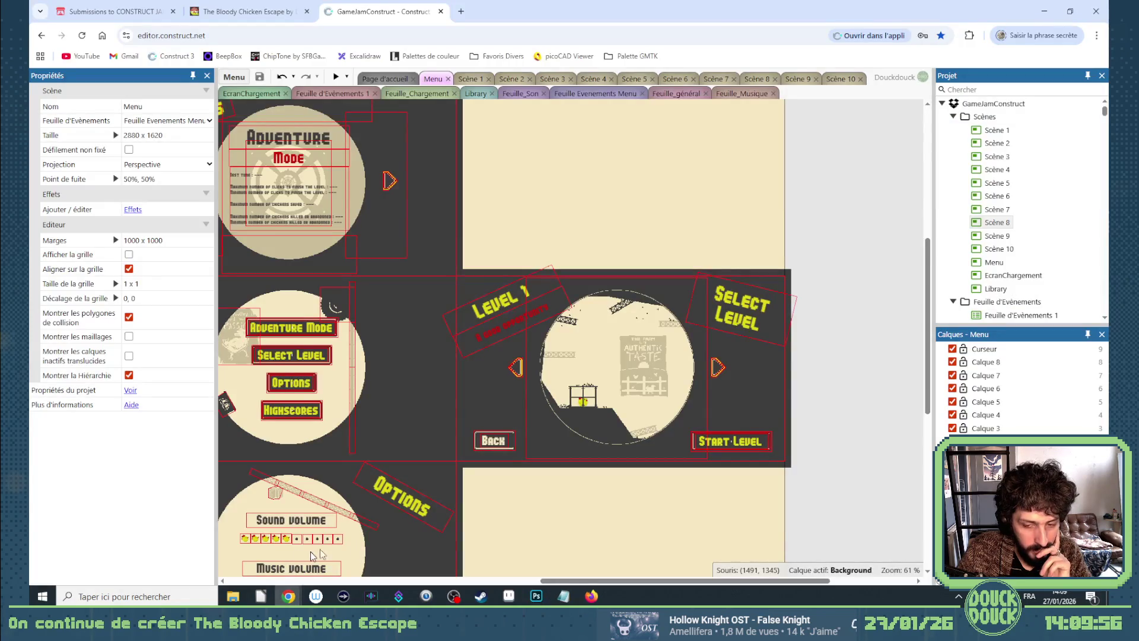
# Select the level select panel, then open the Vignette sprite's animation editor.
pyautogui.click(635, 367)
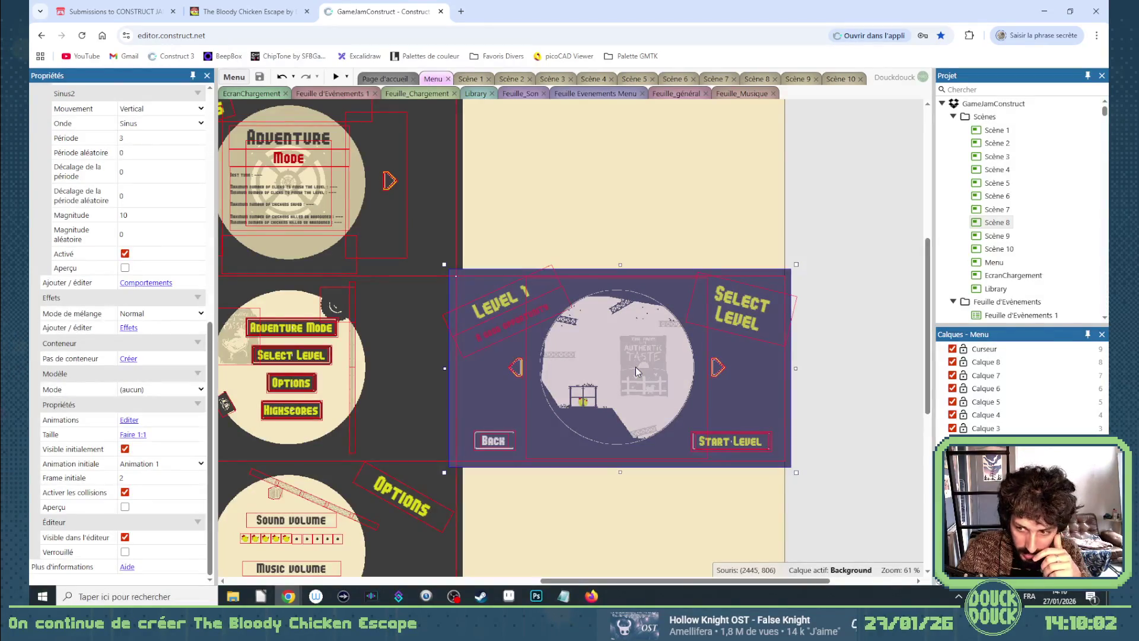
pyautogui.scroll(6, 137, 344)
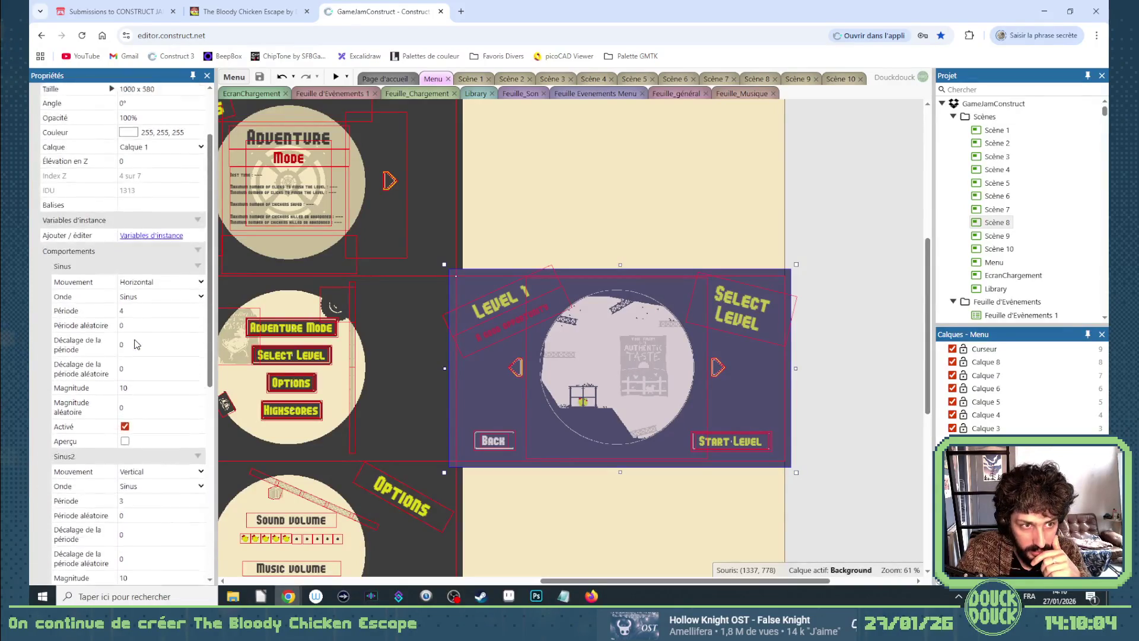
pyautogui.scroll(2, 137, 344)
pyautogui.rightClick(695, 396)
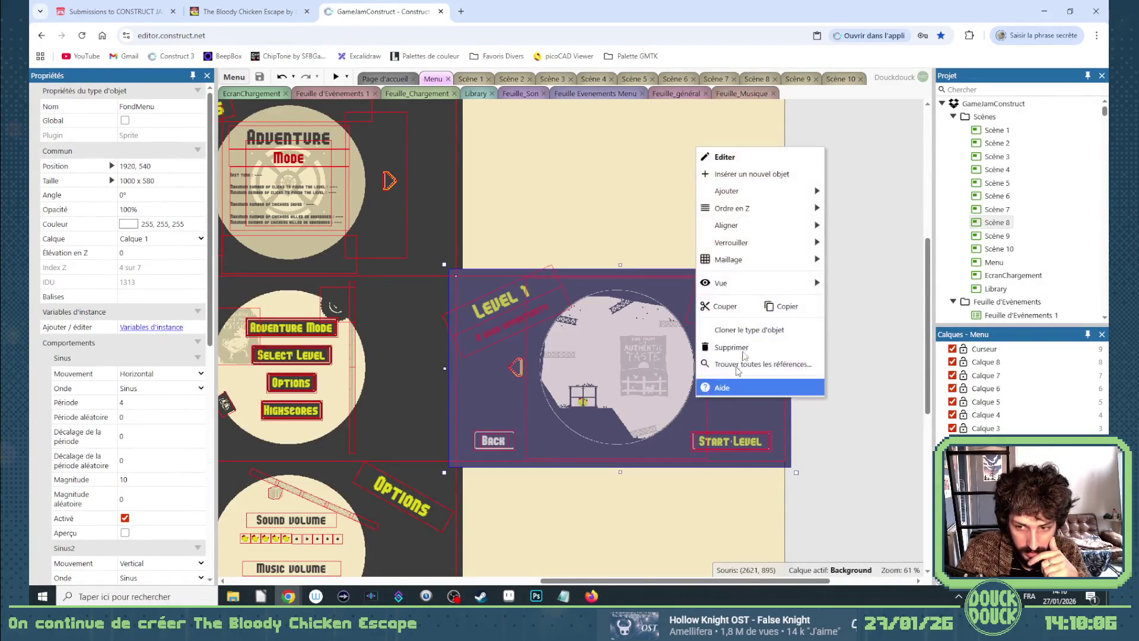
pyautogui.click(735, 422)
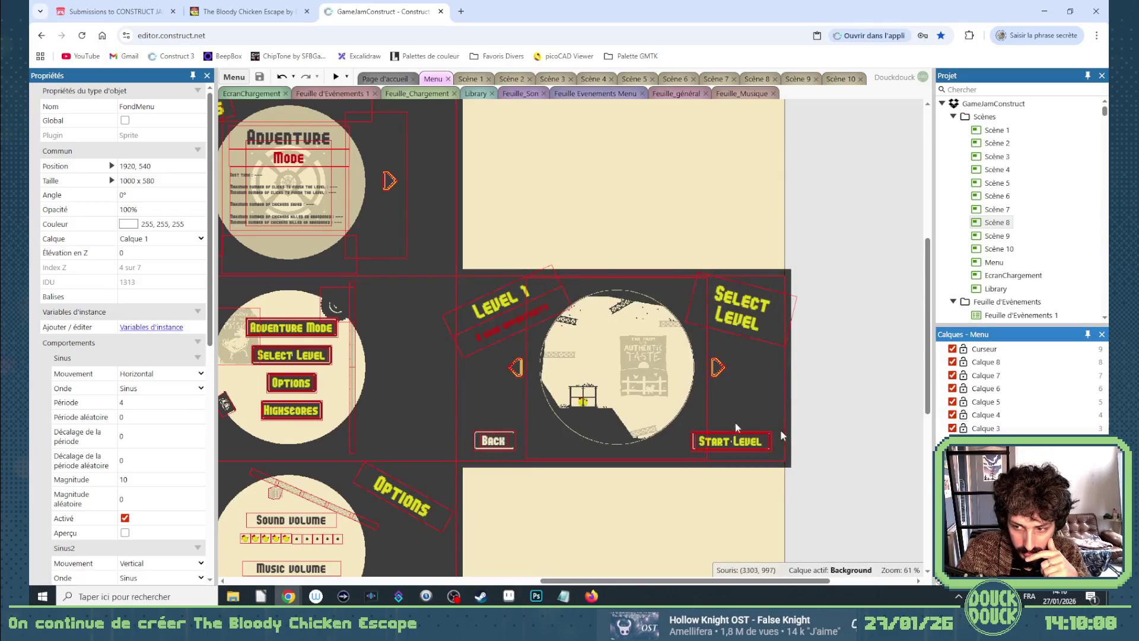
pyautogui.doubleClick(615, 352)
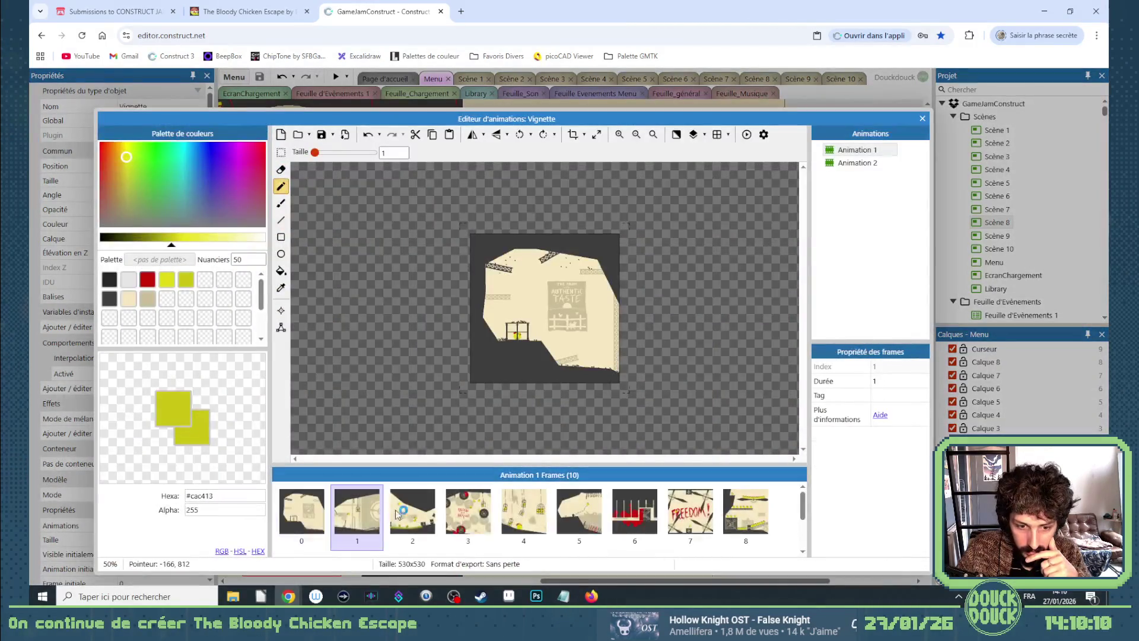
# Step through the Vignette thumbnail frames up to the FREEDOM frame 7.
pyautogui.click(409, 511)
pyautogui.click(468, 512)
pyautogui.click(524, 511)
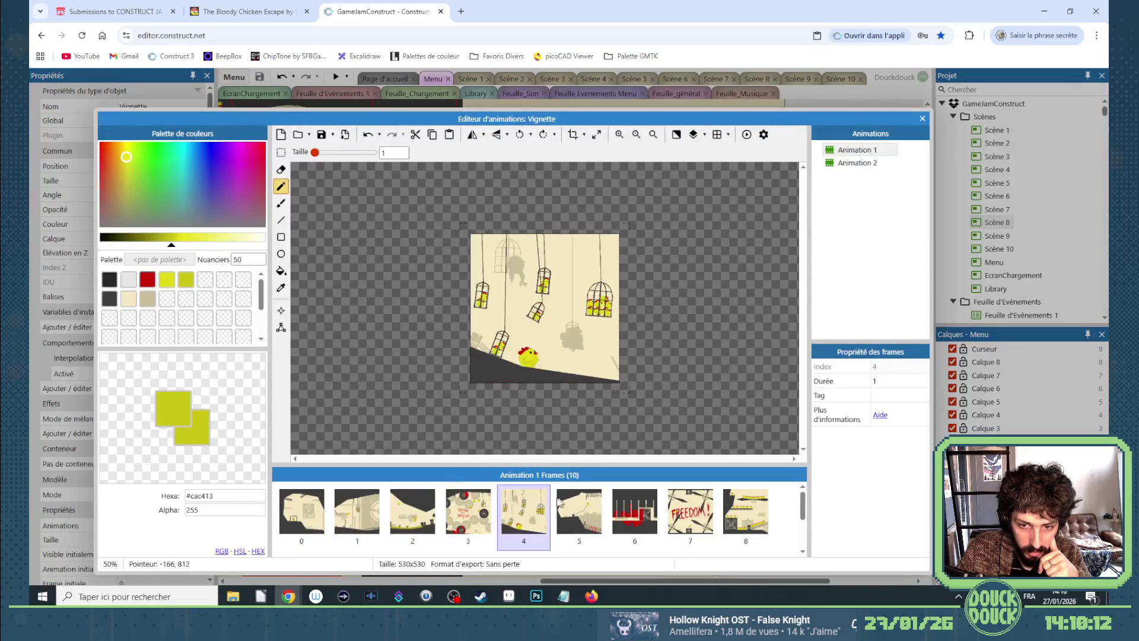
pyautogui.click(580, 498)
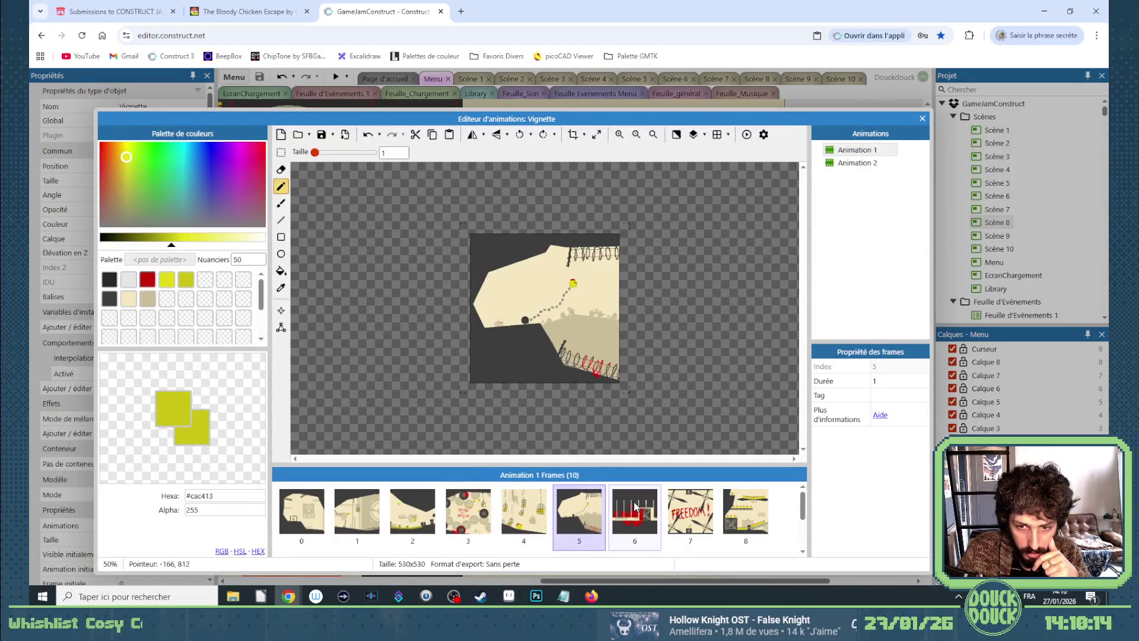
pyautogui.click(633, 507)
pyautogui.click(678, 507)
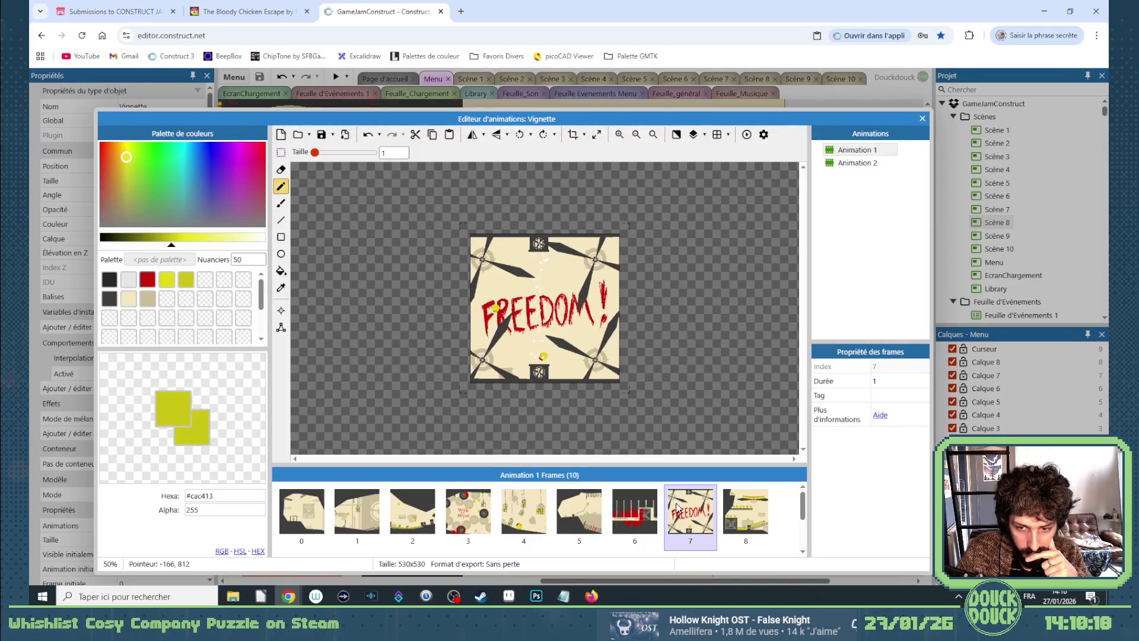
# Return to frame 0 and step through frames 1 to 8 again.
pyautogui.click(292, 508)
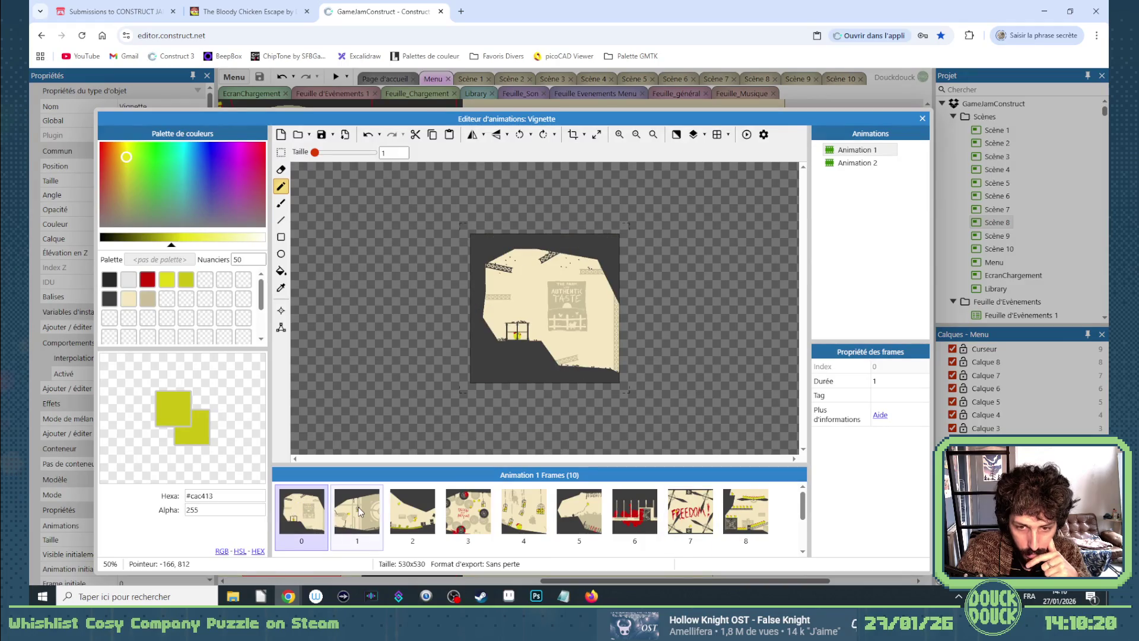
pyautogui.click(358, 510)
pyautogui.click(412, 510)
pyautogui.click(469, 510)
pyautogui.click(524, 512)
pyautogui.click(579, 510)
pyautogui.click(635, 510)
pyautogui.click(690, 511)
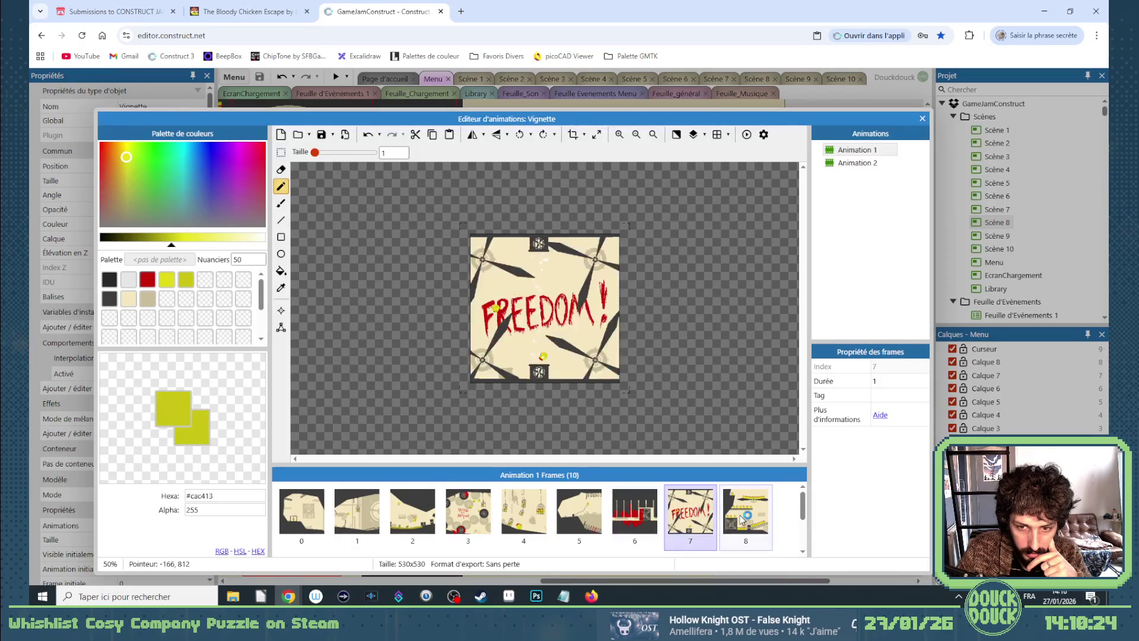
pyautogui.click(741, 519)
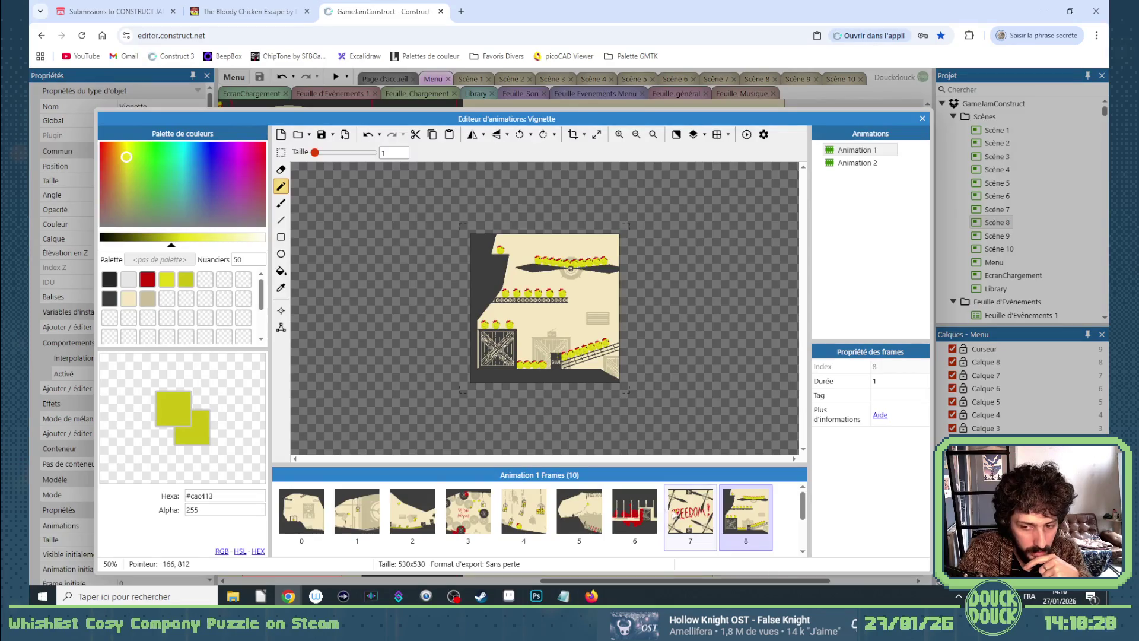
# Check the sunset frame 9 and frames 0–1, then close the animation editor.
pyautogui.scroll(-1, 312, 518)
pyautogui.click(312, 518)
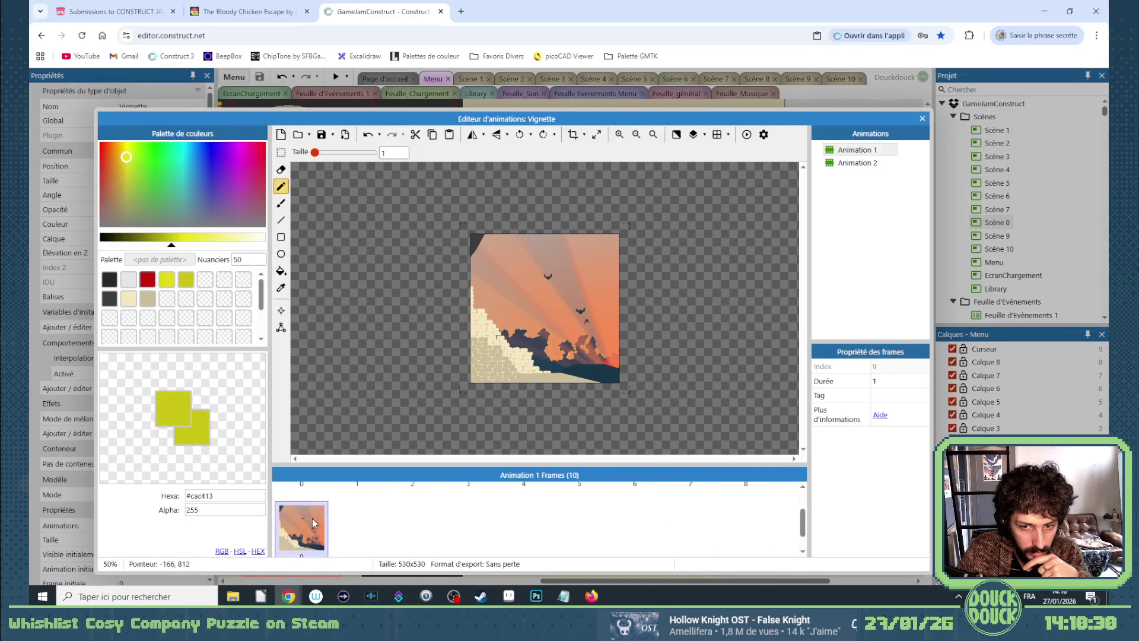
pyautogui.scroll(1, 312, 518)
pyautogui.click(311, 518)
pyautogui.click(342, 514)
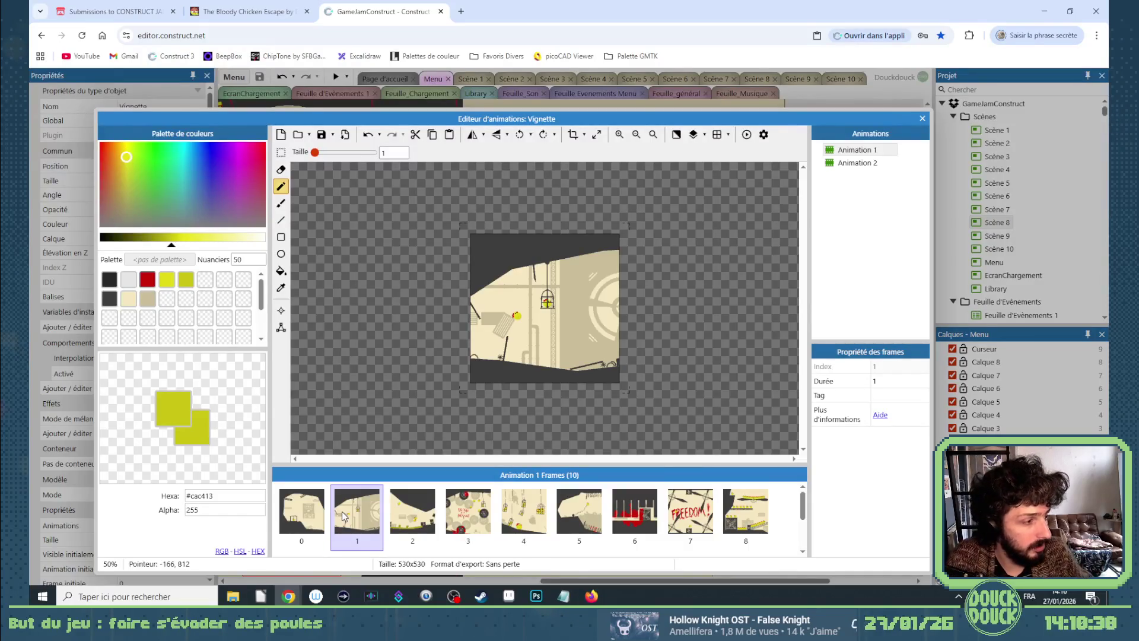
pyautogui.click(318, 529)
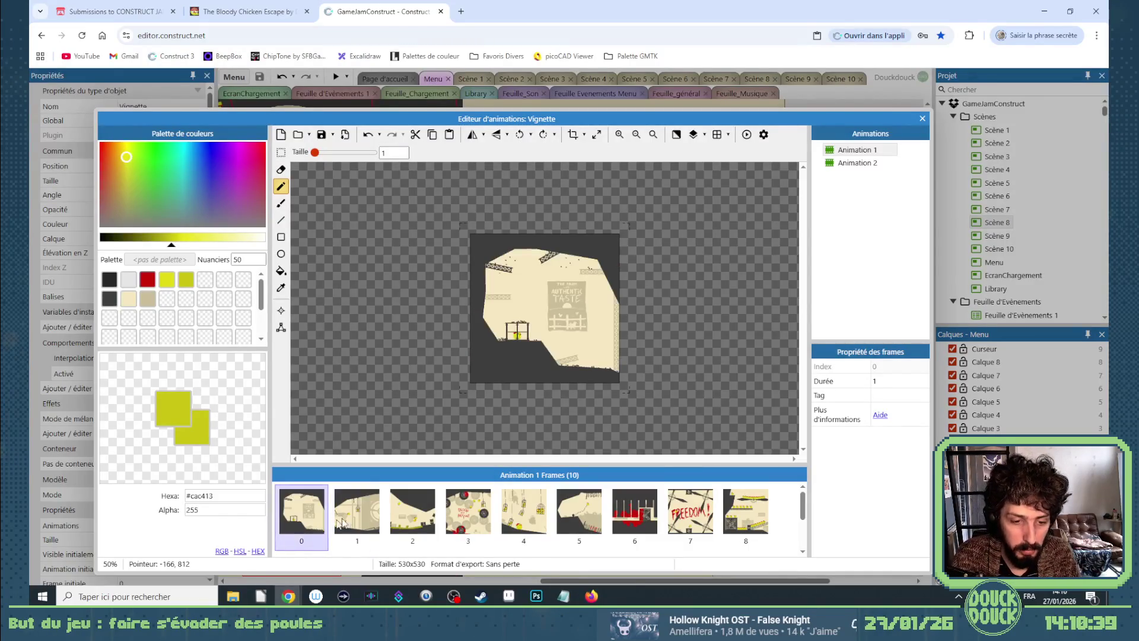
pyautogui.scroll(-2, 354, 518)
pyautogui.click(301, 512)
pyautogui.scroll(2, 332, 522)
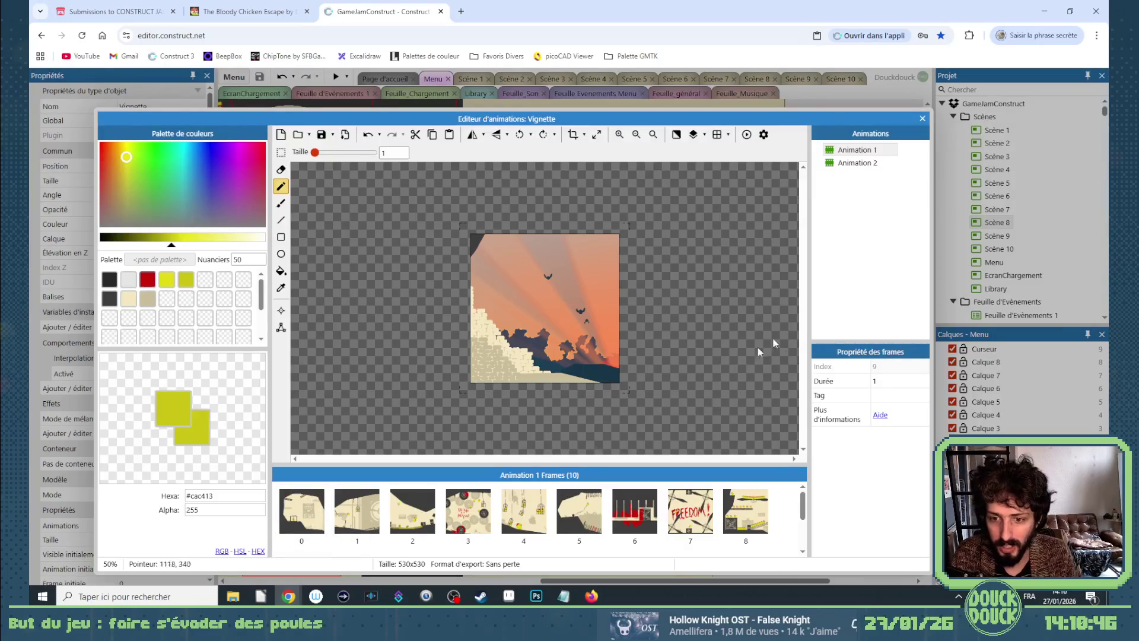
pyautogui.click(922, 118)
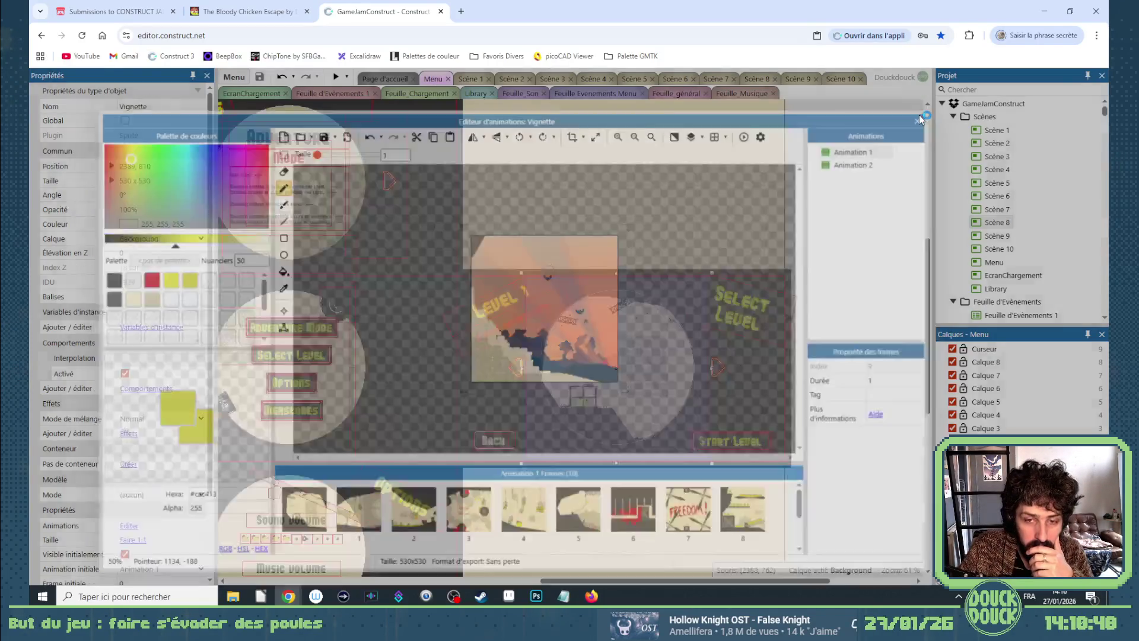
# Add a new scene with its own event sheet, named 'Menu Select Level'.
pyautogui.click(725, 240)
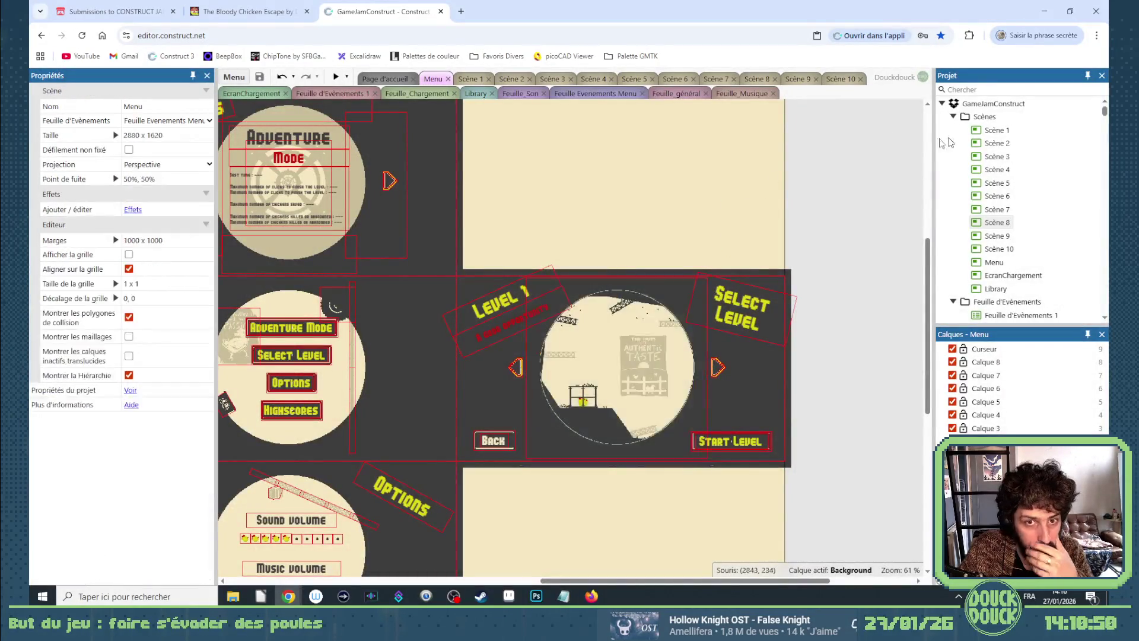
pyautogui.rightClick(980, 121)
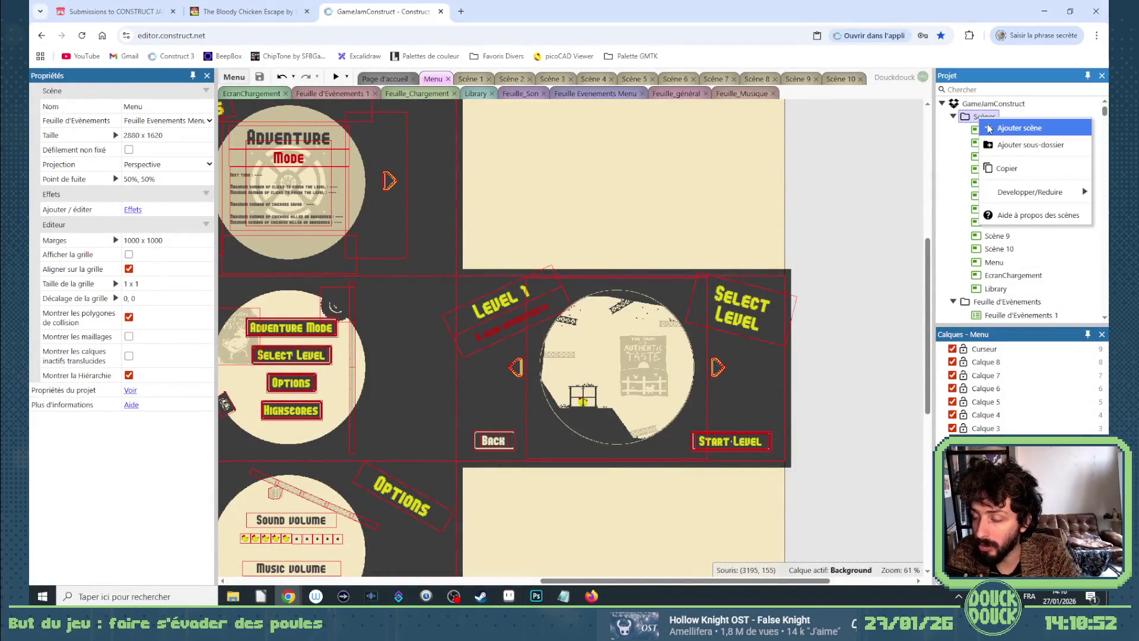
pyautogui.click(988, 129)
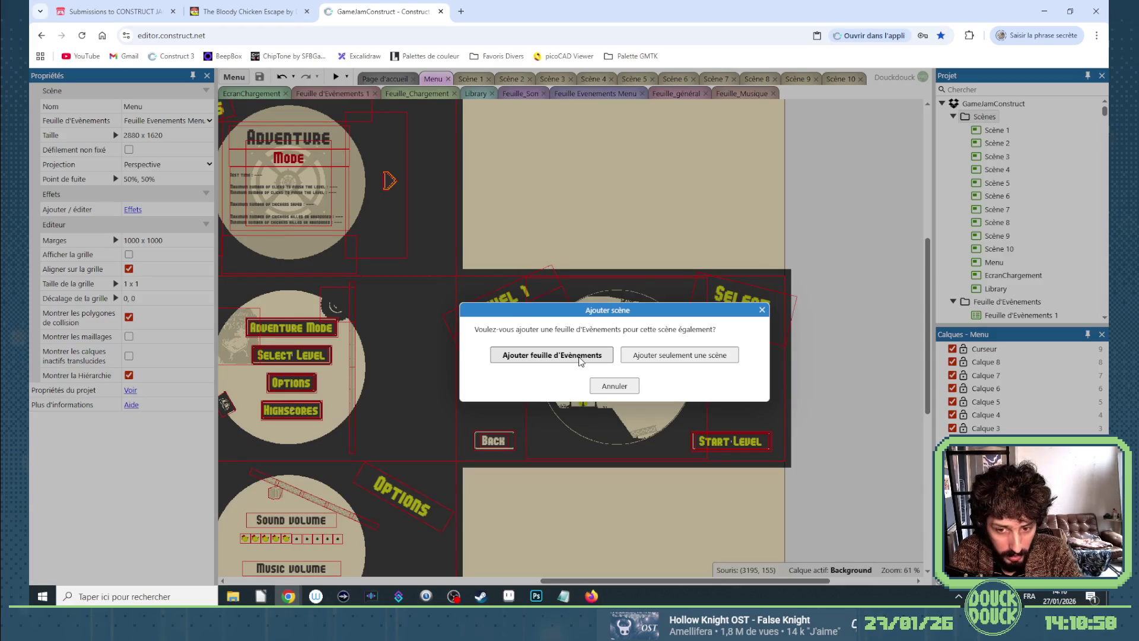
pyautogui.click(581, 358)
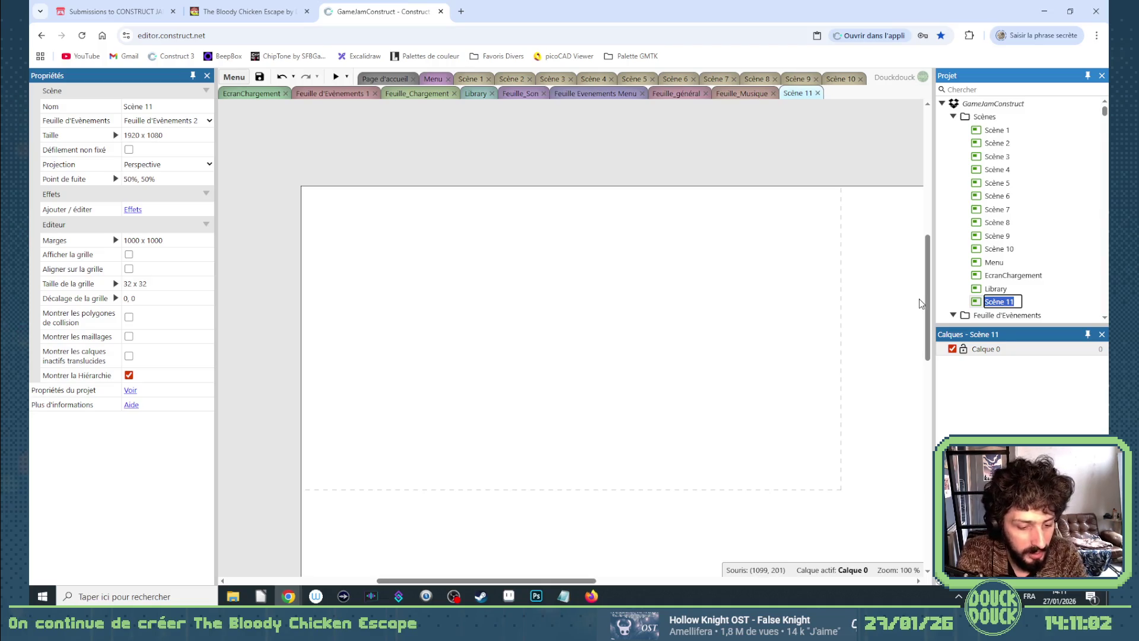
pyautogui.write('Menu')
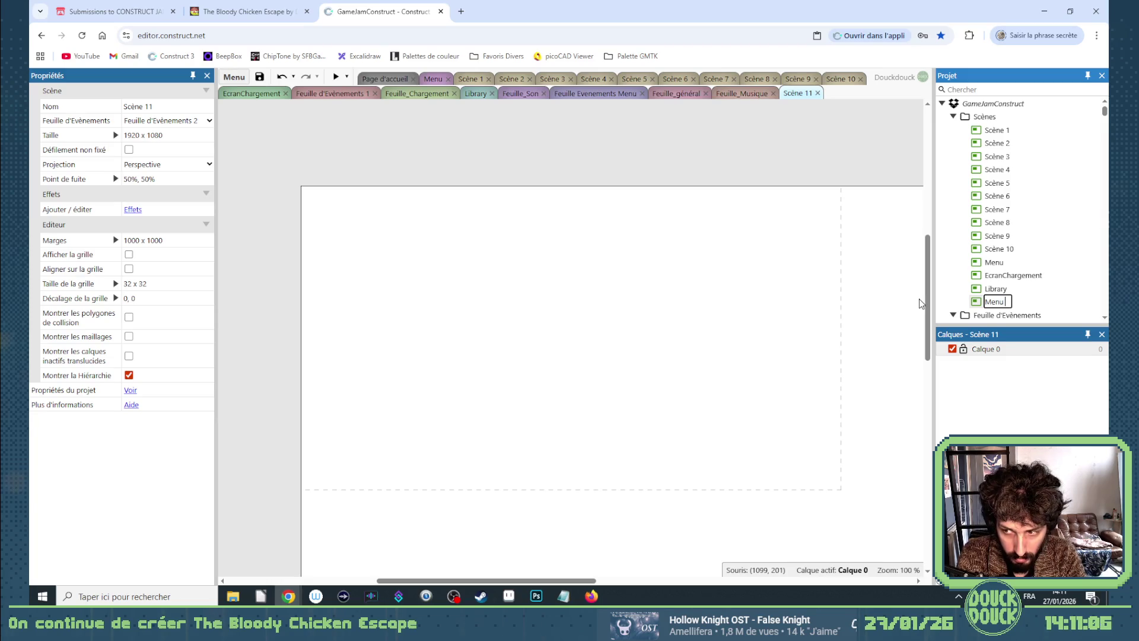
pyautogui.write(' Selec')
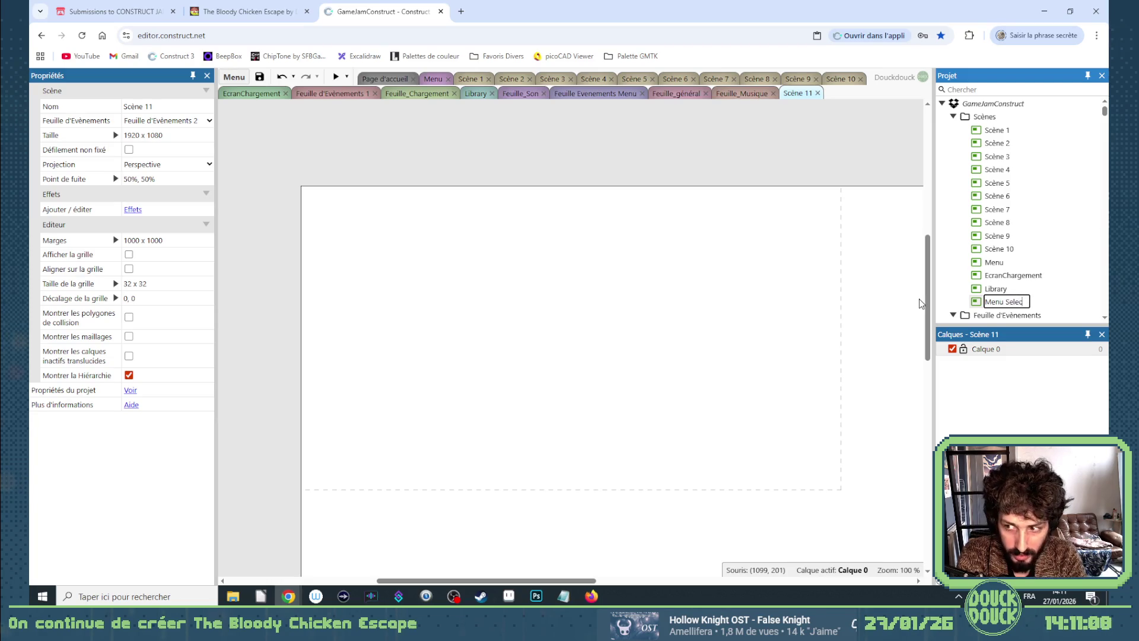
pyautogui.write('t Level')
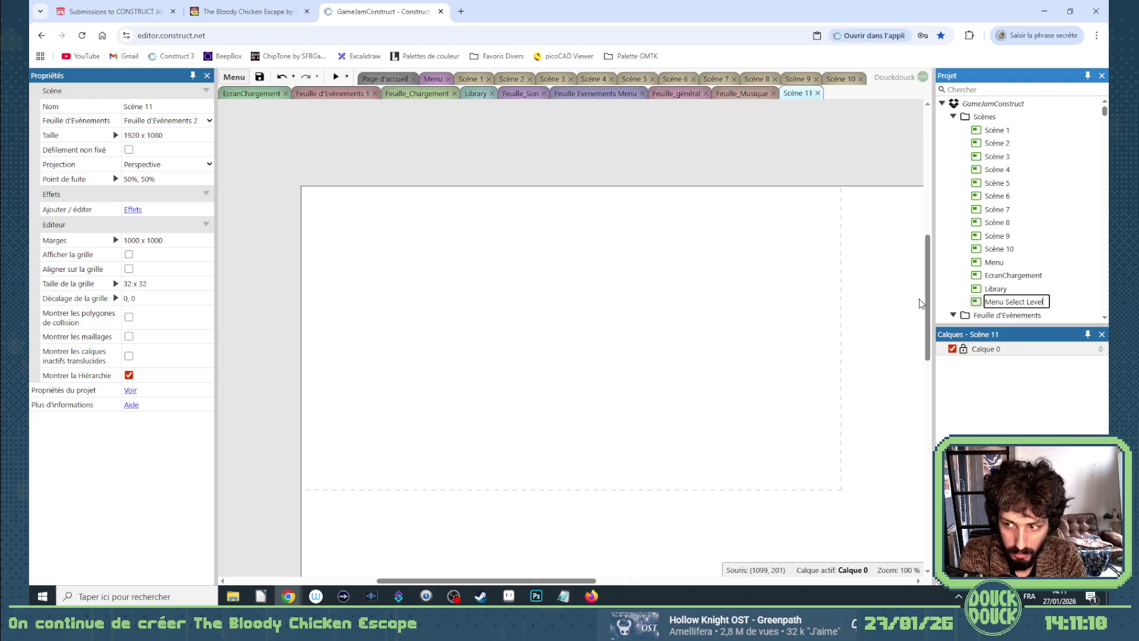
pyautogui.press('Return')
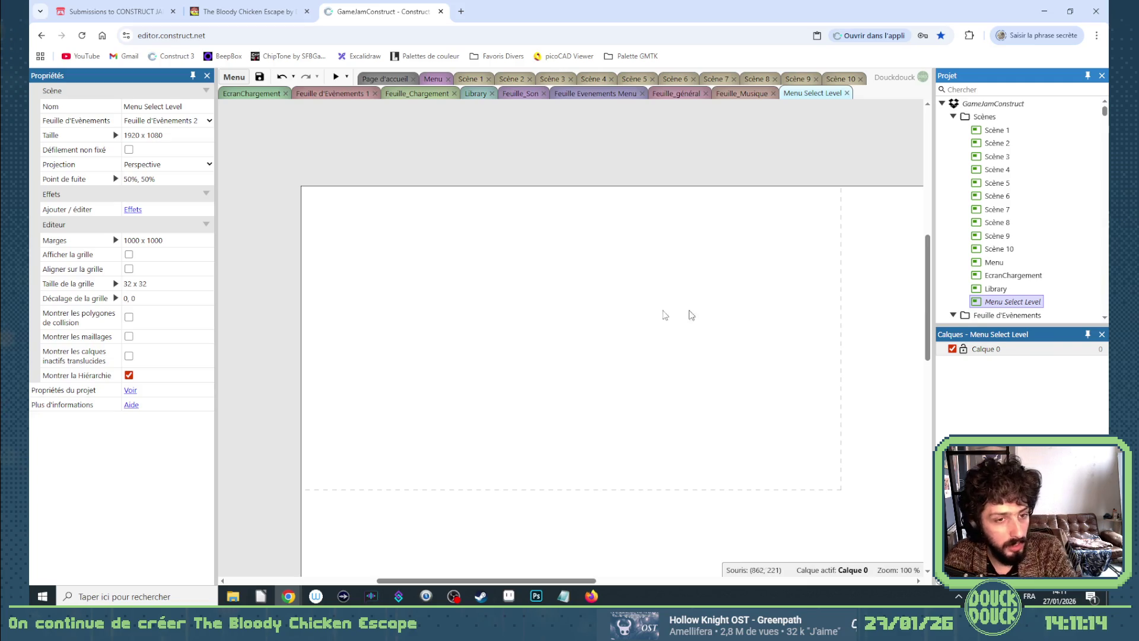
# Set the Menu Select Level scene size to 1920 x 540 in its properties.
pyautogui.click(509, 300)
pyautogui.click(1008, 303)
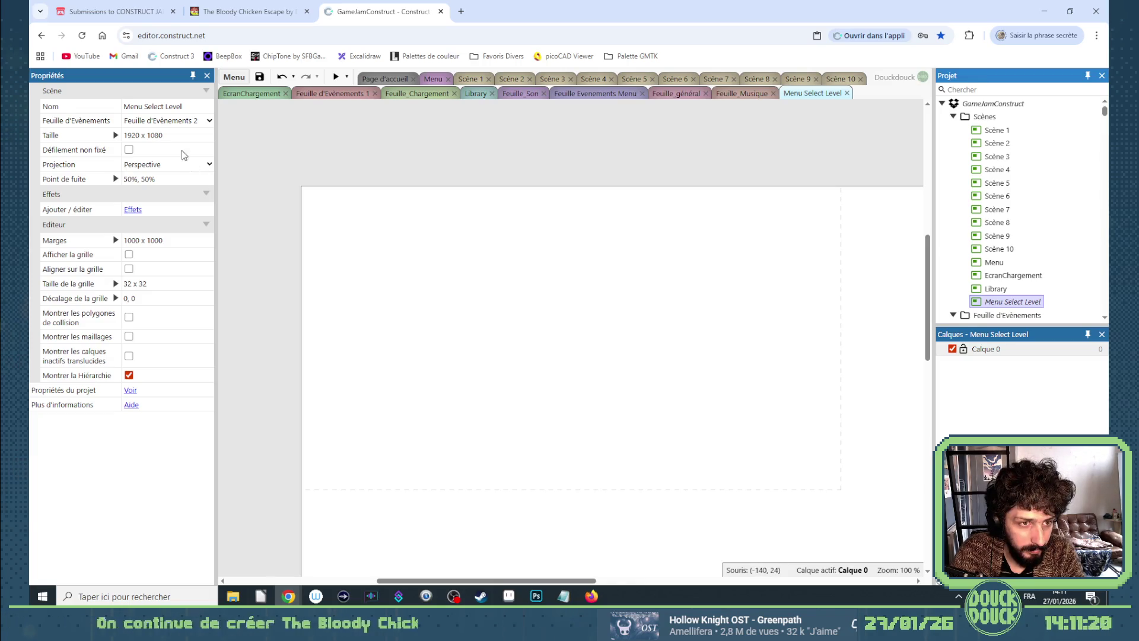
pyautogui.click(167, 134)
pyautogui.doubleClick(167, 134)
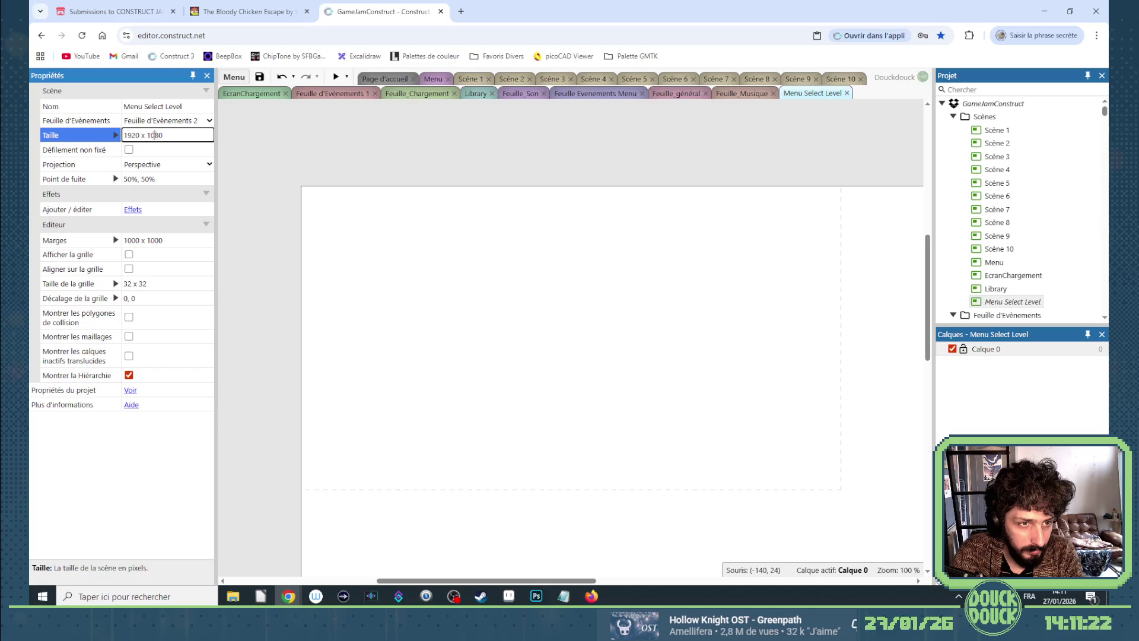
pyautogui.write('540')
pyautogui.press('Tab')
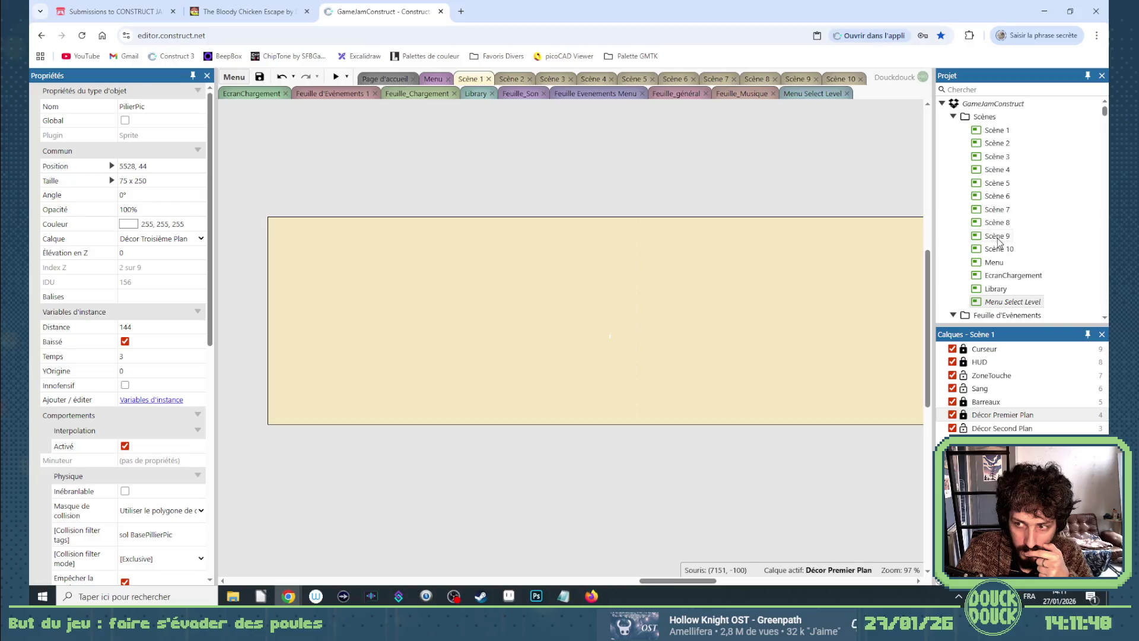
# Duplicate Scène 1 and delete the blank Menu Select Level scene.
pyautogui.click(1000, 249)
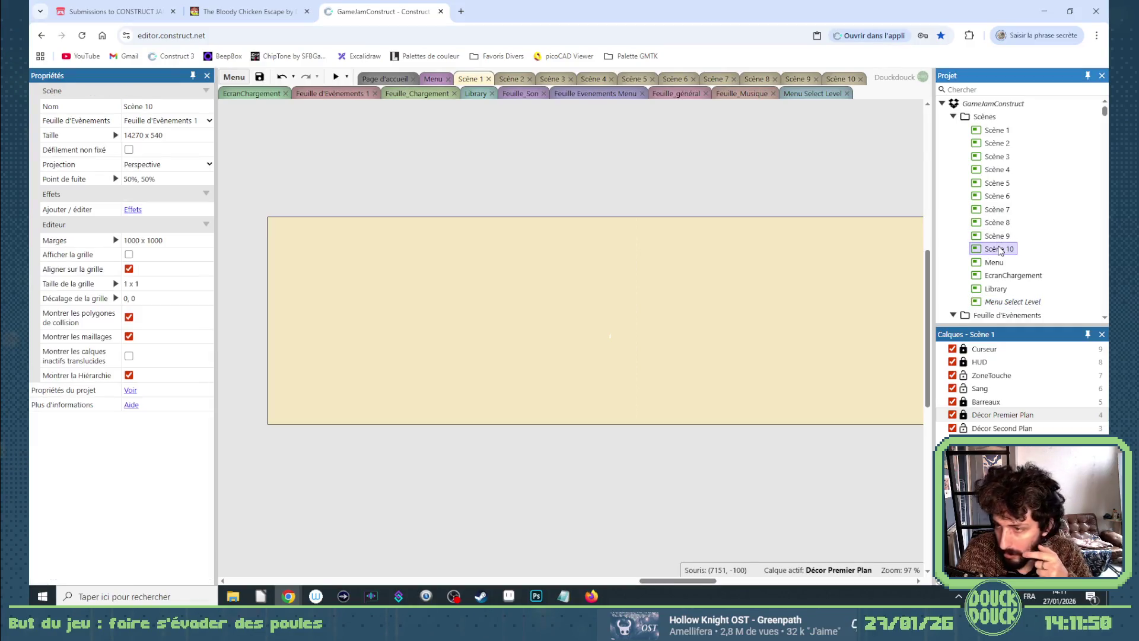
pyautogui.rightClick(994, 131)
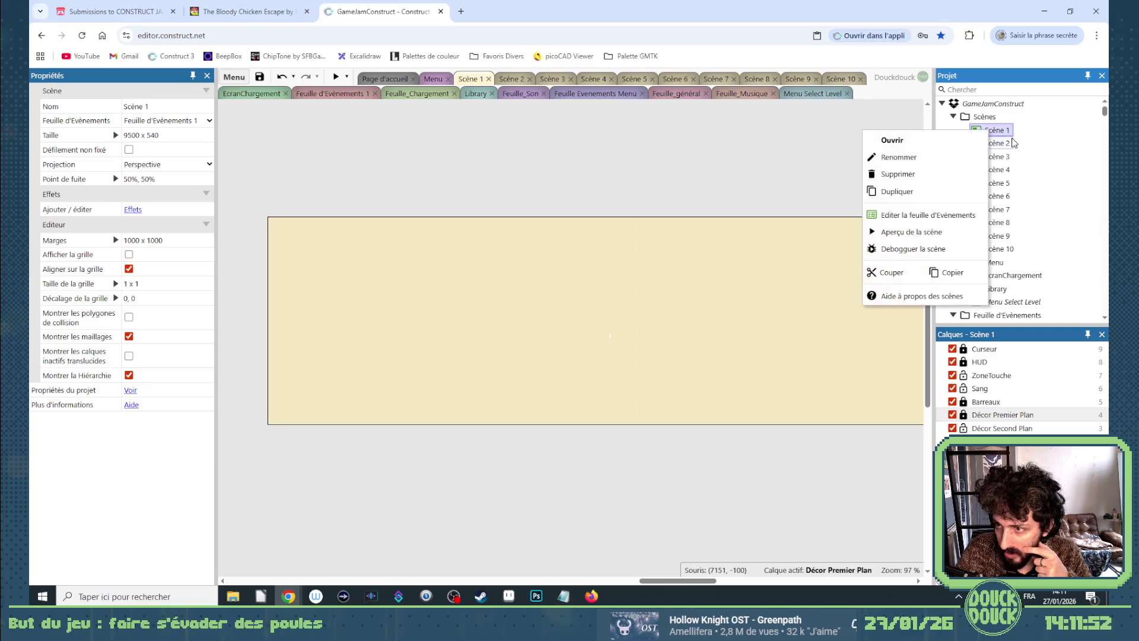
pyautogui.click(947, 197)
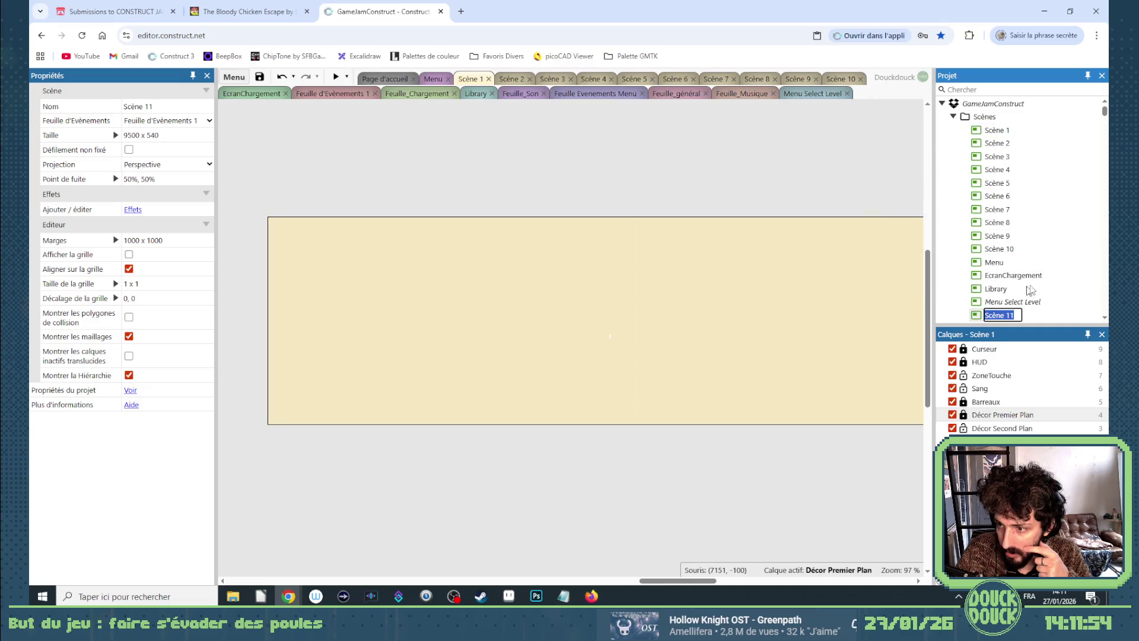
pyautogui.click(1013, 303)
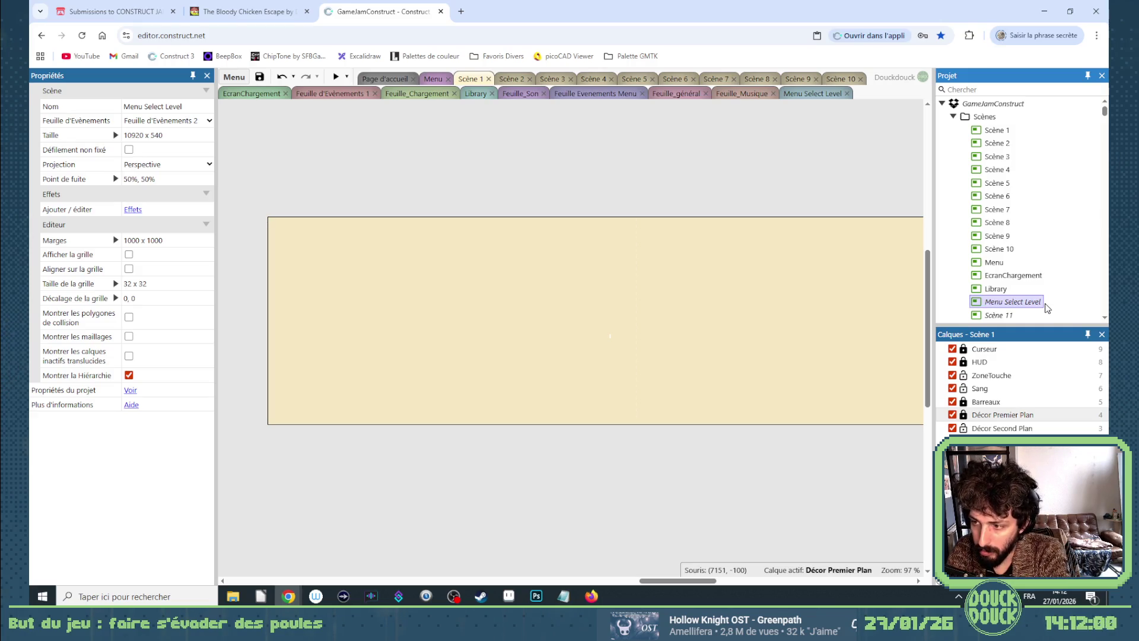
pyautogui.press('Delete')
pyautogui.click(580, 343)
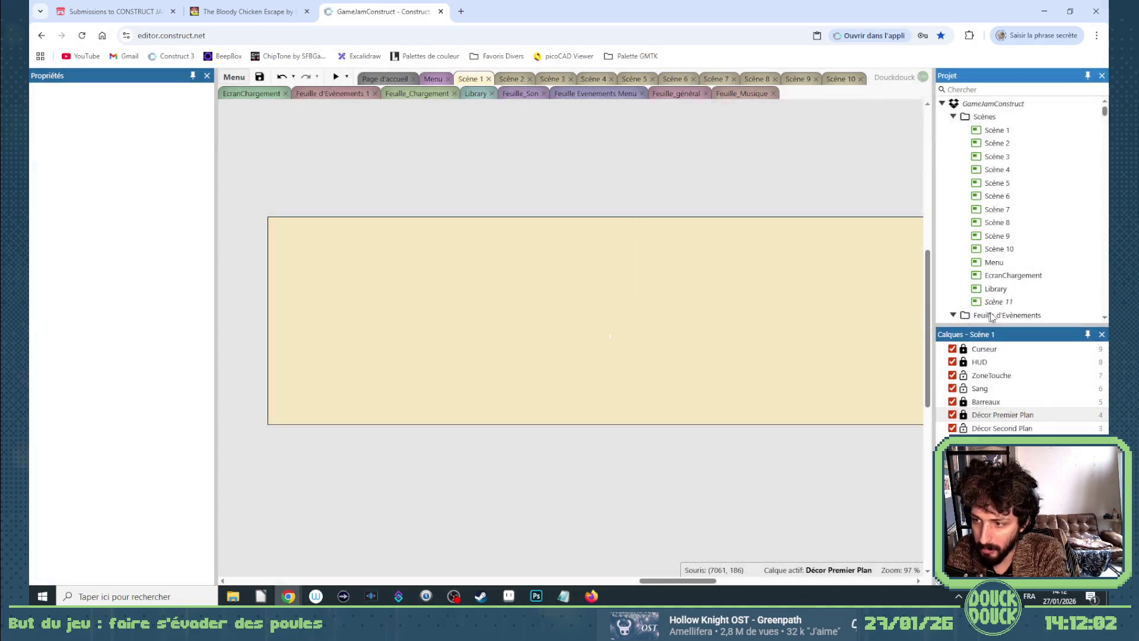
# Rename the duplicated Scène 11 to 'Menu Select Level'.
pyautogui.click(1000, 300)
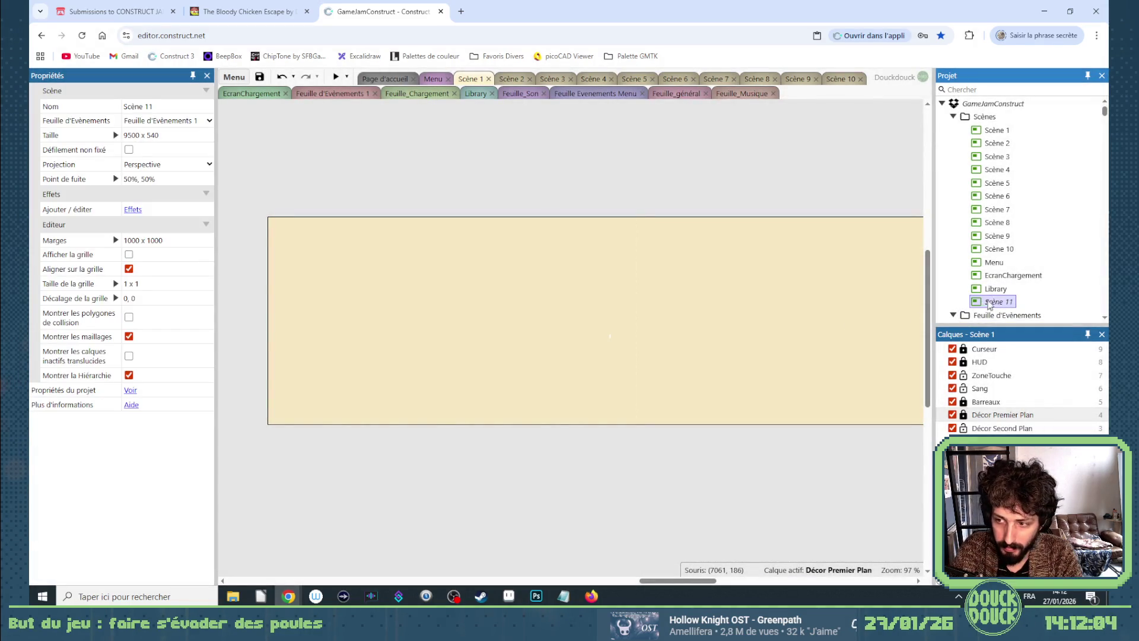
pyautogui.press('F2')
pyautogui.write('Menu Select Level')
pyautogui.press('Return')
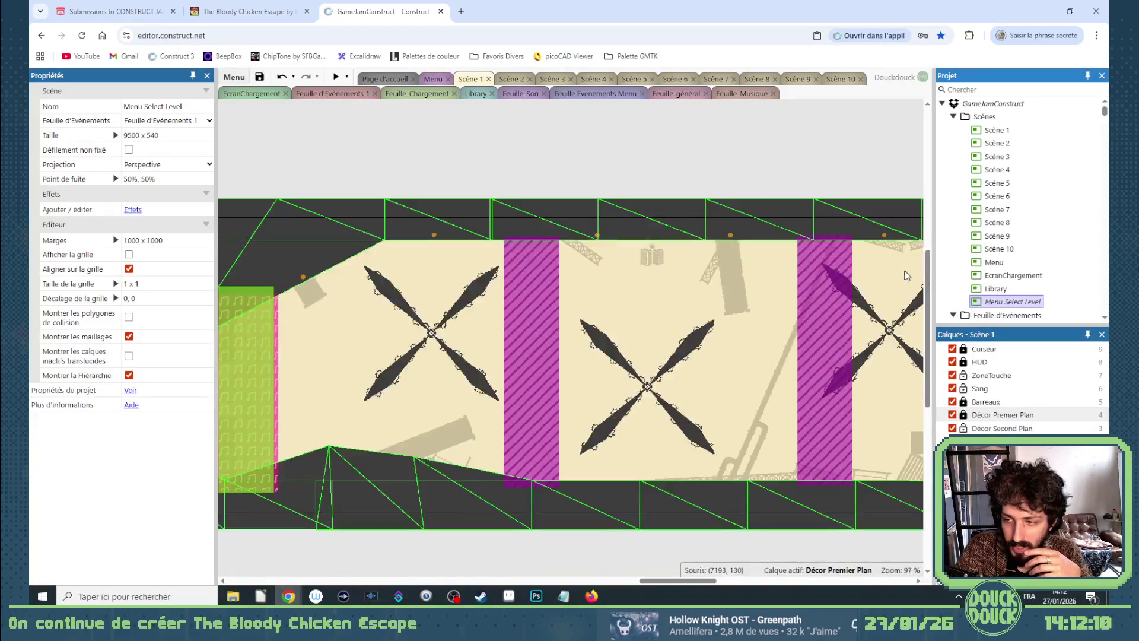
pyautogui.click(987, 132)
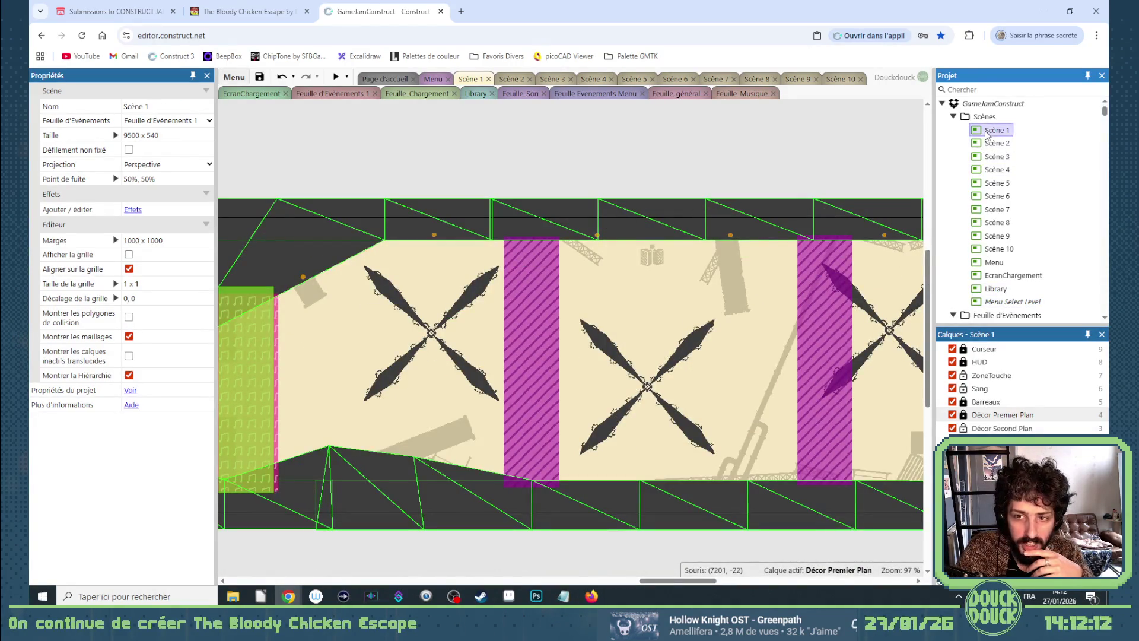
# Open the Library layout and inspect the GameControler and yellow hand sprites.
pyautogui.click(474, 94)
pyautogui.click(315, 171)
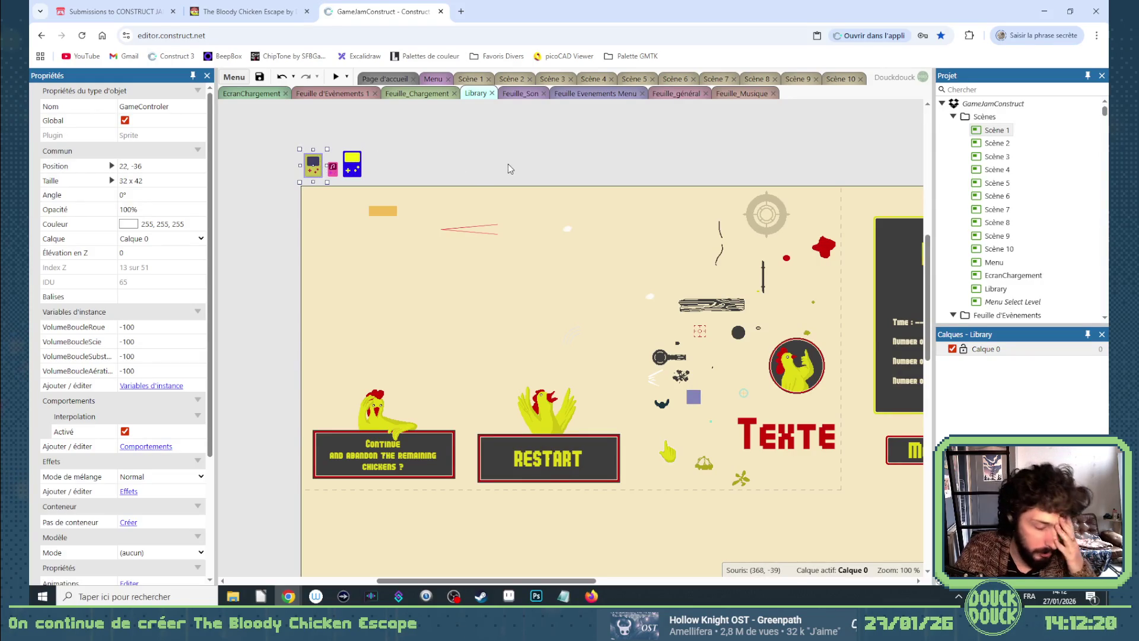
pyautogui.click(667, 458)
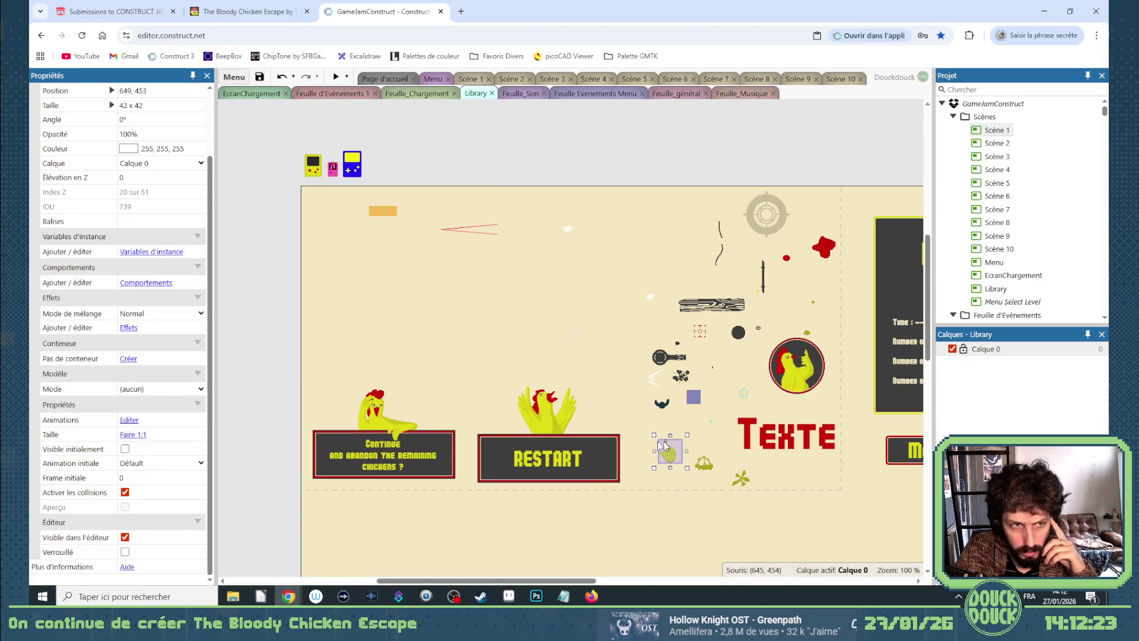
pyautogui.click(455, 158)
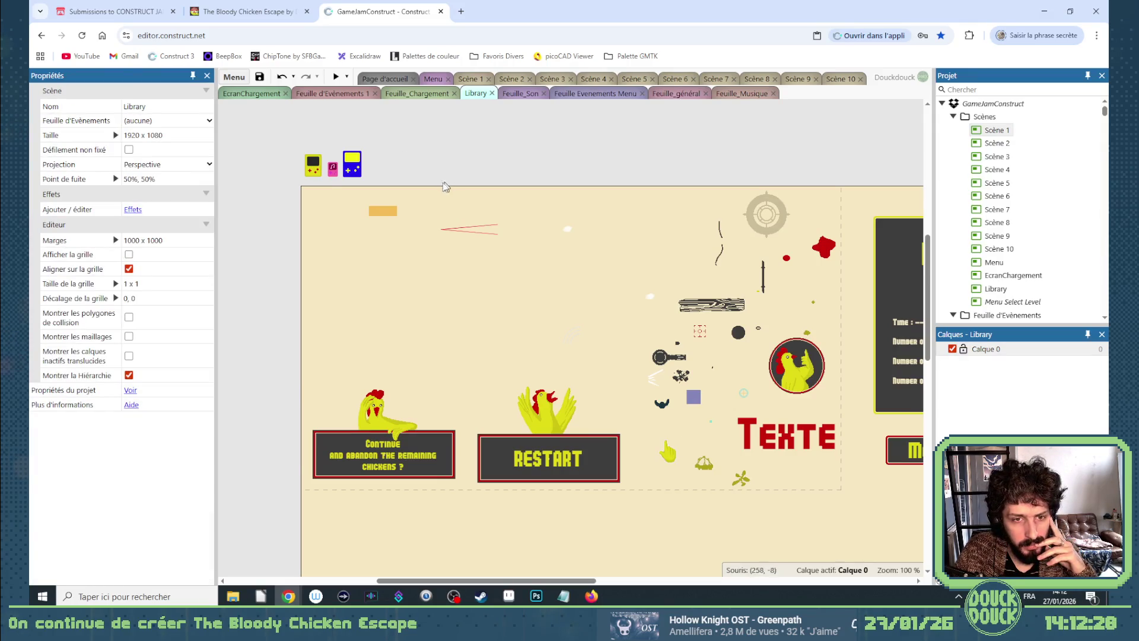
pyautogui.click(325, 166)
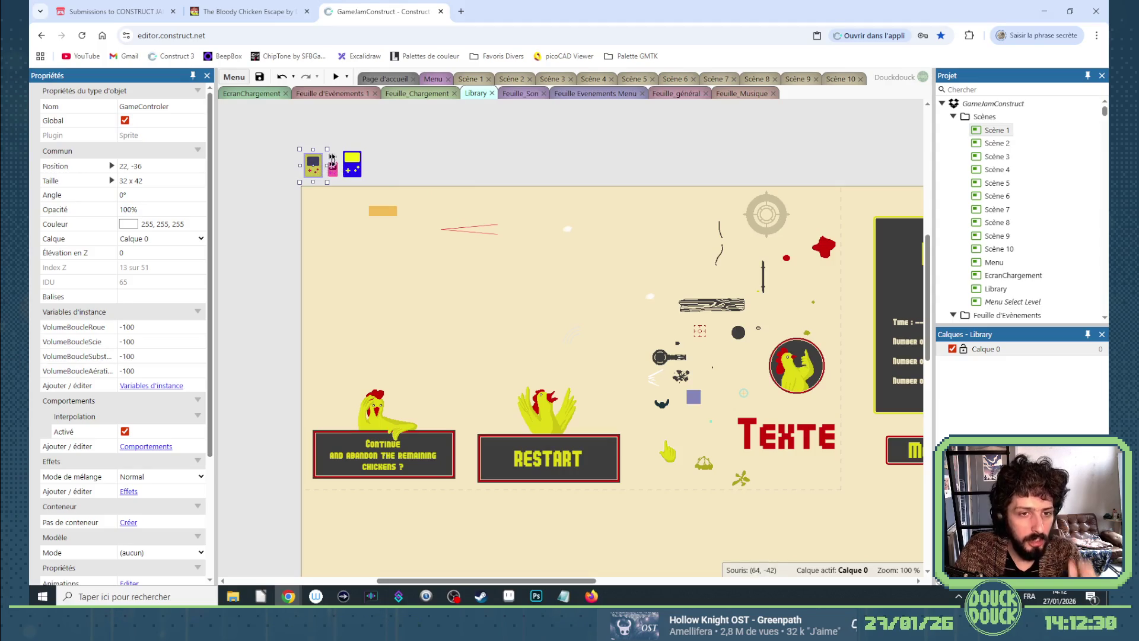
pyautogui.click(329, 168)
# Inspect the blue Game Boy sprite, then view the Feuille_Musique event sheet.
pyautogui.scroll(5, 330, 169)
pyautogui.click(332, 171)
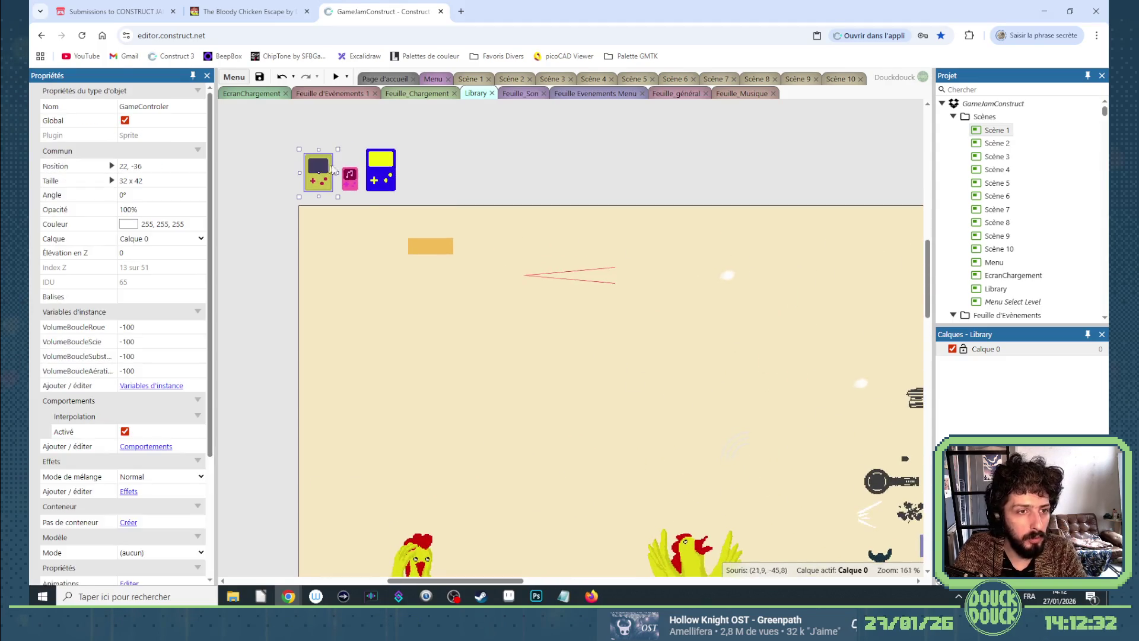
pyautogui.click(372, 178)
pyautogui.scroll(2, 420, 180)
pyautogui.scroll(1, 420, 180)
pyautogui.scroll(10, 119, 308)
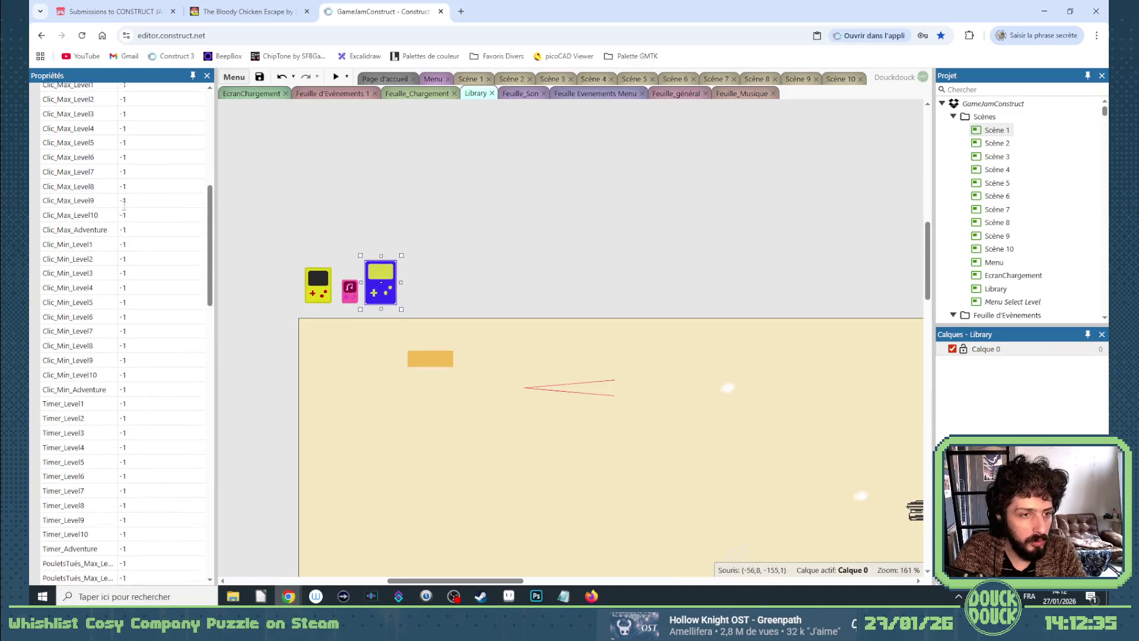
pyautogui.click(488, 265)
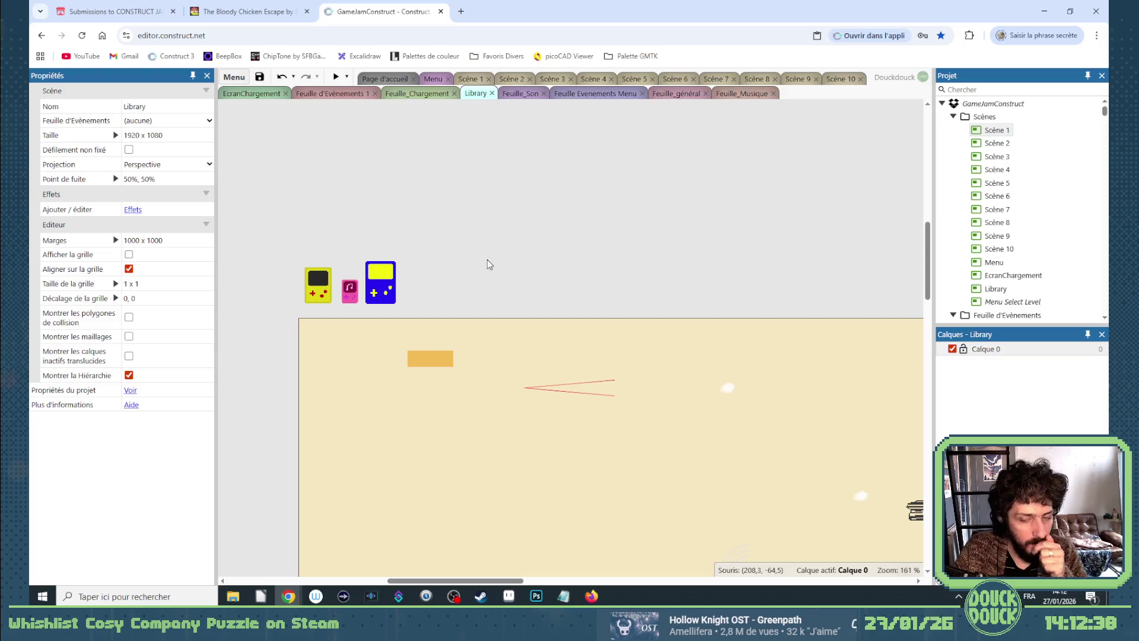
pyautogui.scroll(-8, 488, 265)
pyautogui.scroll(-5, 488, 264)
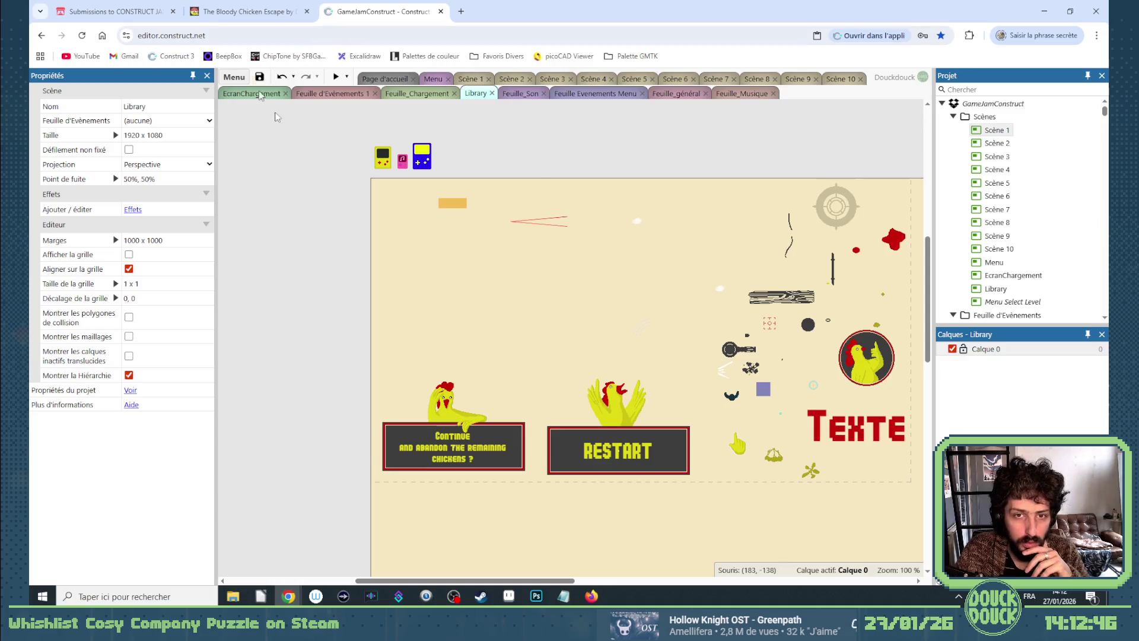
pyautogui.click(742, 94)
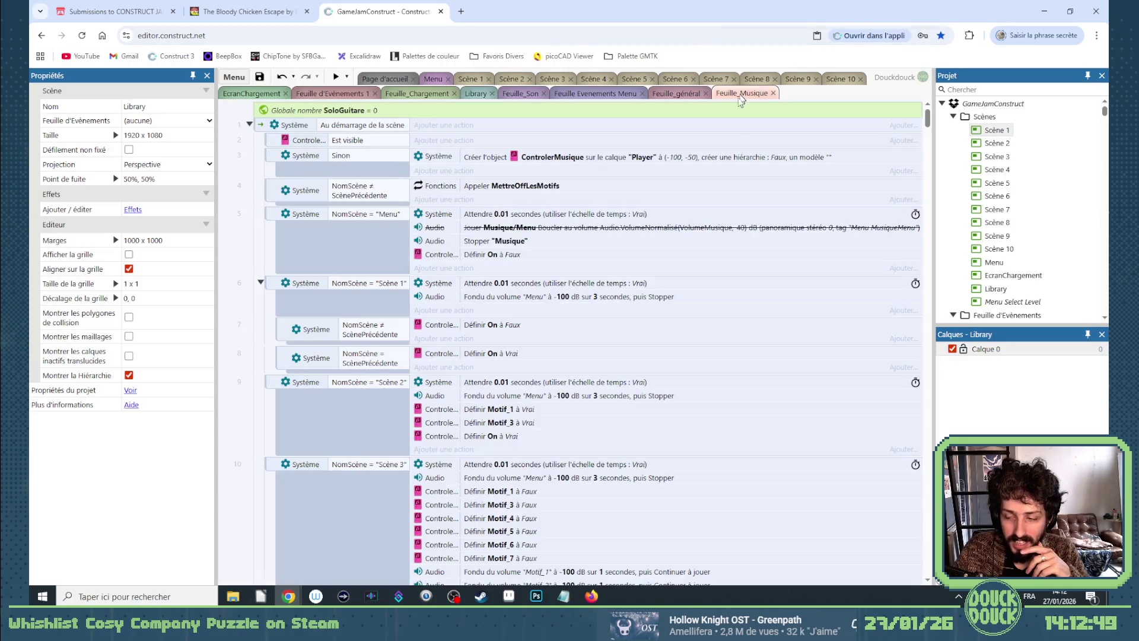
# Check the Feuille_général event sheet, then open the Menu Select Level layout.
pyautogui.click(676, 95)
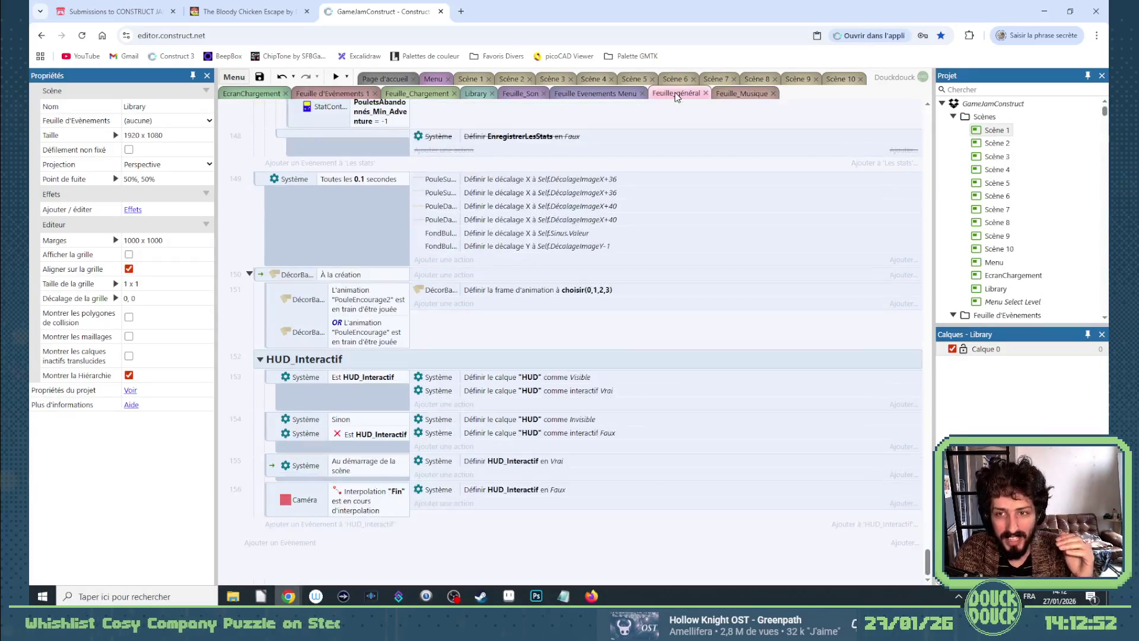
pyautogui.doubleClick(1007, 302)
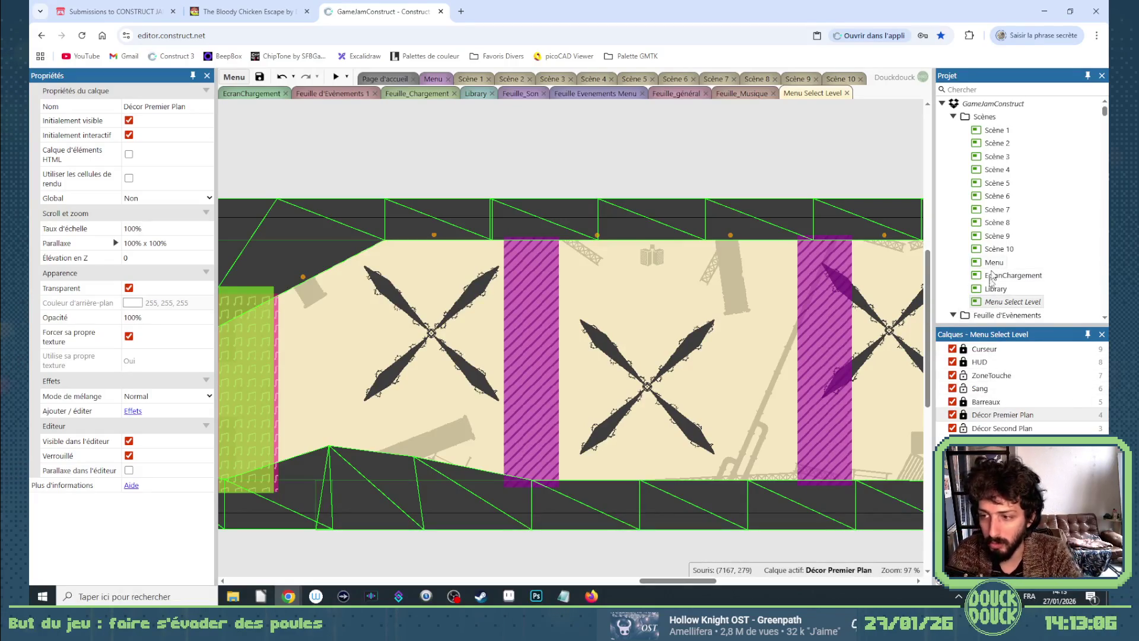
# Unlock the Décor Premier Plan, Barreaux, HUD and Curseur layers and marquee-select the level.
pyautogui.scroll(-5, 529, 424)
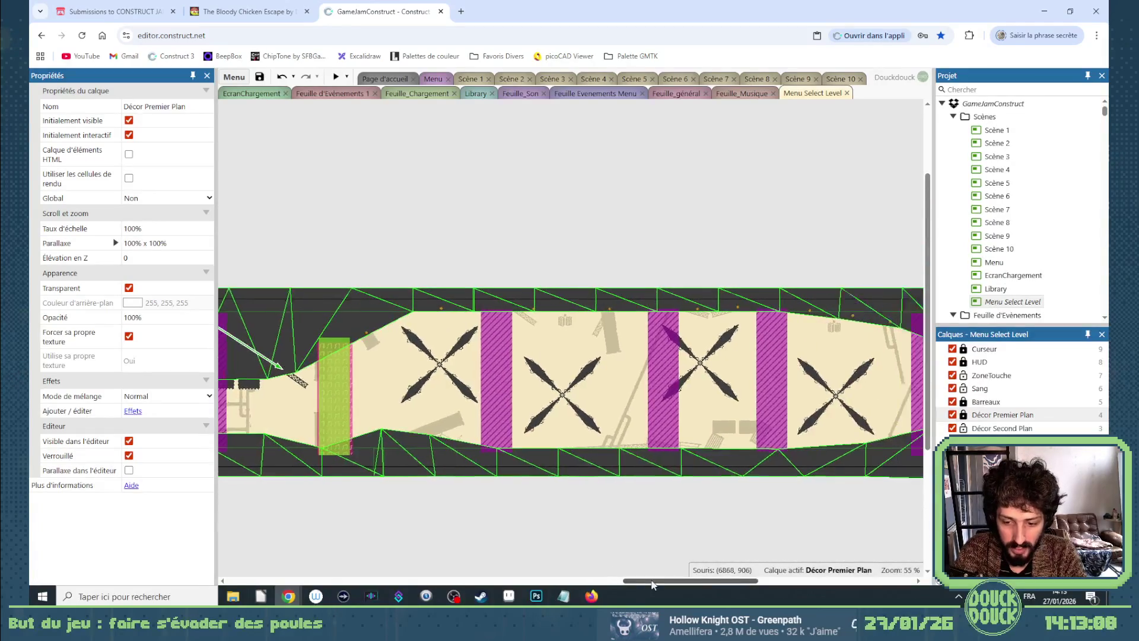
pyautogui.click(963, 415)
pyautogui.click(963, 402)
pyautogui.click(963, 362)
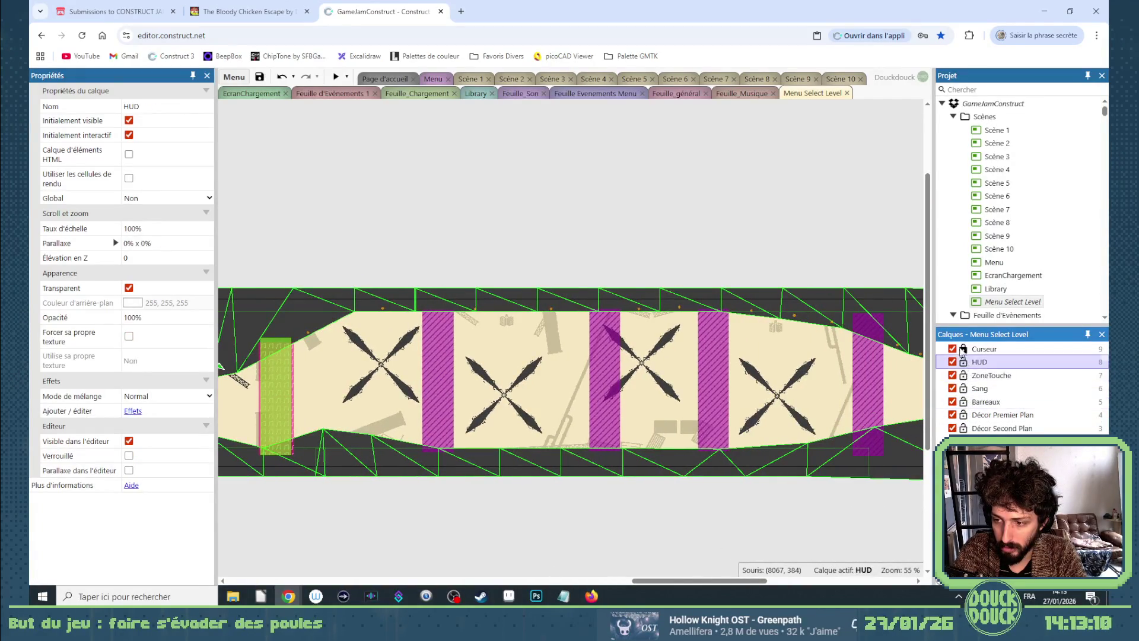
pyautogui.click(963, 349)
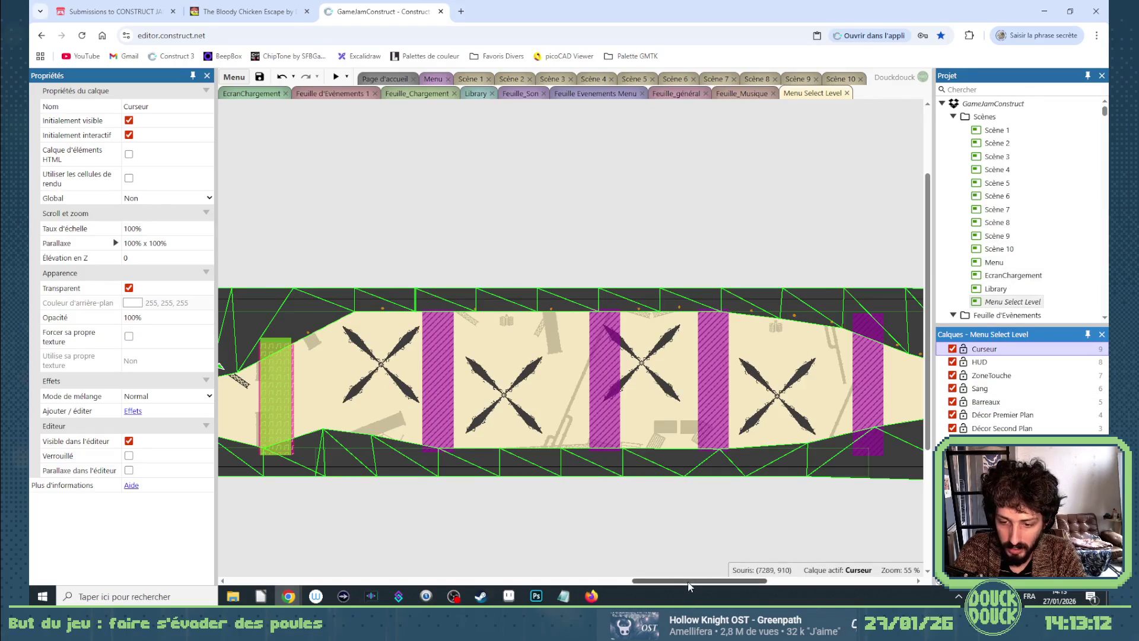
pyautogui.moveTo(691, 580); pyautogui.dragTo(804, 574)
pyautogui.moveTo(807, 278)
pyautogui.mouseDown()
pyautogui.moveTo(587, 563)
pyautogui.moveTo(35, 464)
pyautogui.moveTo(105, 473)
pyautogui.mouseUp()
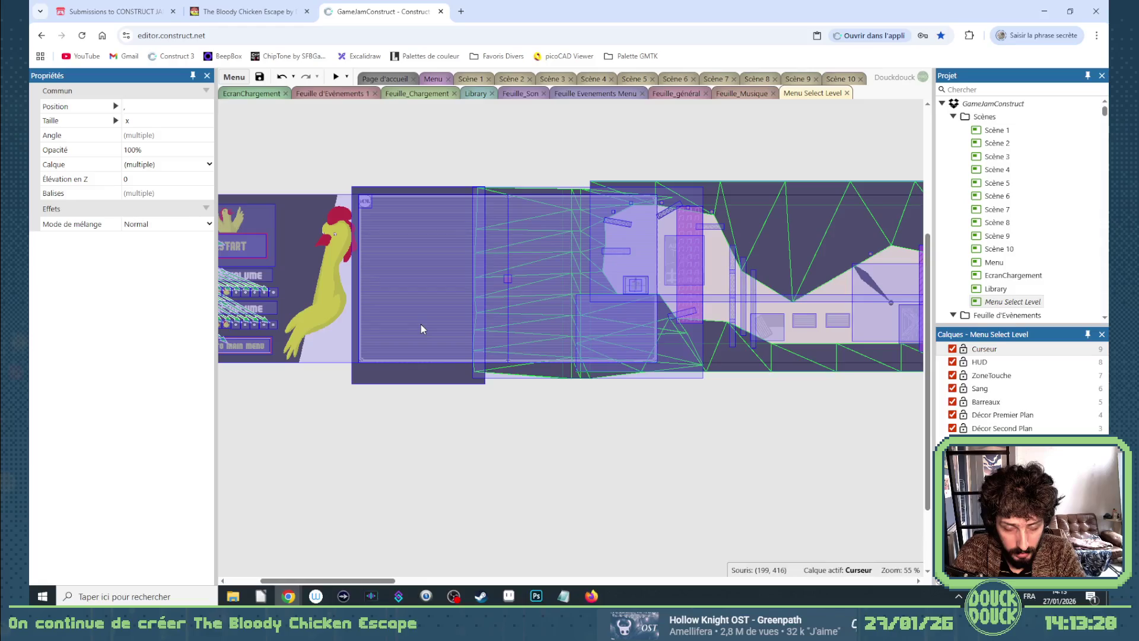
# Select the leftover level objects, excluding the menu panel and chicken, and delete them.
pyautogui.keyDown('shift'); pyautogui.click(293, 243); pyautogui.keyUp('shift')
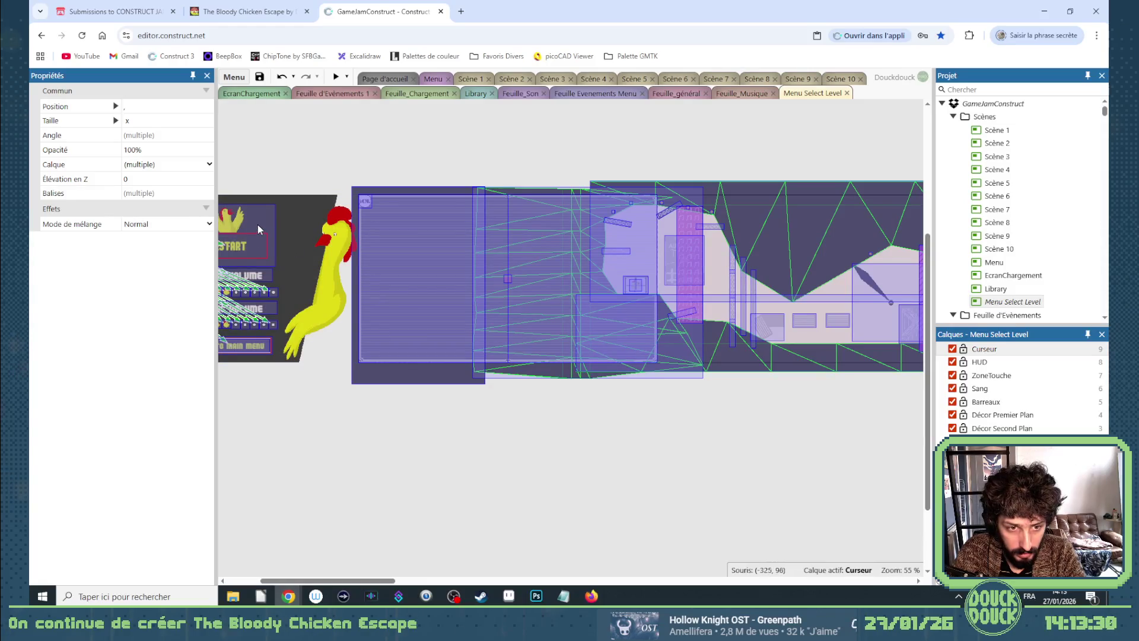
pyautogui.click(350, 167)
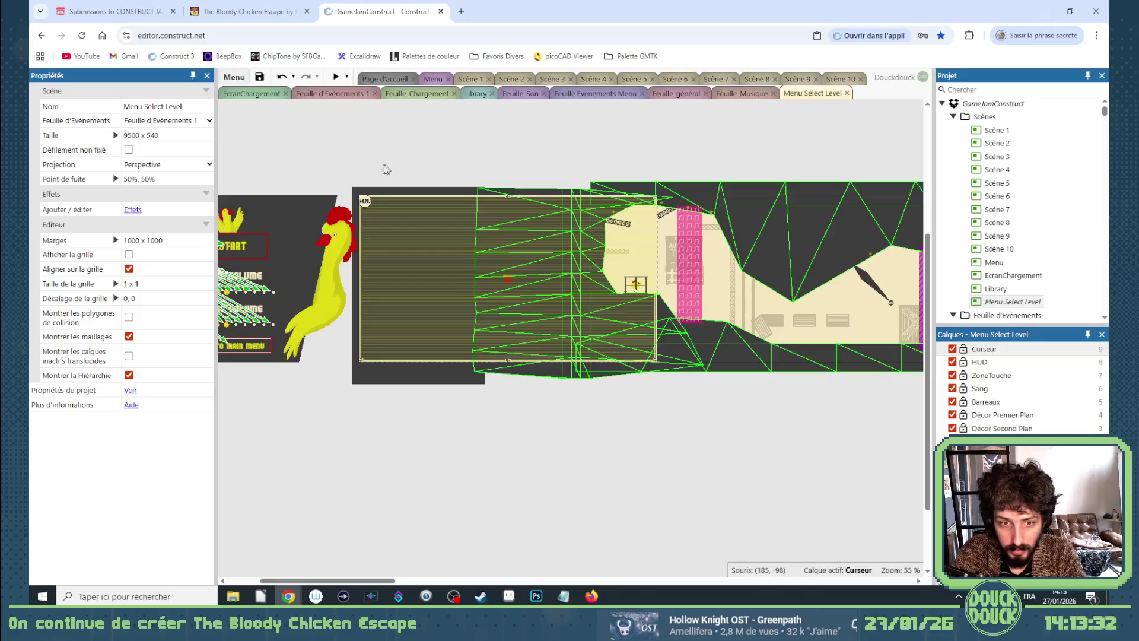
pyautogui.moveTo(455, 156)
pyautogui.mouseDown()
pyautogui.moveTo(471, 217)
pyautogui.moveTo(867, 394)
pyautogui.moveTo(756, 417)
pyautogui.mouseUp()
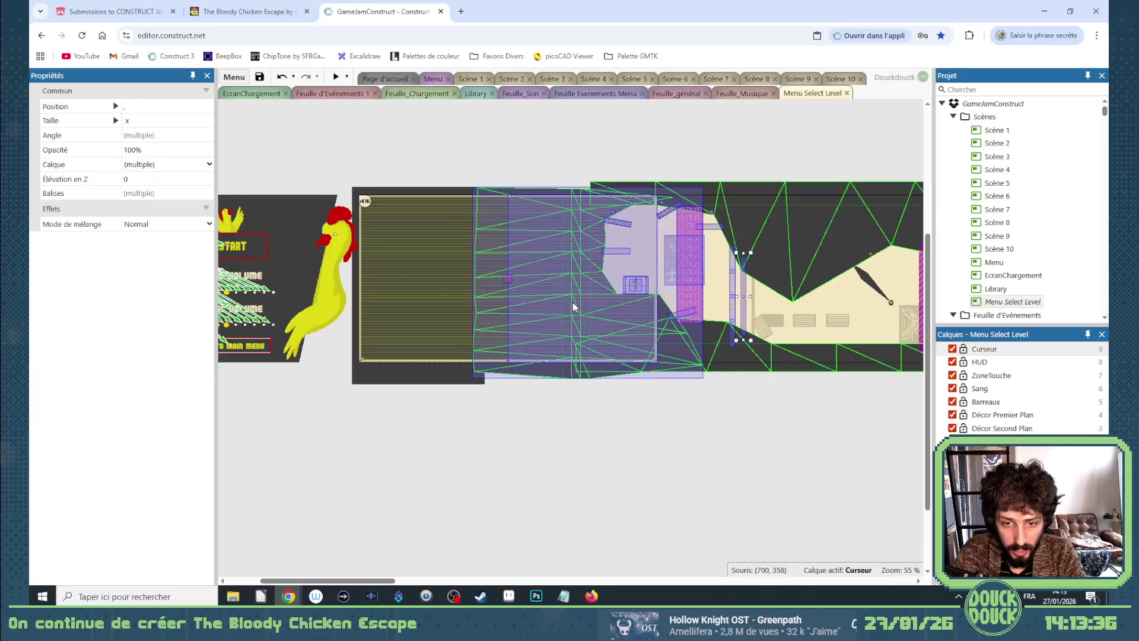
pyautogui.click(503, 279)
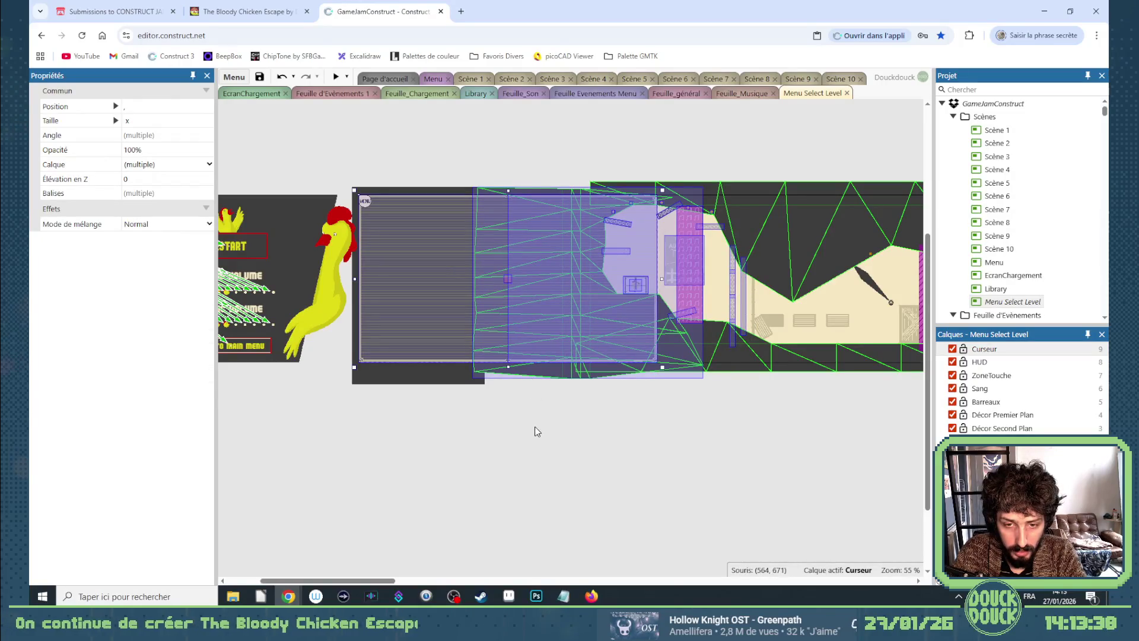
pyautogui.click(536, 432)
pyautogui.moveTo(455, 154)
pyautogui.mouseDown()
pyautogui.moveTo(917, 344)
pyautogui.moveTo(798, 403)
pyautogui.moveTo(1053, 422)
pyautogui.moveTo(1018, 403)
pyautogui.mouseUp()
pyautogui.scroll(-2, 798, 404)
pyautogui.press('Delete')
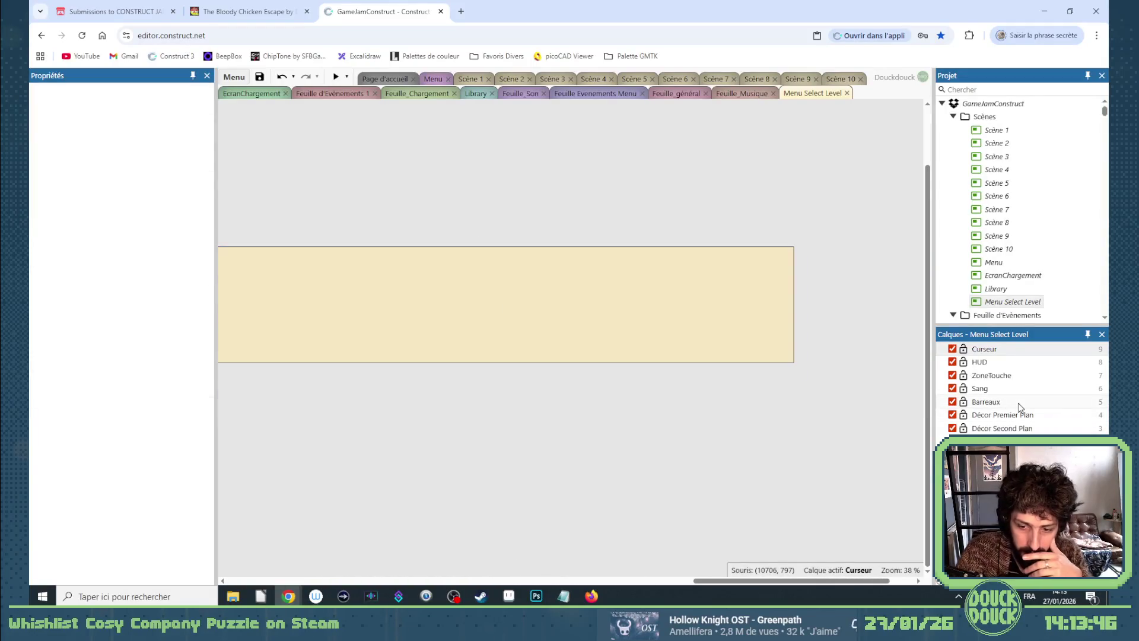
# Unlock all layers with Tout déverrouiller and delete the dark Sol ground mesh.
pyautogui.moveTo(764, 582); pyautogui.dragTo(515, 582)
pyautogui.click(521, 319)
pyautogui.rightClick(541, 307)
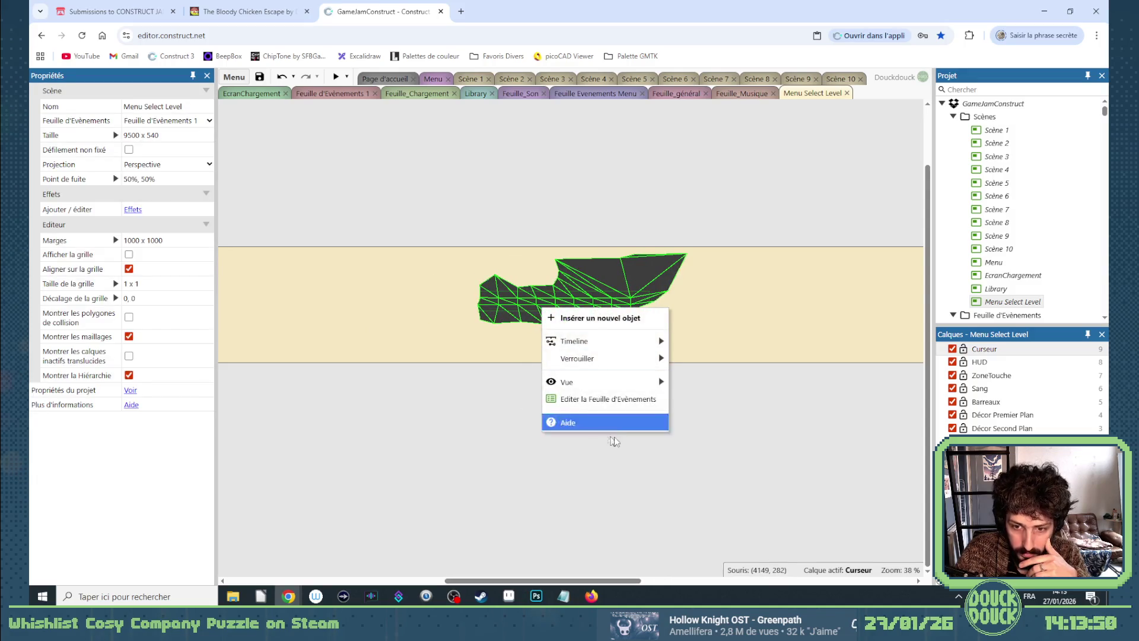
pyautogui.moveTo(620, 362)
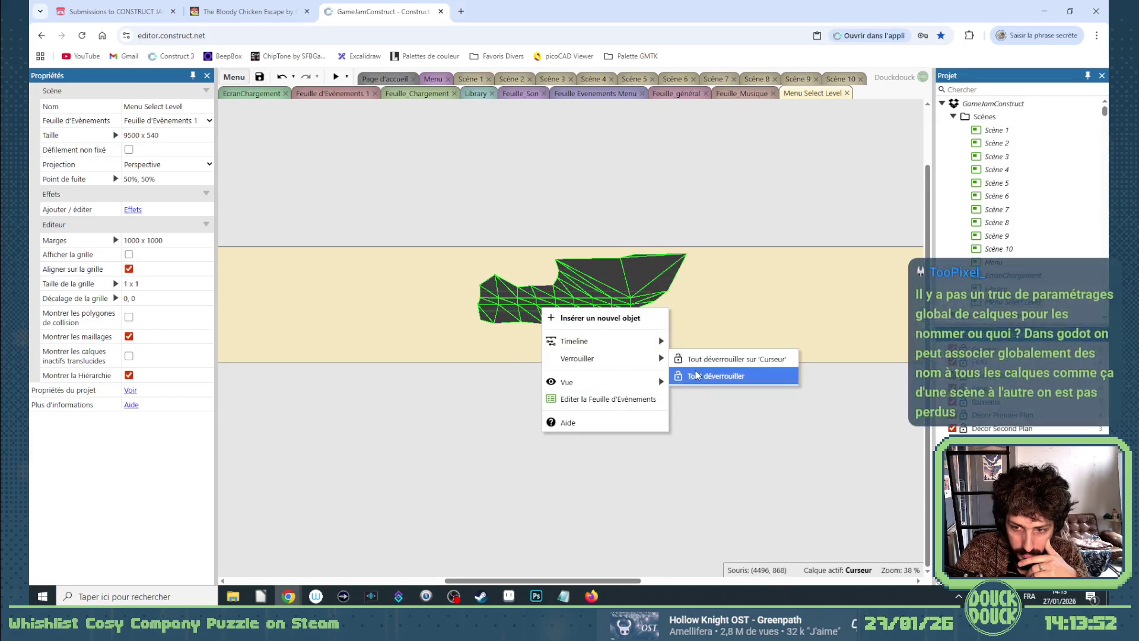
pyautogui.click(714, 376)
pyautogui.click(606, 286)
pyautogui.press('Delete')
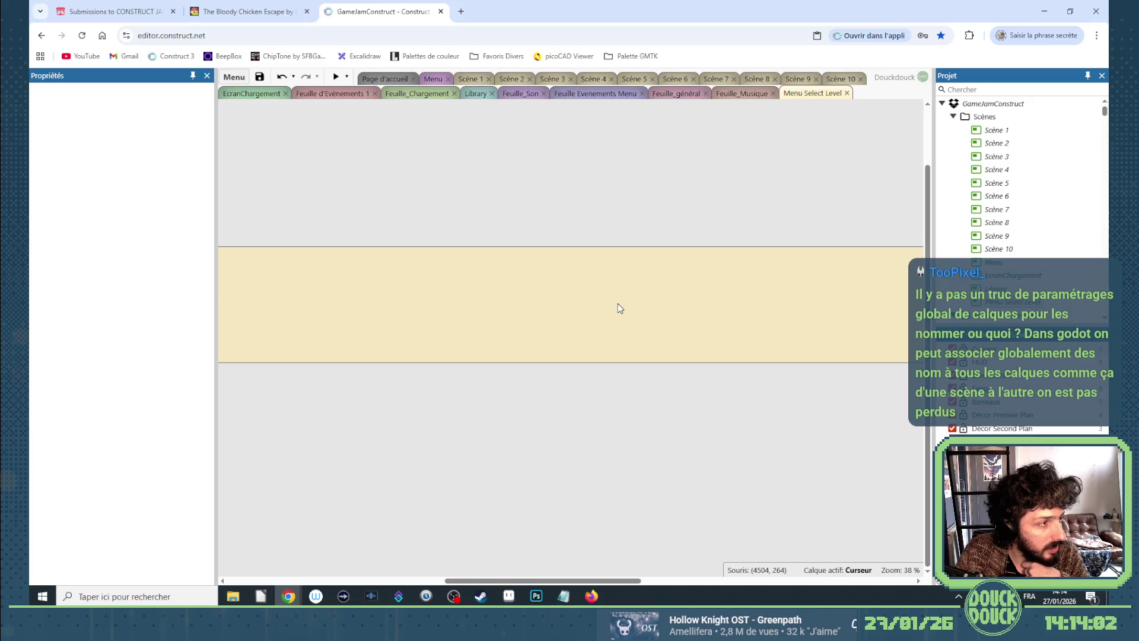
pyautogui.moveTo(579, 581); pyautogui.dragTo(390, 582)
pyautogui.click(524, 448)
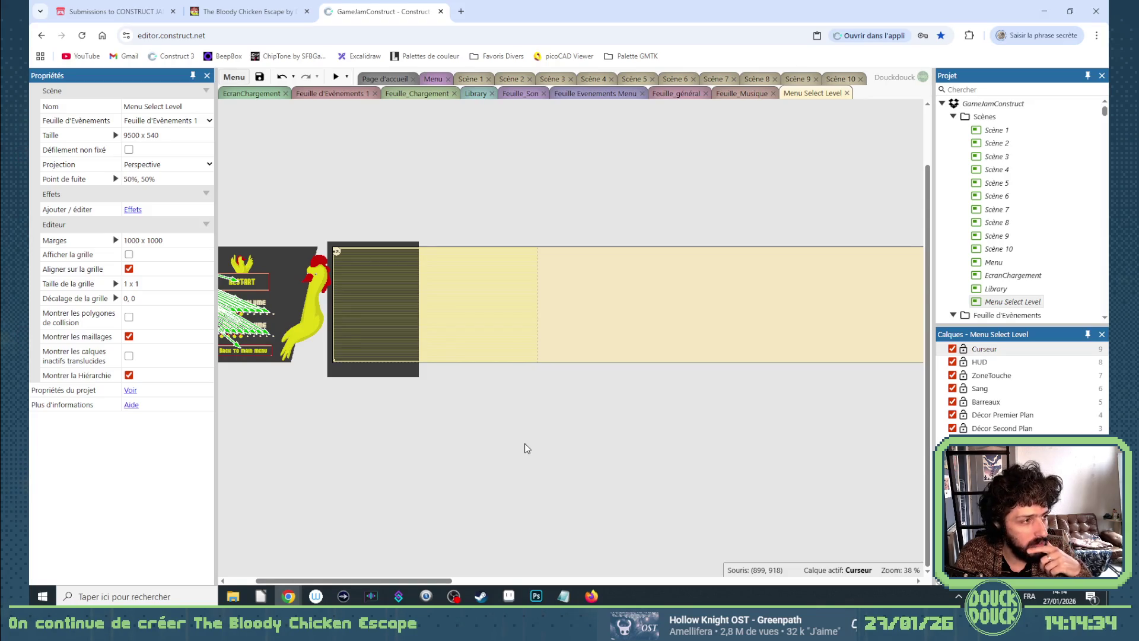
# Open the Aide help page for the Layers bar from its context menu.
pyautogui.click(985, 349)
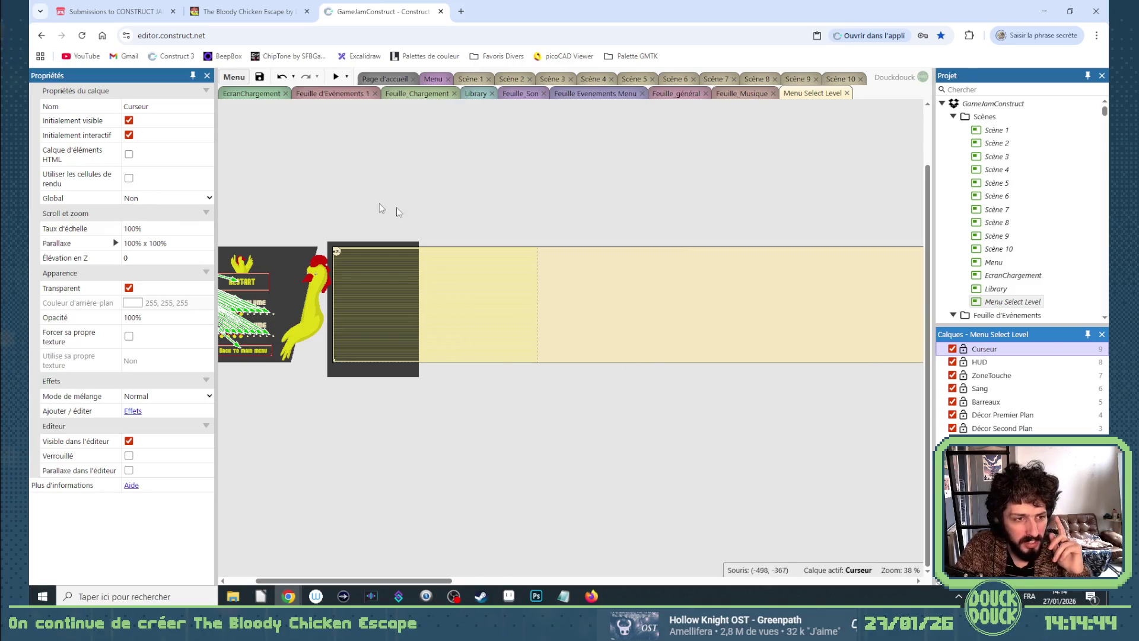
pyautogui.click(552, 203)
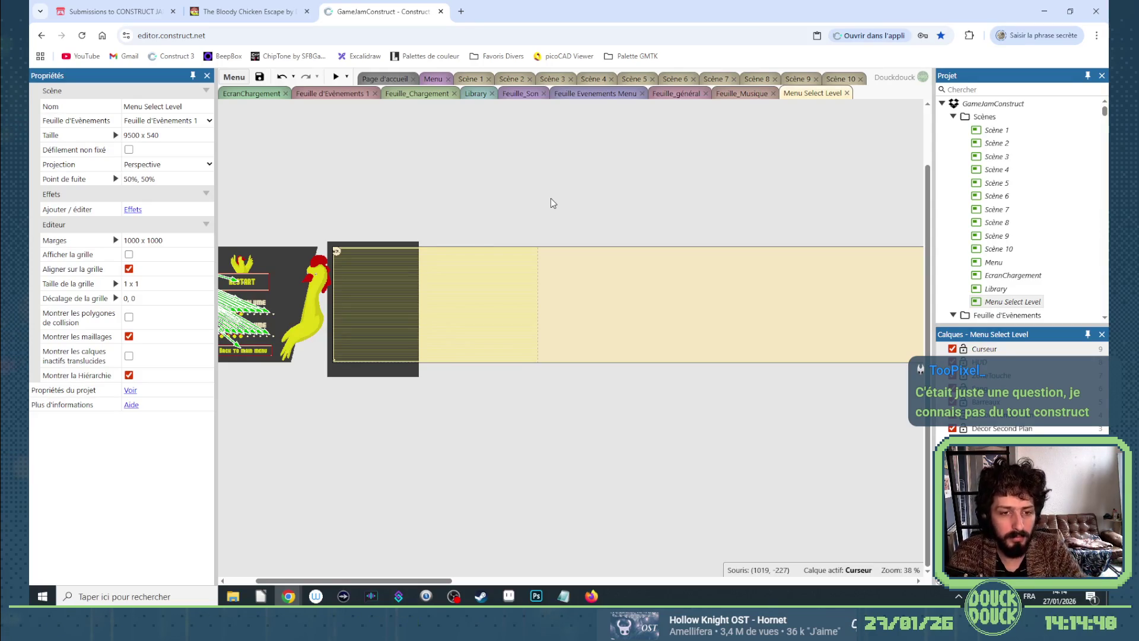
pyautogui.scroll(4, 478, 307)
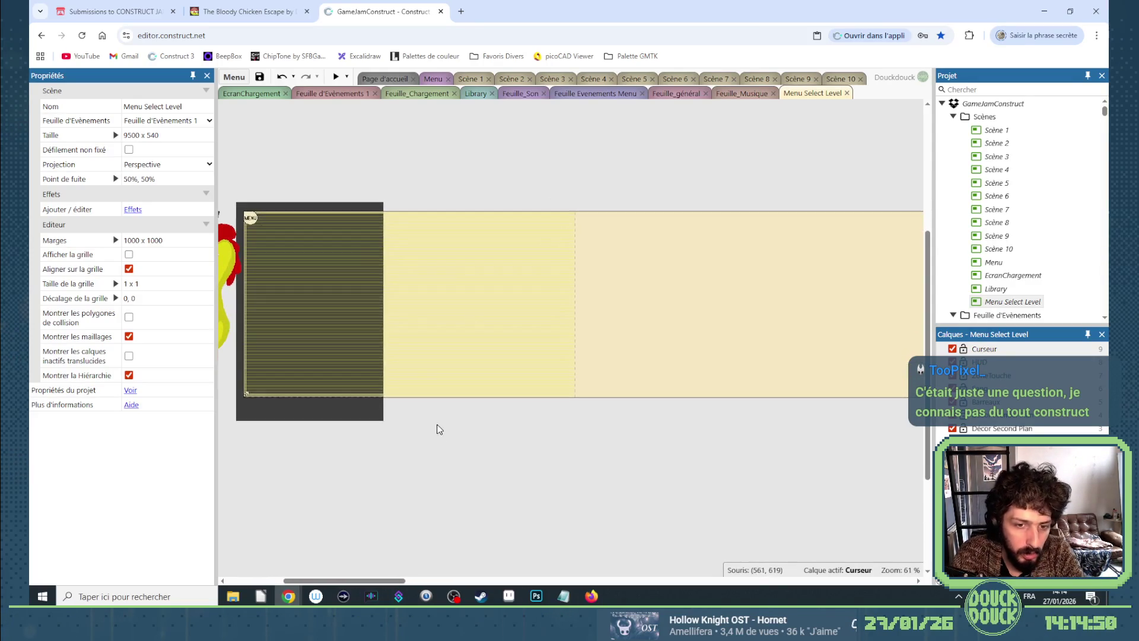
pyautogui.scroll(1, 374, 581)
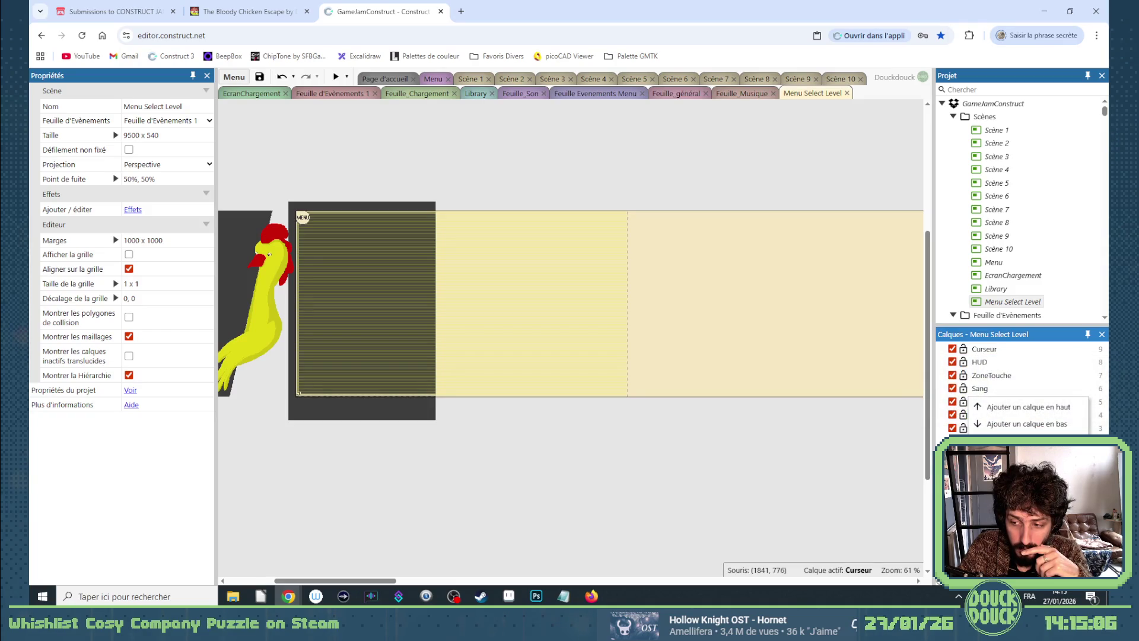
pyautogui.moveTo(1009, 464)
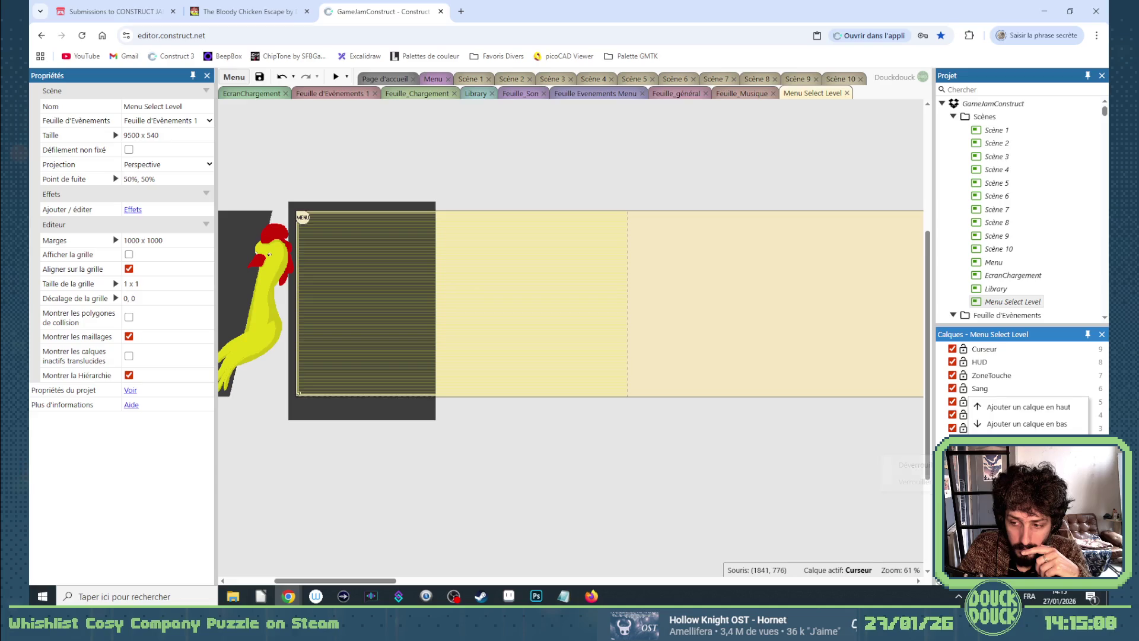
pyautogui.click(1020, 551)
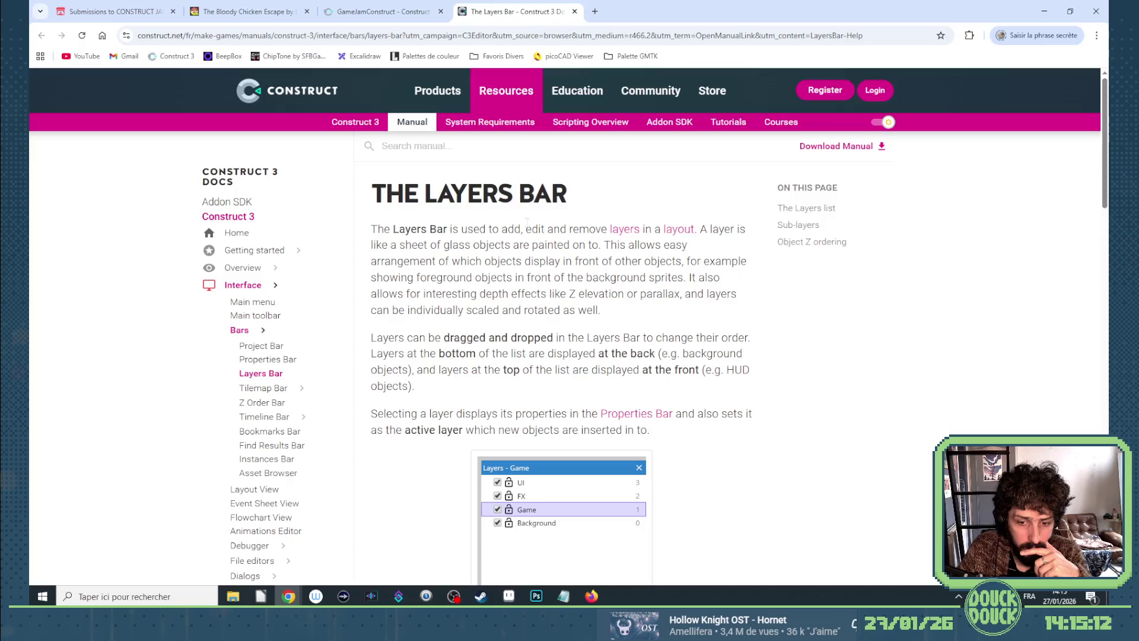
# Translate the Layers Bar manual page into French, read through it, then close it.
pyautogui.rightClick(514, 235)
pyautogui.click(579, 435)
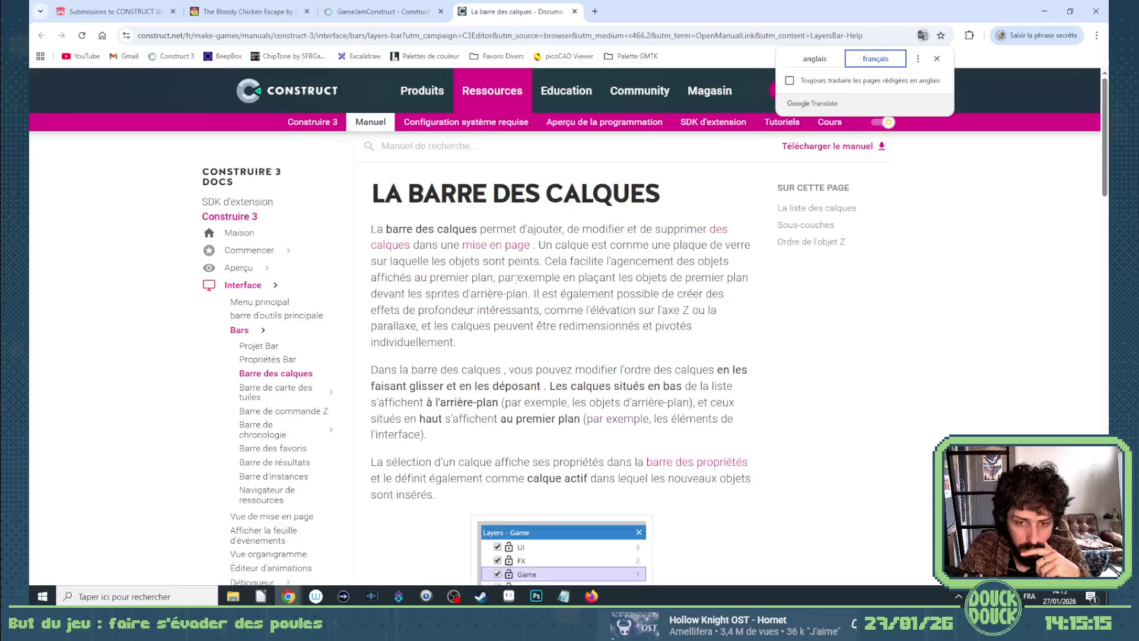
pyautogui.scroll(-2, 580, 375)
pyautogui.scroll(-5, 509, 276)
pyautogui.scroll(-3, 437, 355)
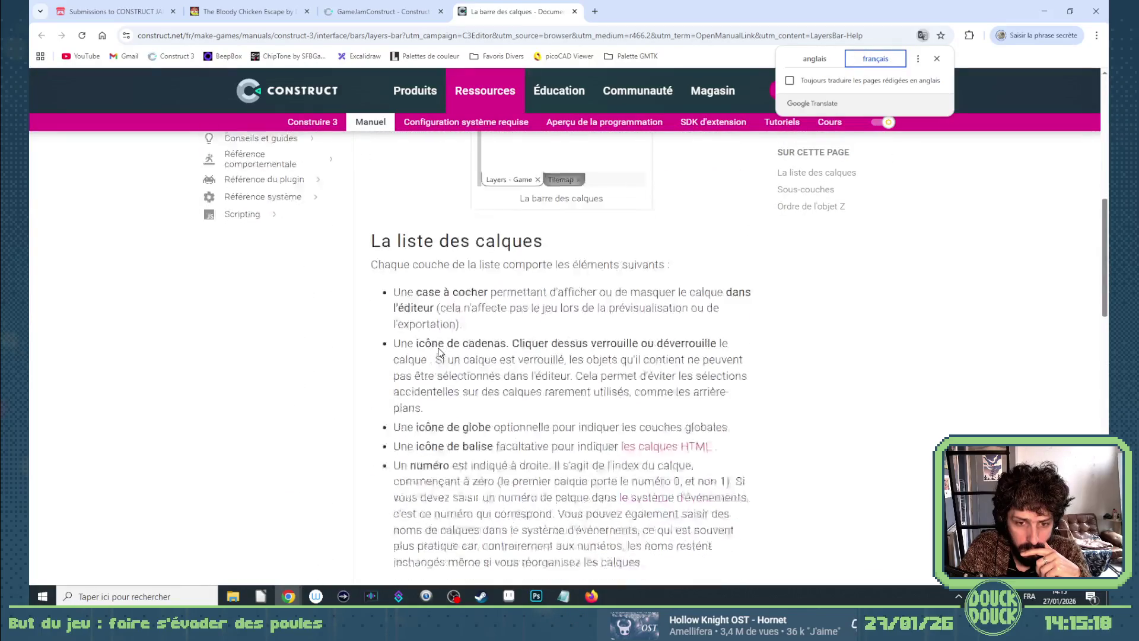
pyautogui.scroll(-1, 437, 331)
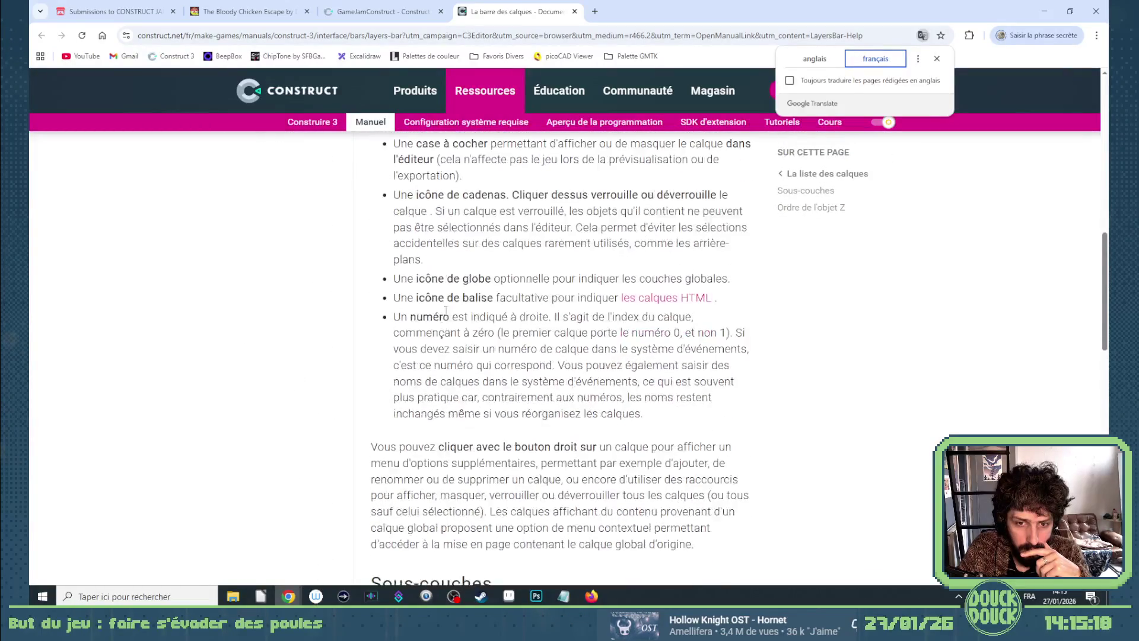
pyautogui.scroll(-10, 433, 315)
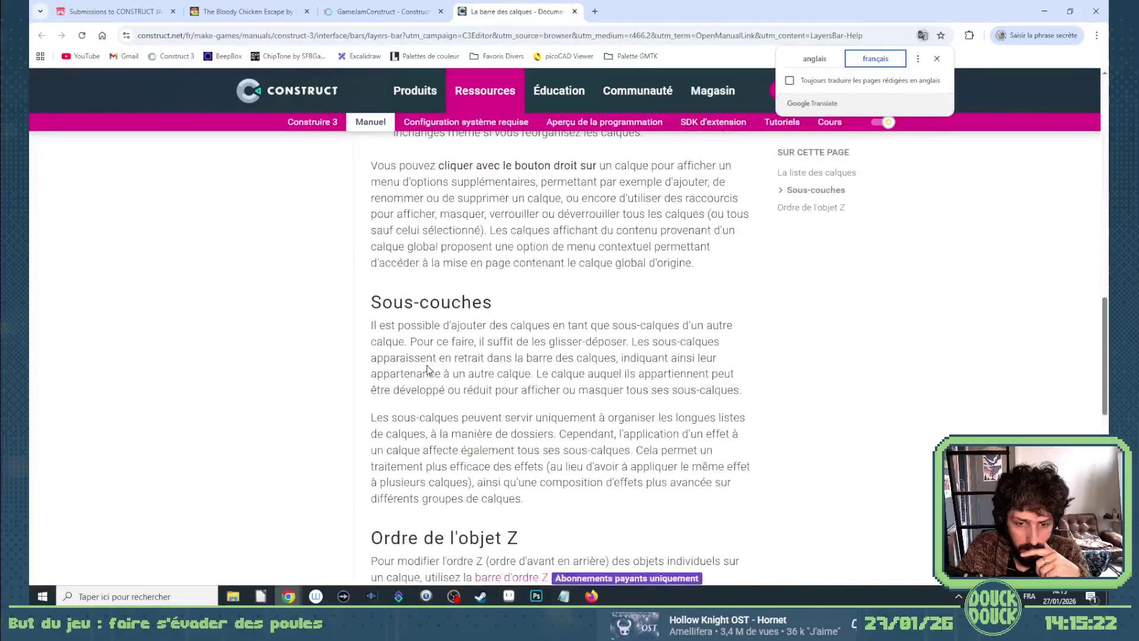
pyautogui.scroll(4, 474, 320)
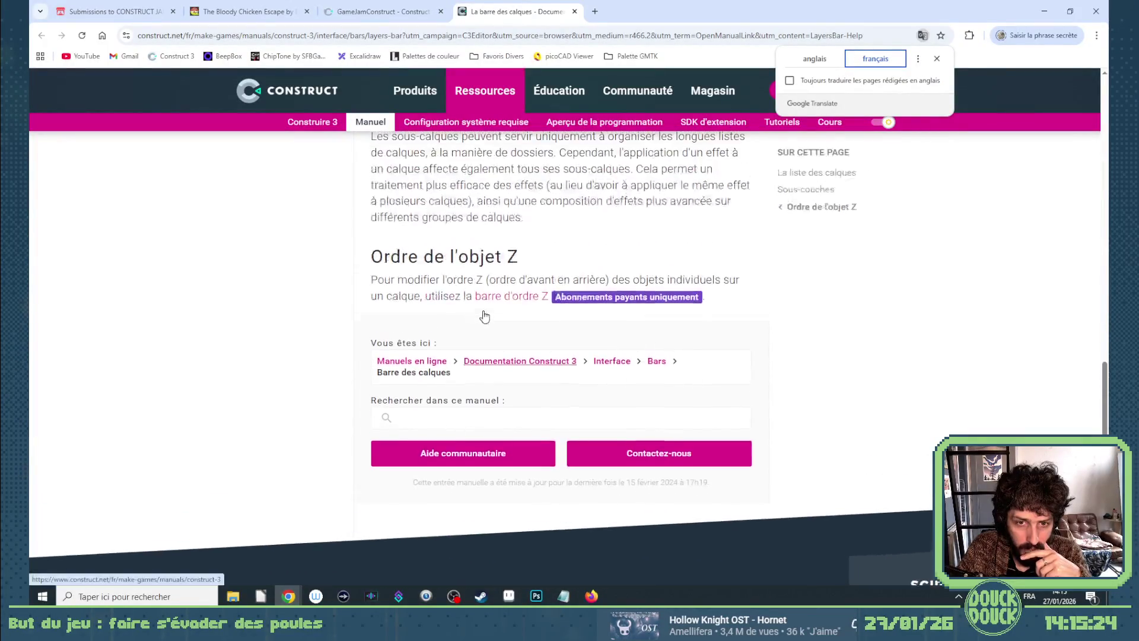
pyautogui.click(574, 11)
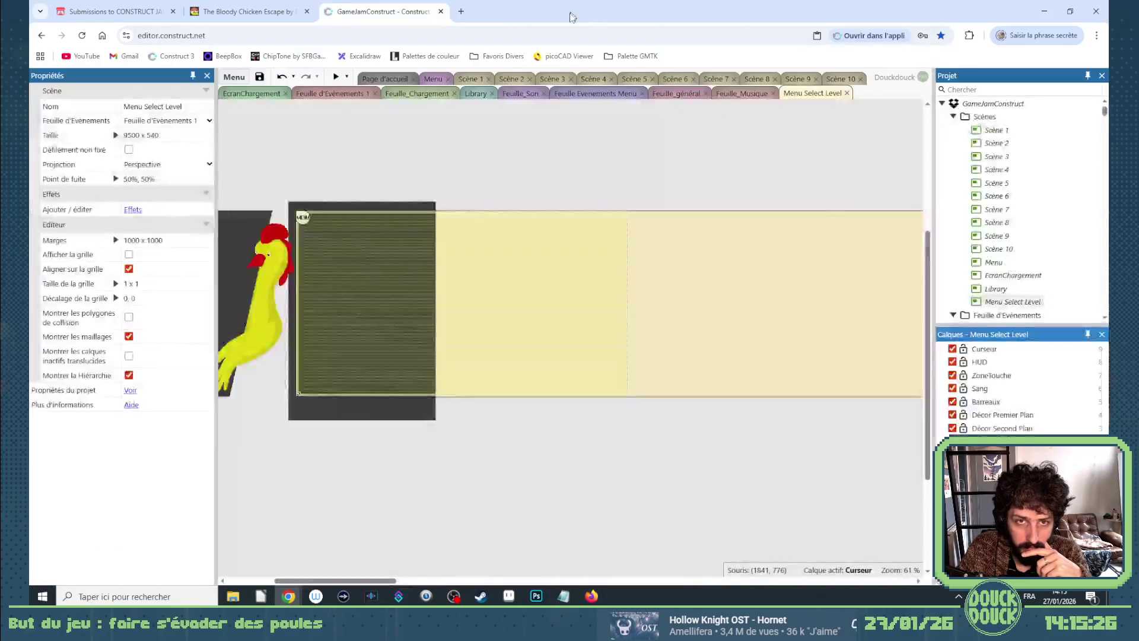
# Sample the Sol texture's dark grey #3e3e3e with the image editor's eyedropper.
pyautogui.click(414, 207)
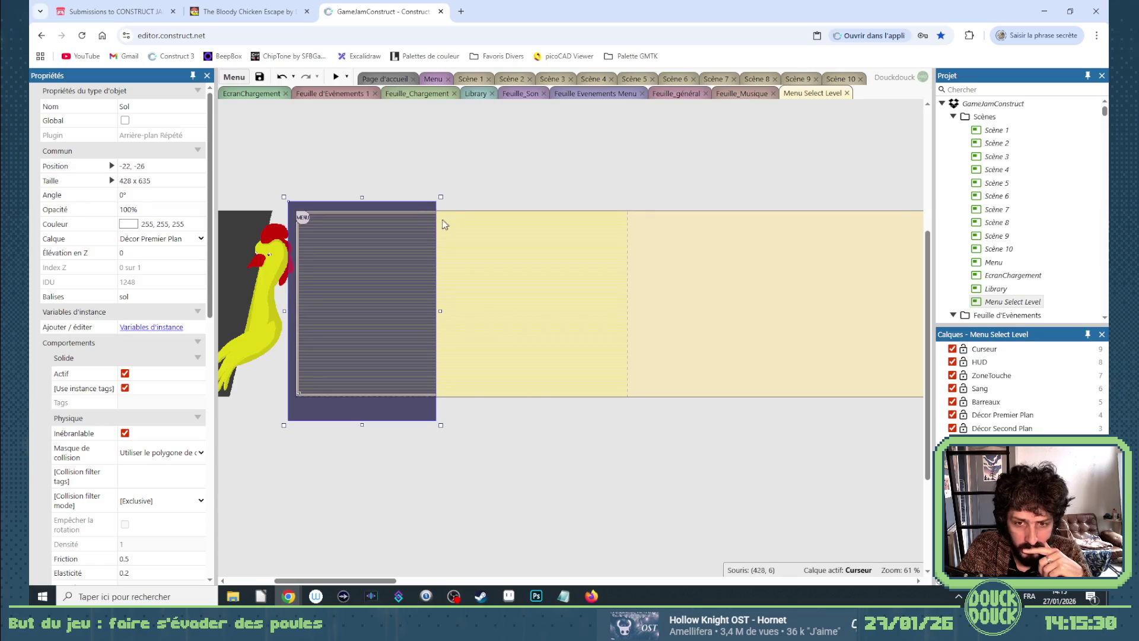
pyautogui.doubleClick(415, 205)
pyautogui.click(280, 286)
pyautogui.click(513, 307)
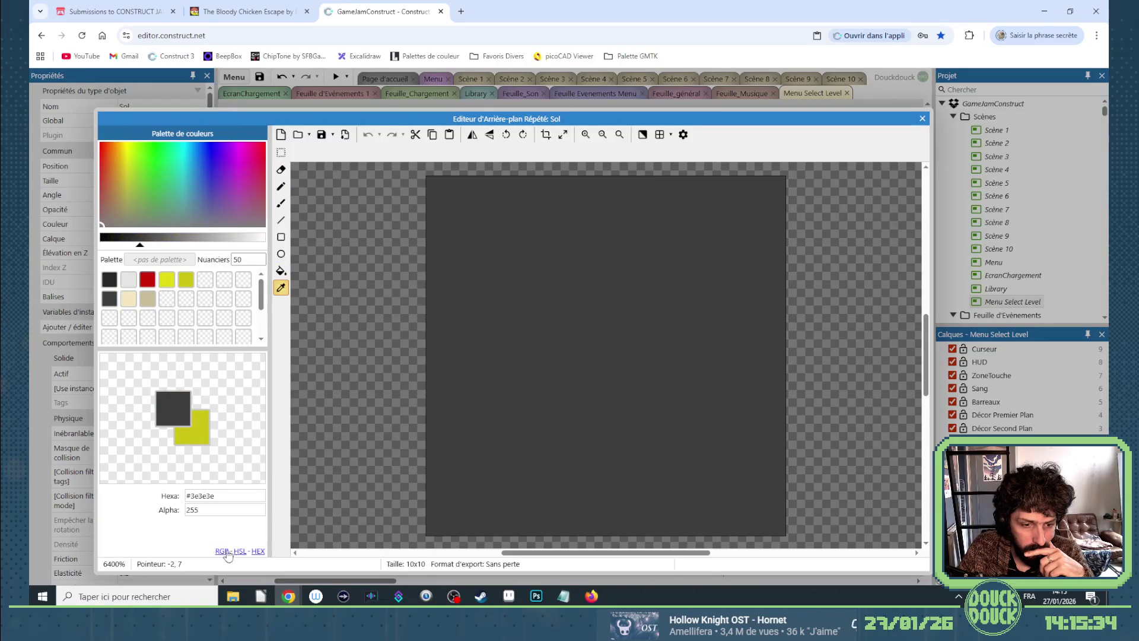
pyautogui.click(923, 119)
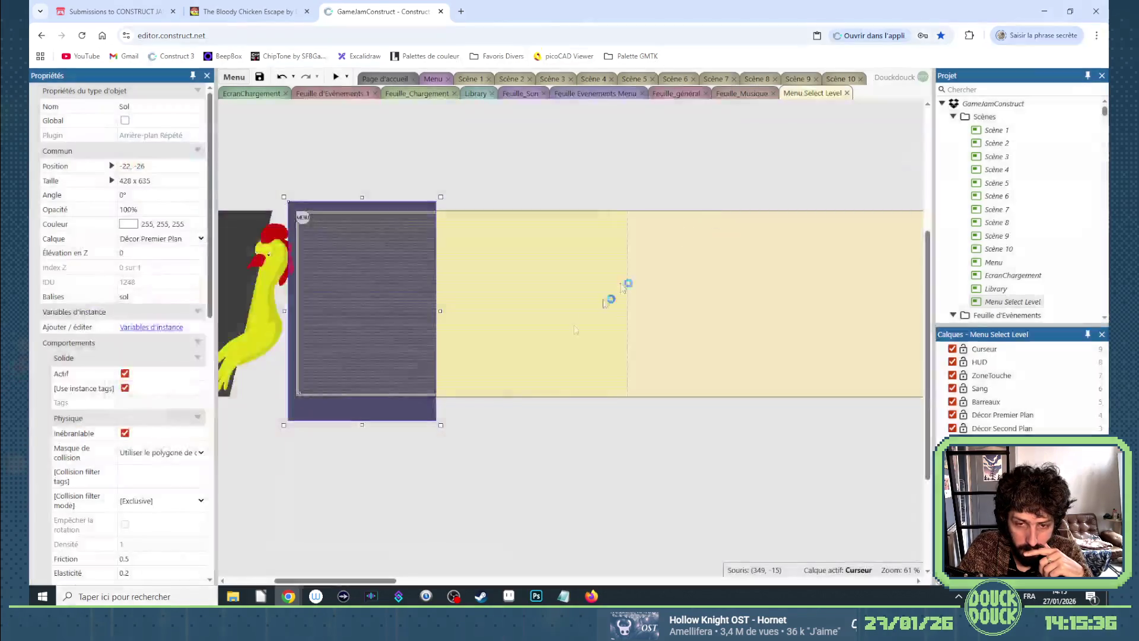
# Delete the Sol block from the layout.
pyautogui.click(481, 460)
pyautogui.click(390, 413)
pyautogui.press('Delete')
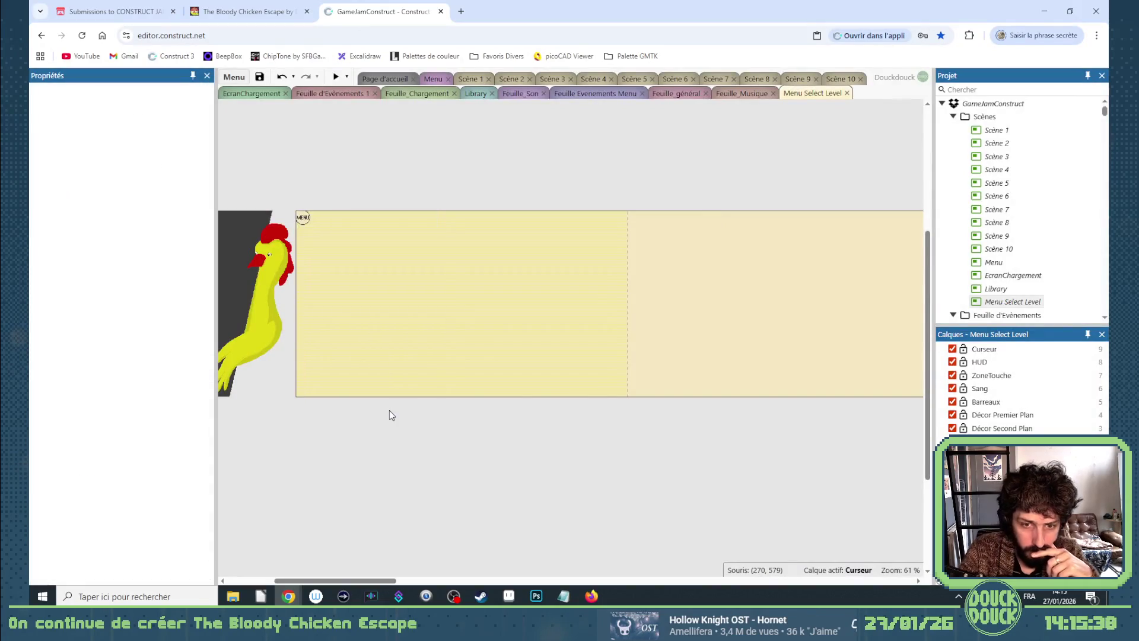
# Set the Background layer's colour to dark grey 62, 62, 62.
pyautogui.click(990, 455)
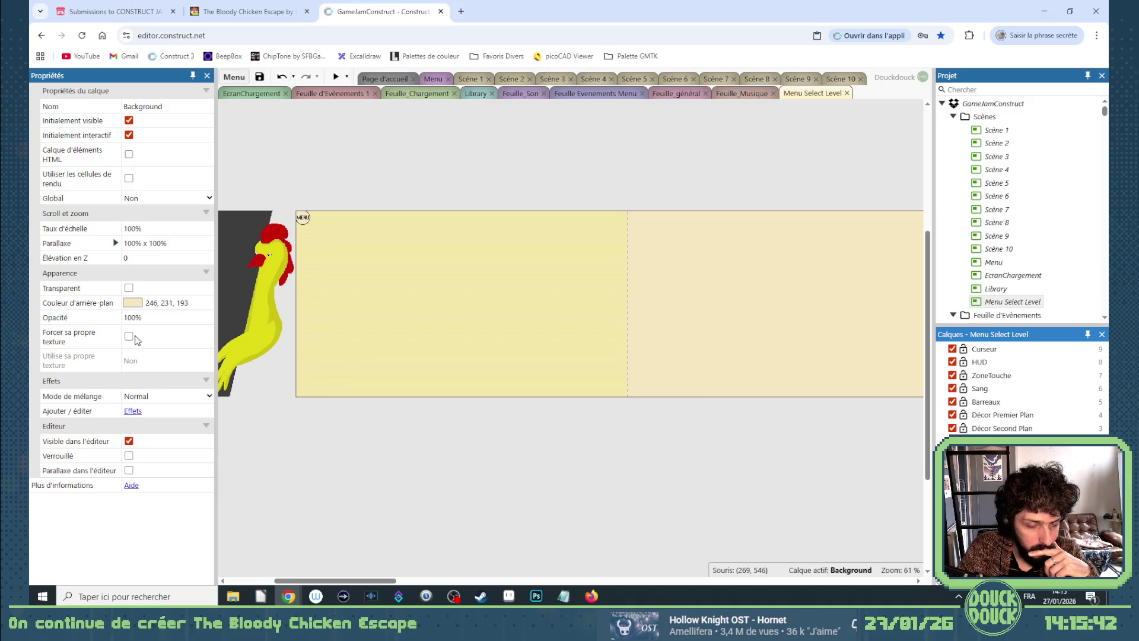
pyautogui.doubleClick(152, 303)
pyautogui.write('62')
pyautogui.doubleClick(163, 303)
pyautogui.write('62')
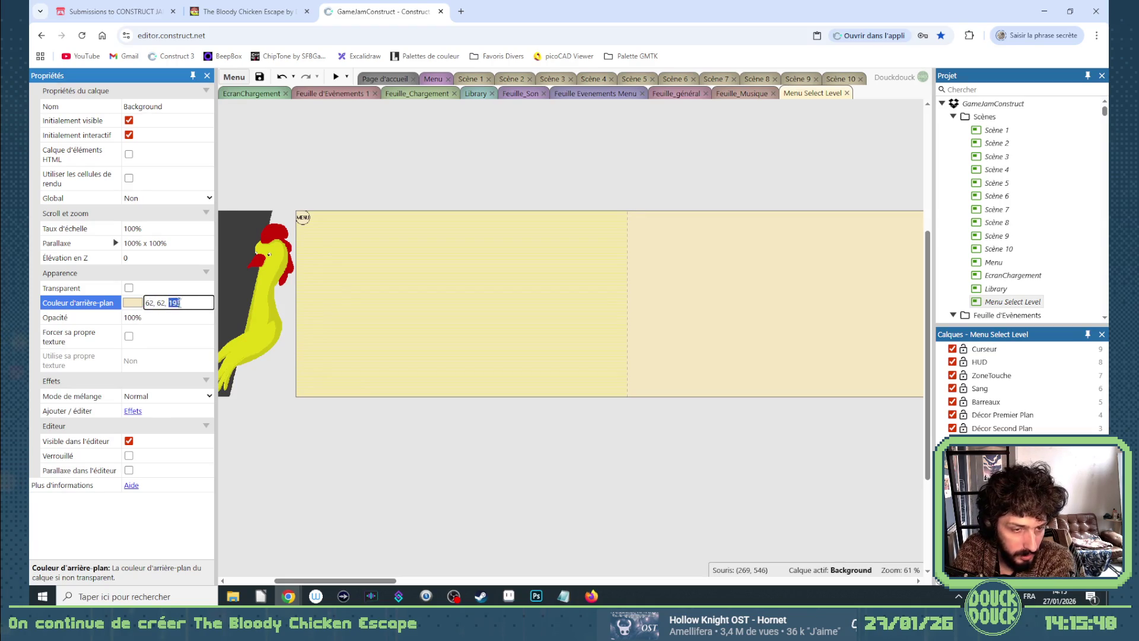
pyautogui.write('62')
pyautogui.click(343, 457)
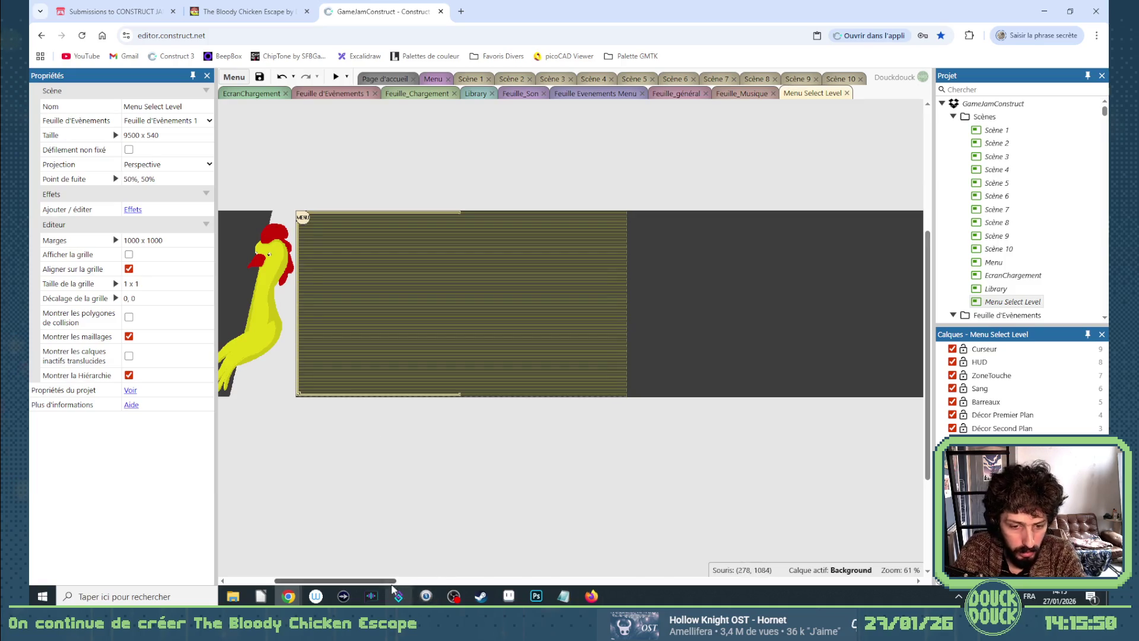
pyautogui.moveTo(391, 581); pyautogui.dragTo(396, 581)
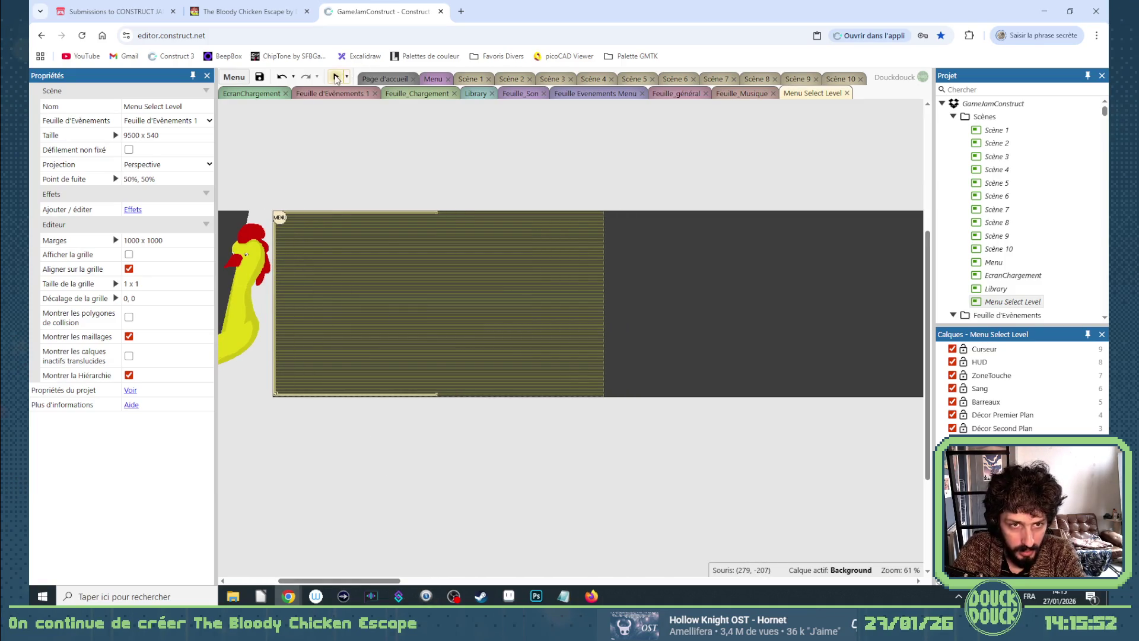
# Search 'camé' and place a Caméra instance just above the layout at 453, -83.
pyautogui.click(975, 88)
pyautogui.write('ca')
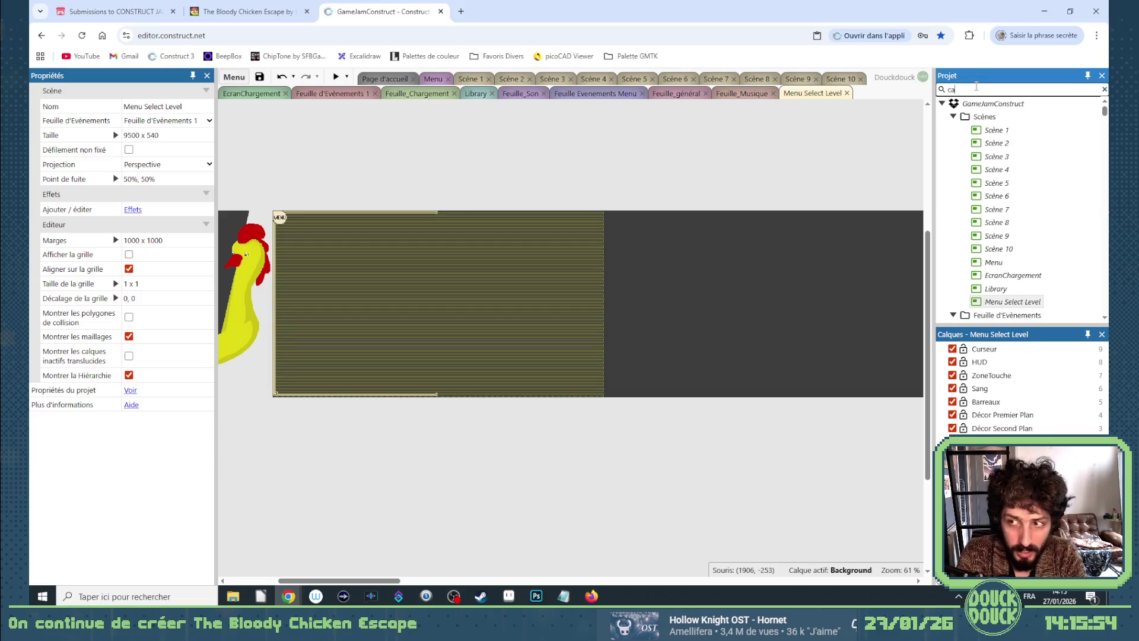
pyautogui.write('mé')
pyautogui.click(997, 131)
pyautogui.moveTo(996, 132); pyautogui.dragTo(428, 181)
# Align the Caméra to the game window's horizontal and vertical centre (480.5, 270.5), and set its layer to Player.
pyautogui.rightClick(429, 179)
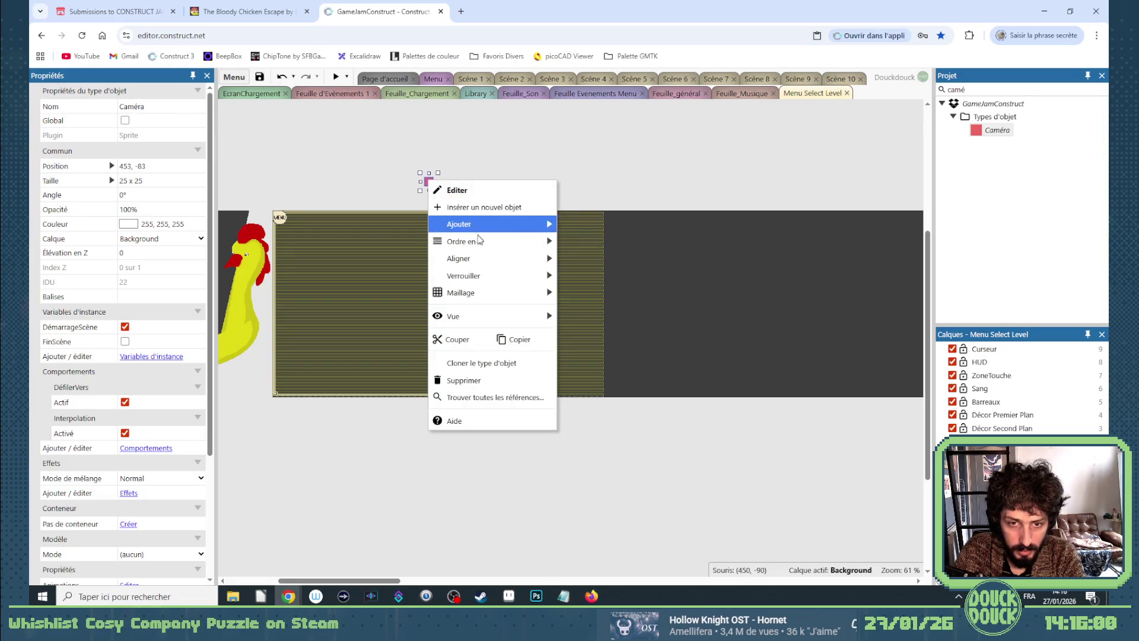
pyautogui.moveTo(484, 261)
pyautogui.moveTo(593, 256)
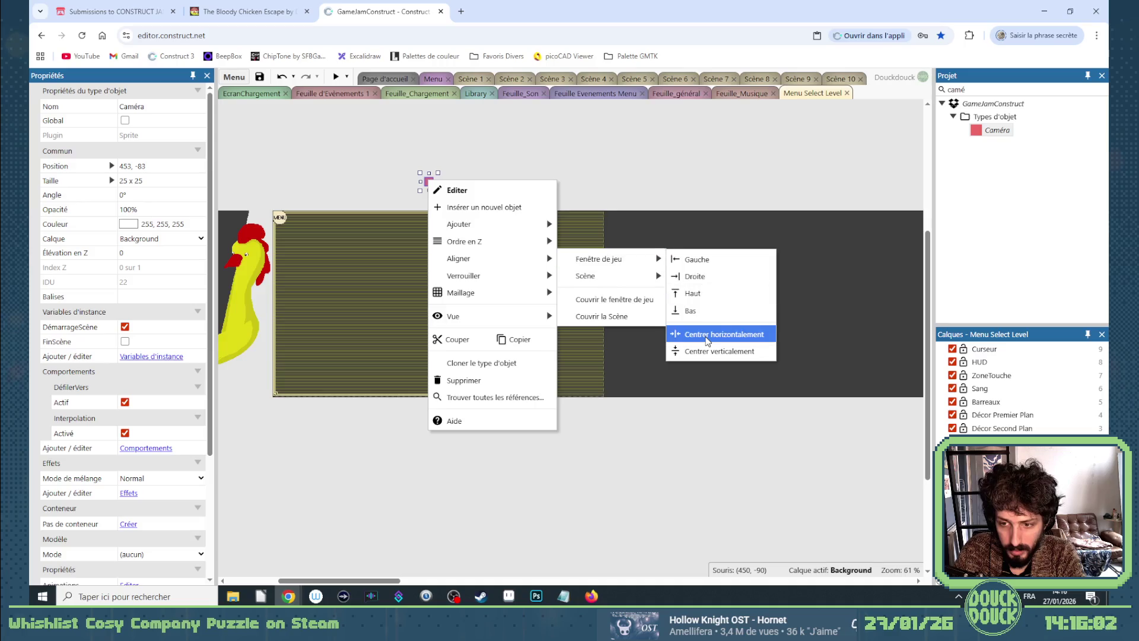
pyautogui.click(724, 333)
pyautogui.rightClick(438, 181)
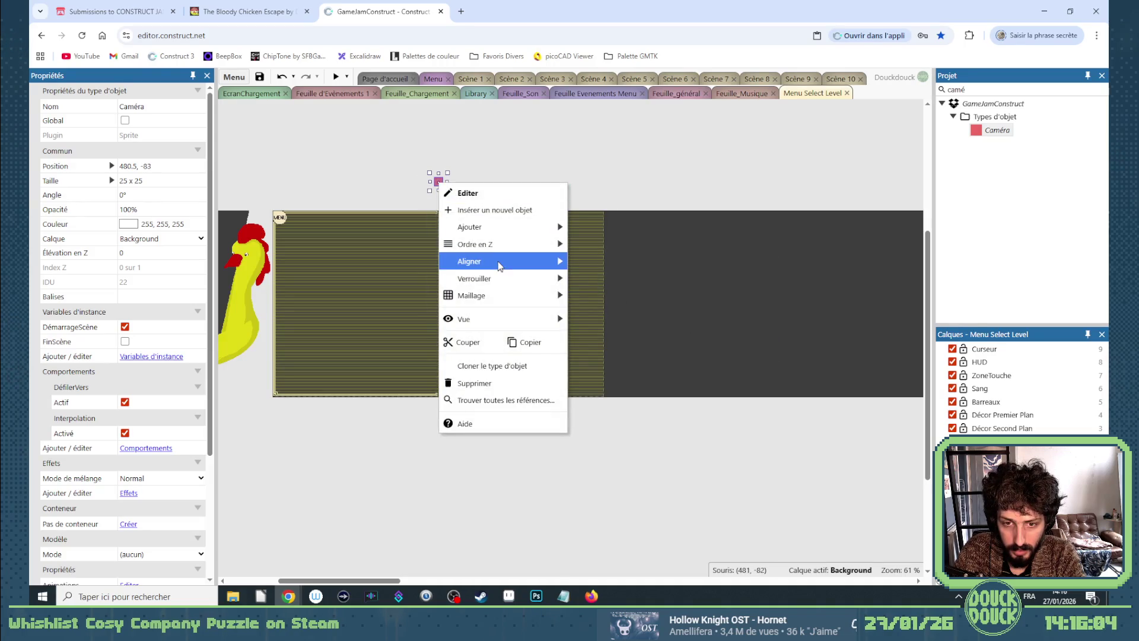
pyautogui.moveTo(545, 265)
pyautogui.moveTo(593, 261)
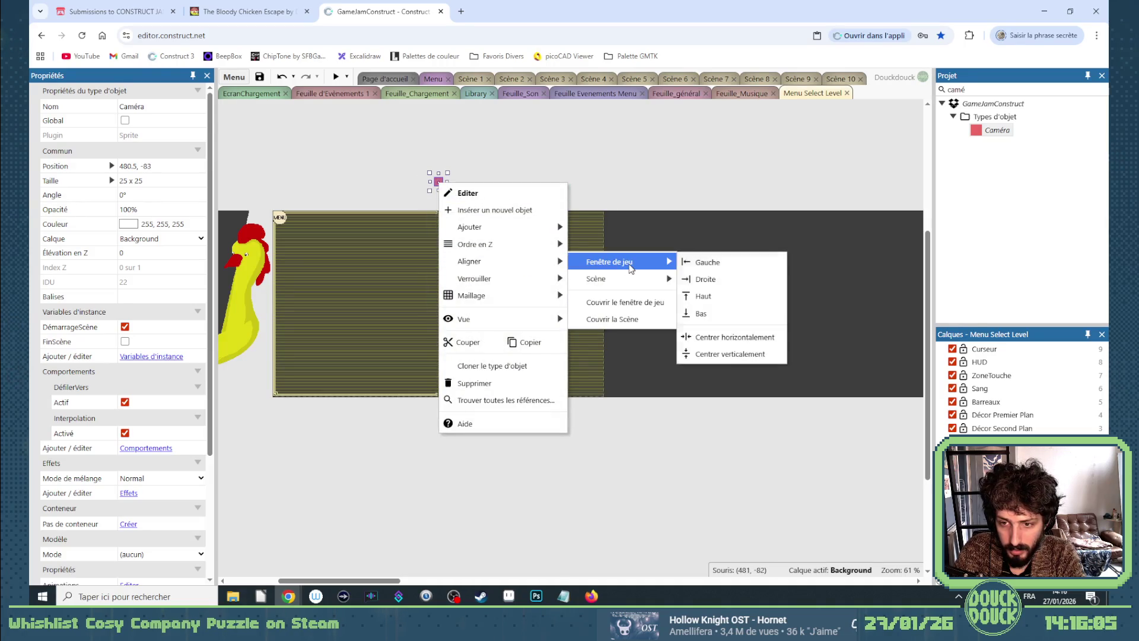
pyautogui.click(720, 354)
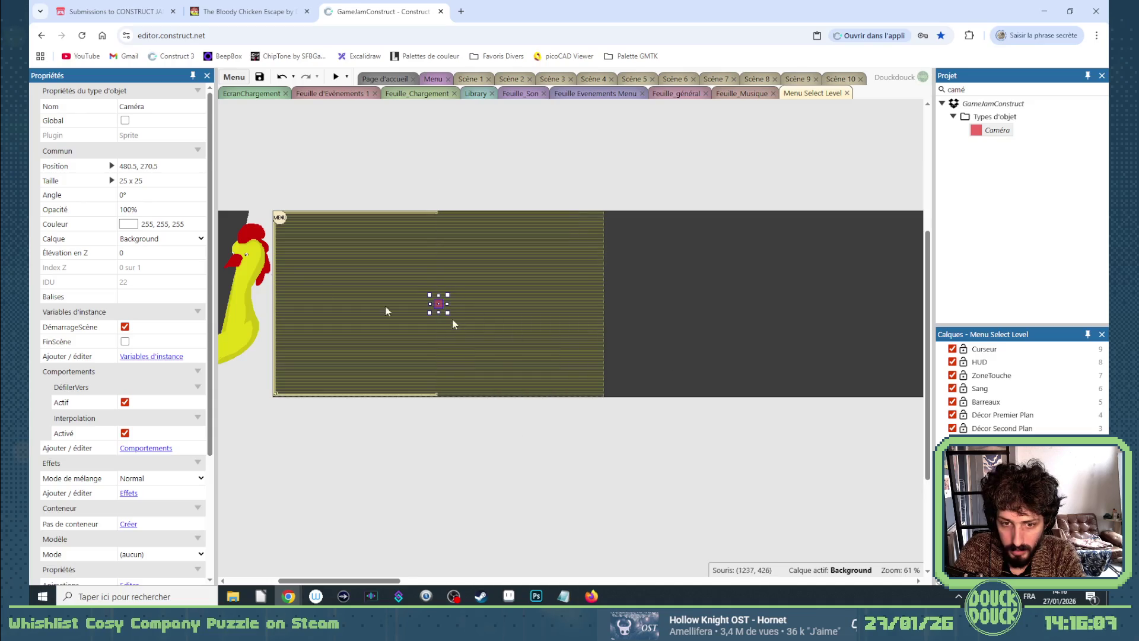
pyautogui.click(164, 240)
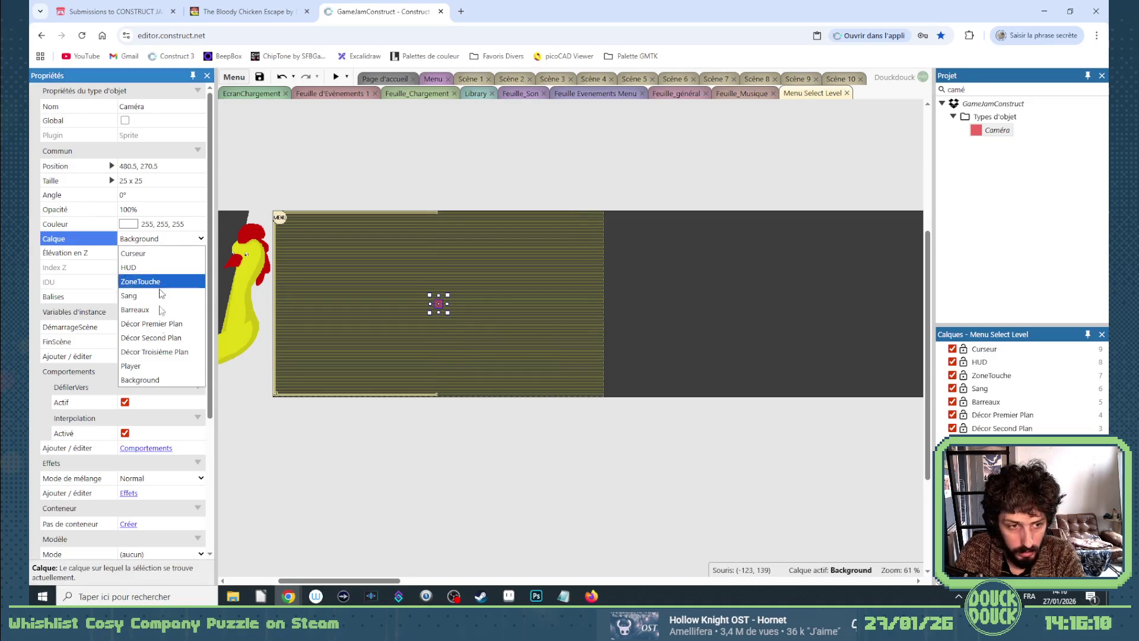
pyautogui.click(137, 368)
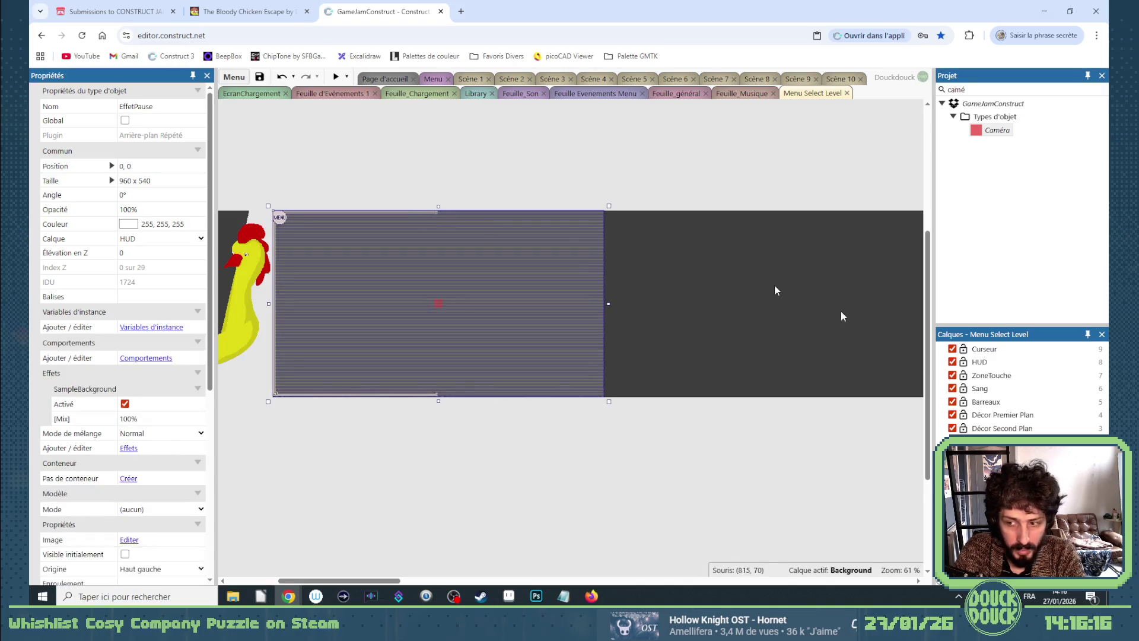
# Lock the Barreaux, Décor Premier Plan, Décor Second Plan, Sang and HUD layers.
pyautogui.click(967, 389)
pyautogui.click(963, 401)
pyautogui.click(963, 414)
pyautogui.click(963, 427)
pyautogui.click(963, 388)
pyautogui.click(411, 240)
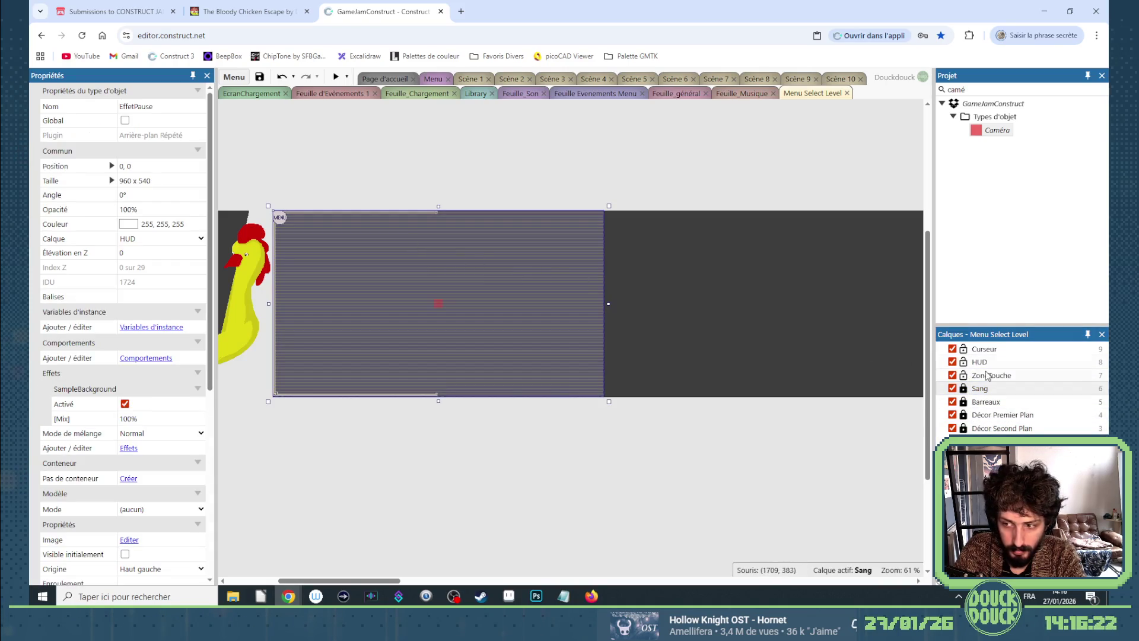
pyautogui.click(963, 361)
# Delete the ZoneTouche touch area sprite and preview the Menu Select Level layout.
pyautogui.click(366, 248)
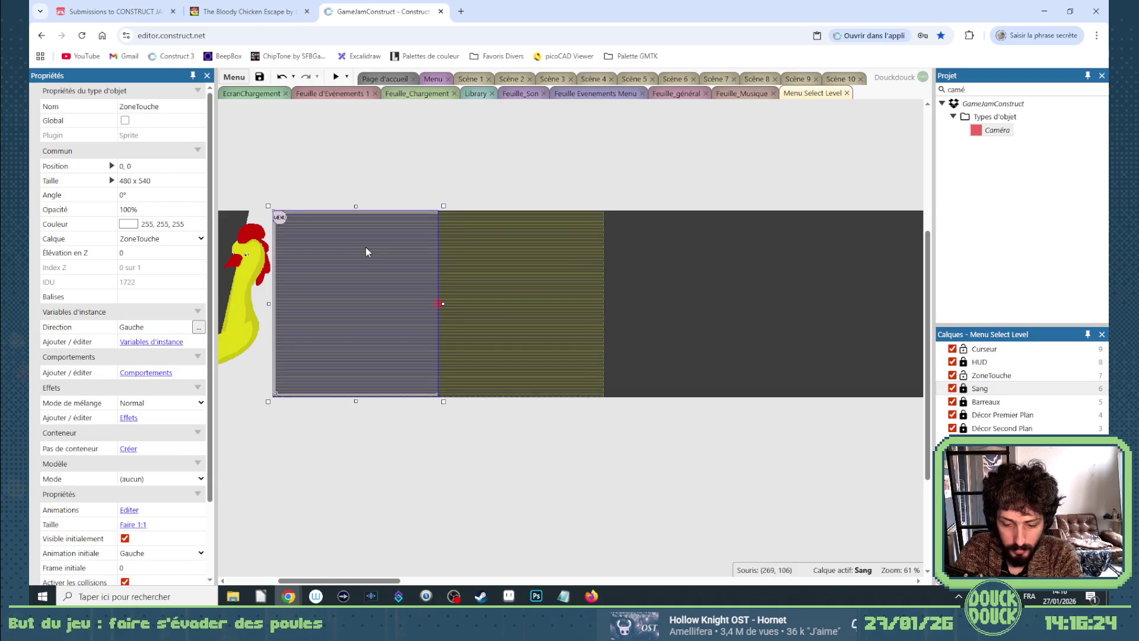
pyautogui.press('Delete')
pyautogui.click(449, 172)
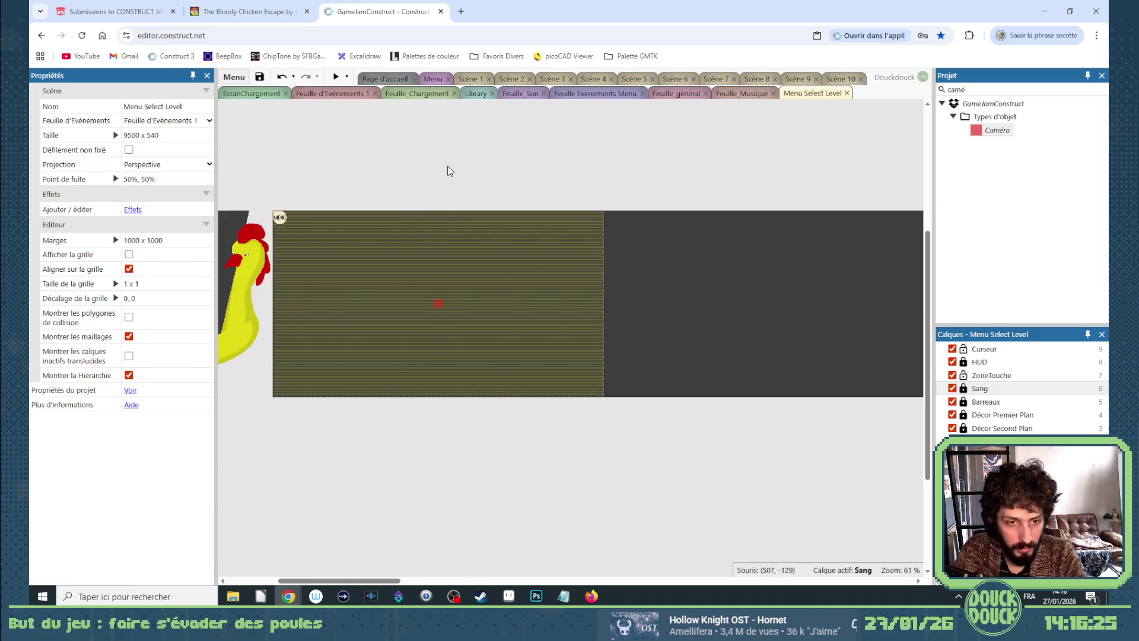
pyautogui.click(336, 77)
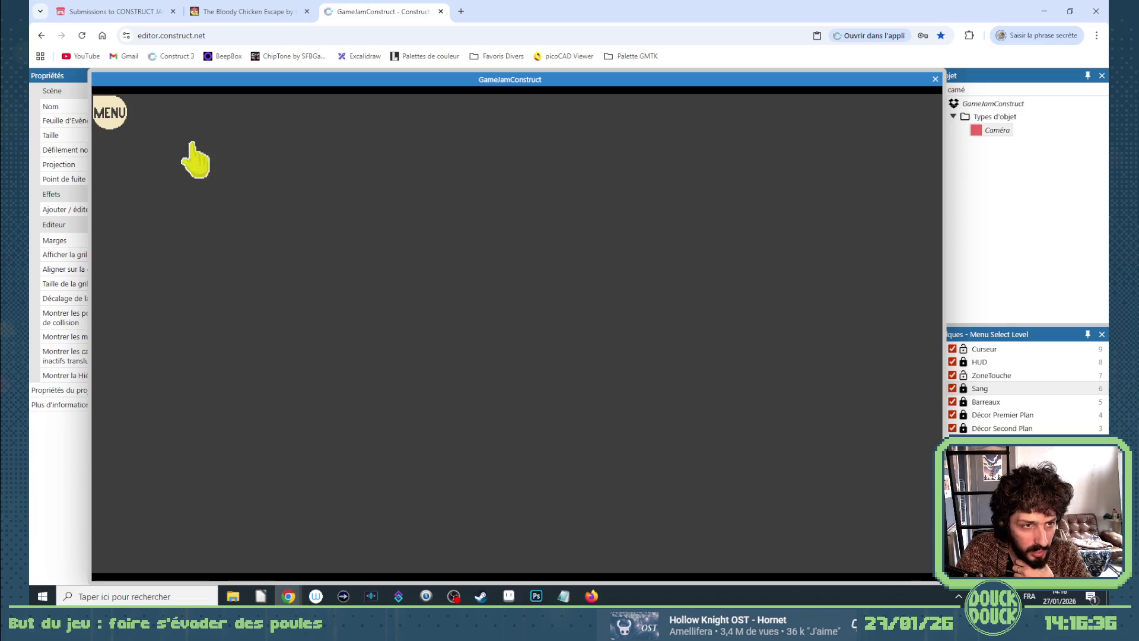
# In the preview, open and close the MENU pause overlay, reopen it, choose RESTART, then close the preview.
pyautogui.click(117, 119)
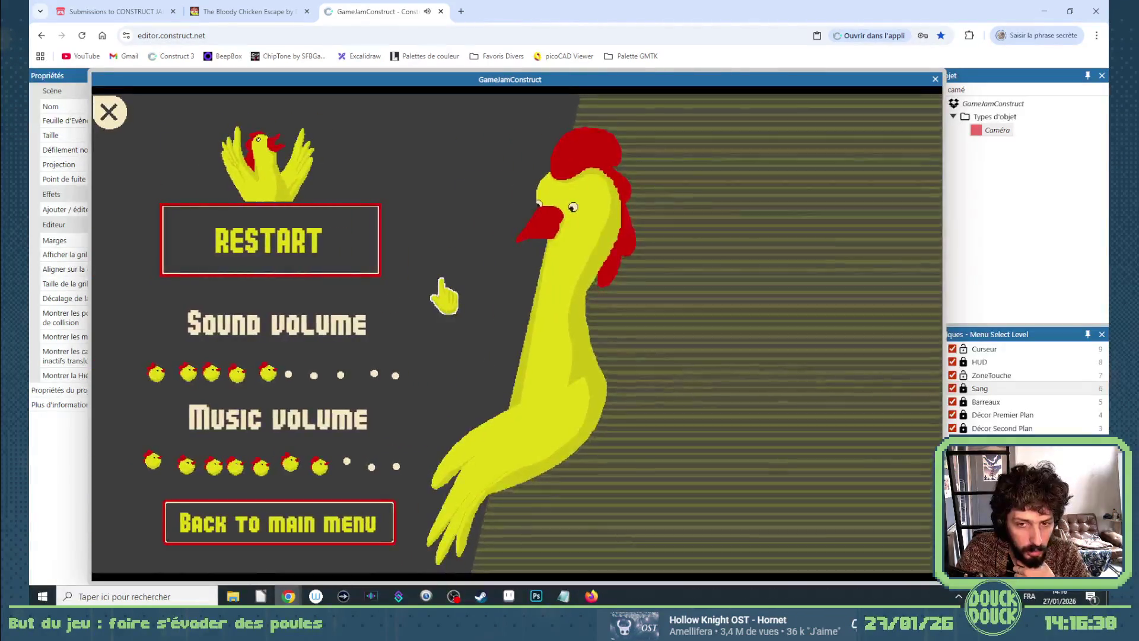
pyautogui.click(112, 115)
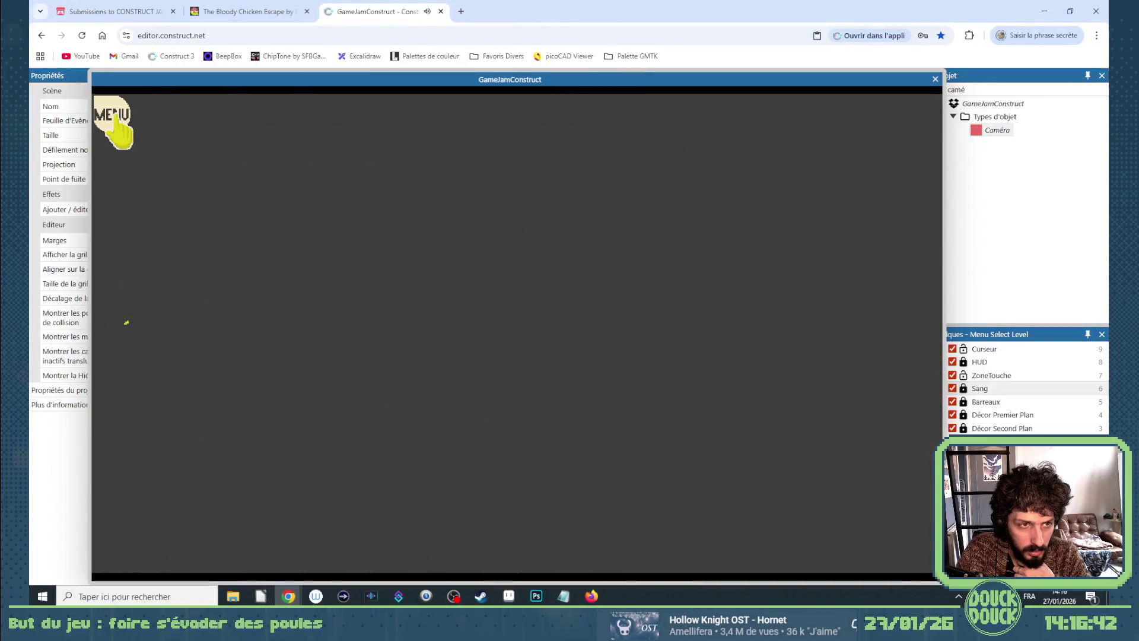
pyautogui.click(112, 117)
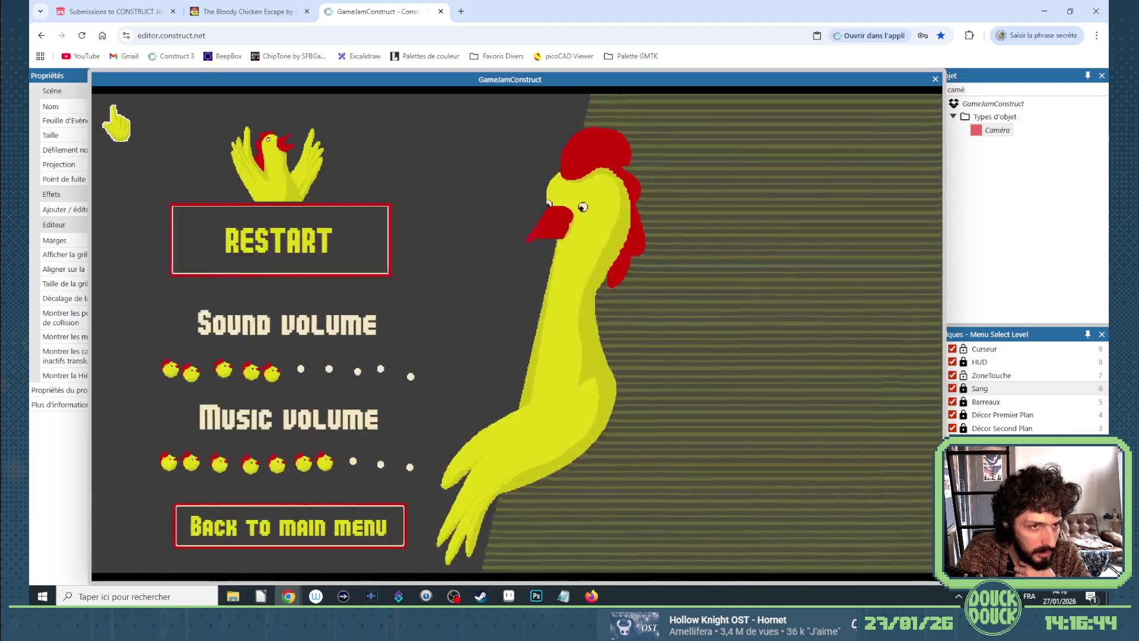
pyautogui.click(302, 240)
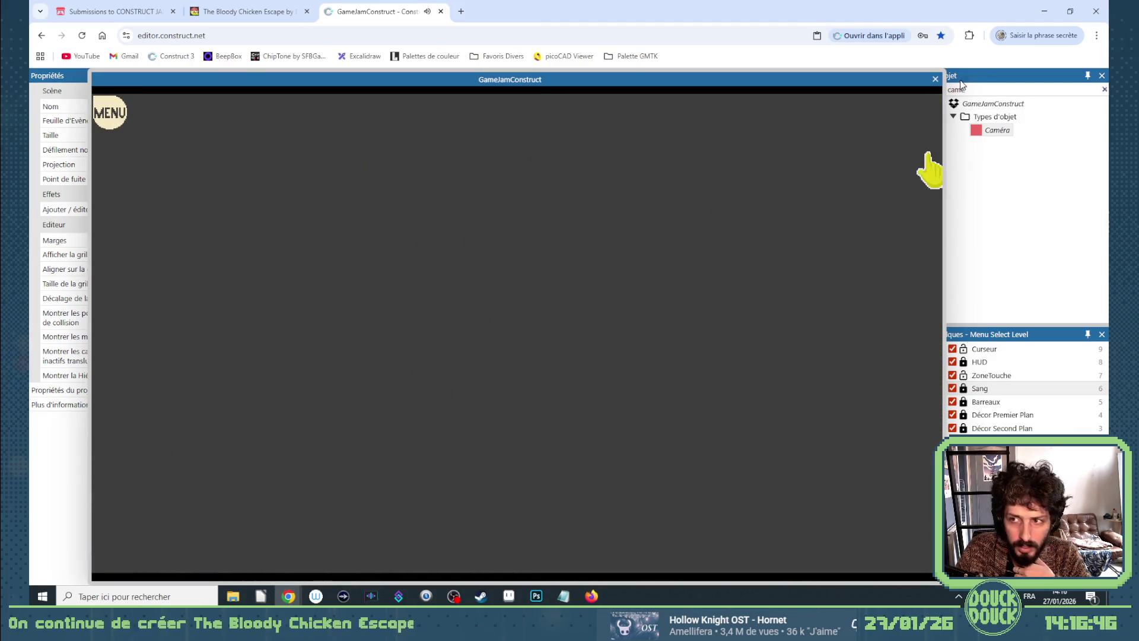
pyautogui.click(936, 79)
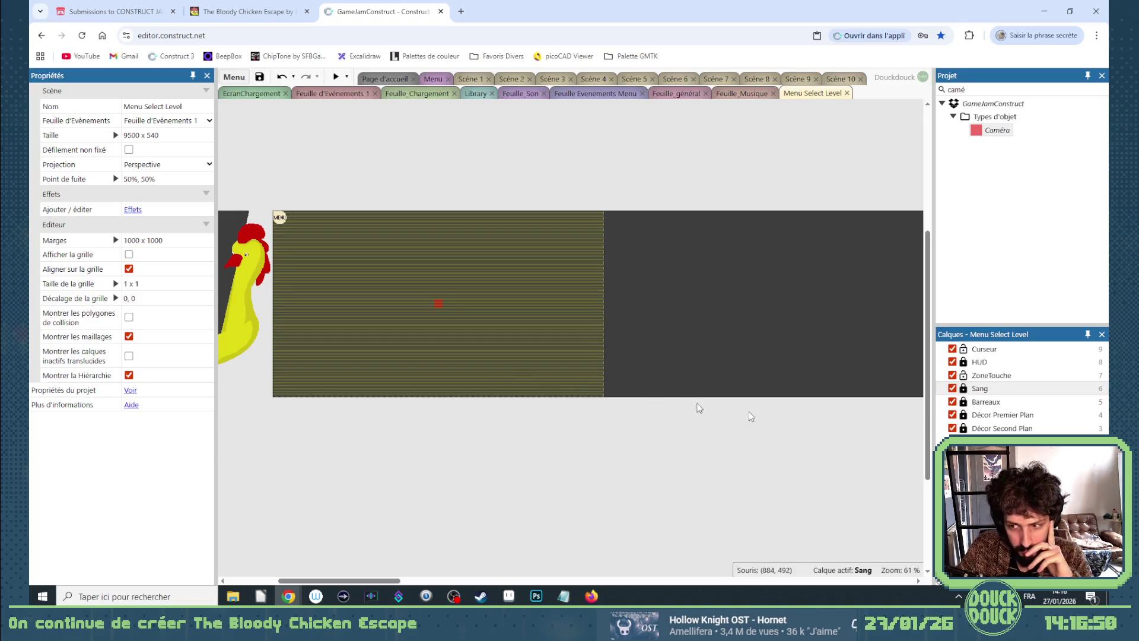
pyautogui.click(963, 362)
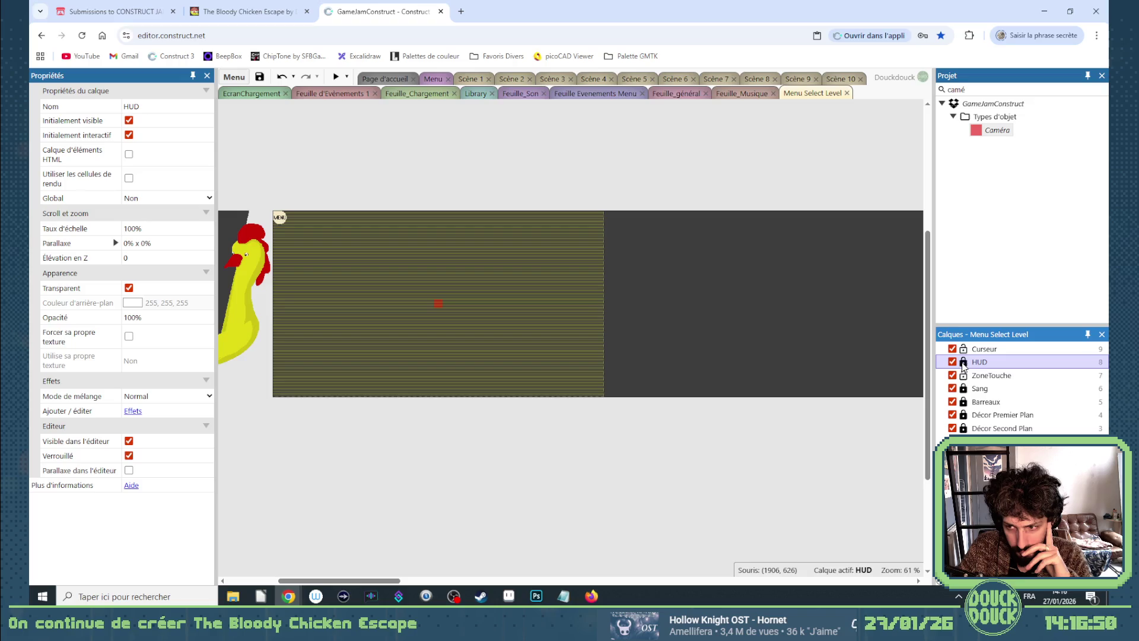
# Hide the HUD layer and assign Feuille d'Evènements 2 as the layout's event sheet.
pyautogui.click(953, 362)
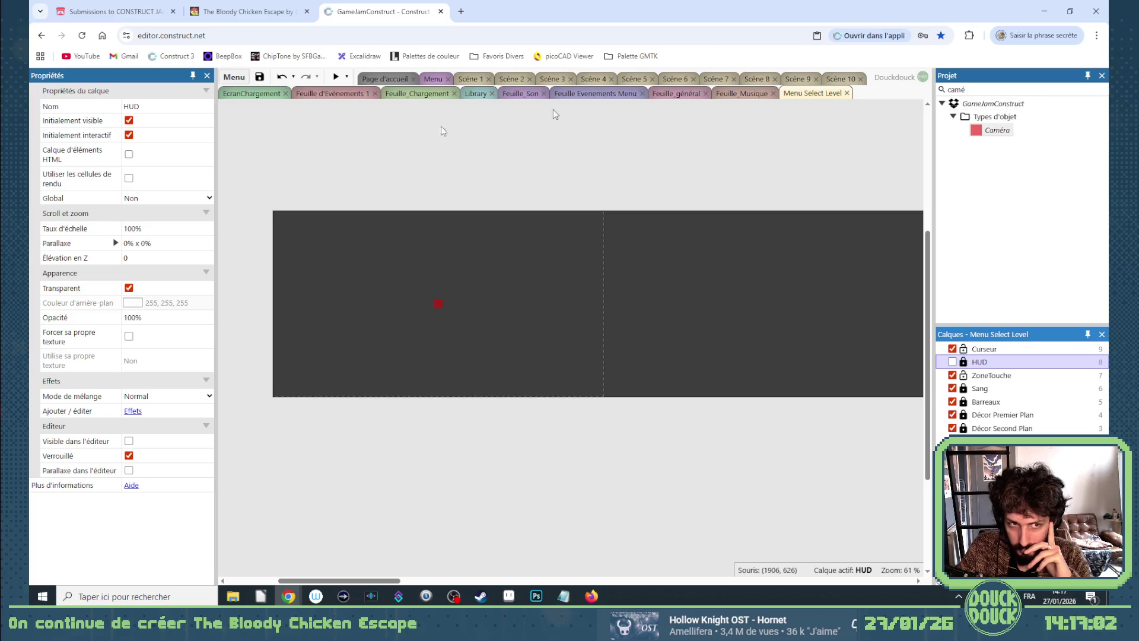
pyautogui.click(335, 154)
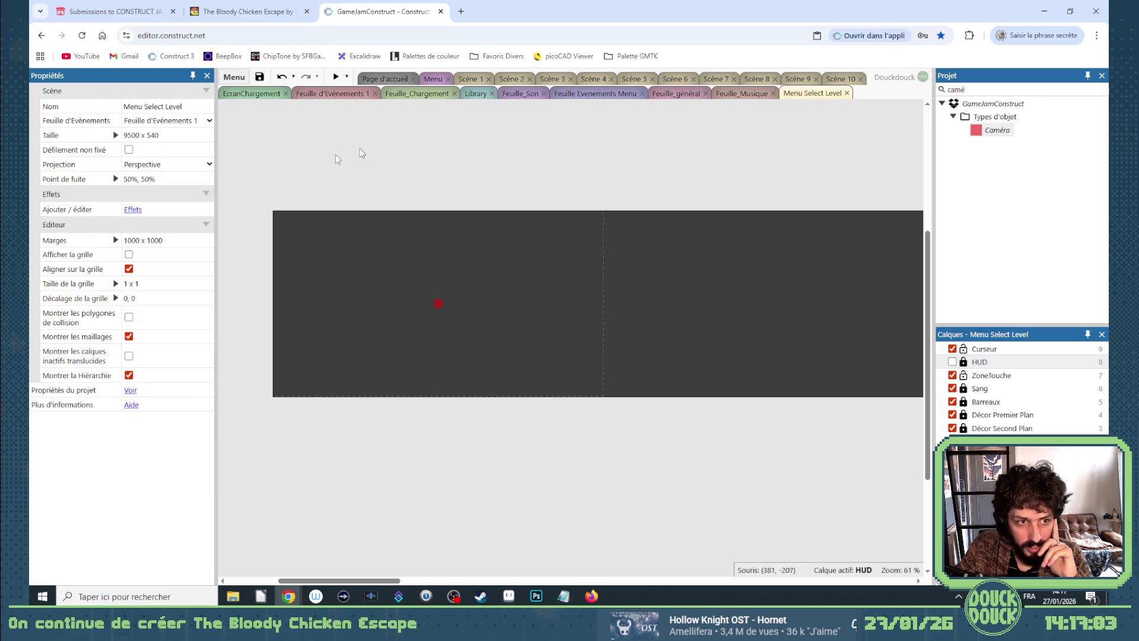
pyautogui.click(159, 121)
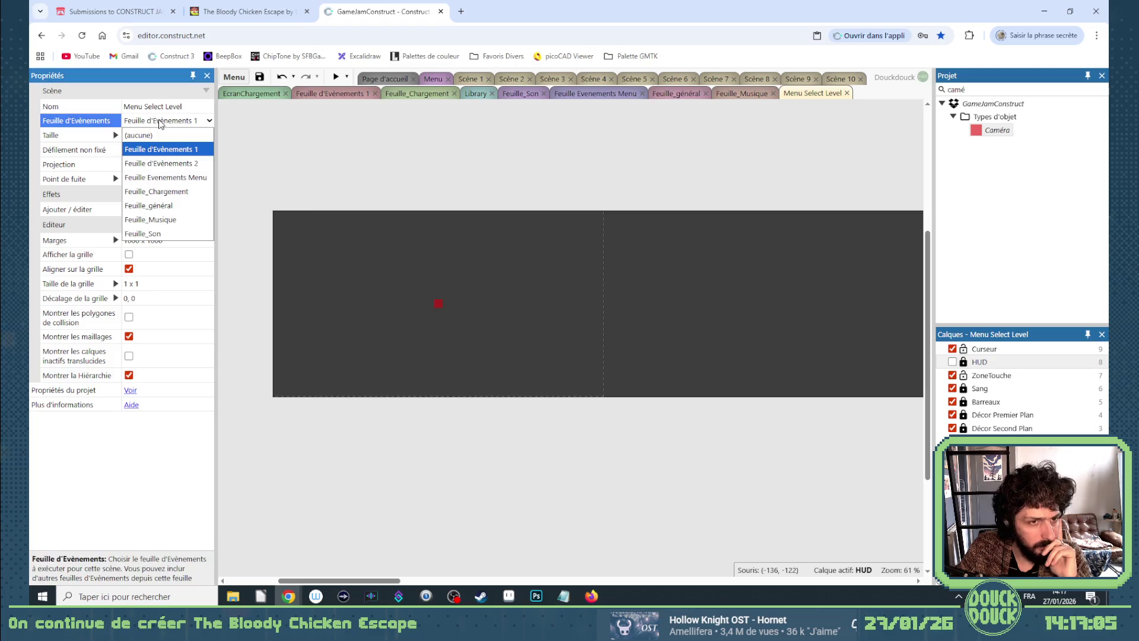
pyautogui.click(178, 164)
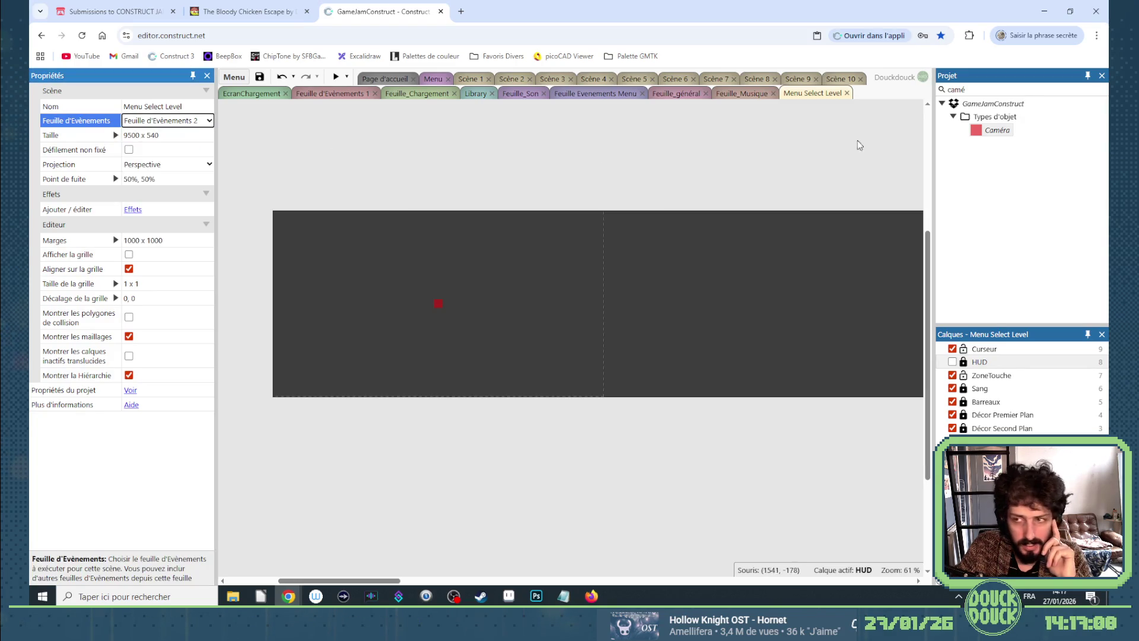
# Rename Feuille d'Evènements 2 to Feuille Menu Select Level in the Project tree.
pyautogui.click(1085, 94)
pyautogui.hotkey('ctrl', 'a')
pyautogui.press('BackSpace')
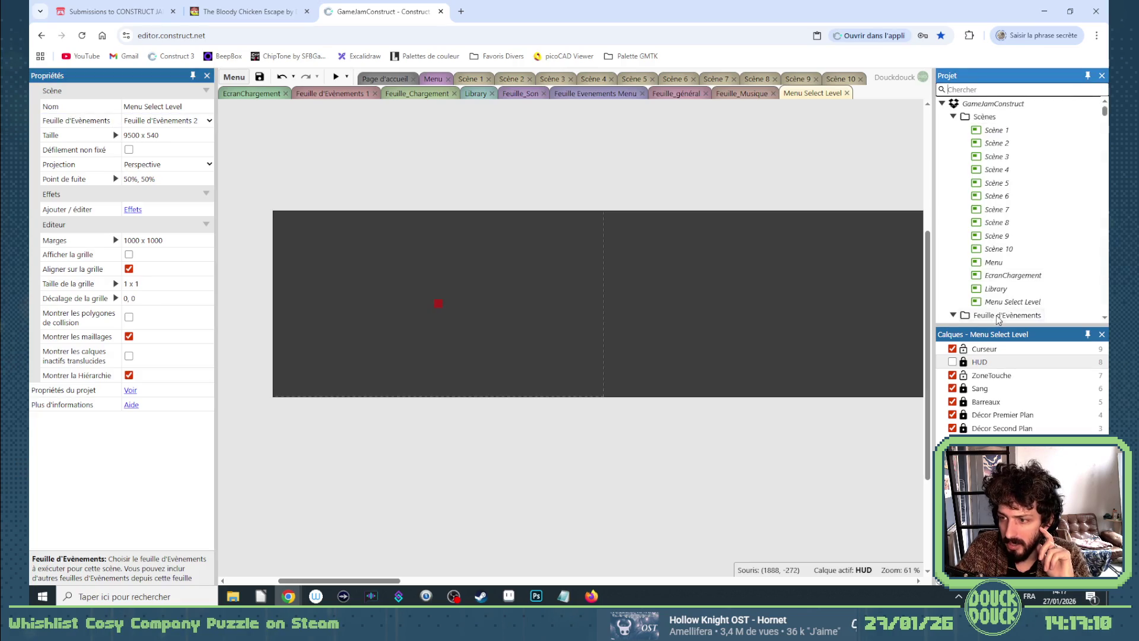
pyautogui.scroll(-3, 998, 319)
pyautogui.click(1013, 173)
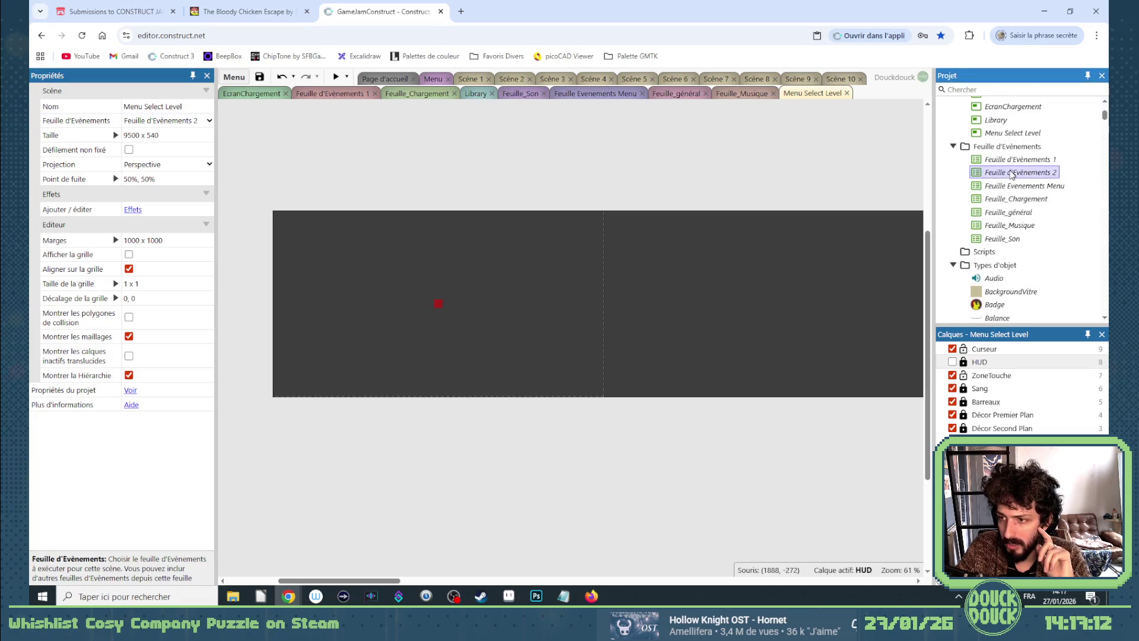
pyautogui.click(1012, 173)
pyautogui.moveTo(1008, 173); pyautogui.dragTo(1065, 172)
pyautogui.write('Menu')
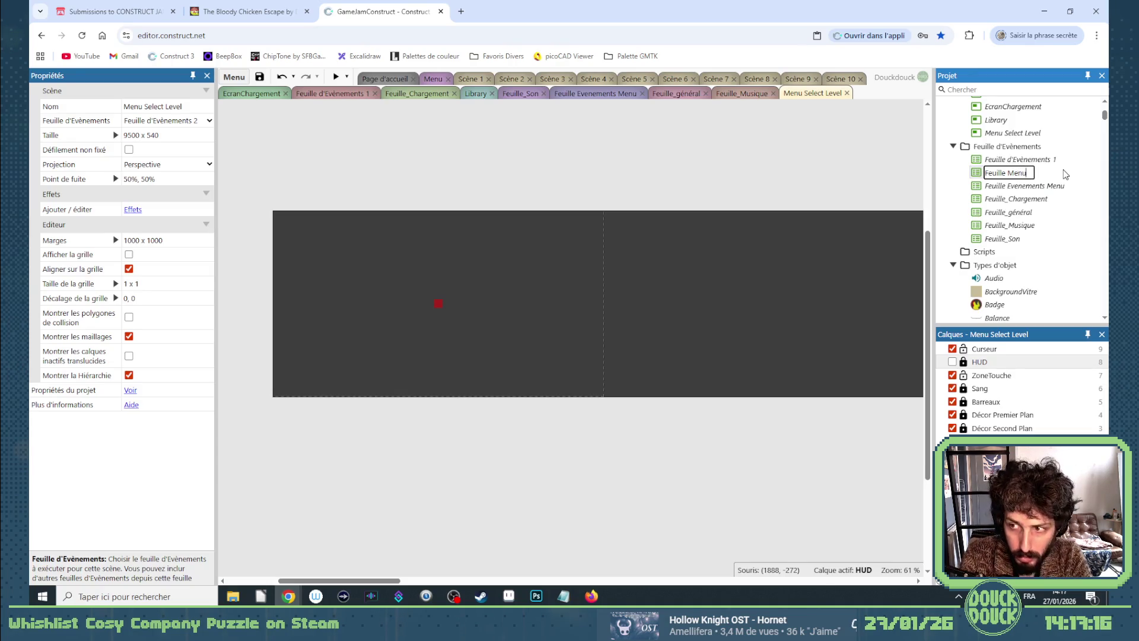
pyautogui.write(' Select Le')
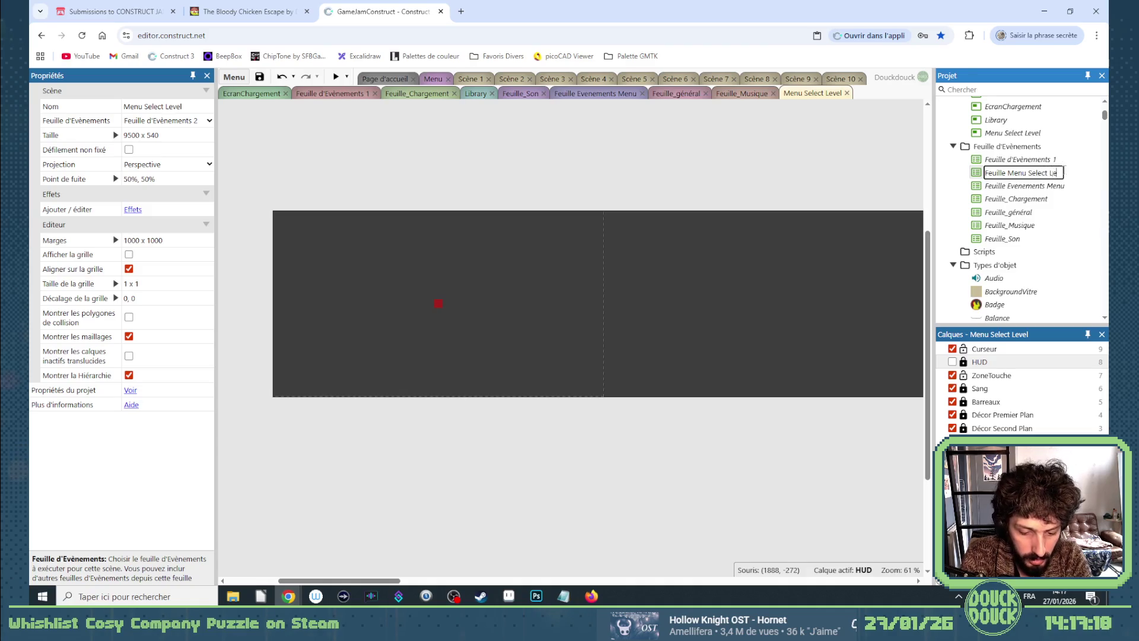
pyautogui.write('vel')
pyautogui.press('Return')
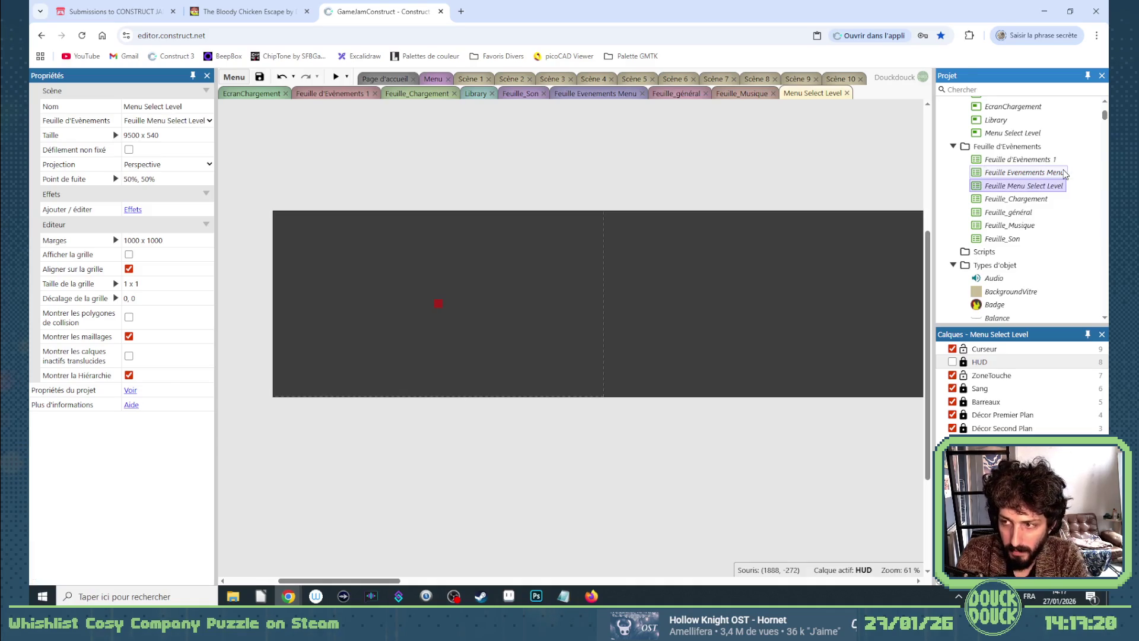
pyautogui.click(603, 182)
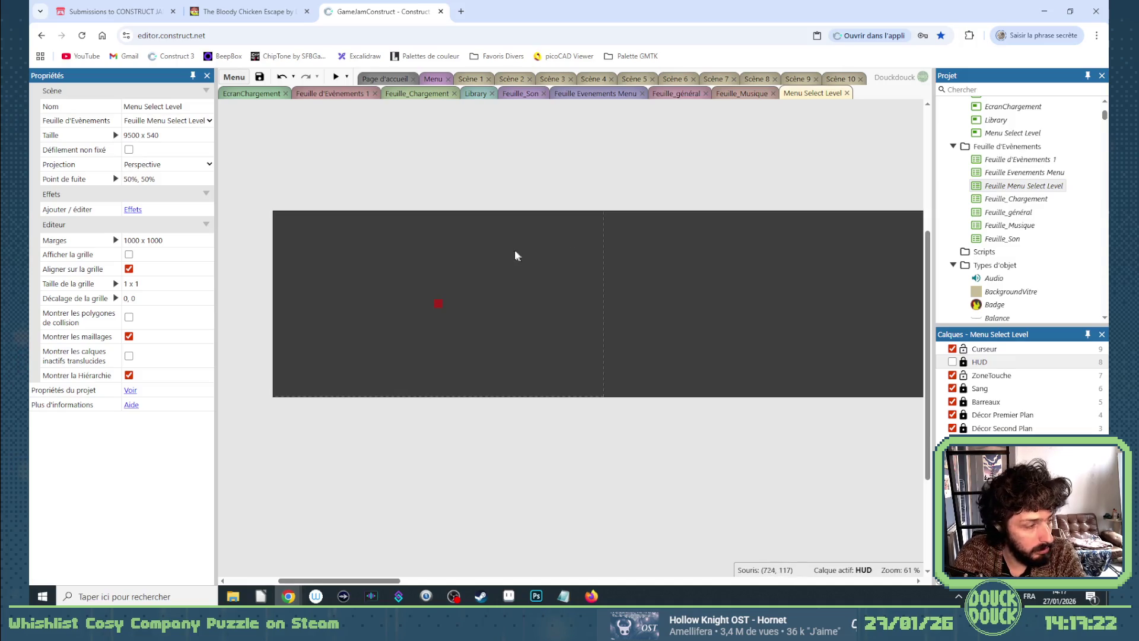
pyautogui.scroll(3, 514, 249)
pyautogui.scroll(2, 325, 303)
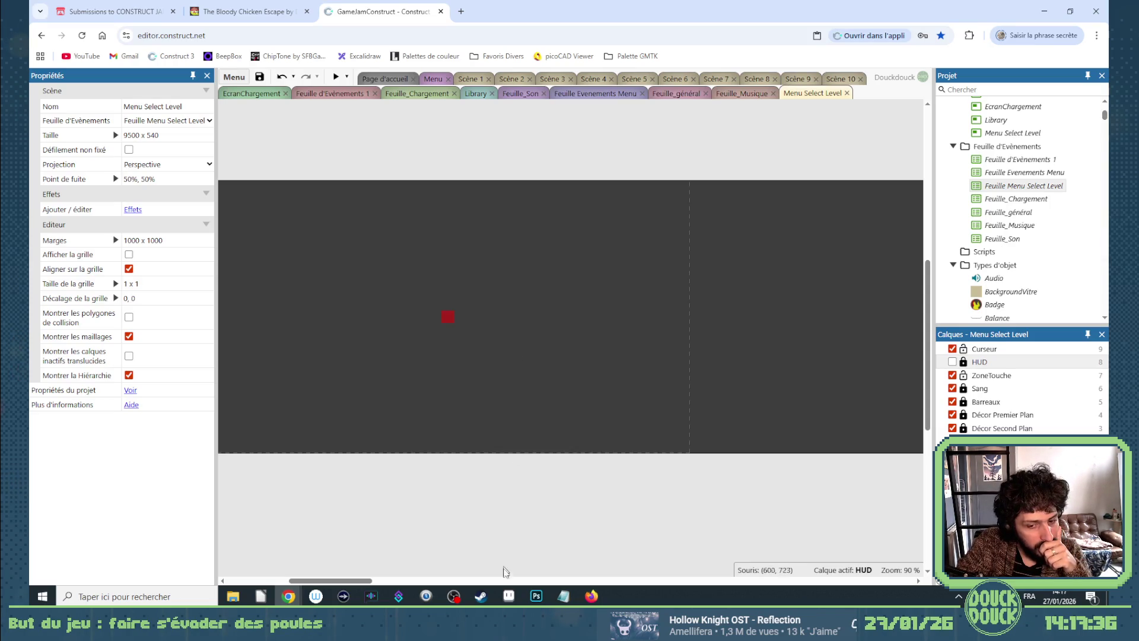
# Switch from the Menu layout to the Menu Select Level layout and bring up its context menu.
pyautogui.moveTo(509, 600)
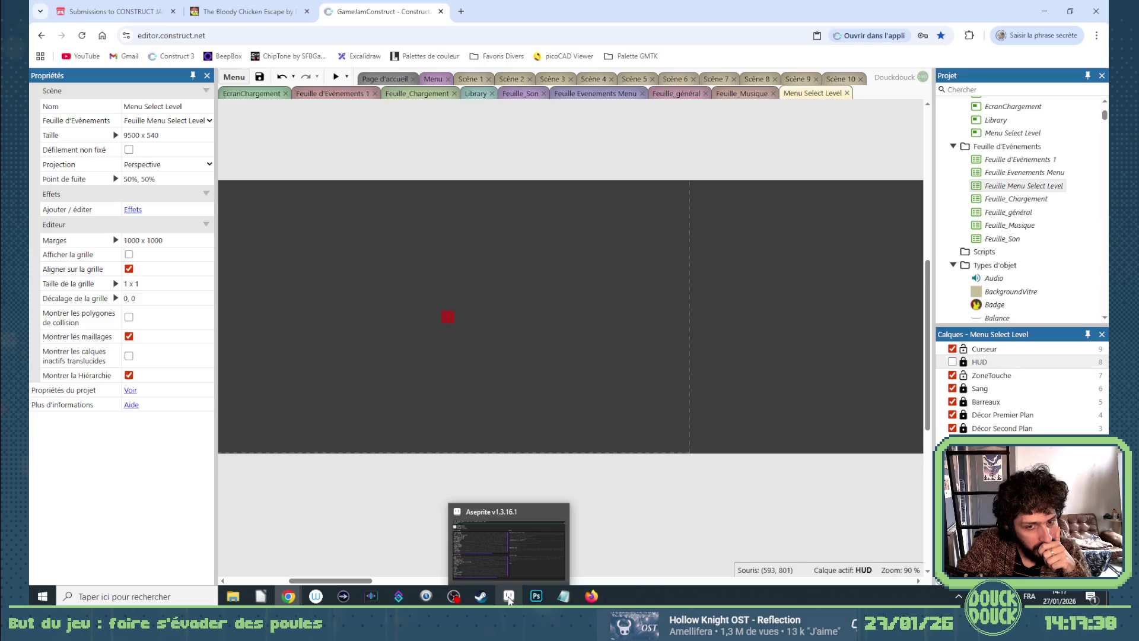
pyautogui.click(435, 78)
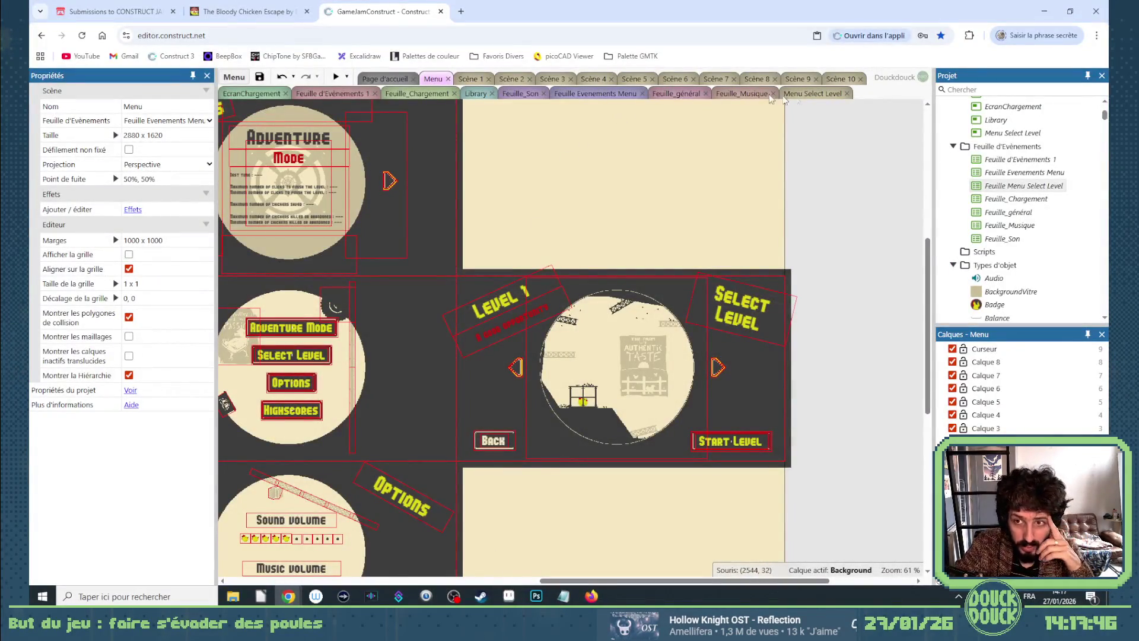
pyautogui.click(805, 95)
pyautogui.rightClick(391, 517)
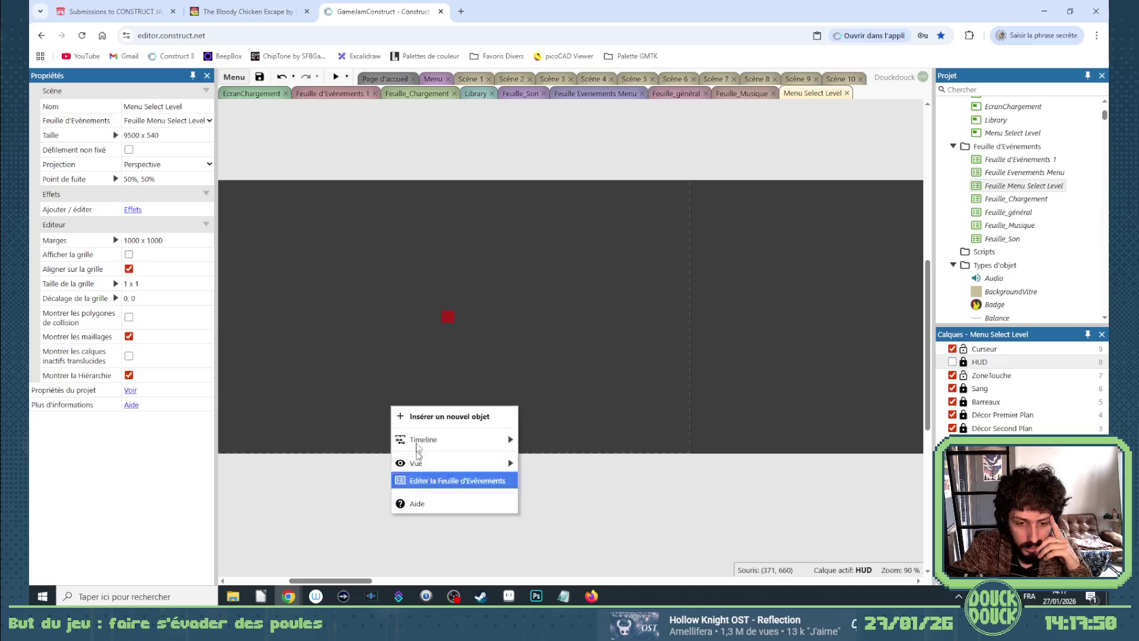
# Insert a new 9-patch object named CadreVignetteLevel and place it in the layout.
pyautogui.click(419, 415)
pyautogui.scroll(-8, 516, 403)
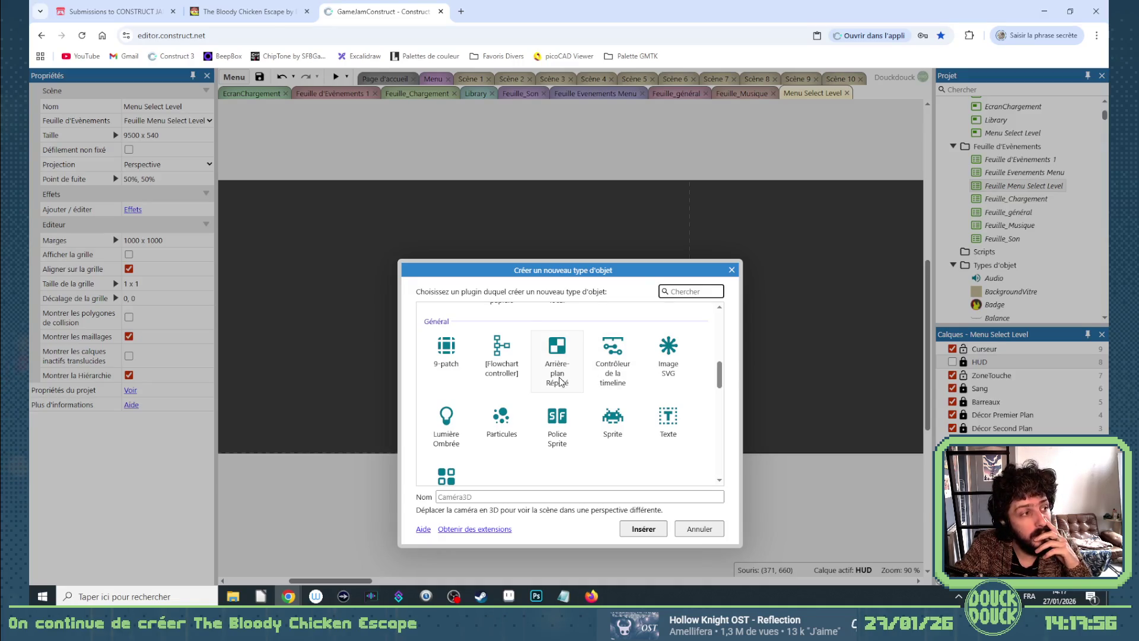
pyautogui.click(452, 359)
pyautogui.write('CadreVignetteLevel')
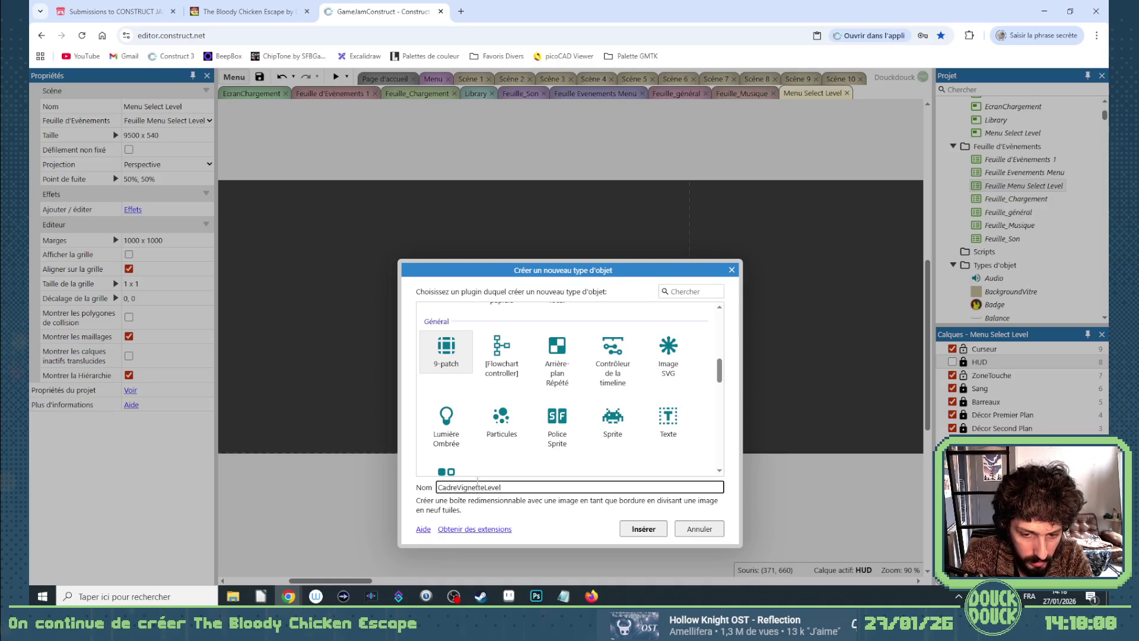
pyautogui.press('Return')
pyautogui.click(317, 311)
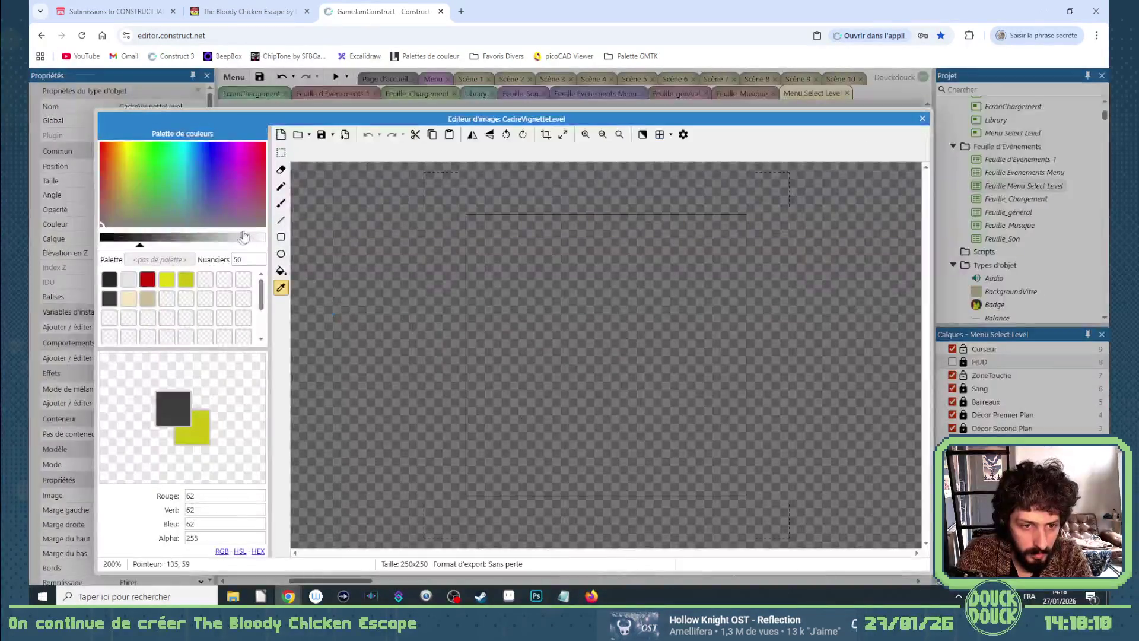
# Draw two nested cream square outlines in the frame image.
pyautogui.click(129, 299)
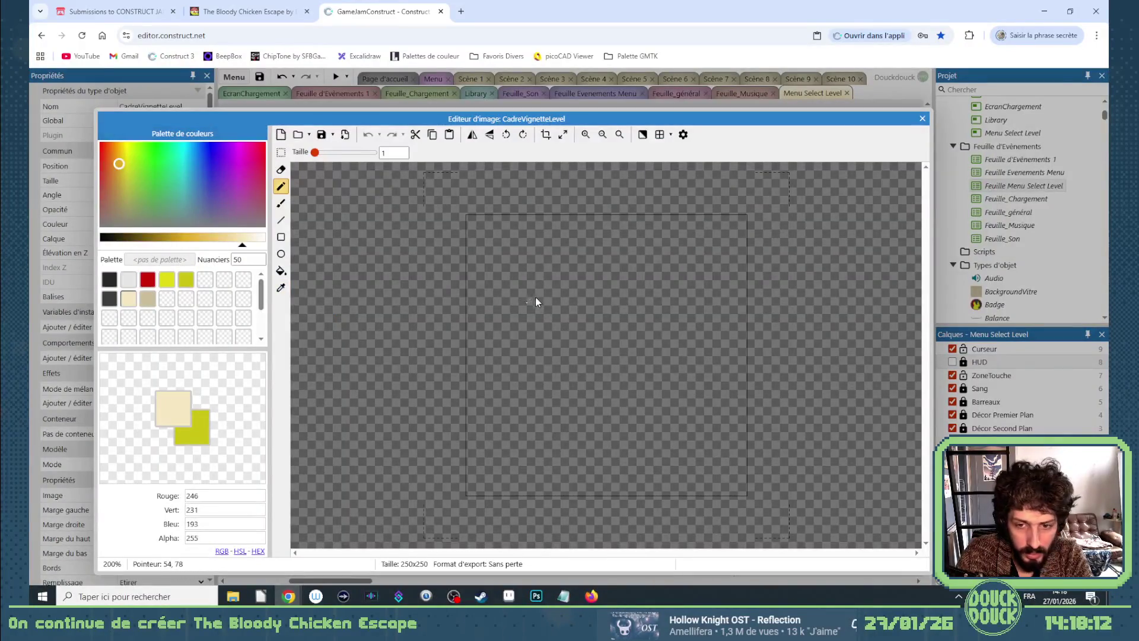
pyautogui.scroll(1, 535, 292)
pyautogui.moveTo(533, 292)
pyautogui.mouseDown()
pyautogui.moveTo(617, 358)
pyautogui.moveTo(621, 379)
pyautogui.mouseUp()
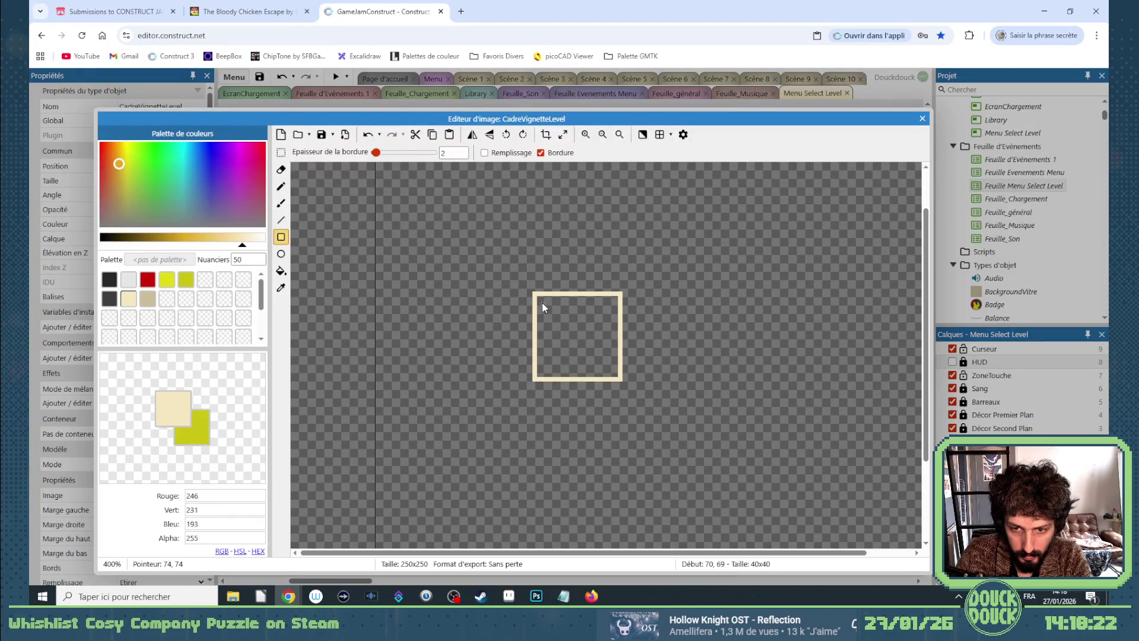
pyautogui.moveTo(545, 305); pyautogui.dragTo(614, 370)
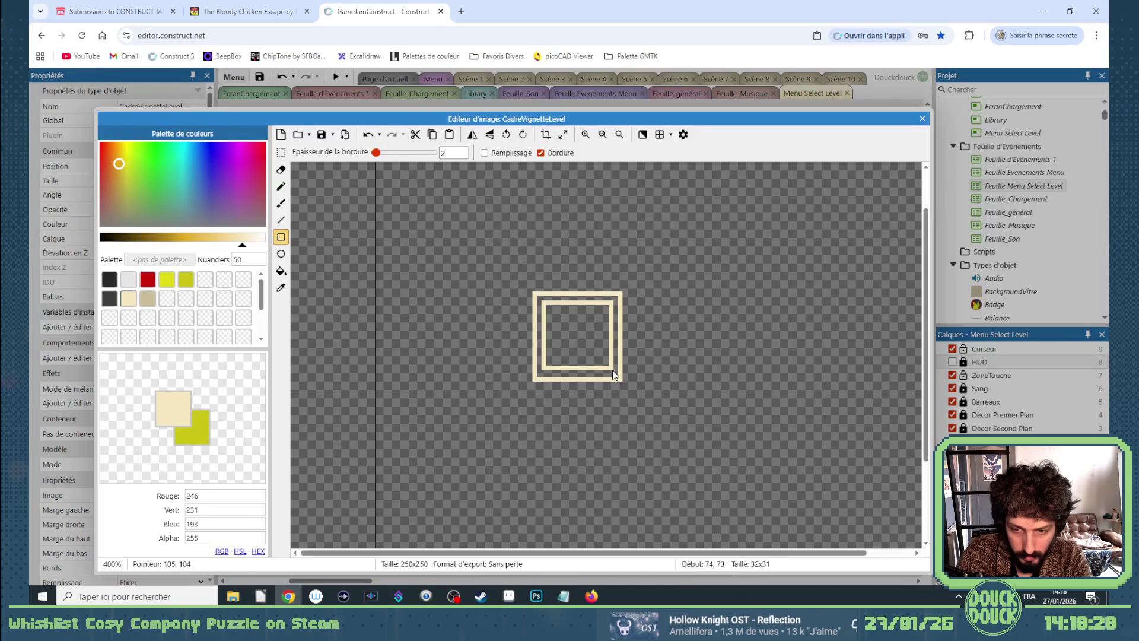
# Shift the inner square's bottom edge down a pixel and fill its corner gaps with the pencil.
pyautogui.press('s')
pyautogui.scroll(2, 643, 348)
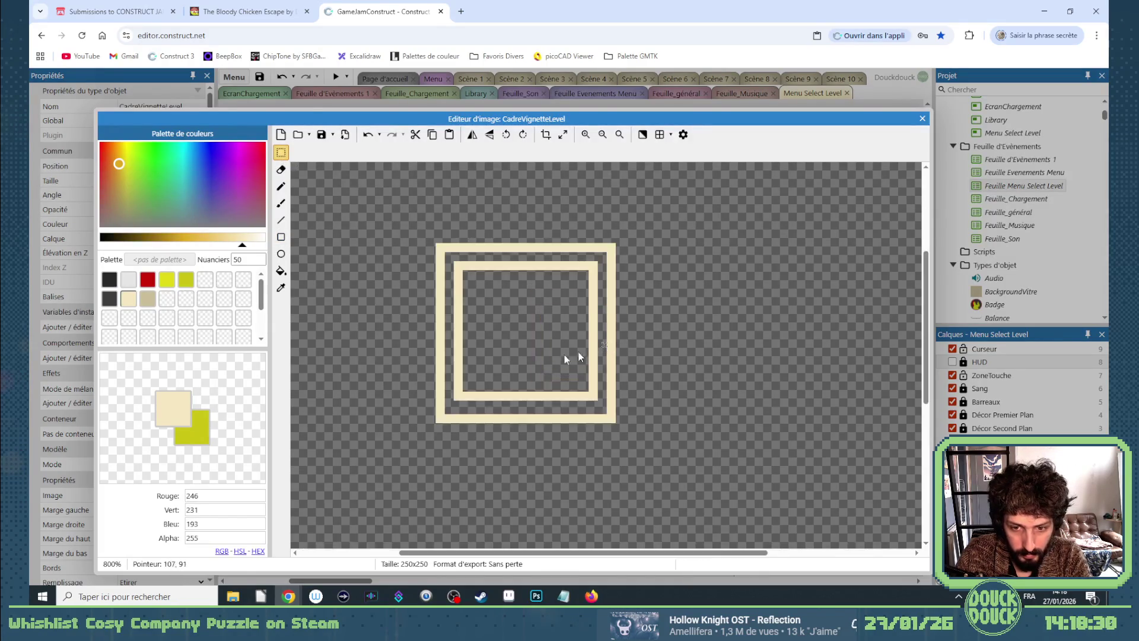
pyautogui.moveTo(454, 379); pyautogui.dragTo(602, 406)
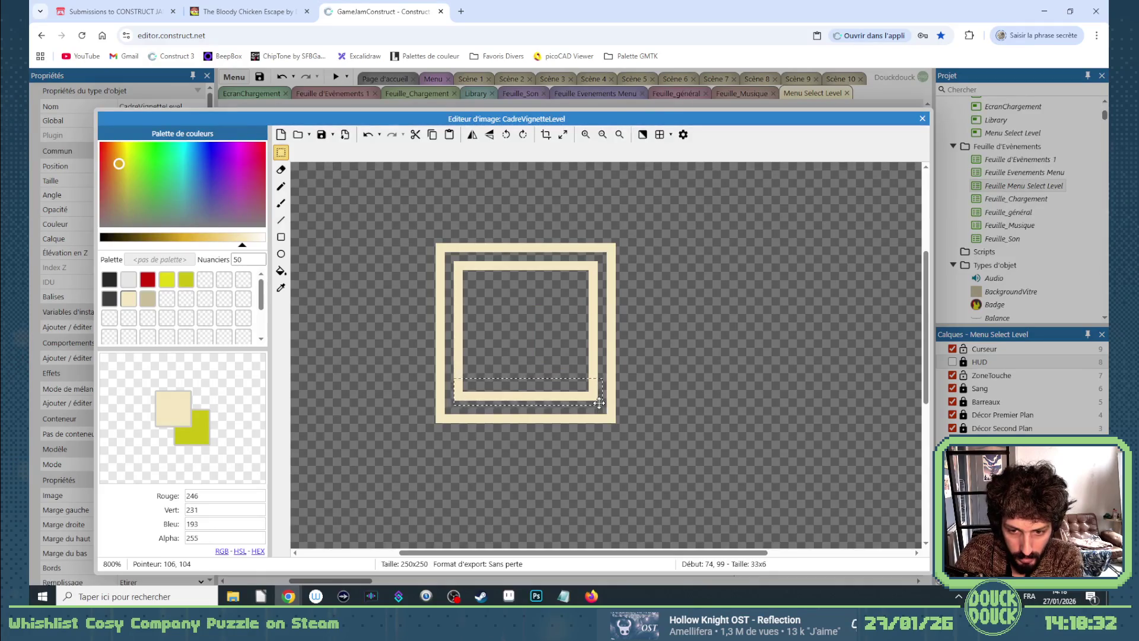
pyautogui.moveTo(525, 388); pyautogui.dragTo(526, 393)
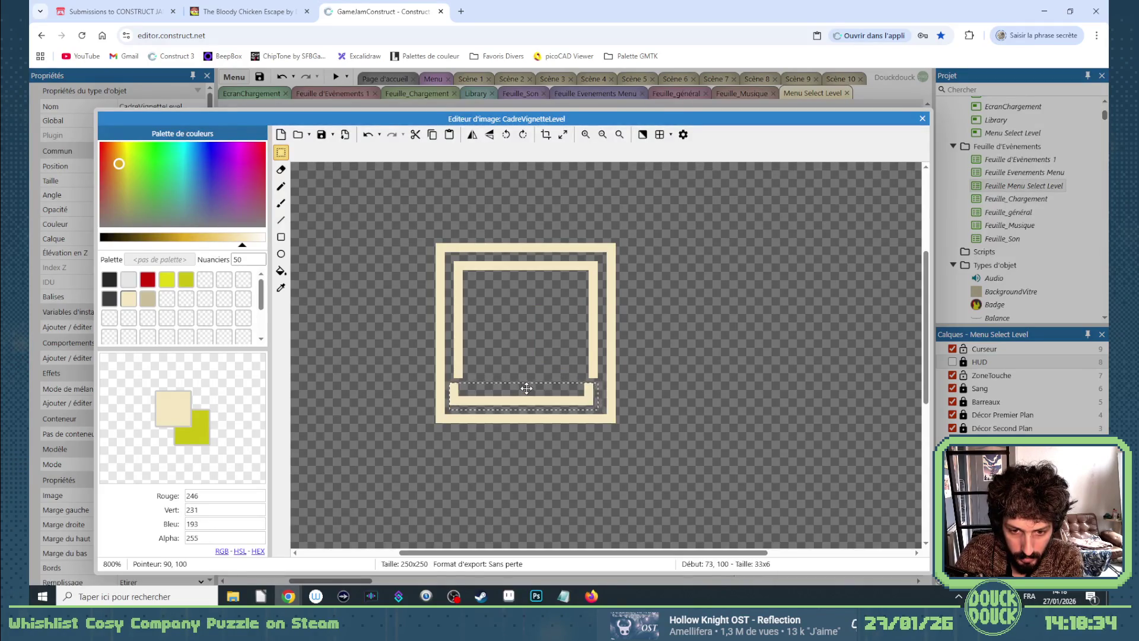
pyautogui.click(526, 360)
pyautogui.click(280, 186)
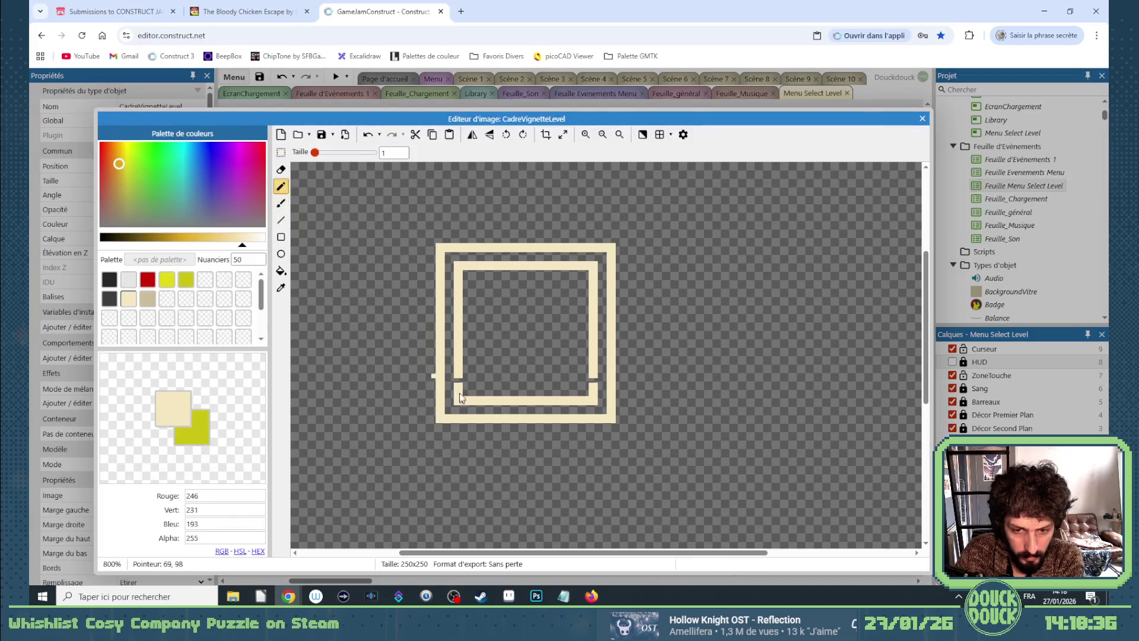
pyautogui.moveTo(458, 386); pyautogui.dragTo(459, 393)
pyautogui.click(593, 380)
# Auto-crop the image to 42 x 42 and close the Image Editor.
pyautogui.click(546, 134)
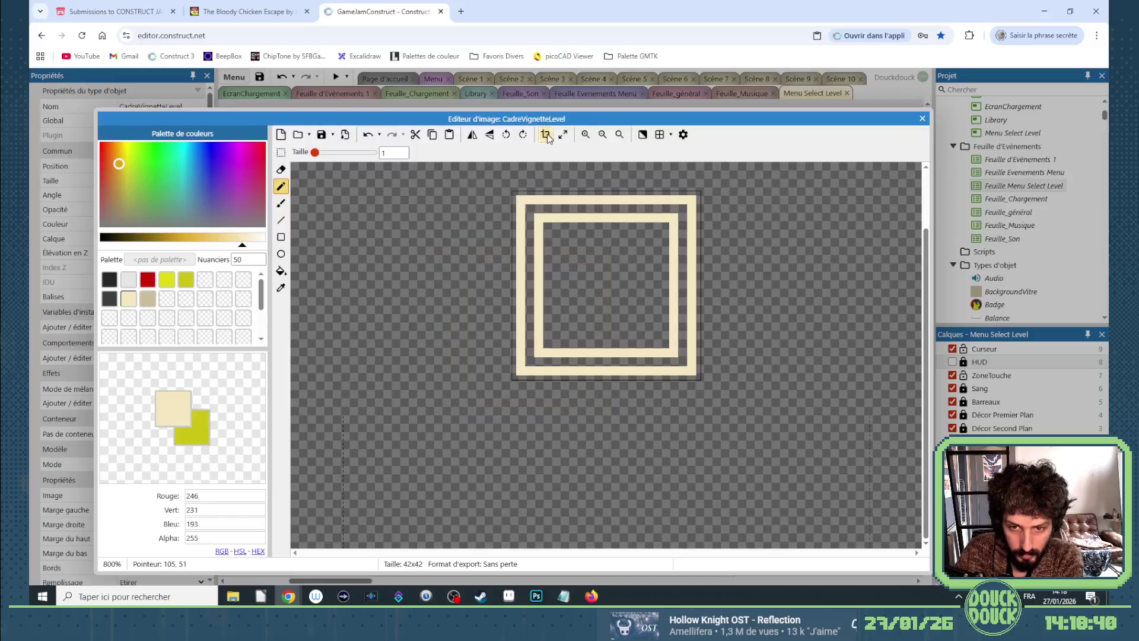
pyautogui.click(280, 153)
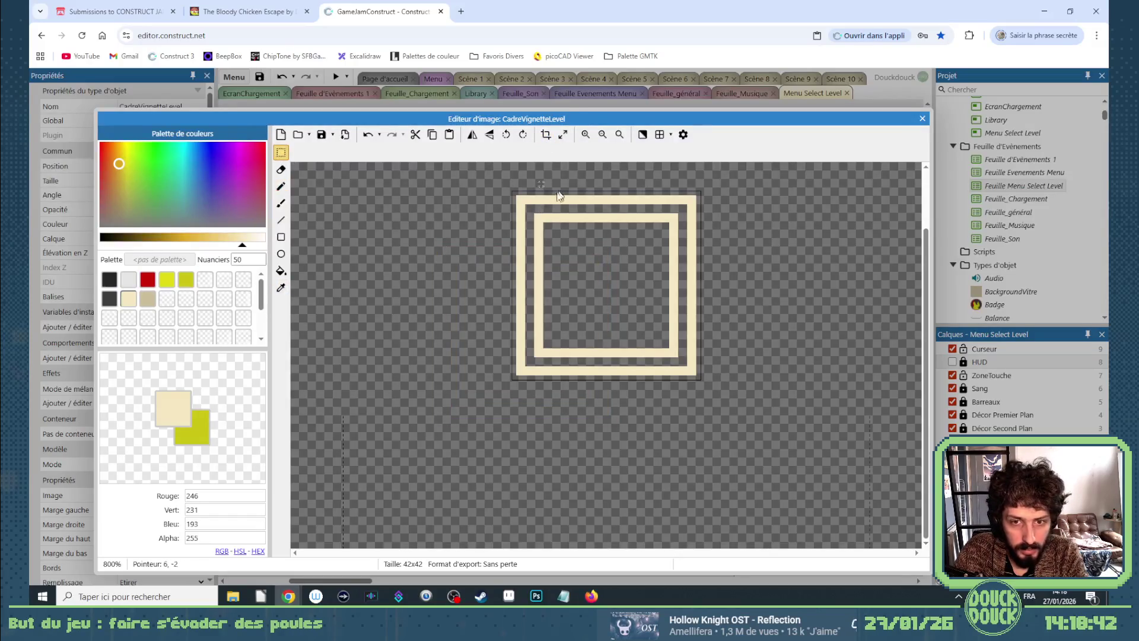
pyautogui.moveTo(514, 198); pyautogui.dragTo(548, 227)
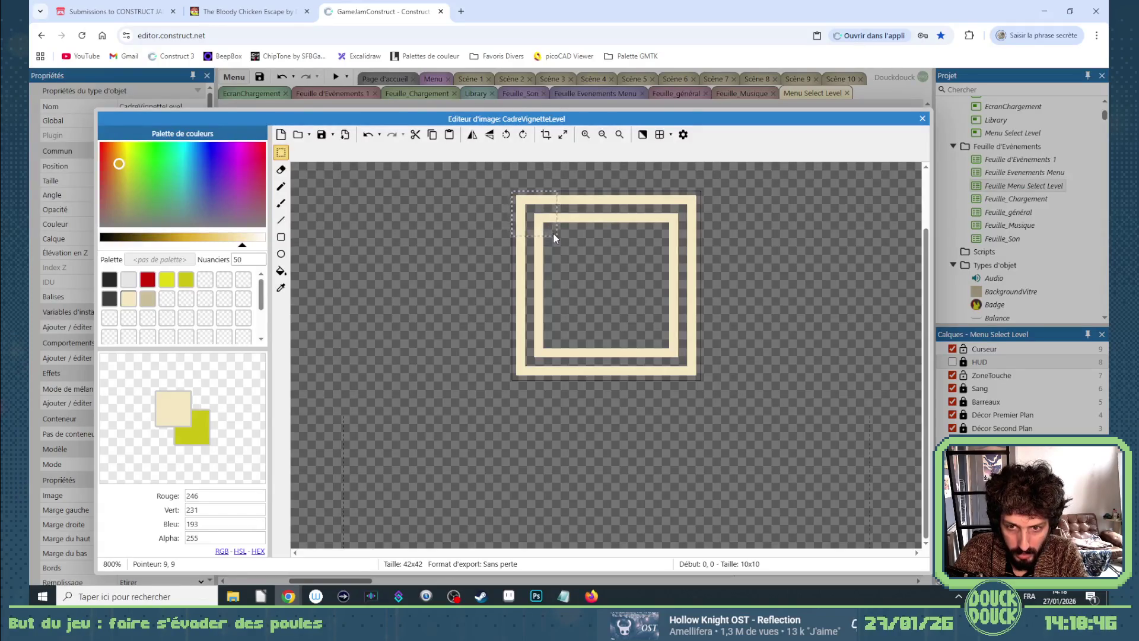
pyautogui.click(811, 209)
pyautogui.click(921, 121)
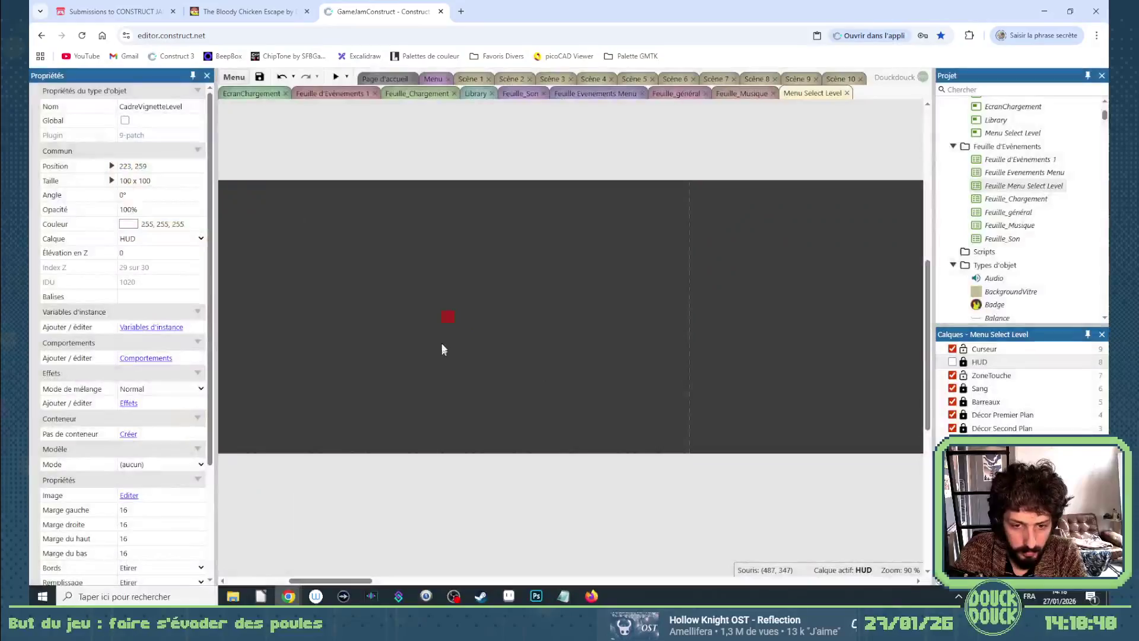
# Put CadreVignetteLevel on the Player layer with all four margins set to 10.
pyautogui.scroll(-2, 469, 338)
pyautogui.click(148, 238)
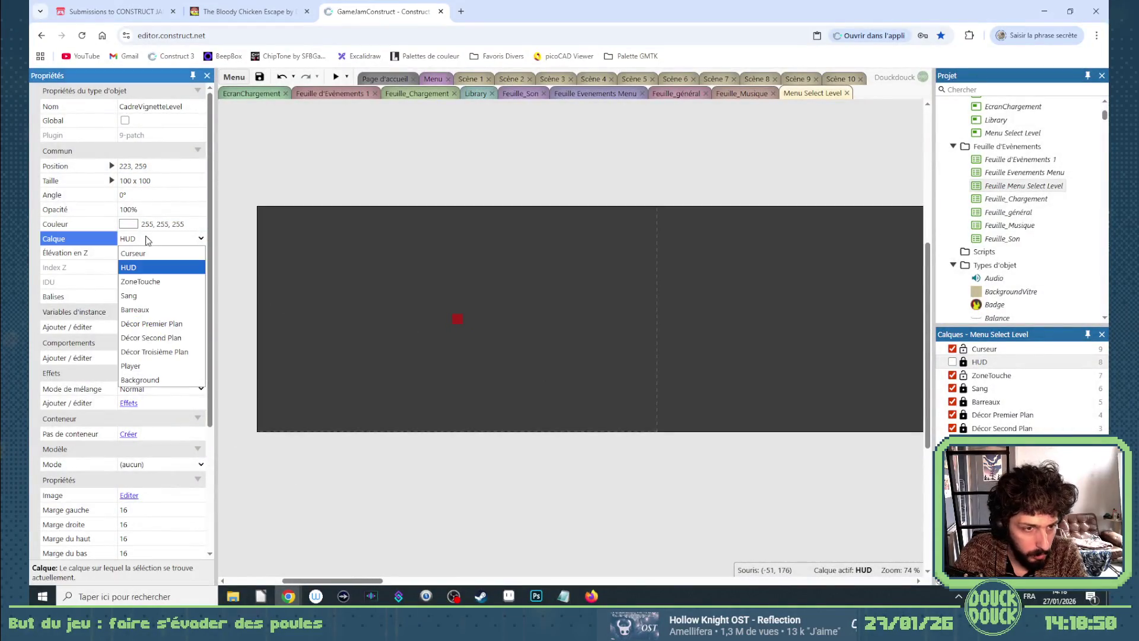
pyautogui.click(142, 366)
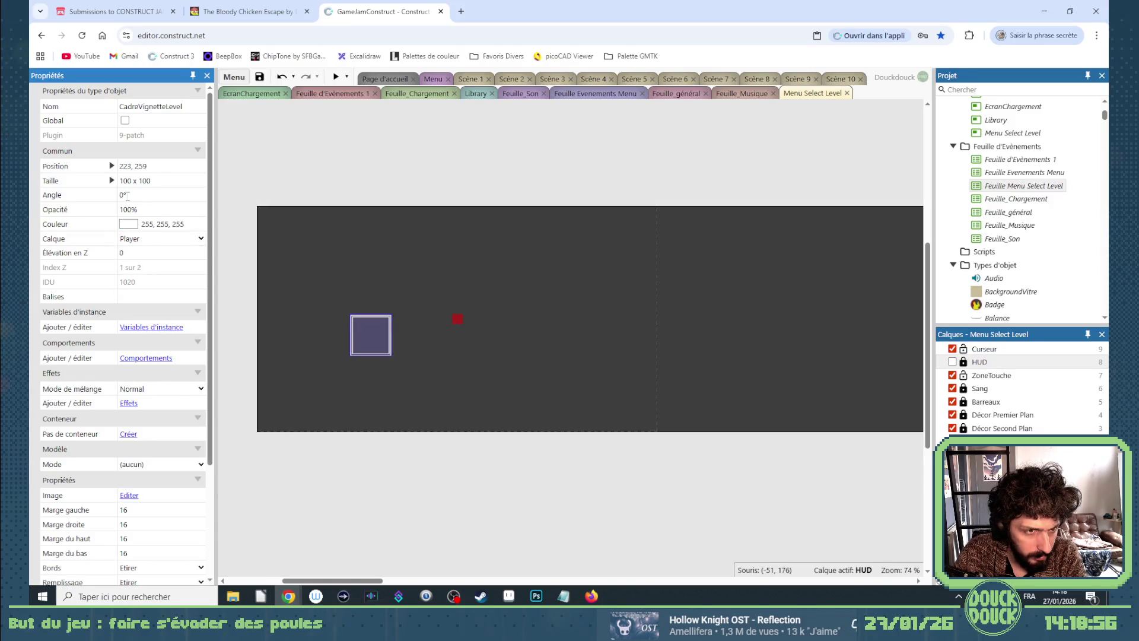
pyautogui.click(147, 504)
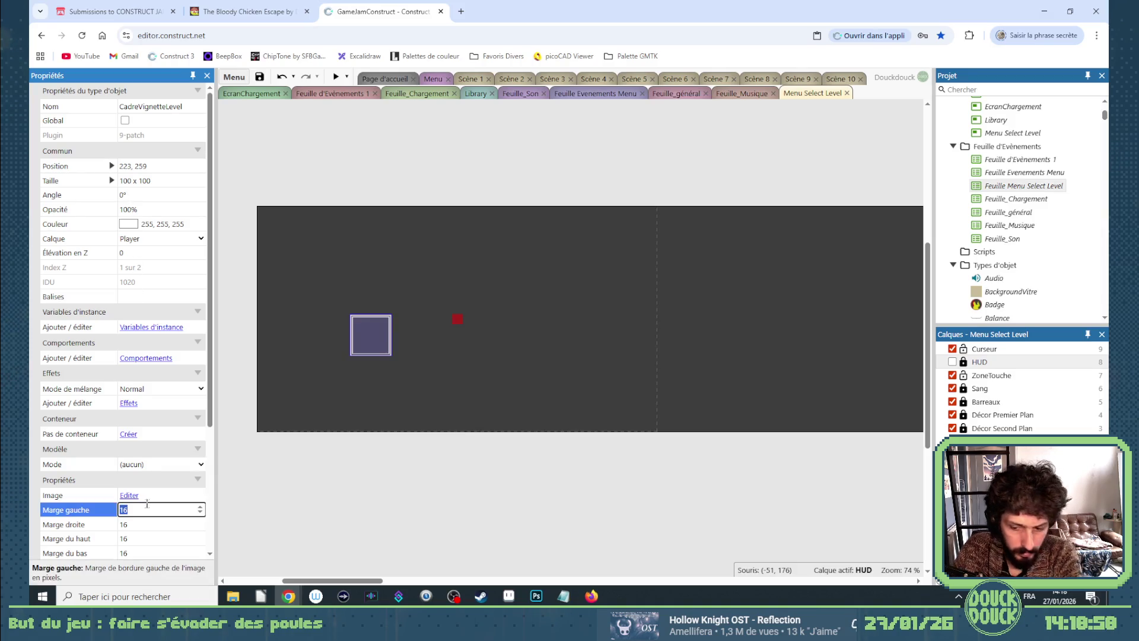
pyautogui.write('10')
pyautogui.press('Tab')
pyautogui.write('10')
pyautogui.press('Tab')
pyautogui.write('10')
pyautogui.press('Tab')
pyautogui.write('10')
# Set the frame's Edges and Fill to Tile.
pyautogui.scroll(-3, 179, 520)
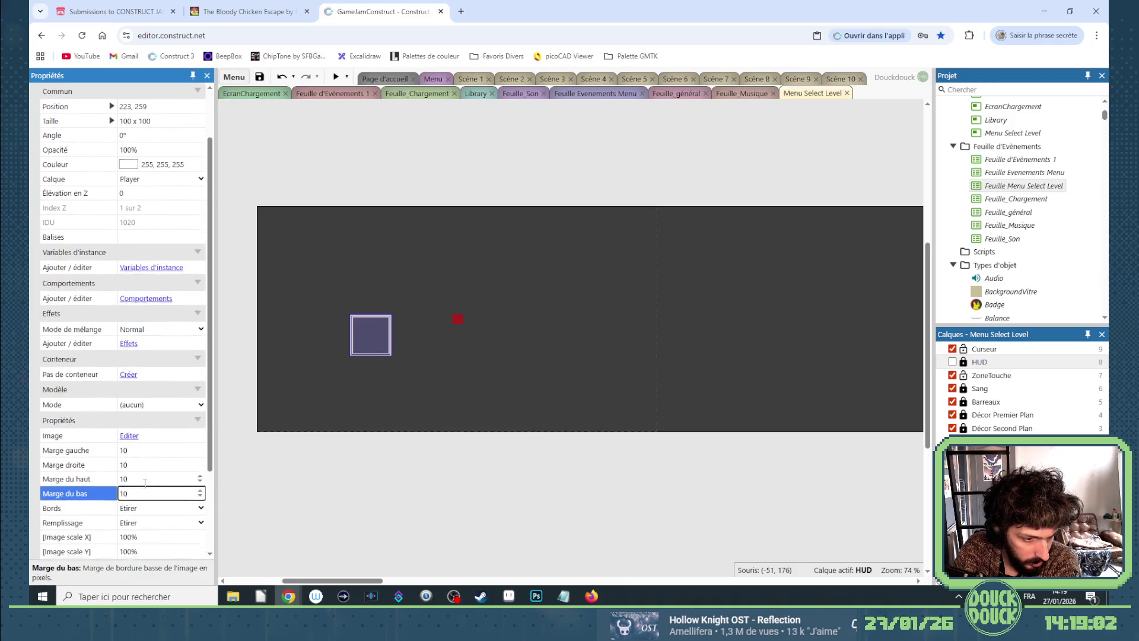
pyautogui.click(147, 457)
pyautogui.click(141, 471)
pyautogui.click(141, 469)
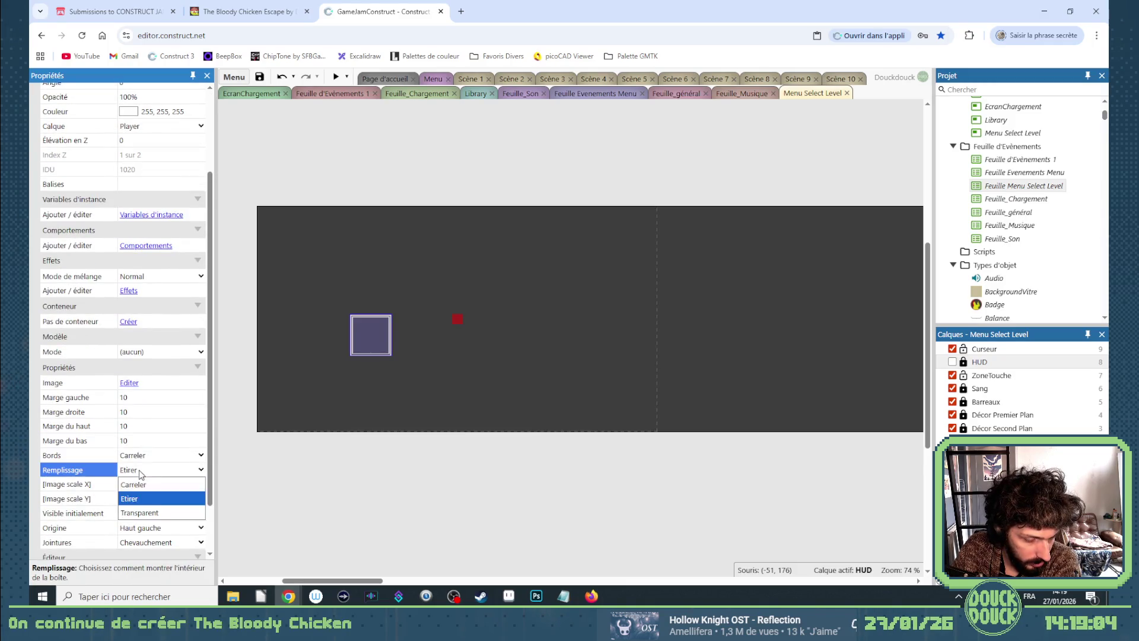
pyautogui.click(140, 478)
pyautogui.press('Down')
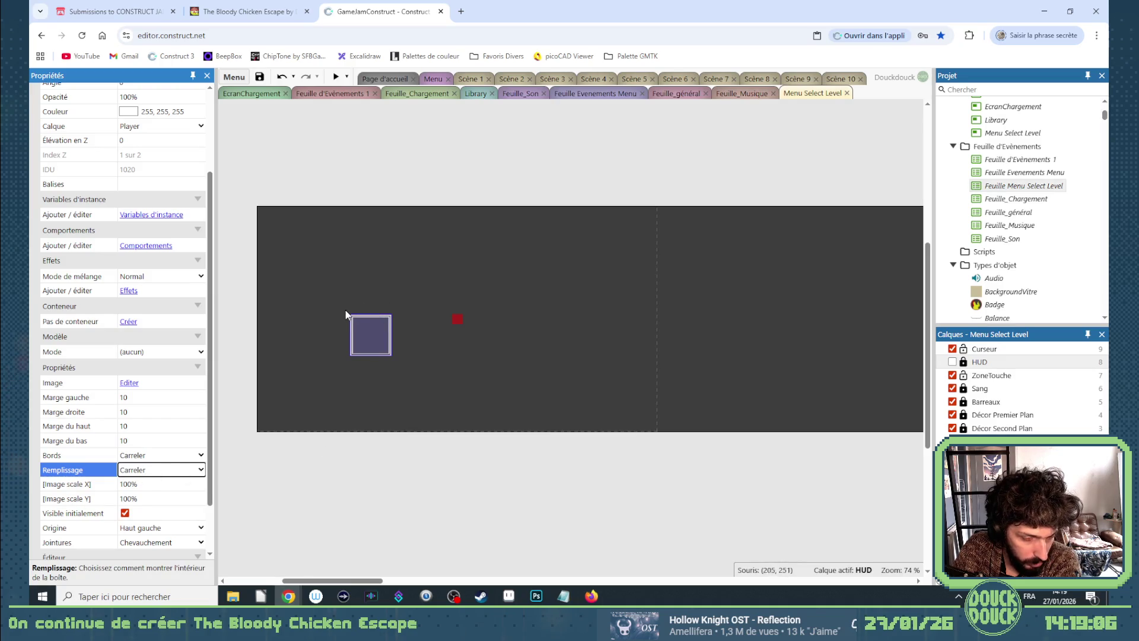
# Resize the frame instance into a wider rectangle with its handle.
pyautogui.click(364, 483)
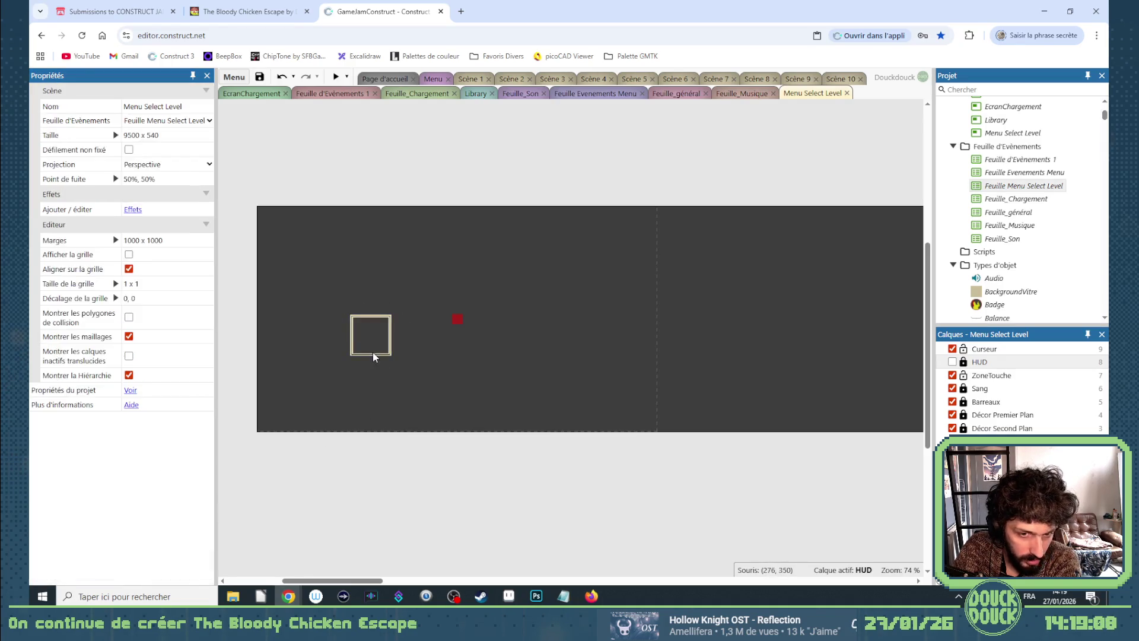
pyautogui.click(982, 362)
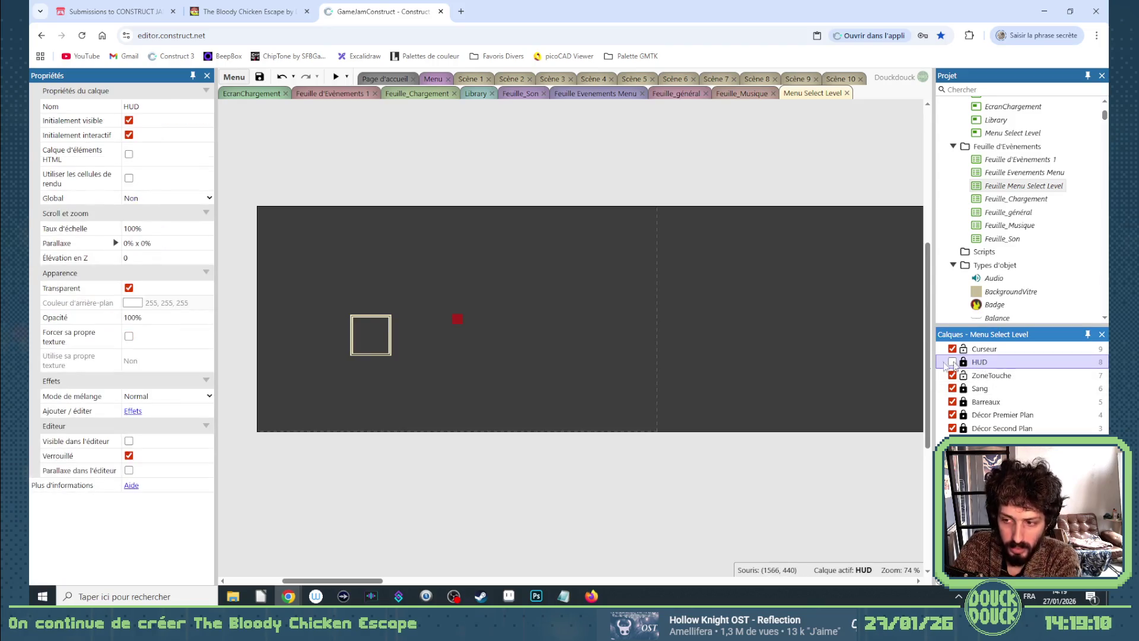
pyautogui.click(372, 333)
pyautogui.moveTo(398, 361)
pyautogui.mouseDown()
pyautogui.moveTo(513, 377)
pyautogui.moveTo(390, 370)
pyautogui.moveTo(408, 388)
pyautogui.moveTo(382, 341)
pyautogui.moveTo(419, 369)
pyautogui.mouseUp()
pyautogui.click(434, 421)
pyautogui.scroll(3, 382, 347)
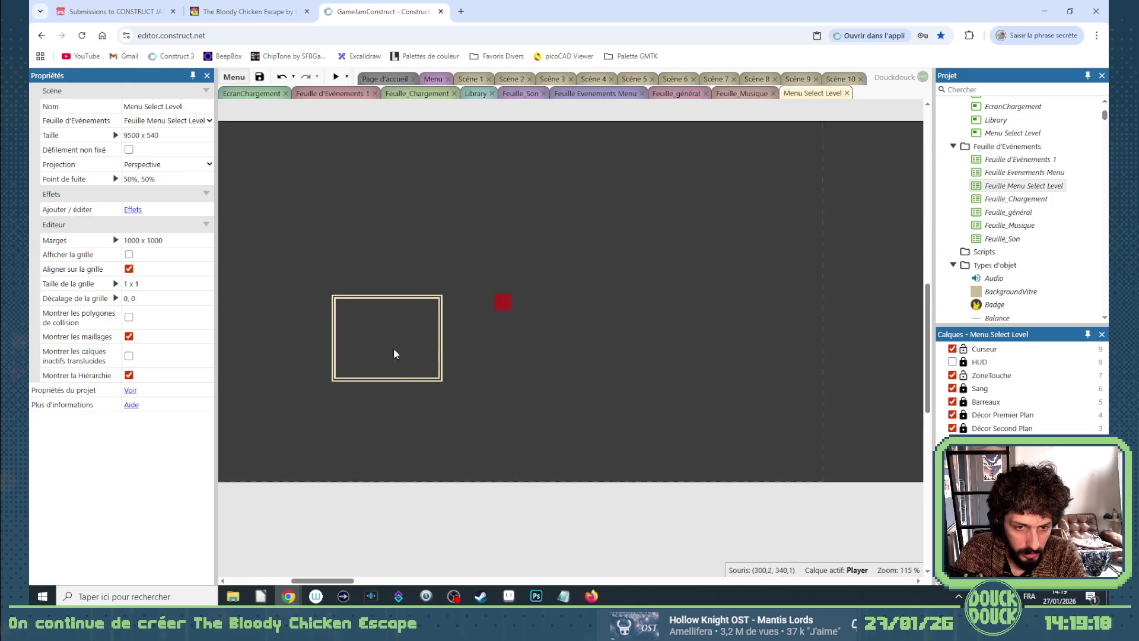
# Set the frame's Origin to Center and keep Seams on Overlap.
pyautogui.click(393, 347)
pyautogui.moveTo(446, 386)
pyautogui.mouseDown()
pyautogui.moveTo(551, 402)
pyautogui.moveTo(402, 419)
pyautogui.moveTo(404, 378)
pyautogui.mouseUp()
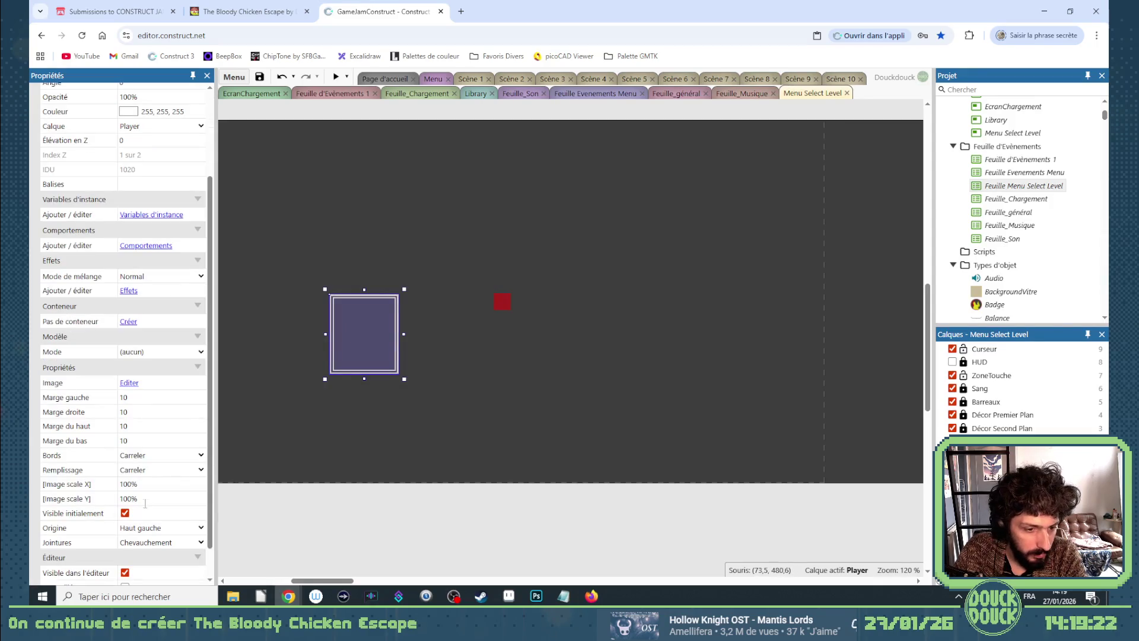
pyautogui.scroll(-2, 148, 500)
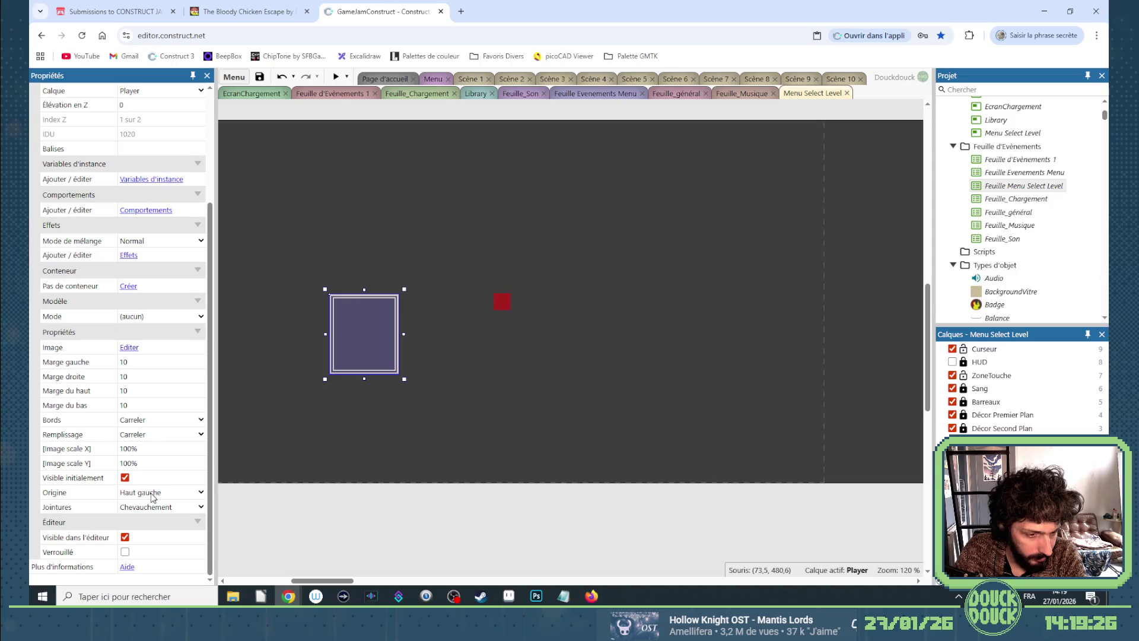
pyautogui.click(153, 497)
pyautogui.click(142, 436)
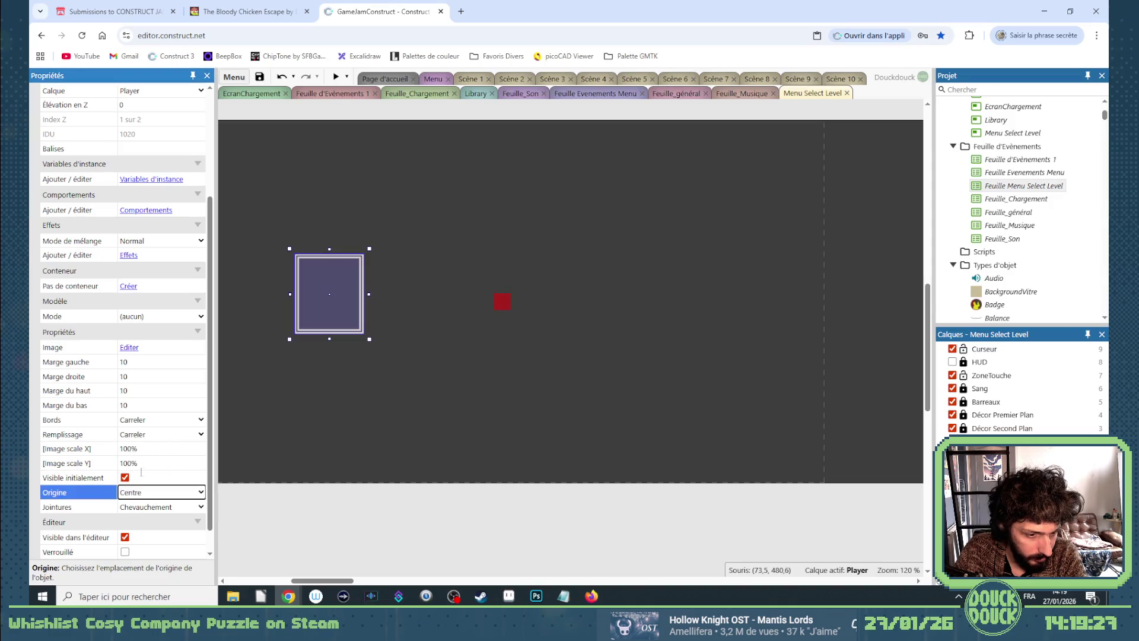
pyautogui.click(147, 509)
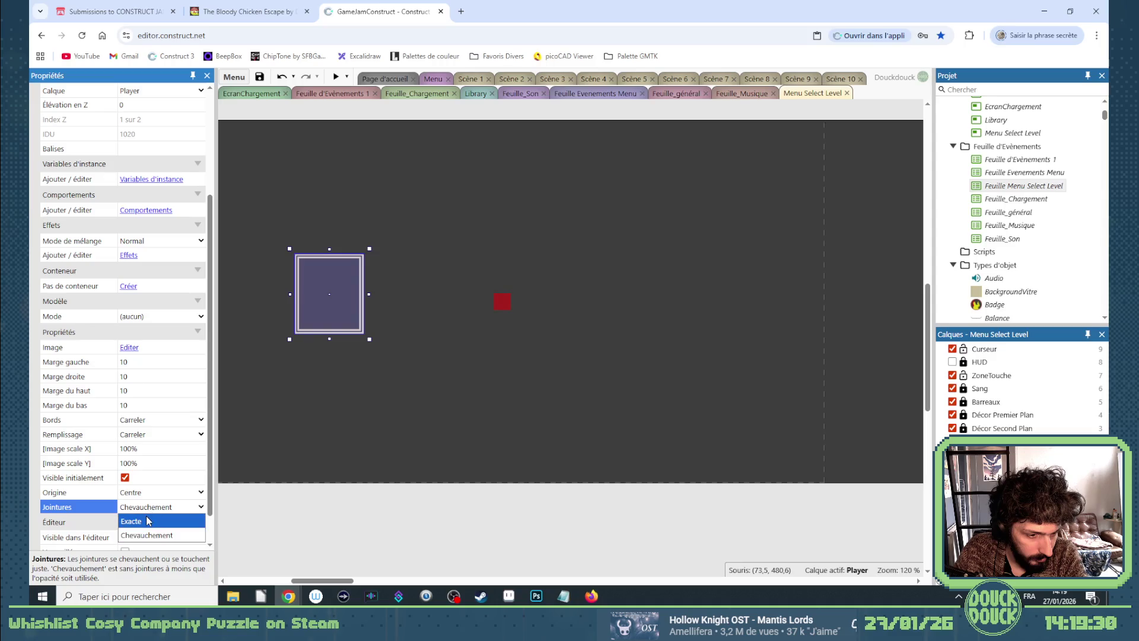
pyautogui.click(148, 534)
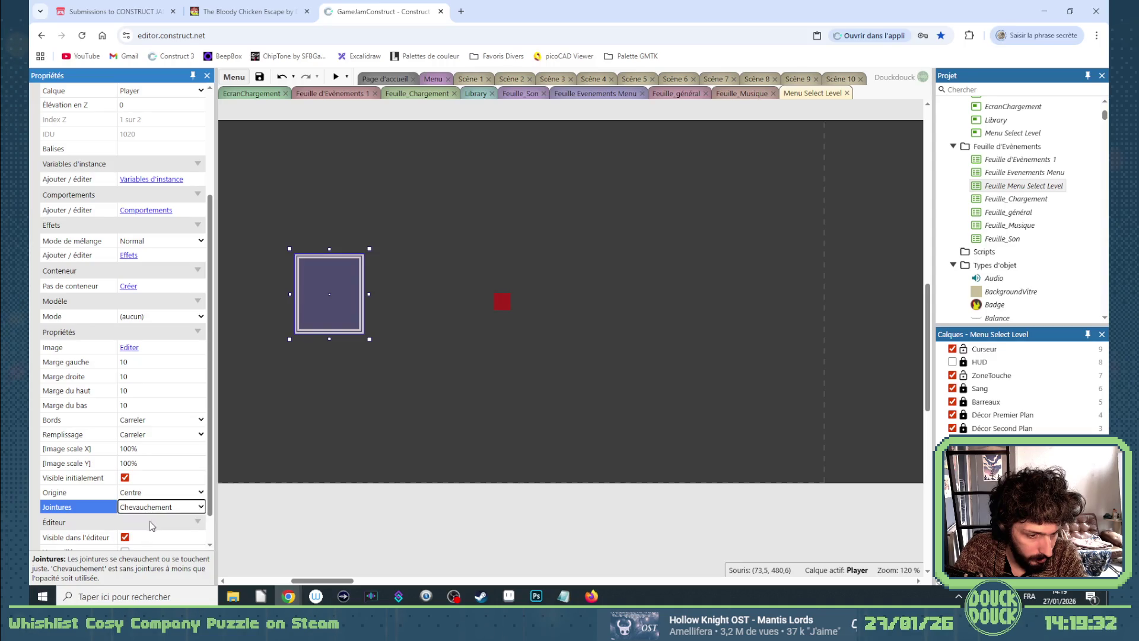
# Stretch the frame to about 256 x 169, then select the level thumbnail in the Menu layout.
pyautogui.scroll(-1, 149, 521)
pyautogui.moveTo(369, 341)
pyautogui.mouseDown()
pyautogui.moveTo(475, 356)
pyautogui.moveTo(470, 374)
pyautogui.mouseUp()
pyautogui.scroll(3, 202, 336)
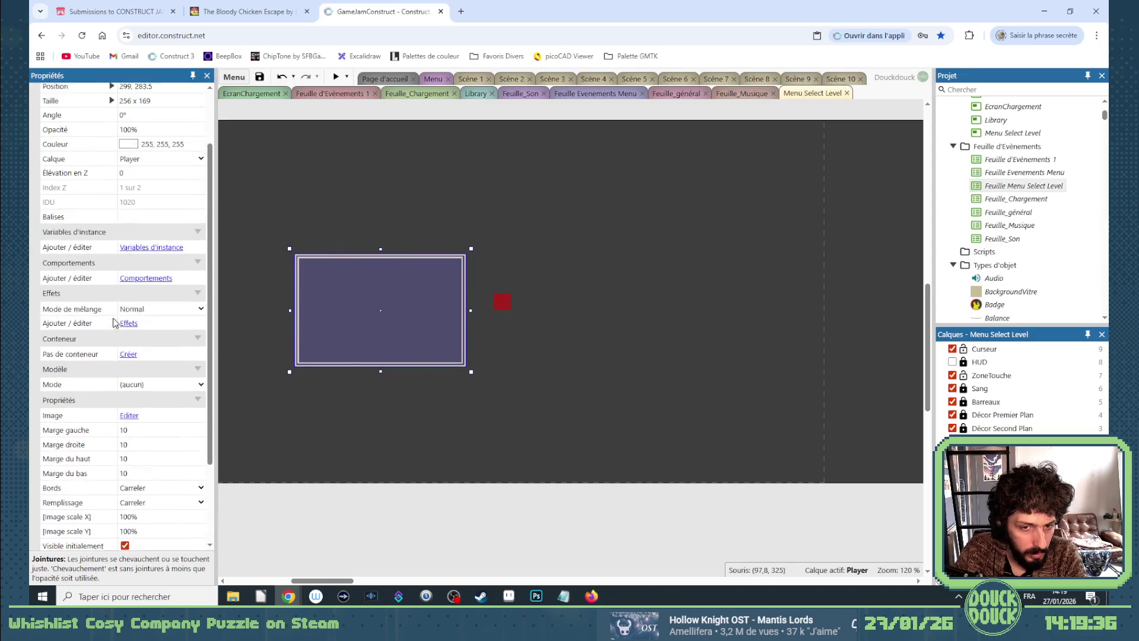
pyautogui.click(433, 78)
pyautogui.click(627, 369)
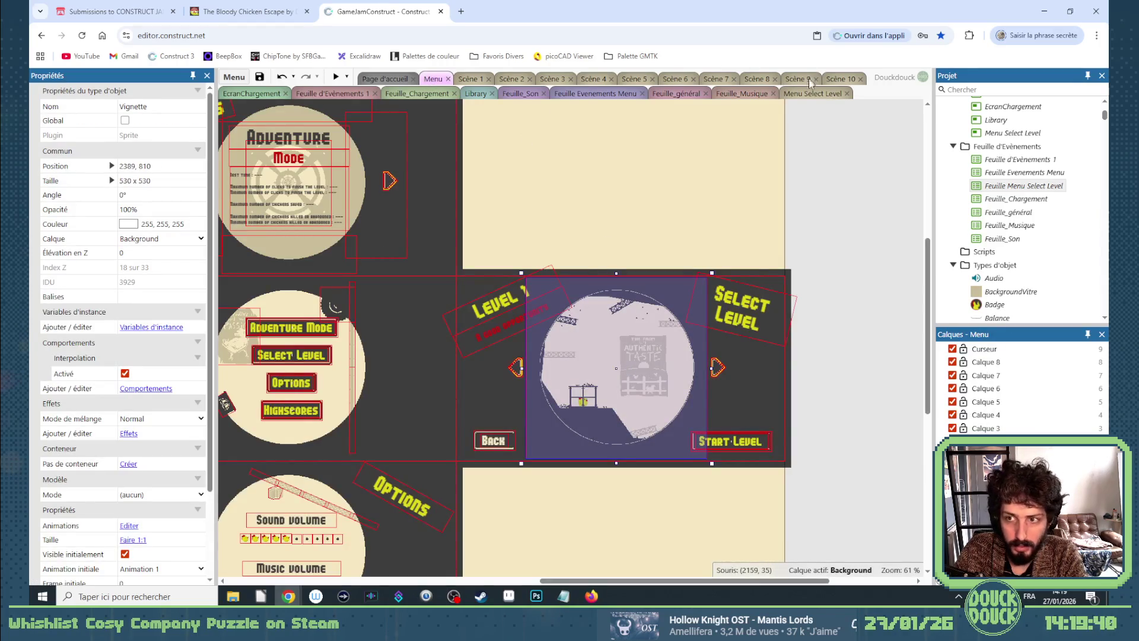
# Paste the 530 x 530 Vignette thumbnail into Menu Select Level and drag it to 391, 269.
pyautogui.click(807, 97)
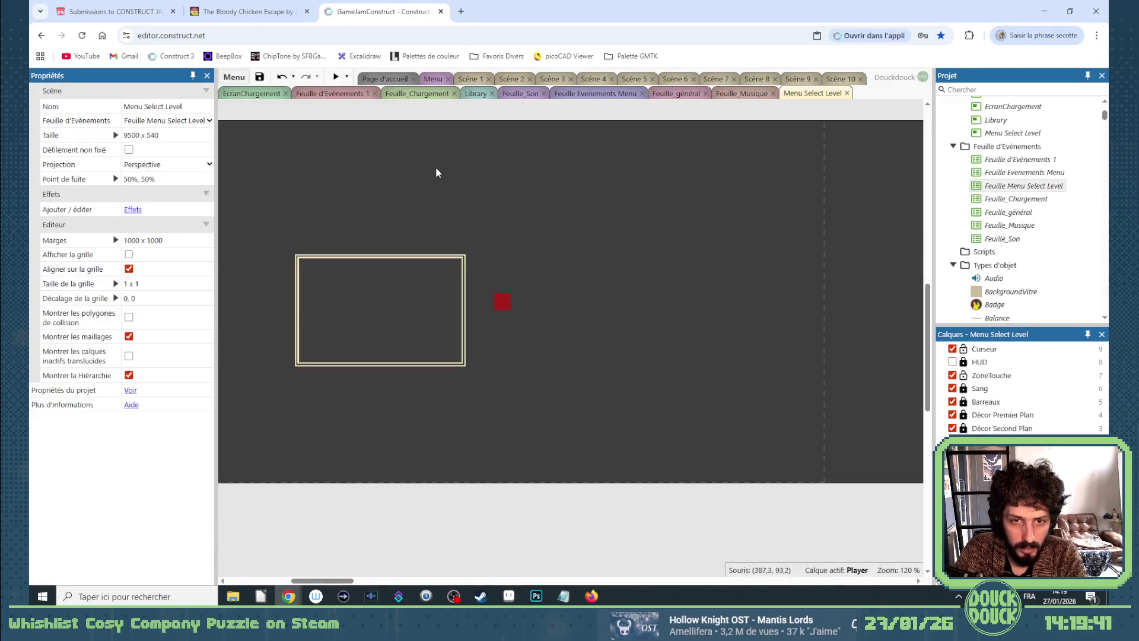
pyautogui.scroll(2, 421, 159)
pyautogui.hotkey('ctrl', 'v')
pyautogui.moveTo(418, 150); pyautogui.dragTo(446, 355)
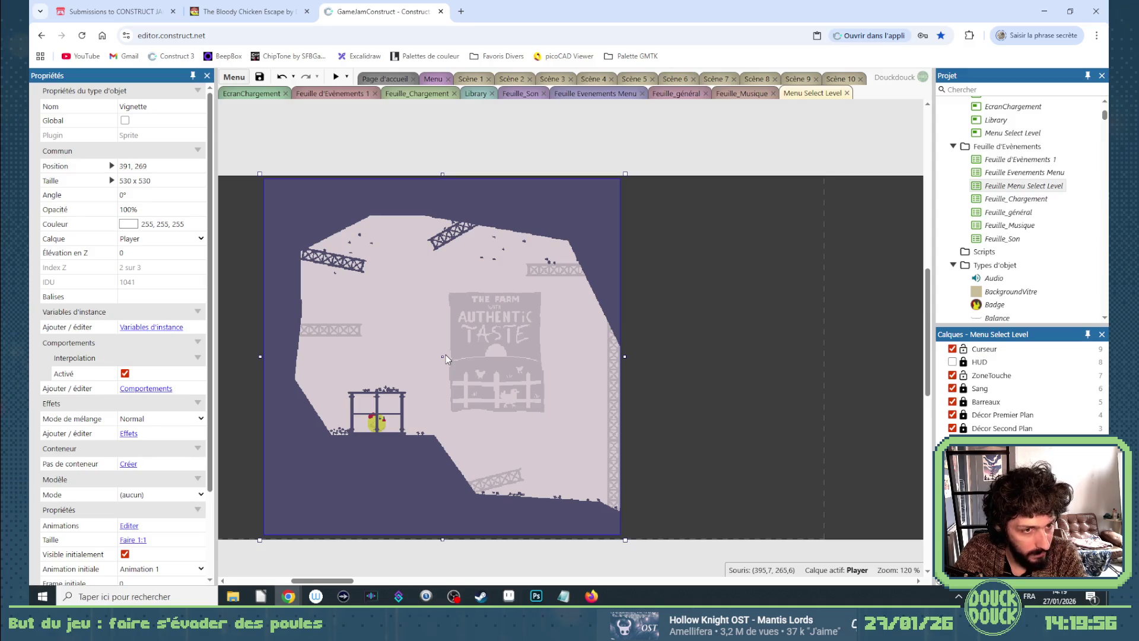
# Scale the level thumbnail to 50% on X and Y and move it left beside the frame.
pyautogui.click(112, 181)
pyautogui.click(132, 226)
pyautogui.write('50')
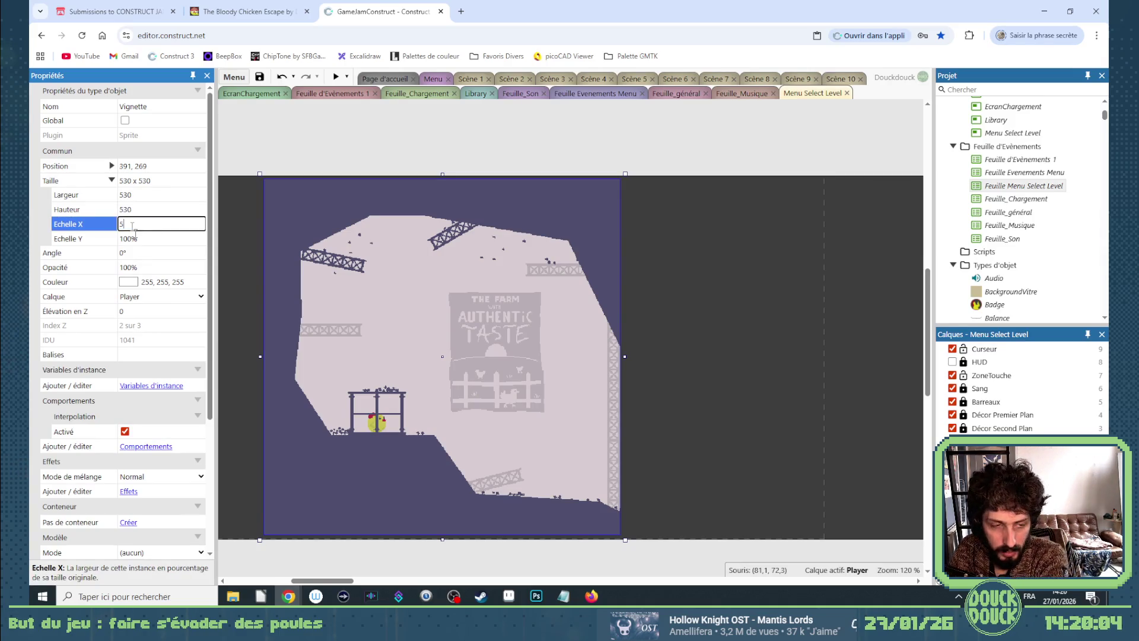
pyautogui.press('Tab')
pyautogui.write('50')
pyautogui.press('Tab')
pyautogui.moveTo(431, 340); pyautogui.dragTo(401, 344)
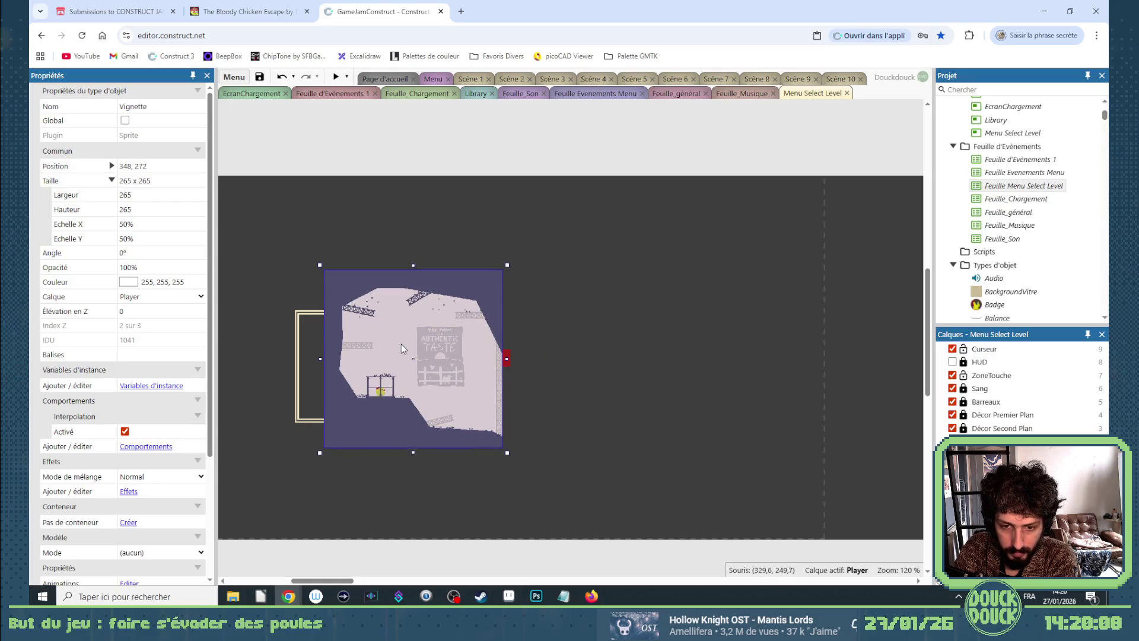
# Move the red camera object onto the Décor Premier Plan layer.
pyautogui.click(509, 354)
pyautogui.click(504, 357)
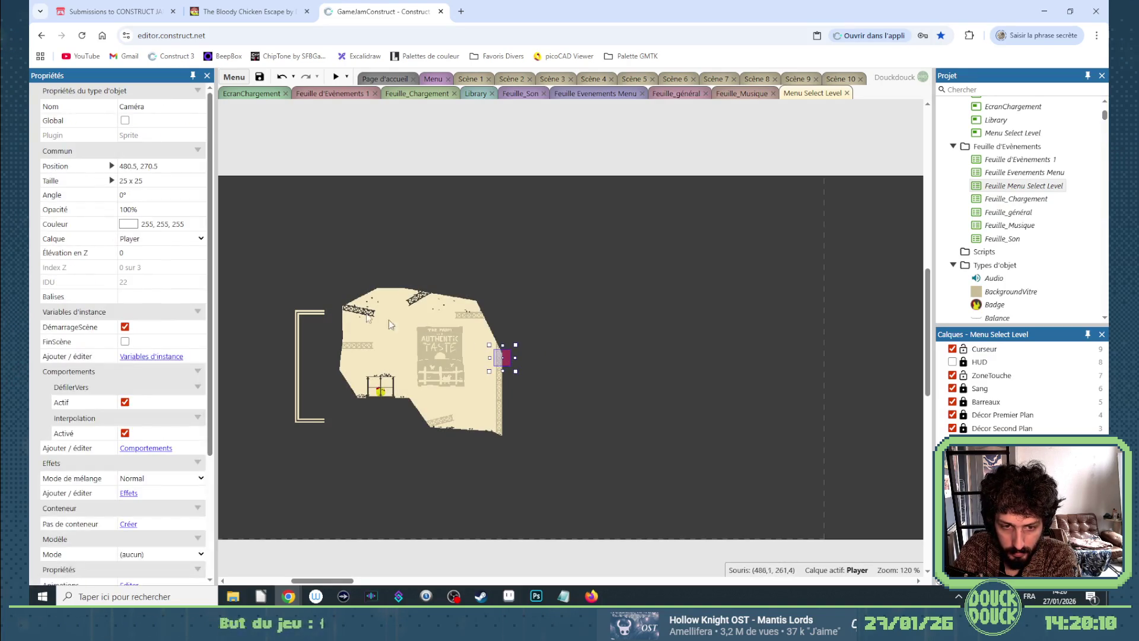
pyautogui.click(163, 238)
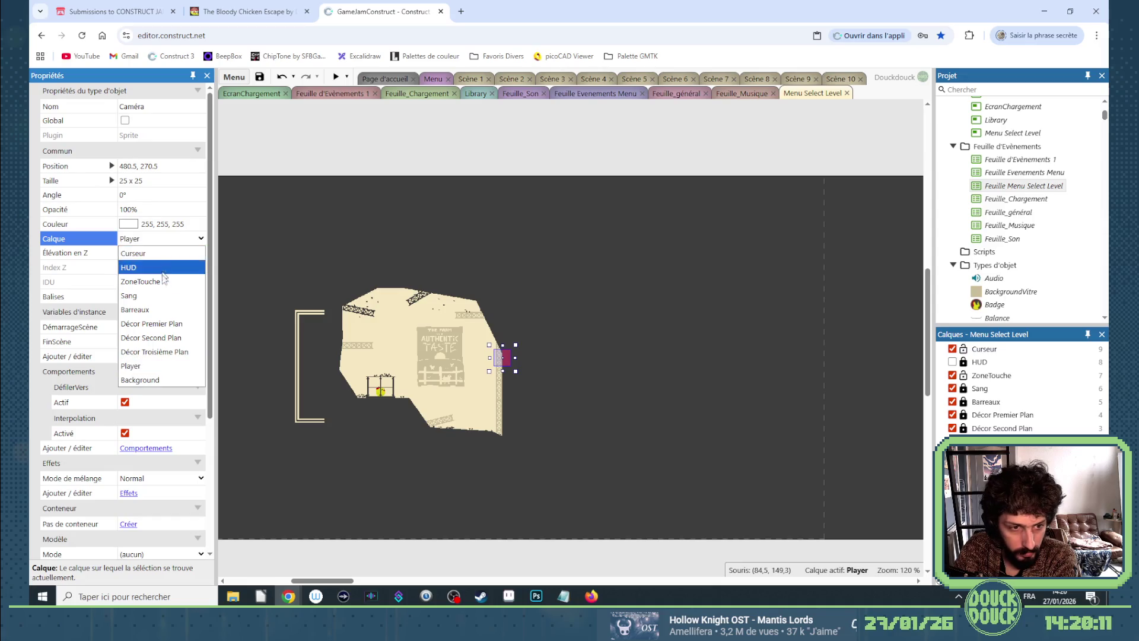
pyautogui.click(166, 324)
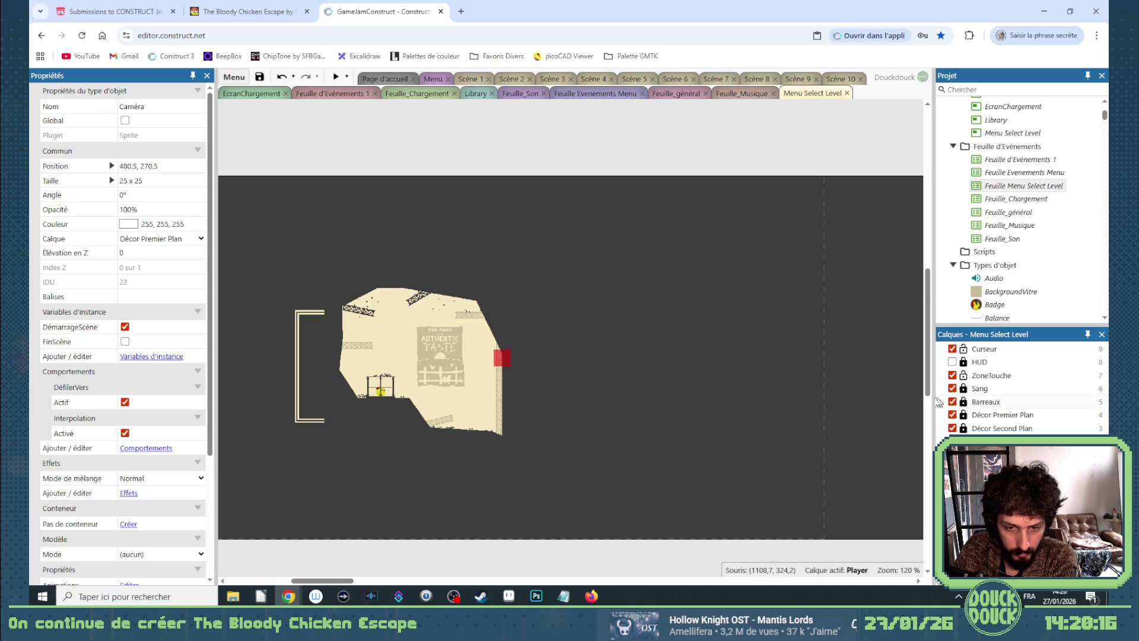
pyautogui.click(437, 375)
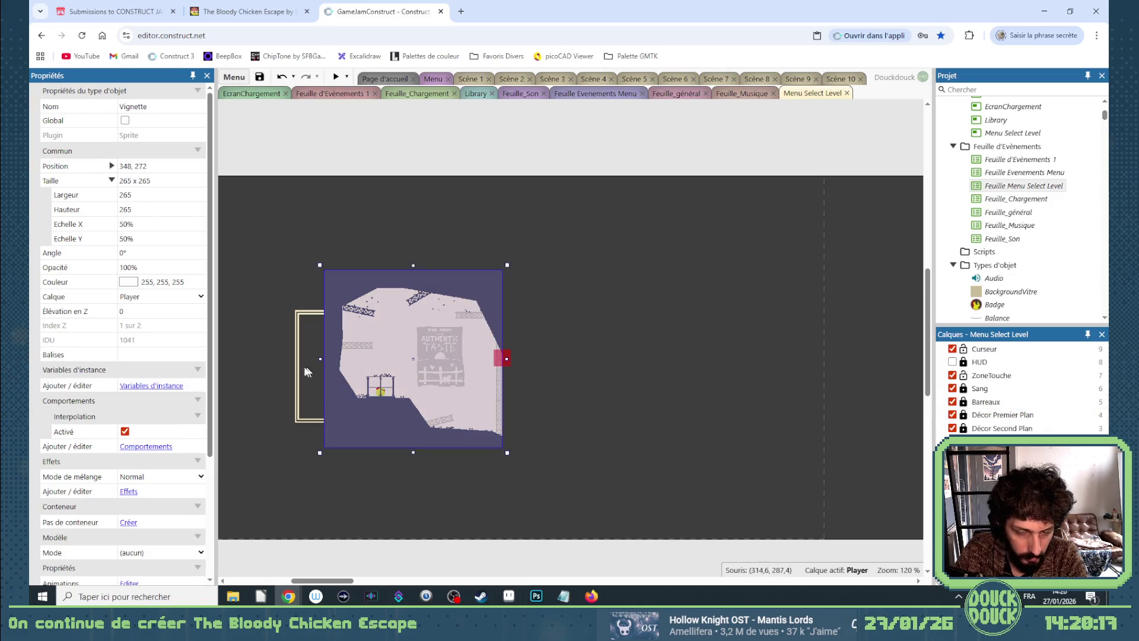
# Put the cream frame on the Décor Troisième Plan layer.
pyautogui.rightClick(392, 365)
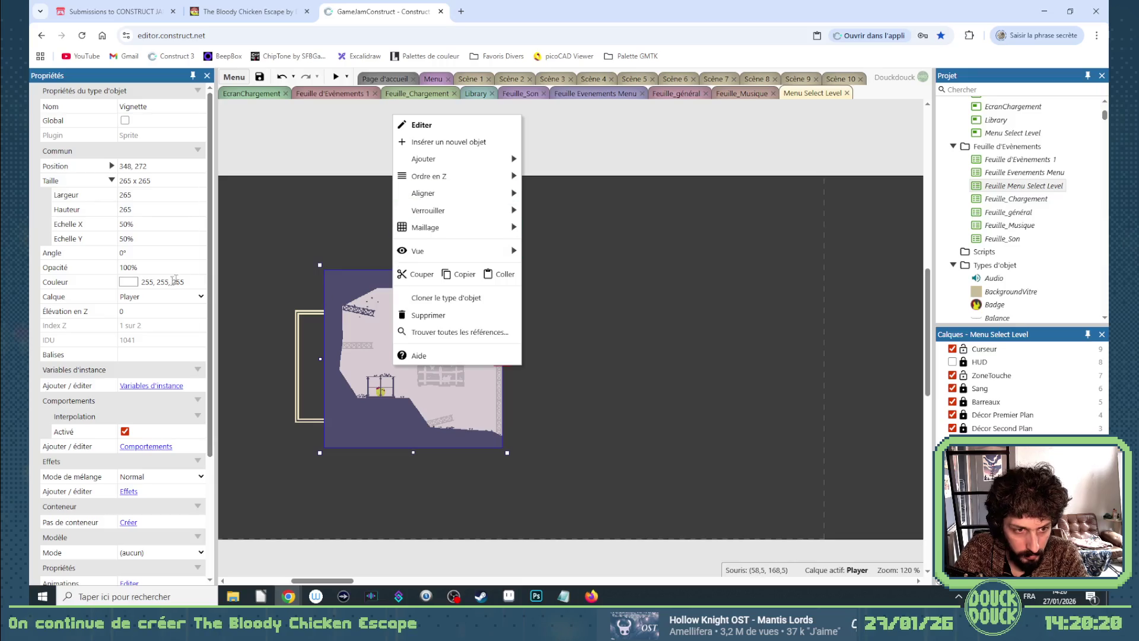
pyautogui.click(304, 383)
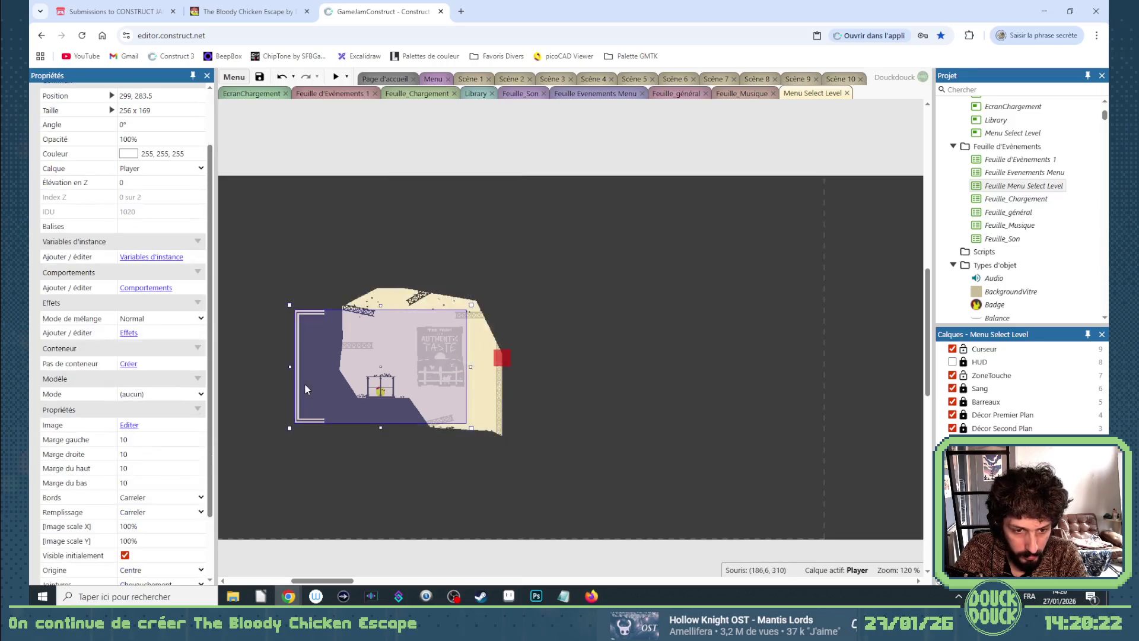
pyautogui.click(137, 169)
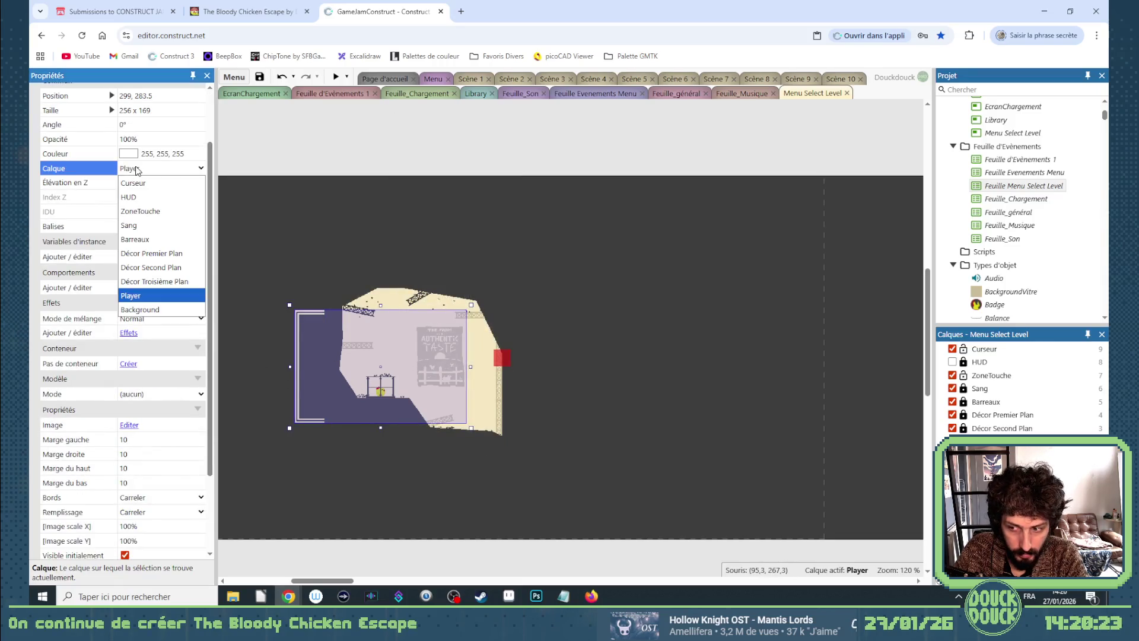
pyautogui.click(151, 279)
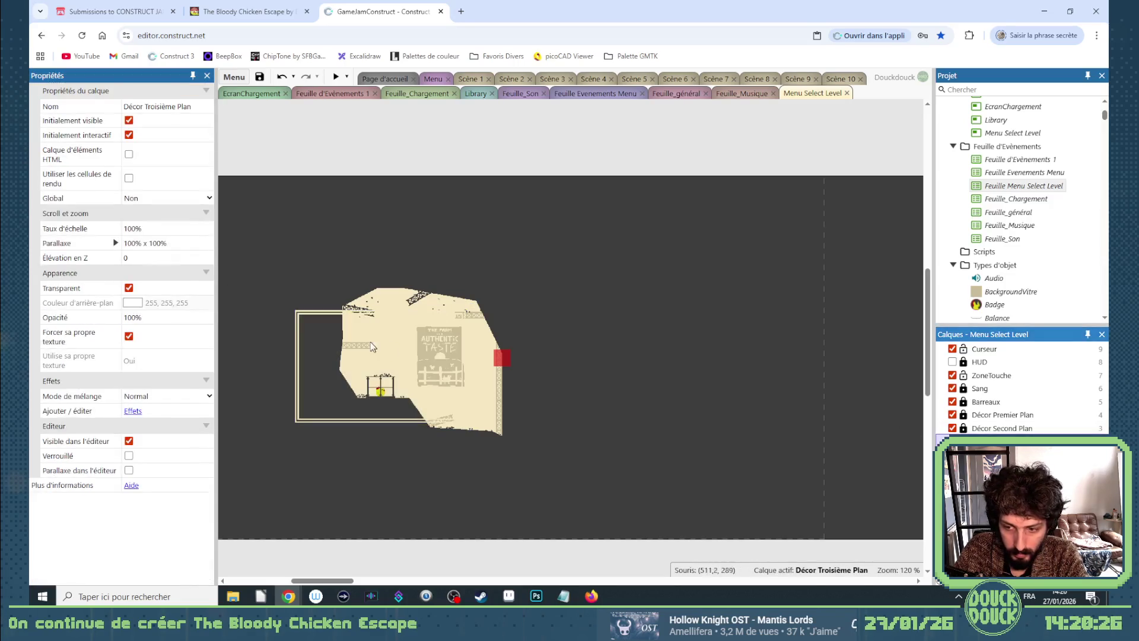
# Give the cream frame the thumbnail's 265 x 265 size.
pyautogui.click(398, 357)
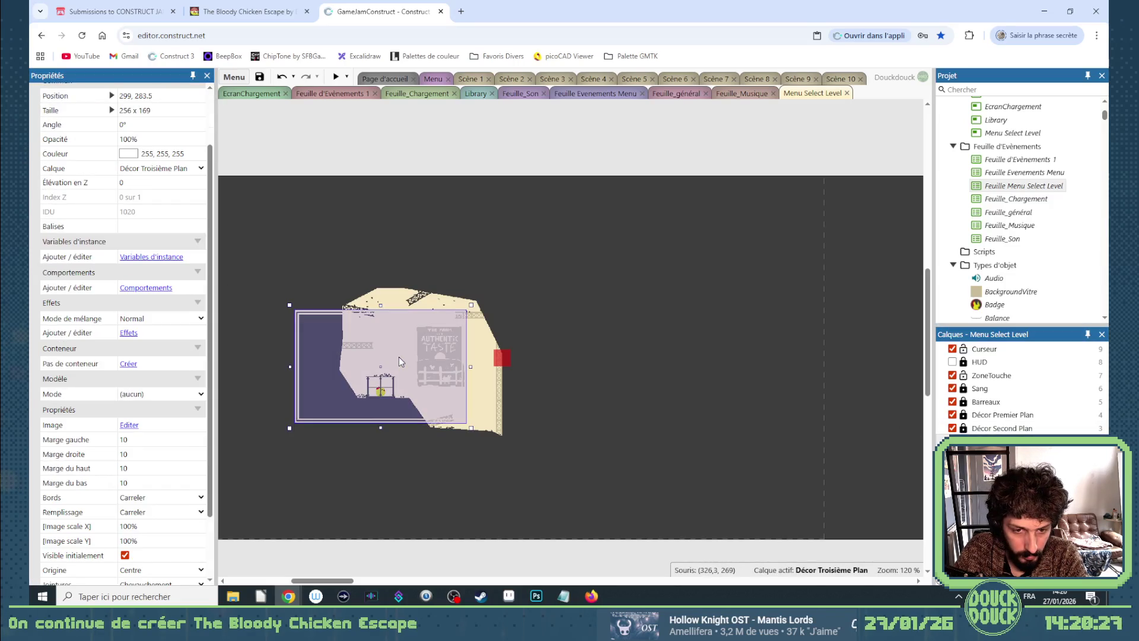
pyautogui.click(408, 305)
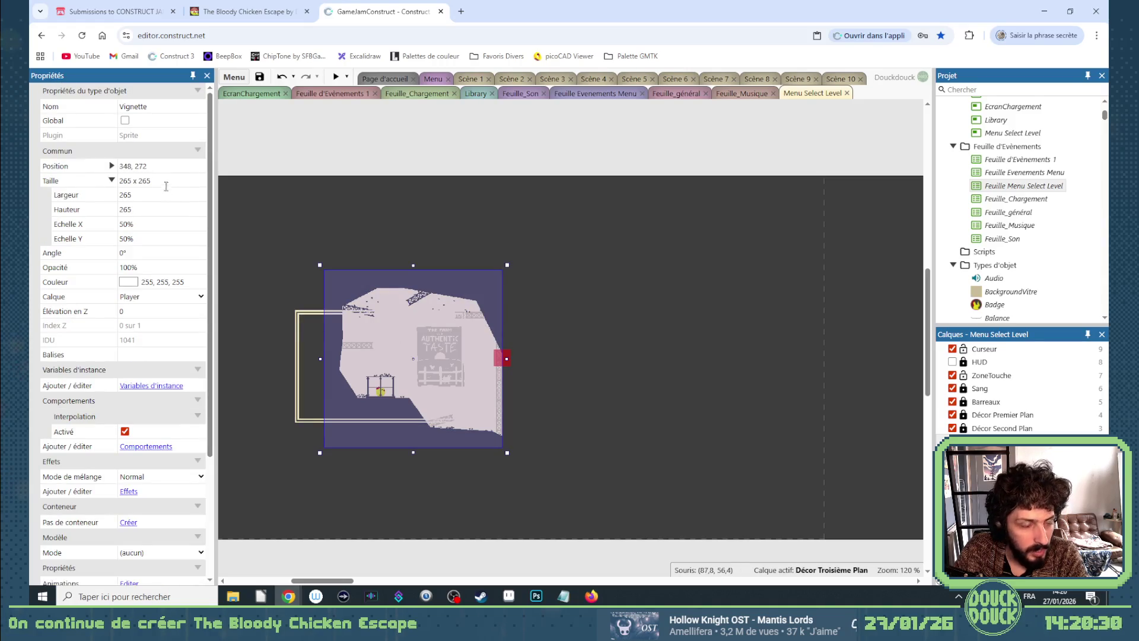
pyautogui.click(166, 181)
pyautogui.click(306, 330)
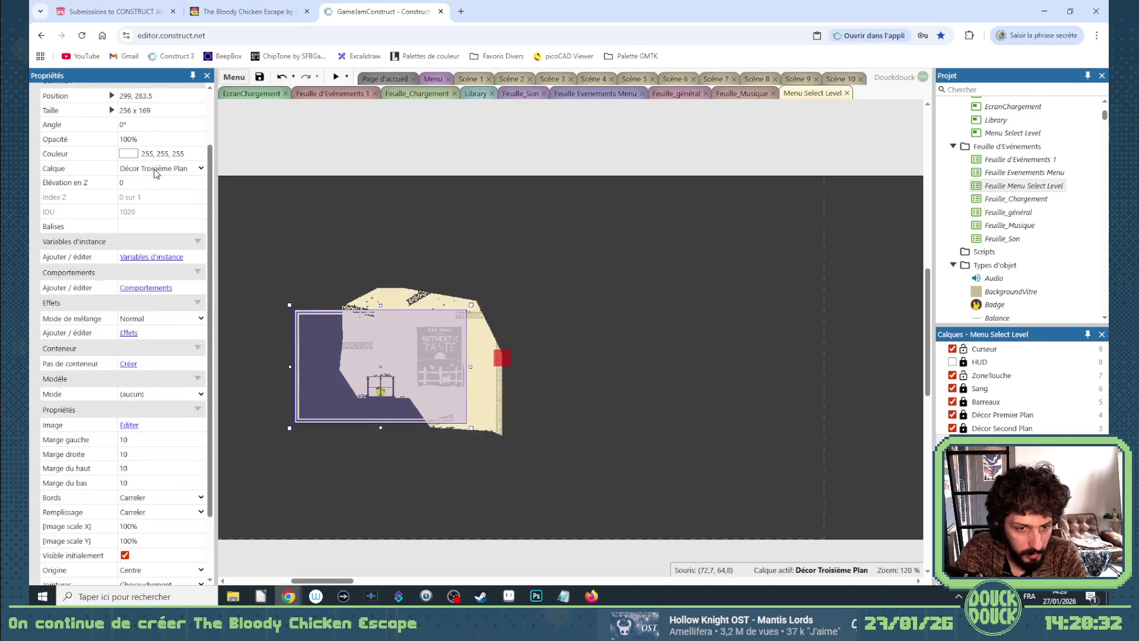
pyautogui.click(142, 110)
pyautogui.write('265 x 265')
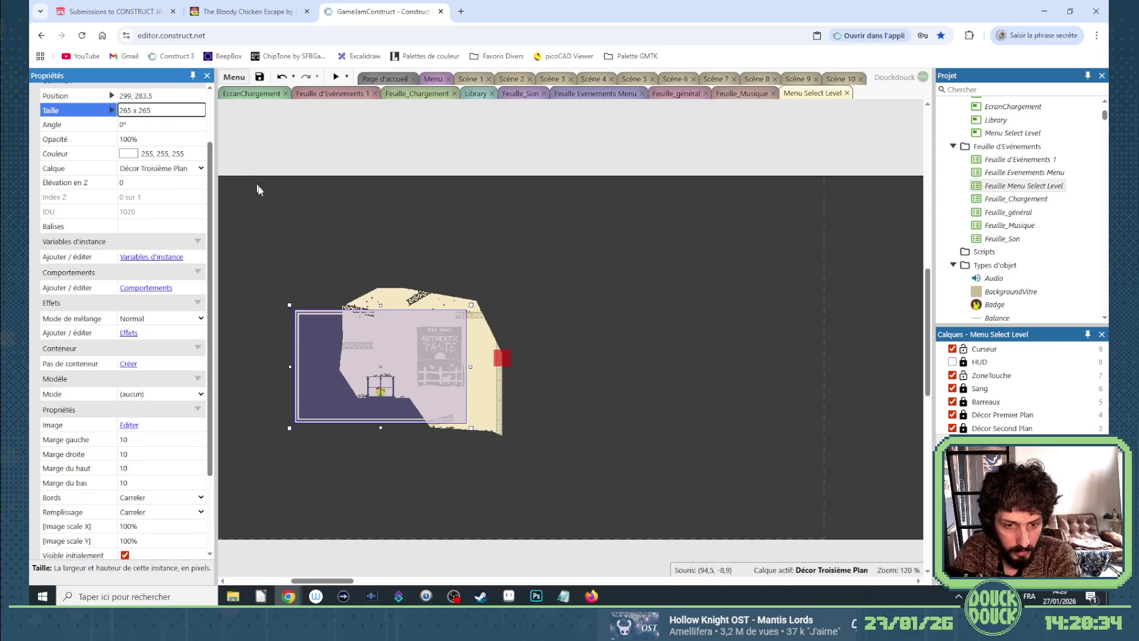
pyautogui.press('Tab')
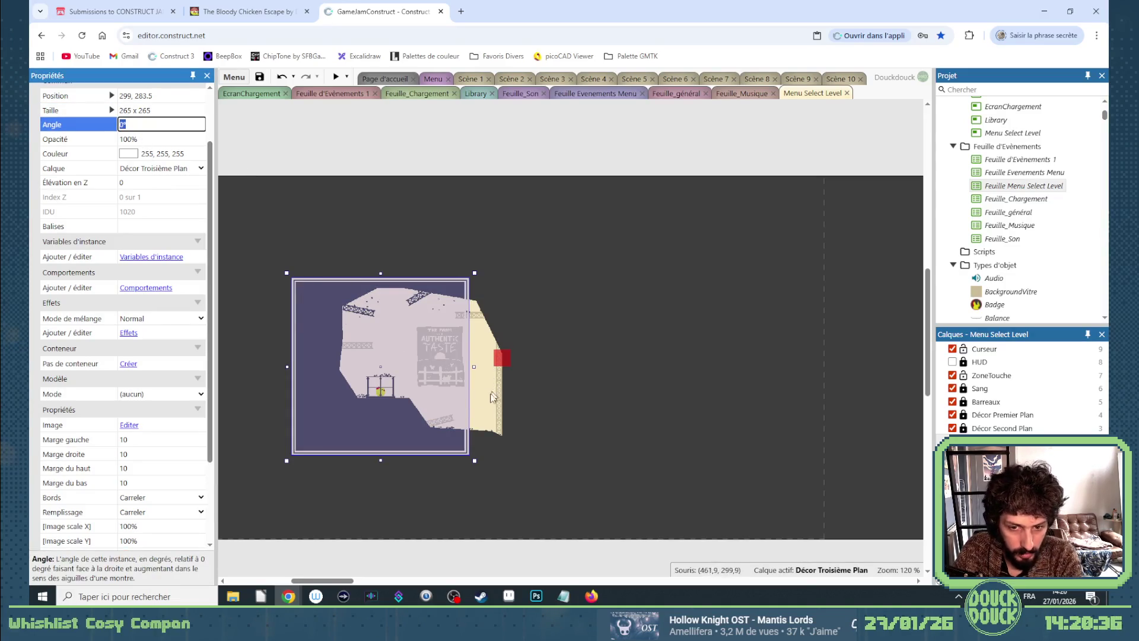
# Centre the frame horizontally and vertically in the game window.
pyautogui.rightClick(319, 353)
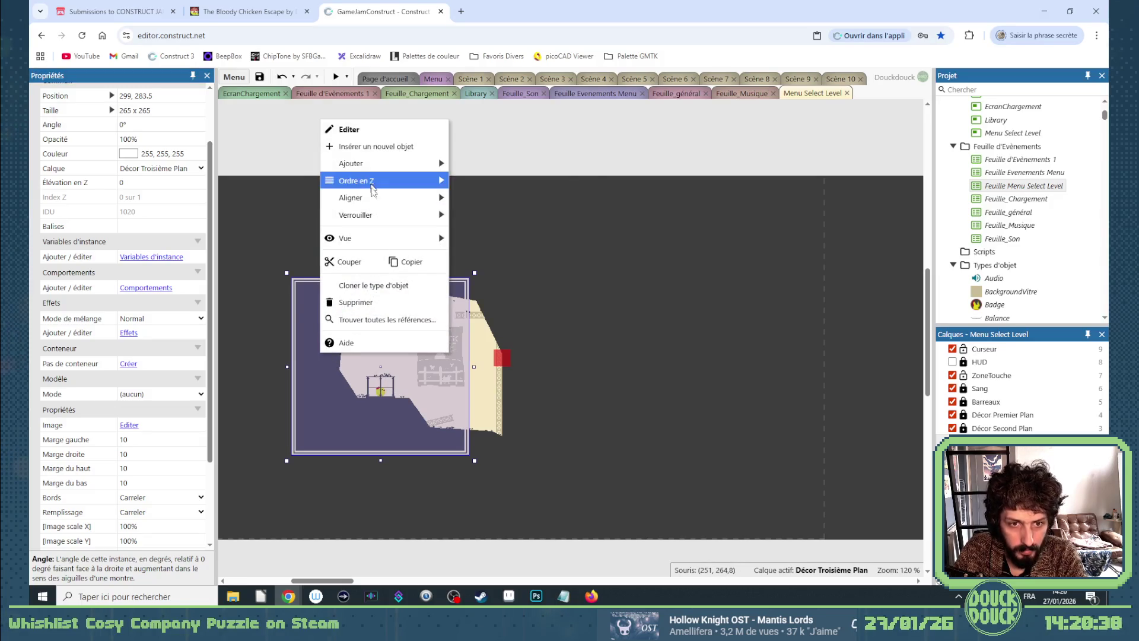
pyautogui.moveTo(372, 205)
pyautogui.moveTo(507, 193)
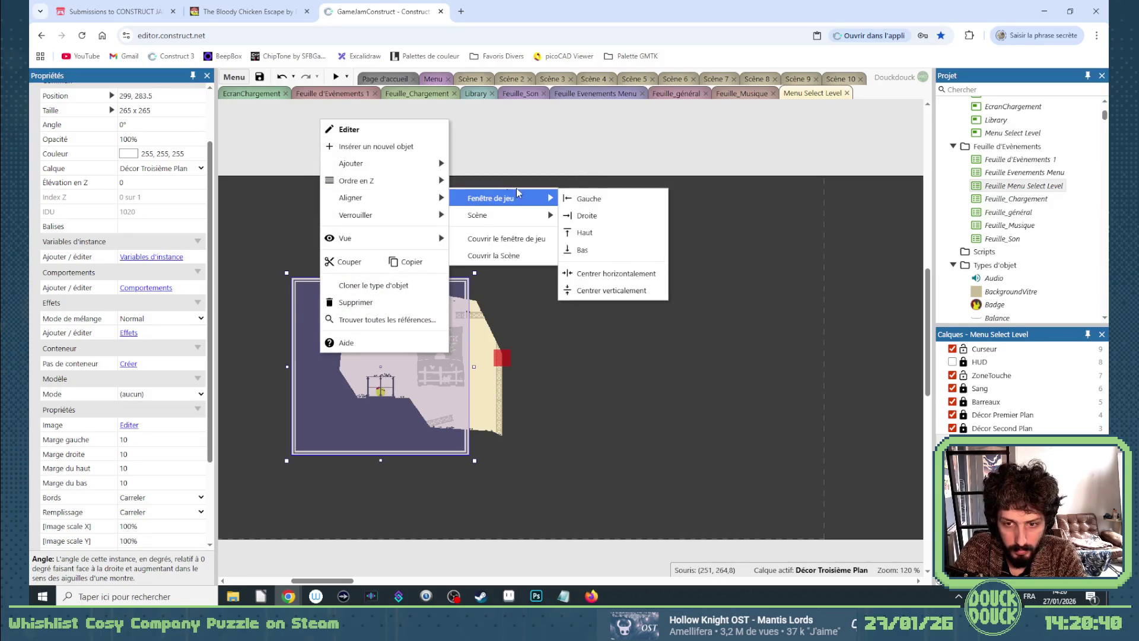
pyautogui.click(593, 271)
pyautogui.rightClick(546, 296)
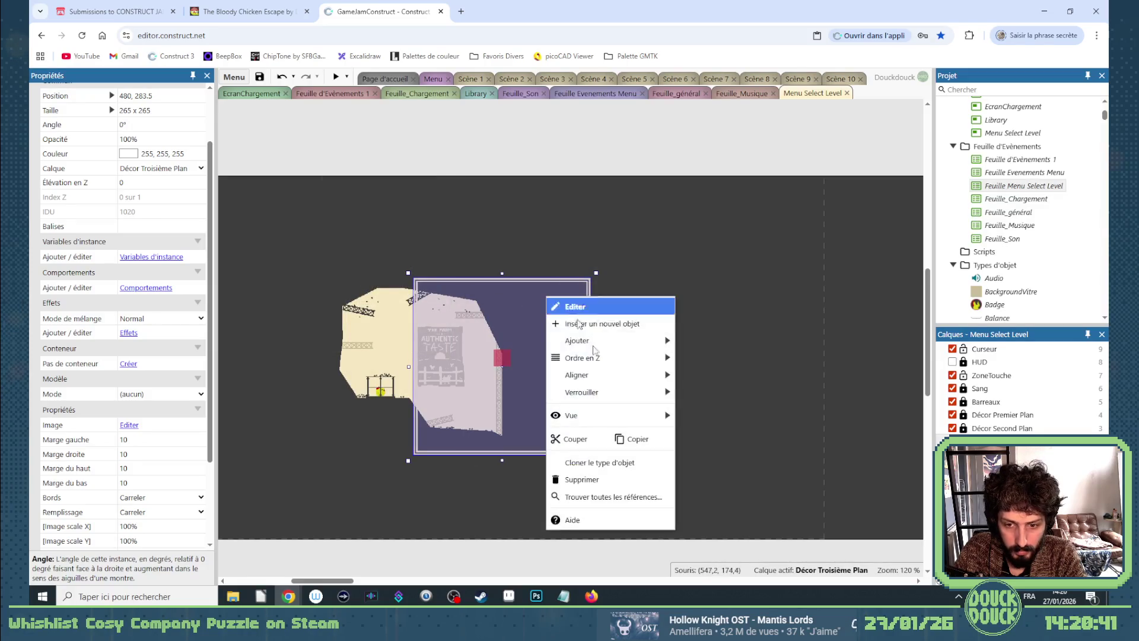
pyautogui.moveTo(616, 375)
pyautogui.moveTo(712, 376)
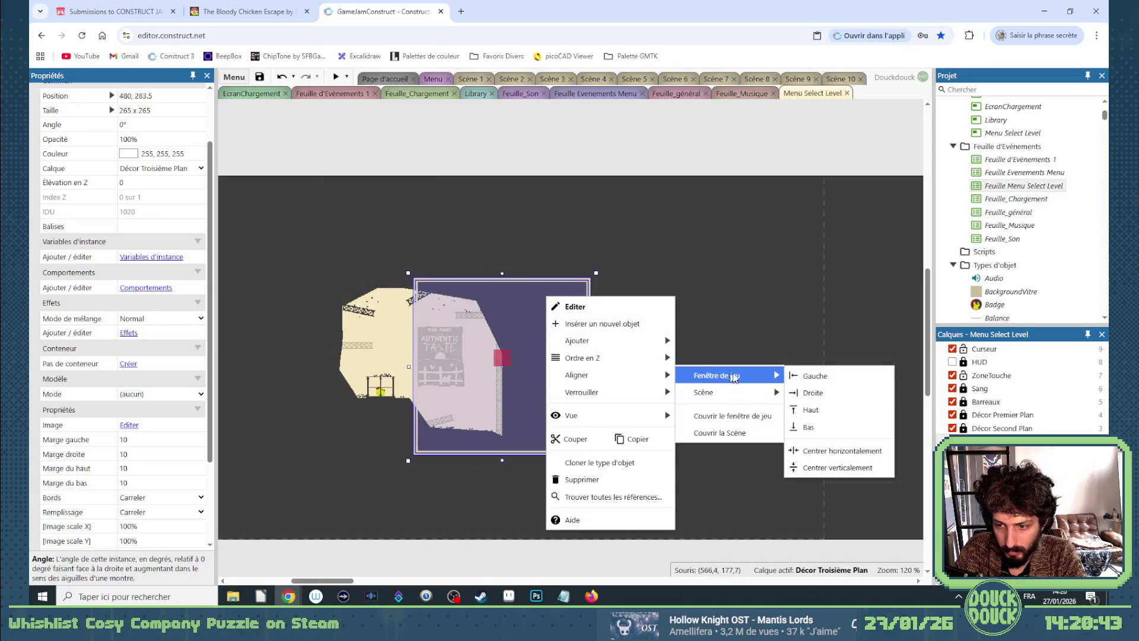
pyautogui.click(830, 465)
pyautogui.click(402, 457)
pyautogui.click(354, 366)
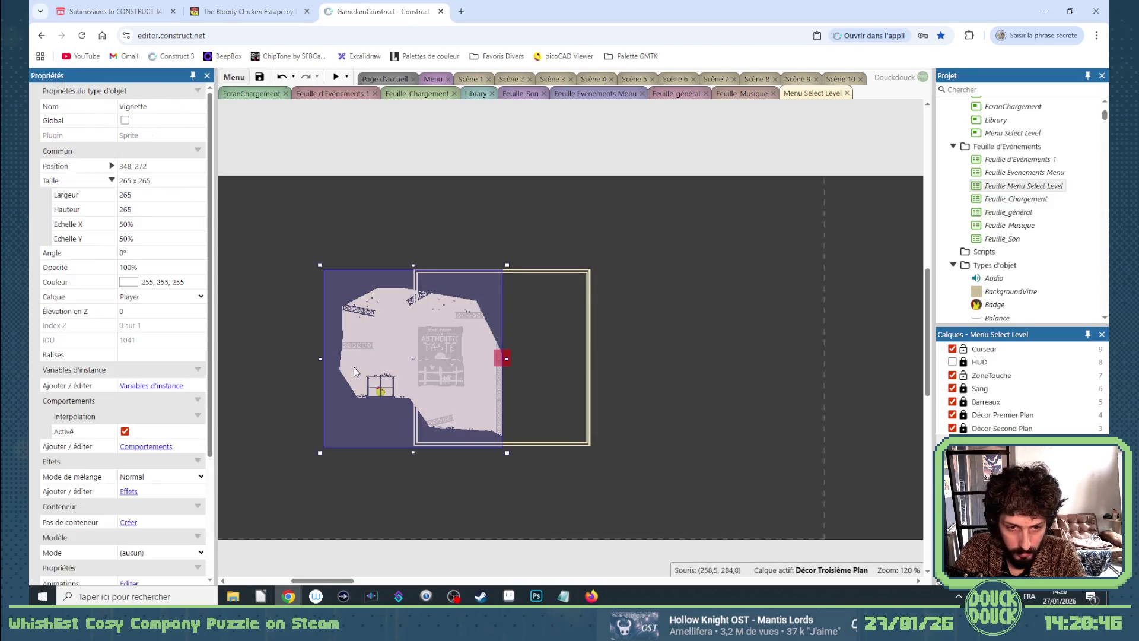
pyautogui.click(561, 302)
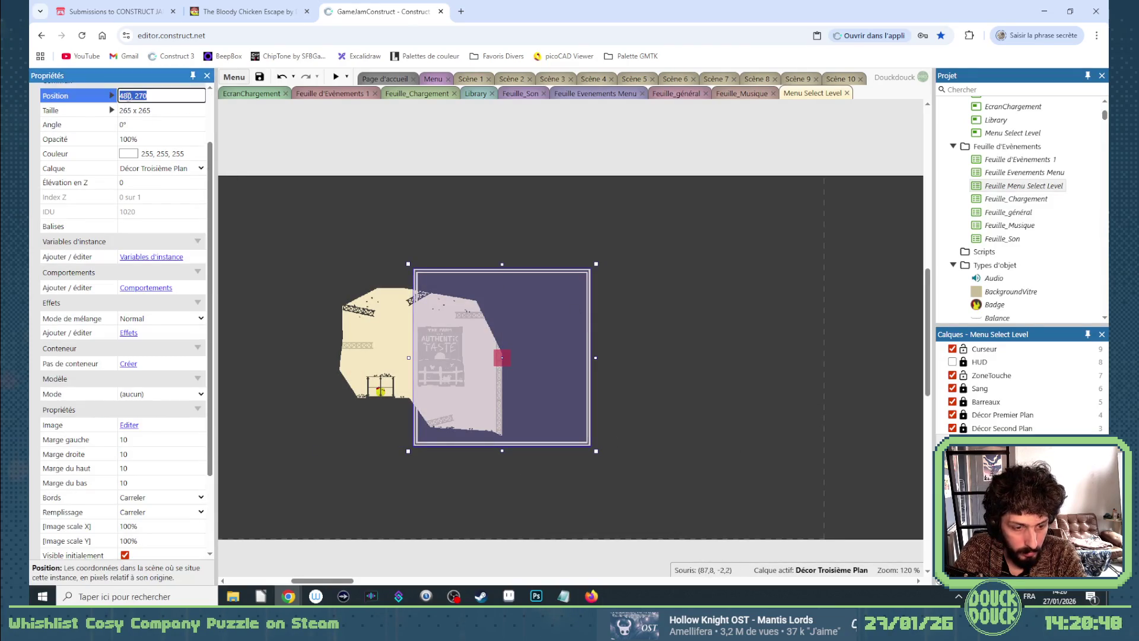
pyautogui.click(350, 270)
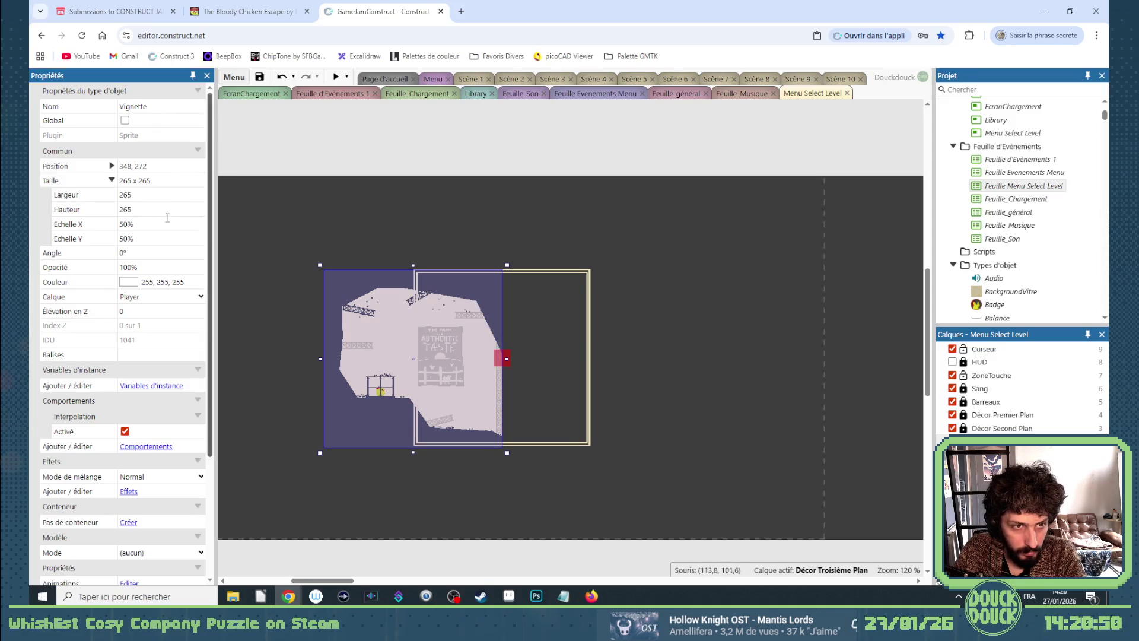
# Position the level thumbnail at 480, 270 inside the frame.
pyautogui.click(160, 166)
pyautogui.write('480, 270')
pyautogui.press('Return')
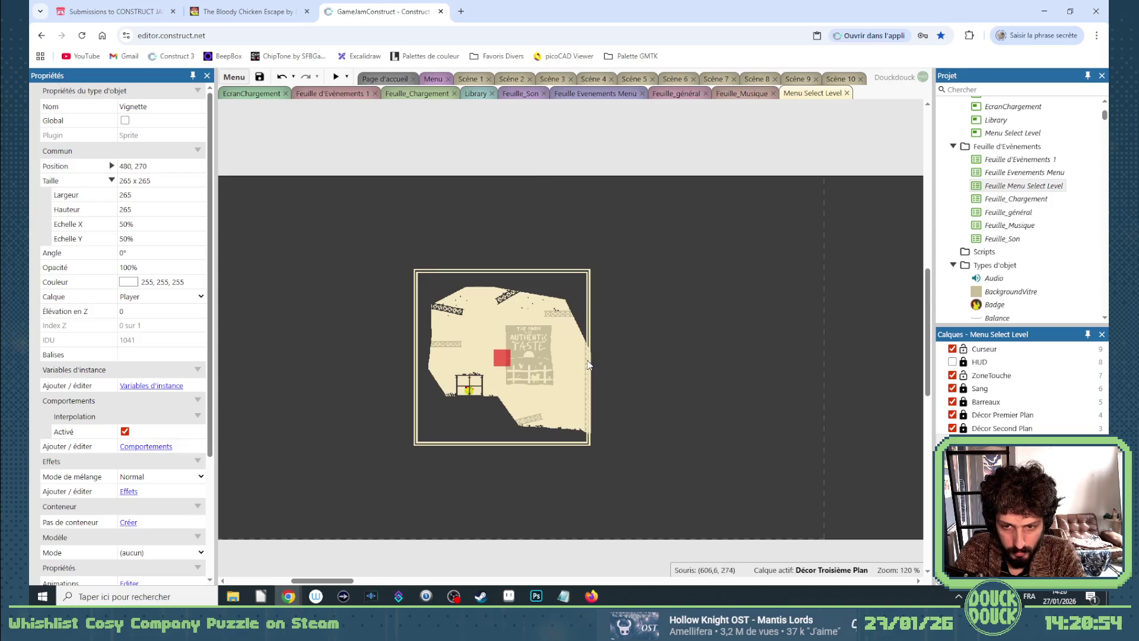
# Fill the gap between the frame's cream borders with dark grey in the image editor.
pyautogui.doubleClick(586, 274)
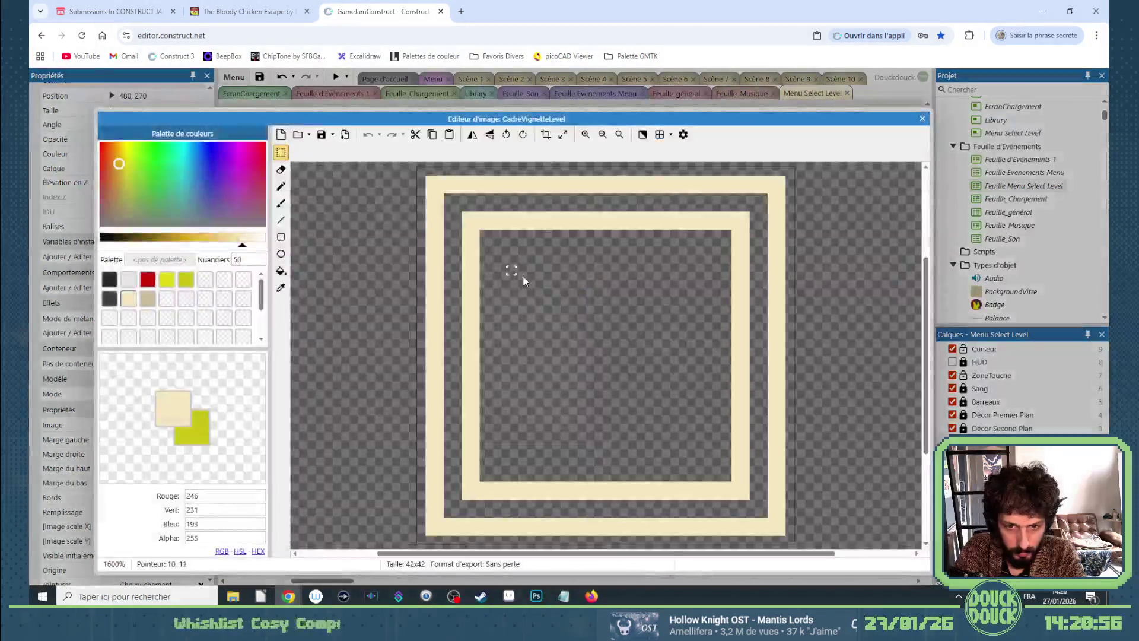
pyautogui.click(109, 298)
pyautogui.click(281, 271)
pyautogui.click(451, 297)
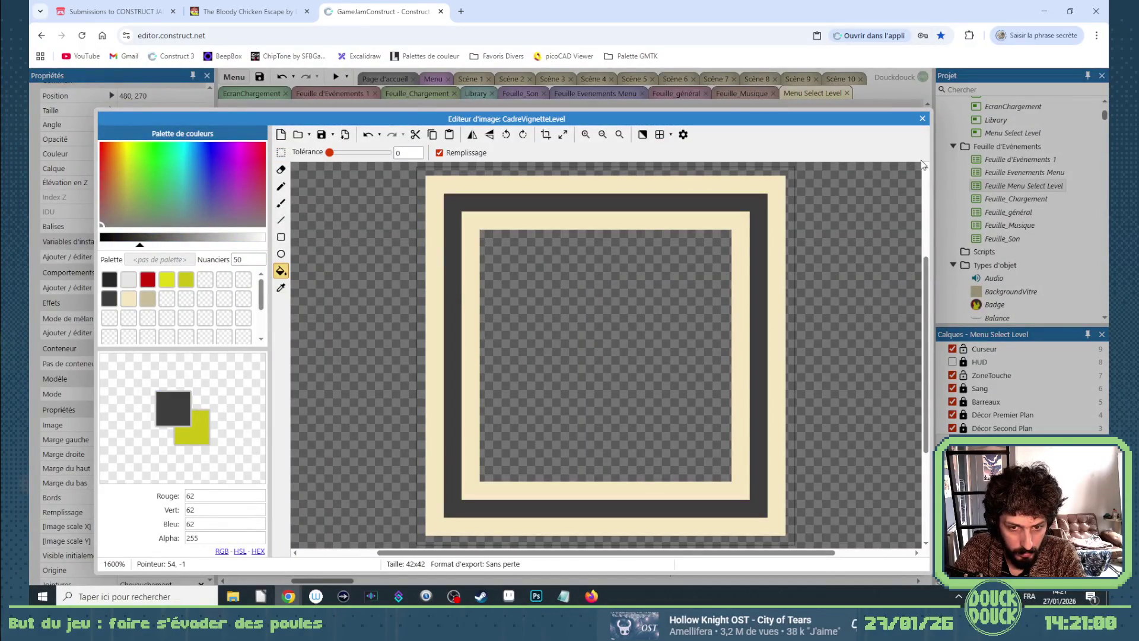
pyautogui.click(921, 120)
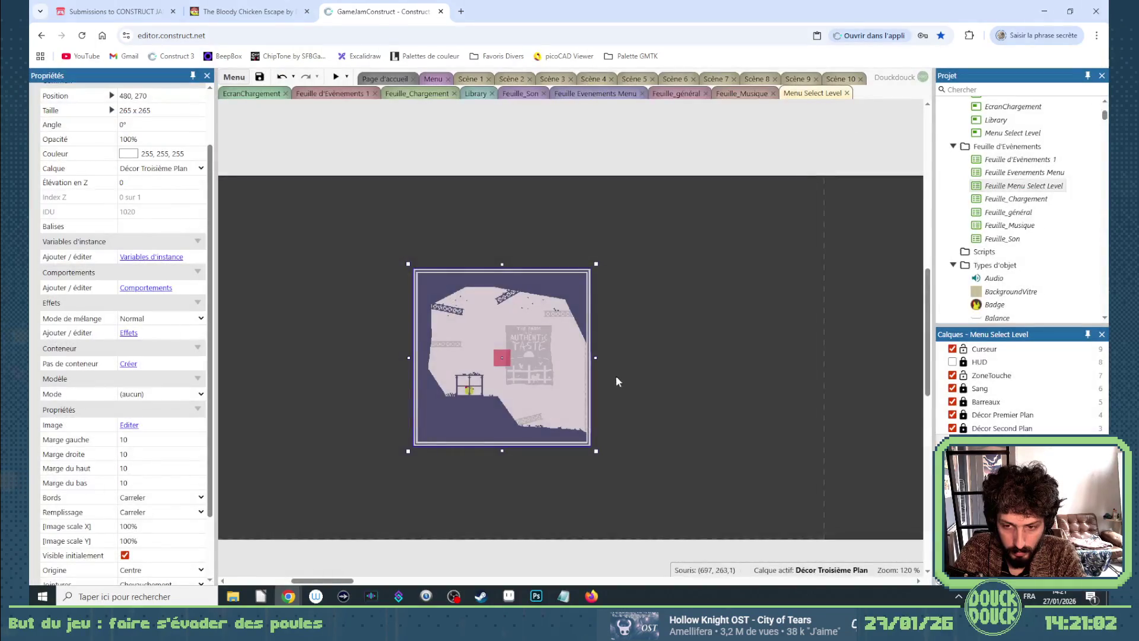
# Resize the CadreVignetteLevel frame to 268 x 268.
pyautogui.scroll(3, 614, 375)
pyautogui.scroll(-1, 592, 369)
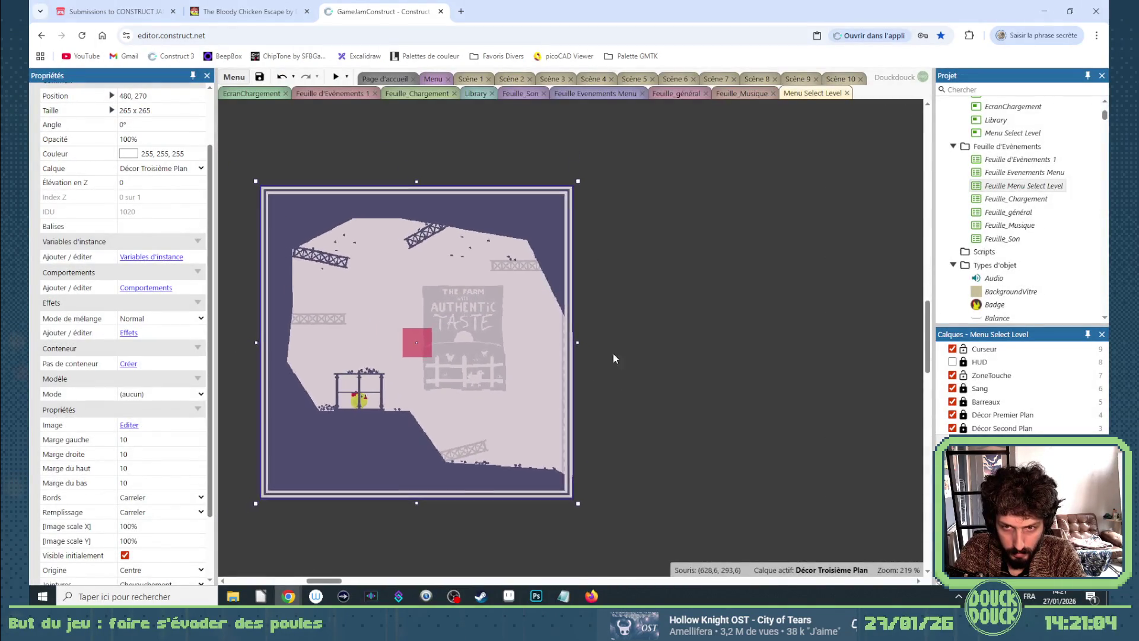
pyautogui.click(626, 346)
pyautogui.click(569, 305)
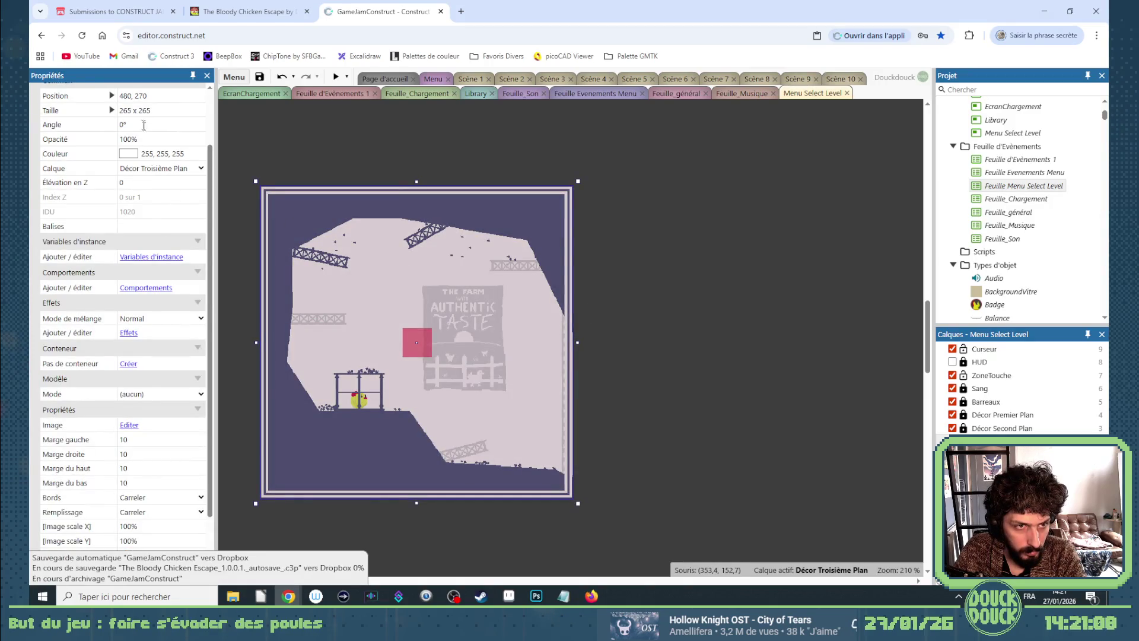
pyautogui.scroll(1, 152, 141)
pyautogui.click(131, 167)
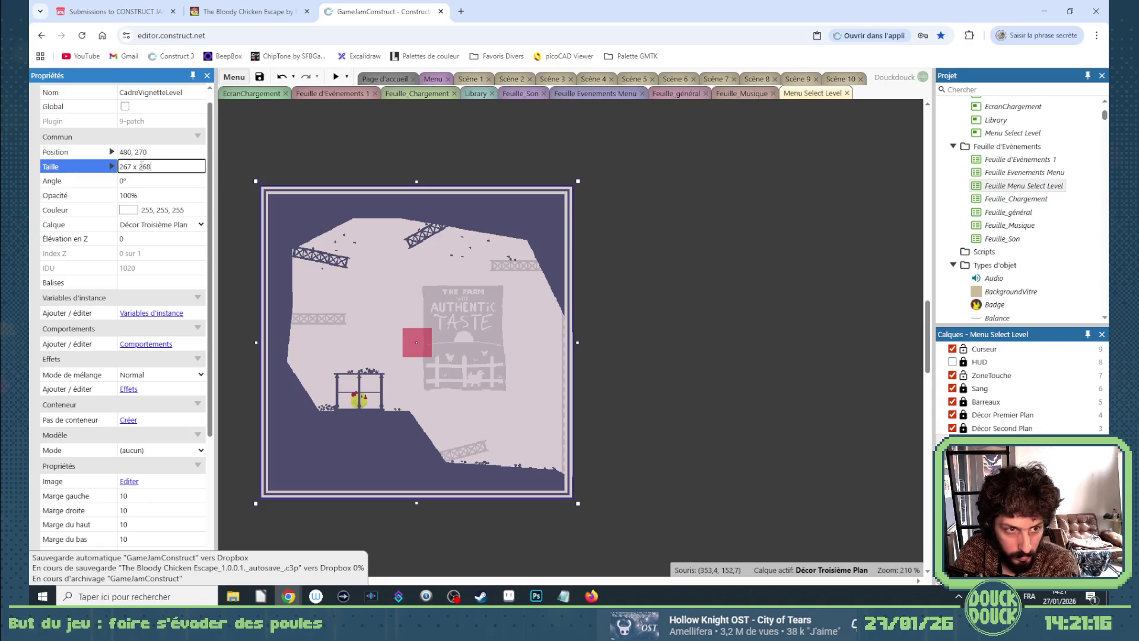
pyautogui.press('BackSpace')
pyautogui.write('8')
pyautogui.press('Return')
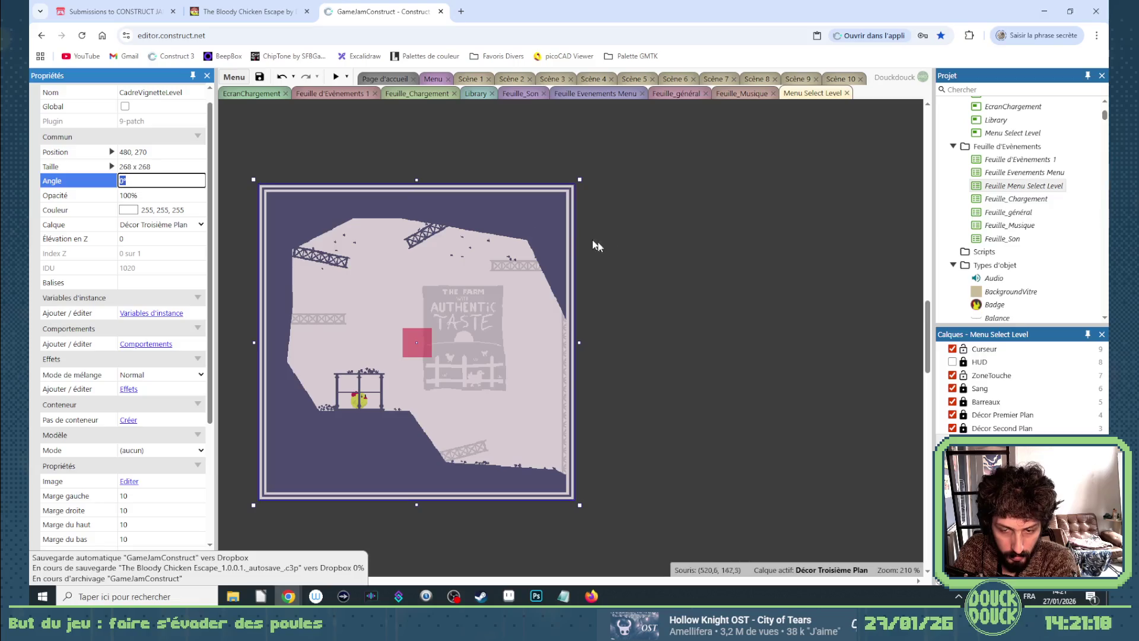
pyautogui.scroll(-3, 529, 230)
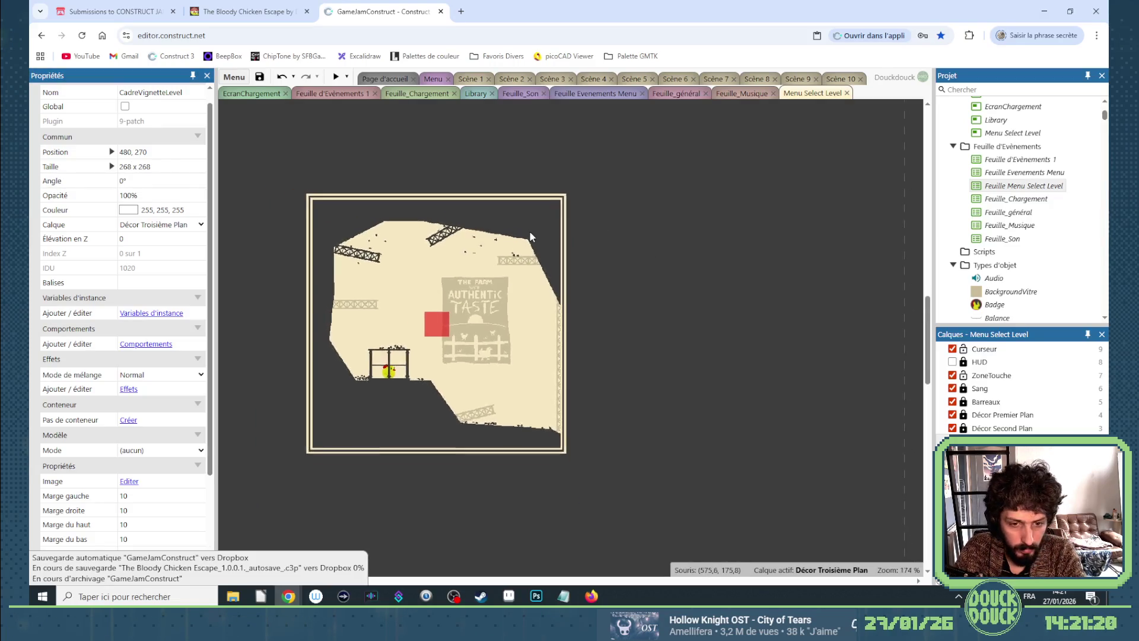
pyautogui.scroll(-2, 525, 269)
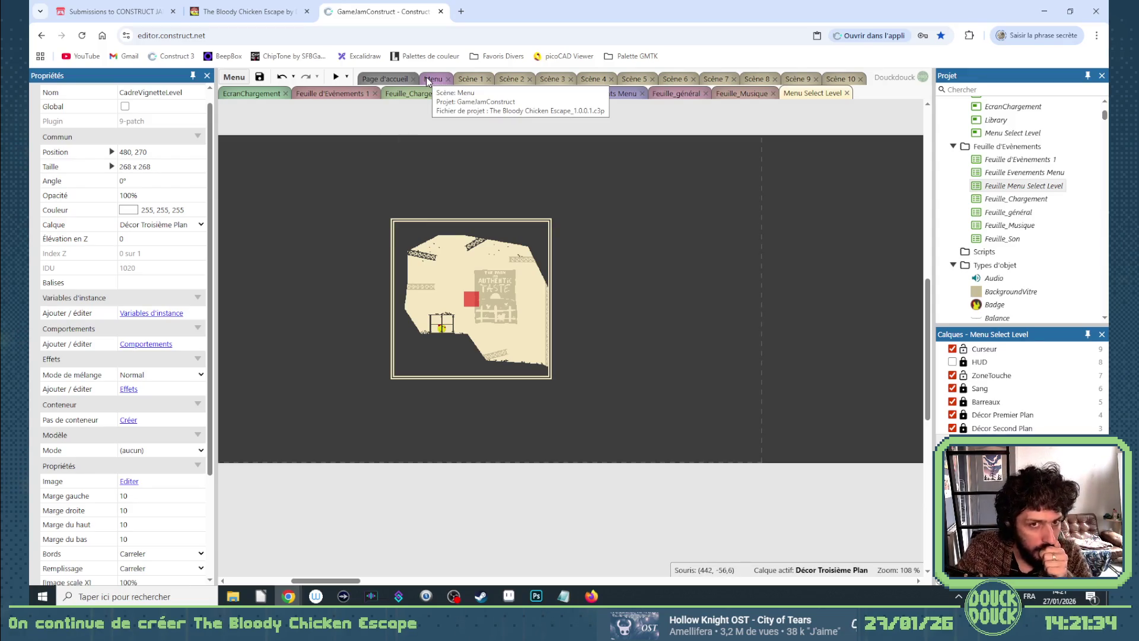
# Copy the framed thumbnail and place the copy to the right.
pyautogui.click(374, 175)
pyautogui.moveTo(358, 210)
pyautogui.mouseDown()
pyautogui.moveTo(610, 378)
pyautogui.moveTo(610, 409)
pyautogui.mouseUp()
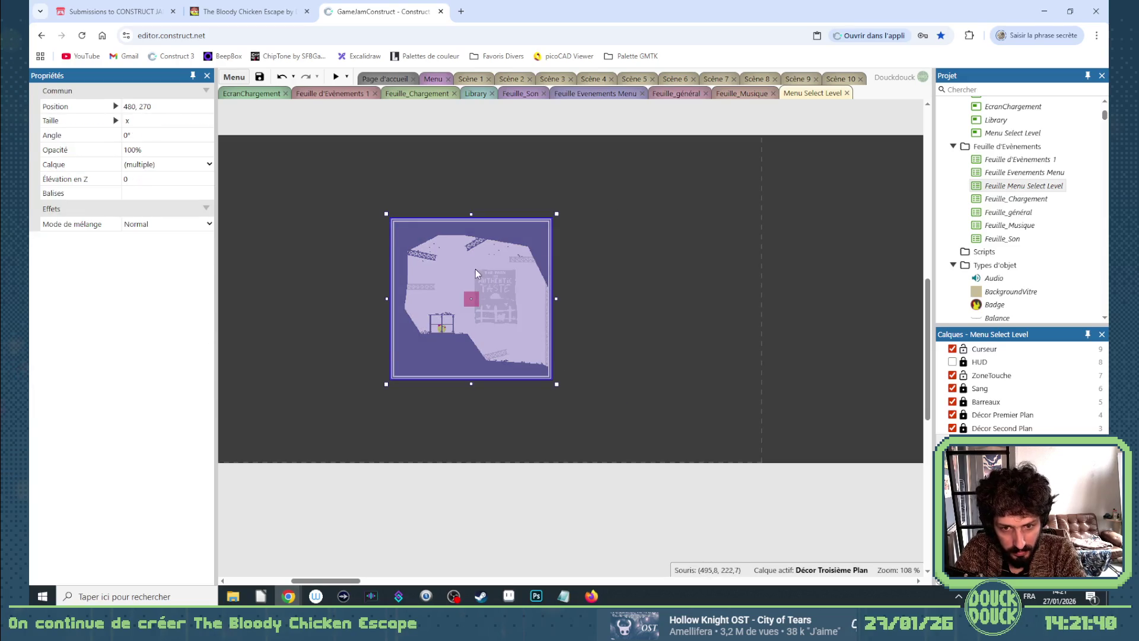
pyautogui.keyDown('ctrl'); pyautogui.moveTo(437, 266); pyautogui.dragTo(677, 270); pyautogui.keyUp('ctrl')
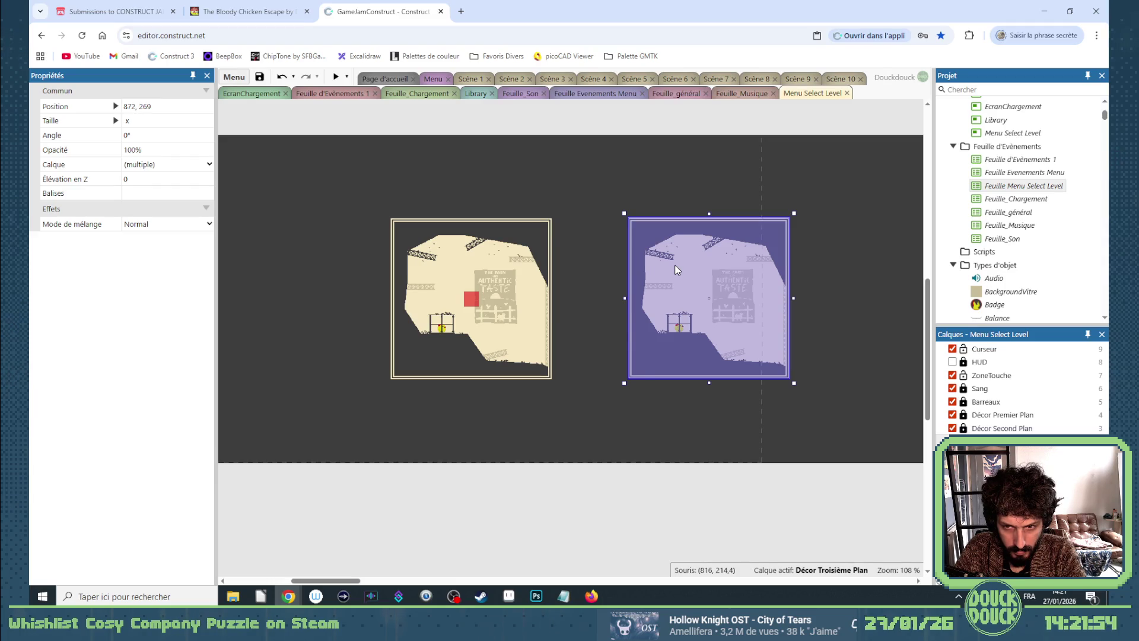
# Set the copied thumbnail's Frame initiale to 1 to show a different level.
pyautogui.click(656, 478)
pyautogui.click(667, 325)
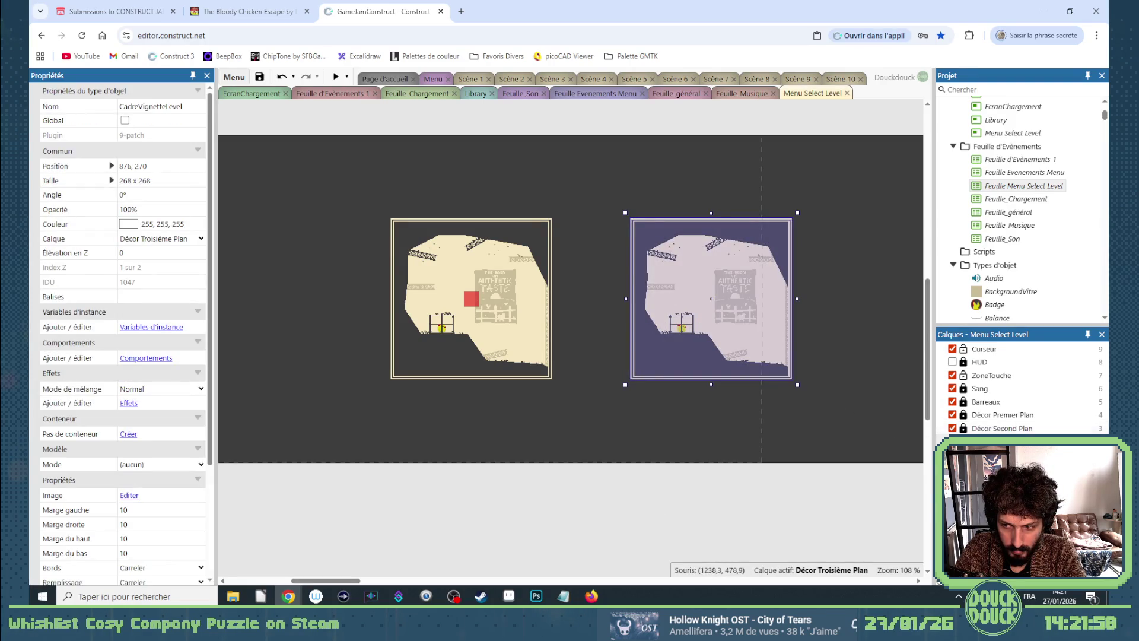
pyautogui.click(688, 323)
pyautogui.scroll(-1, 200, 540)
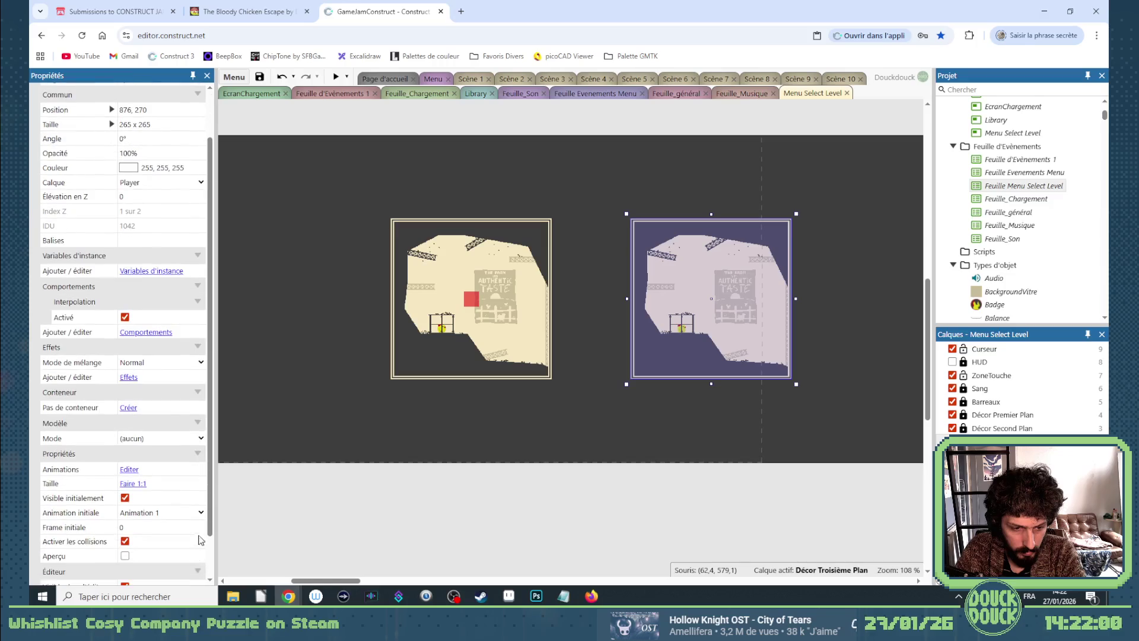
pyautogui.click(201, 525)
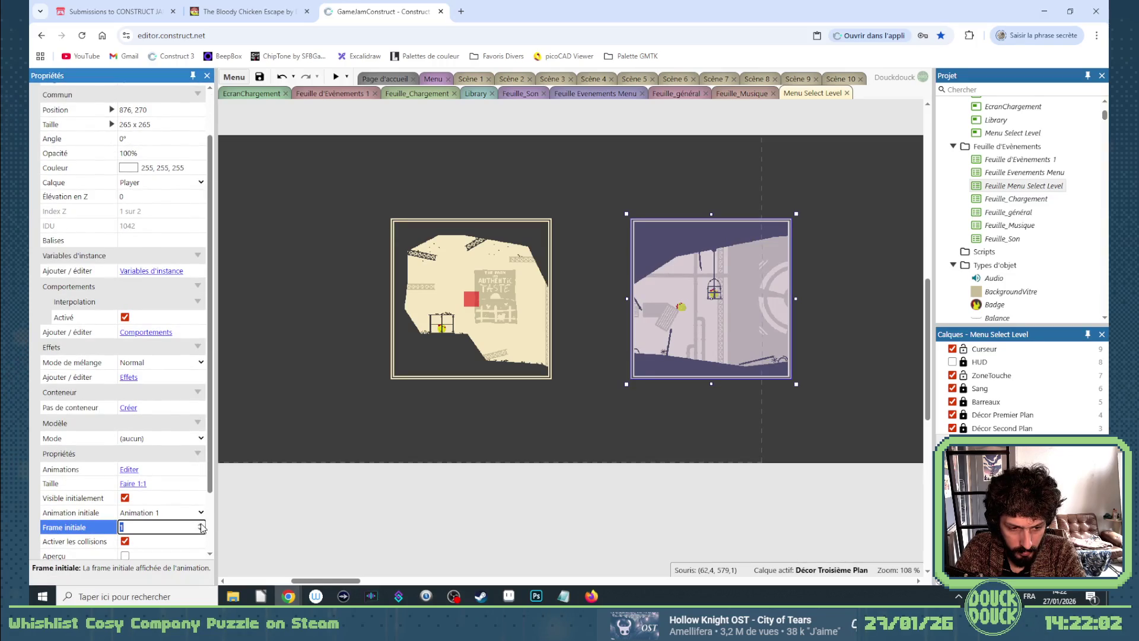
pyautogui.click(736, 441)
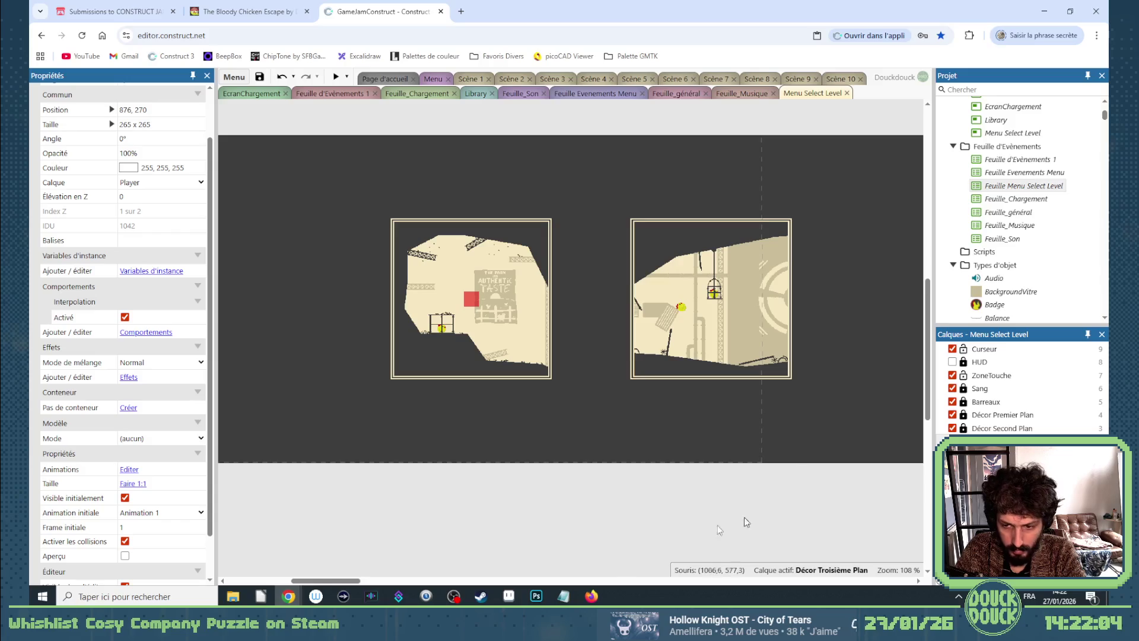
# Undo a stray copy and place a third framed thumbnail at the upper right.
pyautogui.hscroll(3, 386, 581)
pyautogui.moveTo(731, 493)
pyautogui.mouseDown()
pyautogui.moveTo(500, 187)
pyautogui.moveTo(498, 237)
pyautogui.moveTo(781, 216)
pyautogui.mouseUp()
pyautogui.hotkey('ctrl', 'z')
pyautogui.click(661, 453)
pyautogui.moveTo(709, 504)
pyautogui.mouseDown()
pyautogui.moveTo(607, 419)
pyautogui.moveTo(465, 197)
pyautogui.mouseUp()
pyautogui.moveTo(507, 243)
pyautogui.mouseDown()
pyautogui.moveTo(794, 189)
pyautogui.moveTo(764, 173)
pyautogui.mouseUp()
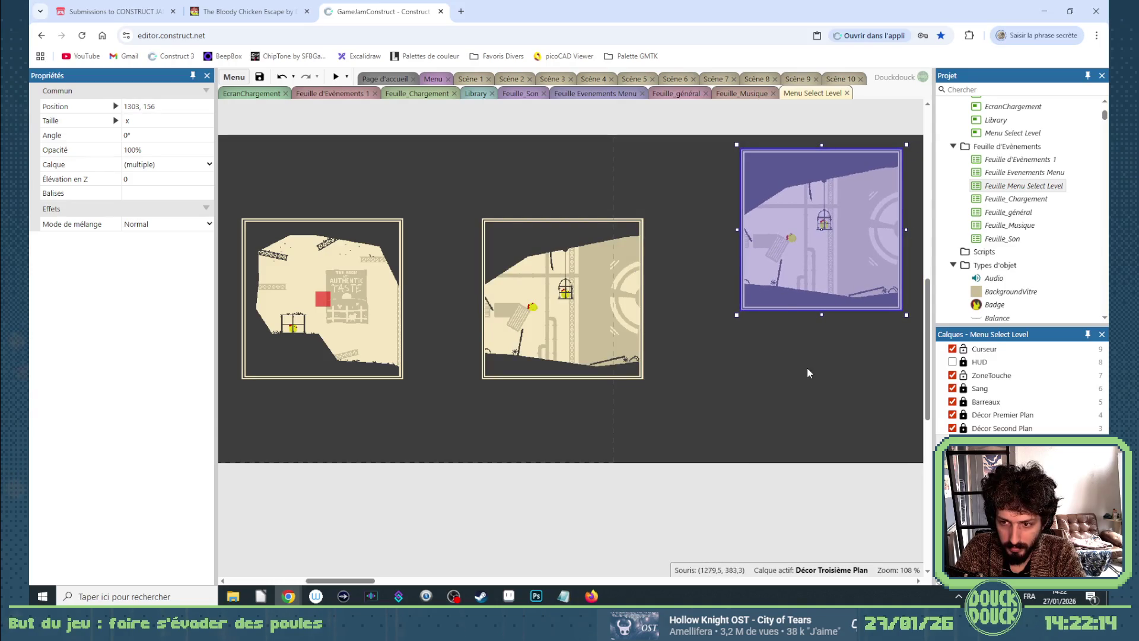
# Move the third frame aside and scale its thumbnail to 25% on both axes.
pyautogui.click(801, 271)
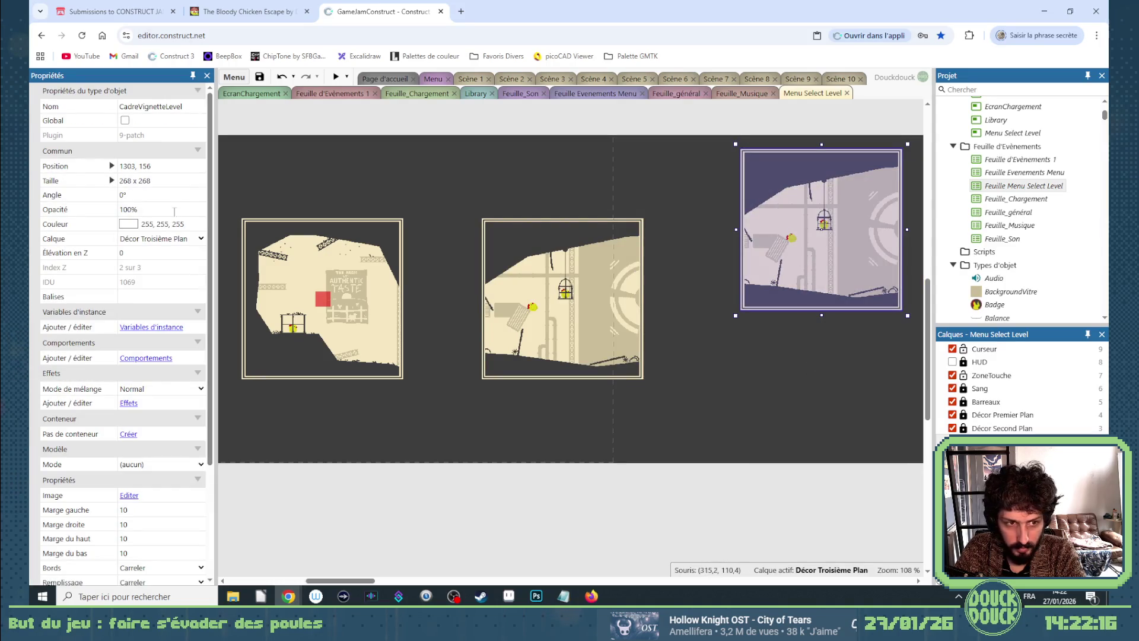
pyautogui.moveTo(830, 254); pyautogui.dragTo(829, 373)
pyautogui.click(798, 217)
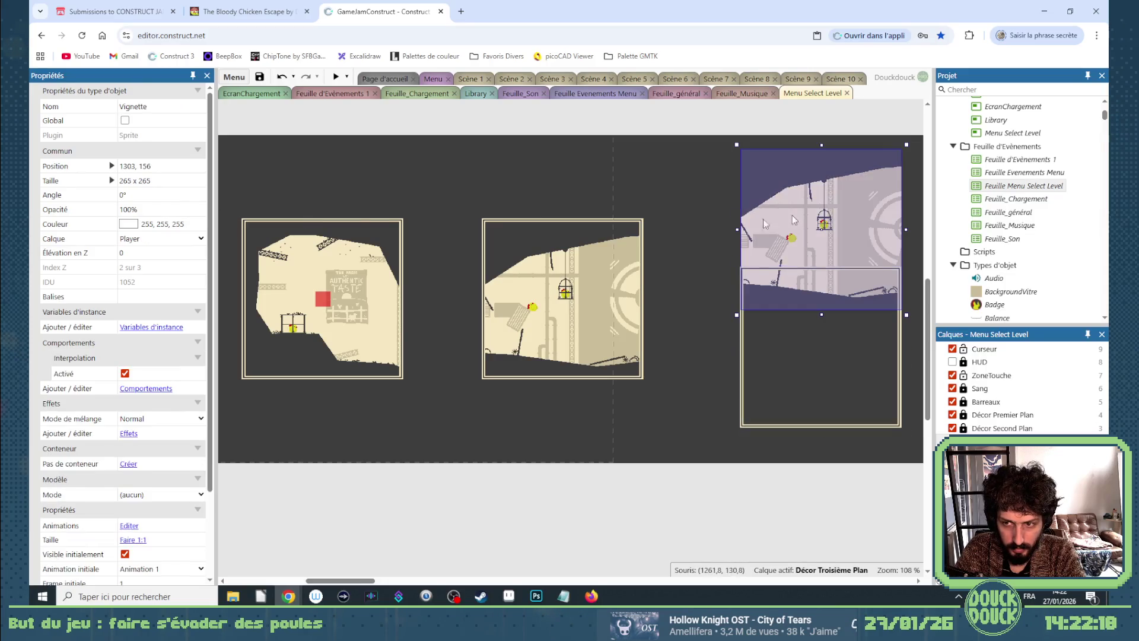
pyautogui.click(112, 180)
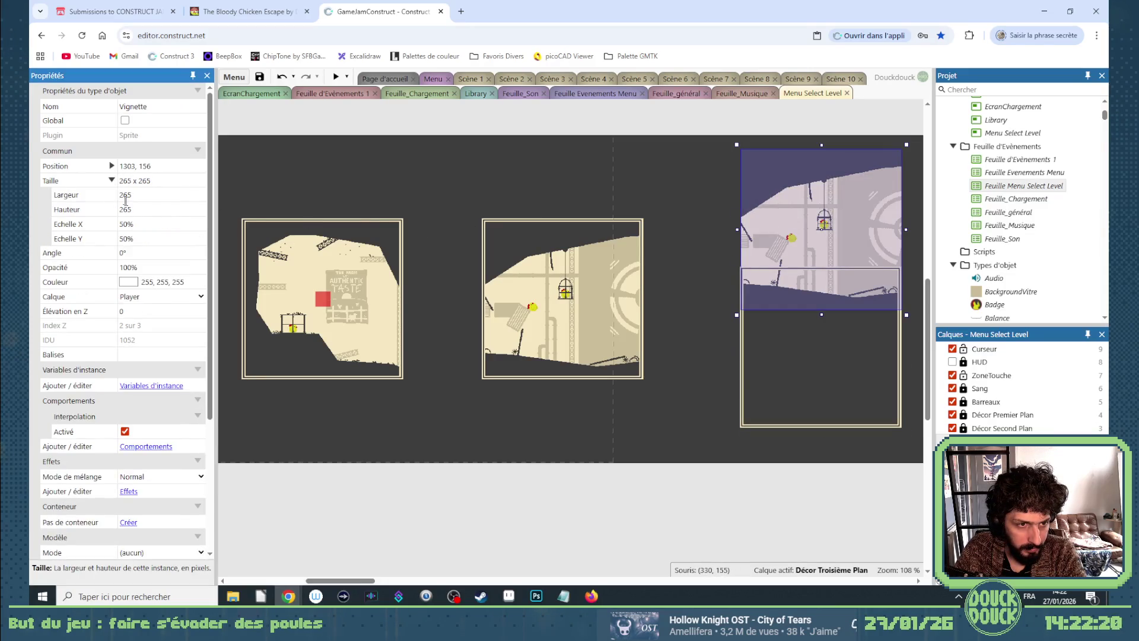
pyautogui.click(132, 223)
pyautogui.write('25')
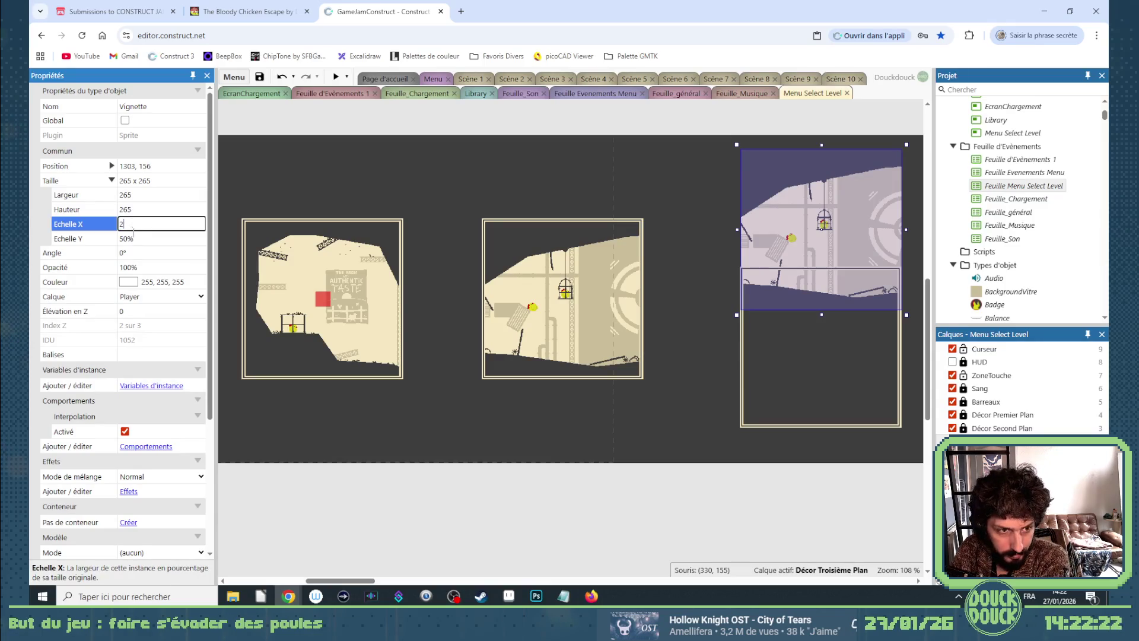
pyautogui.press('Tab')
pyautogui.write('25')
pyautogui.press('Tab')
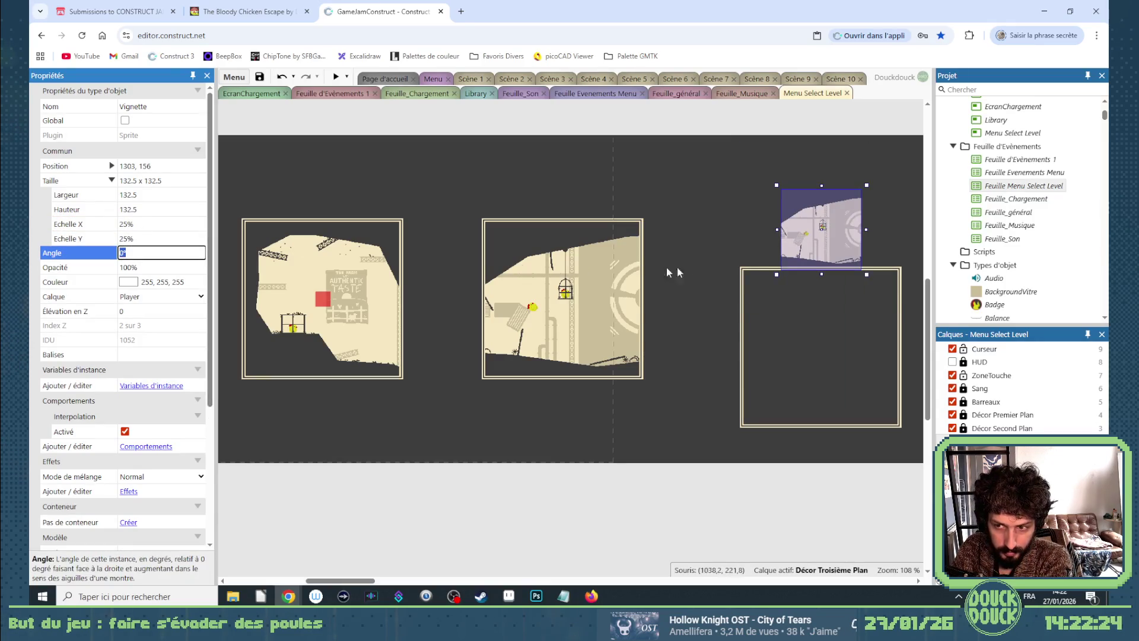
pyautogui.click(795, 313)
pyautogui.click(800, 249)
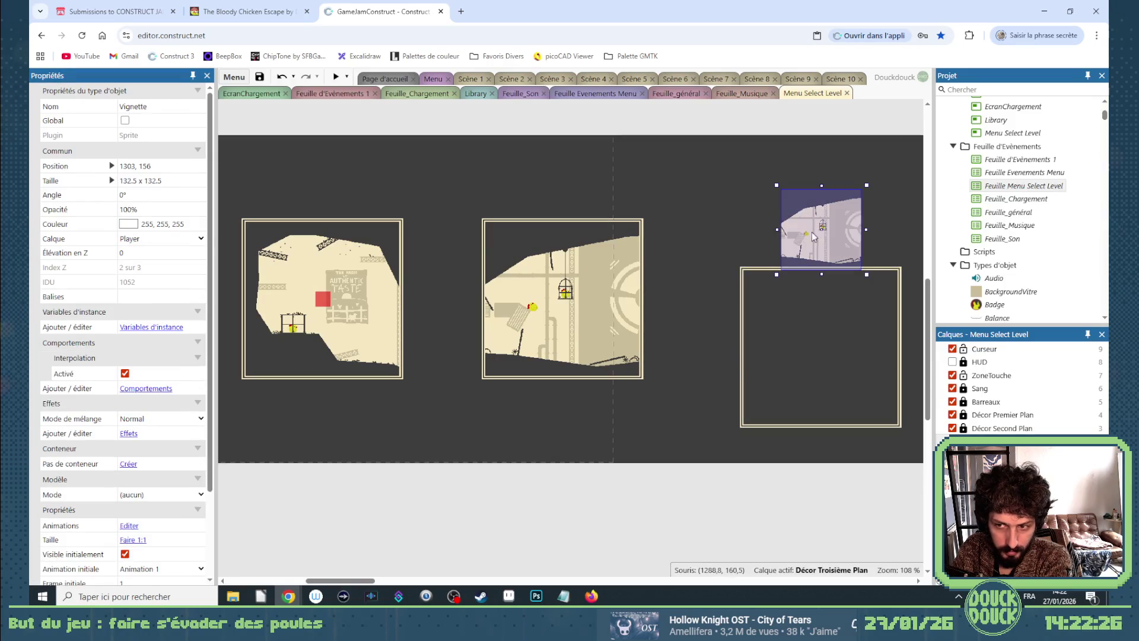
pyautogui.click(141, 180)
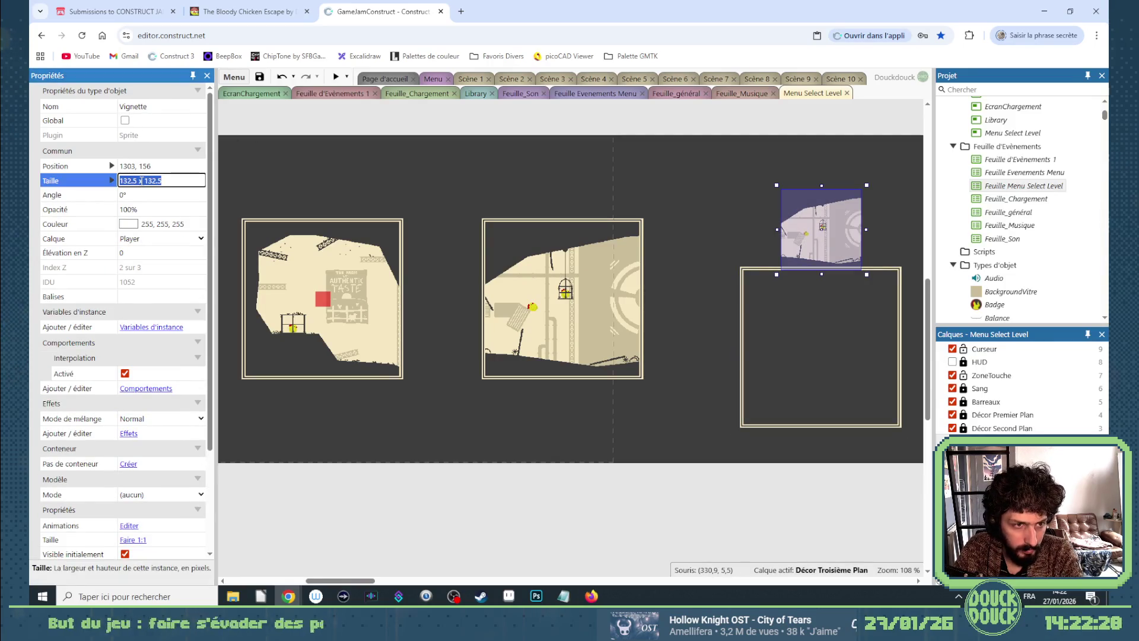
# Set the empty frame's size to 135.5 x 135.5.
pyautogui.click(800, 347)
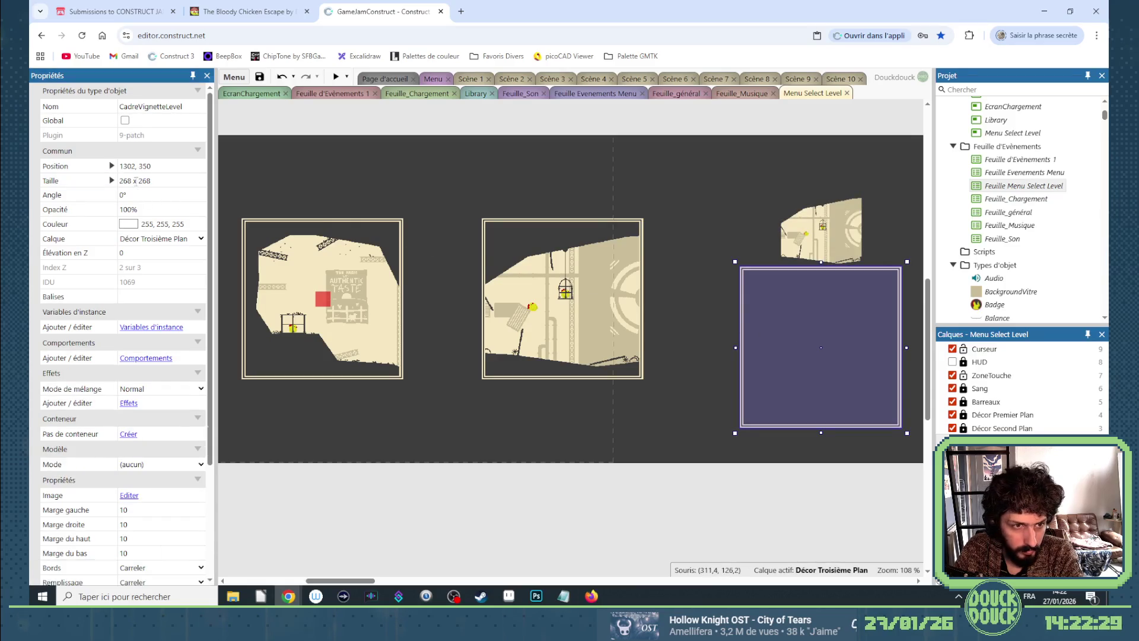
pyautogui.click(136, 181)
pyautogui.write('132.5 x 132.5')
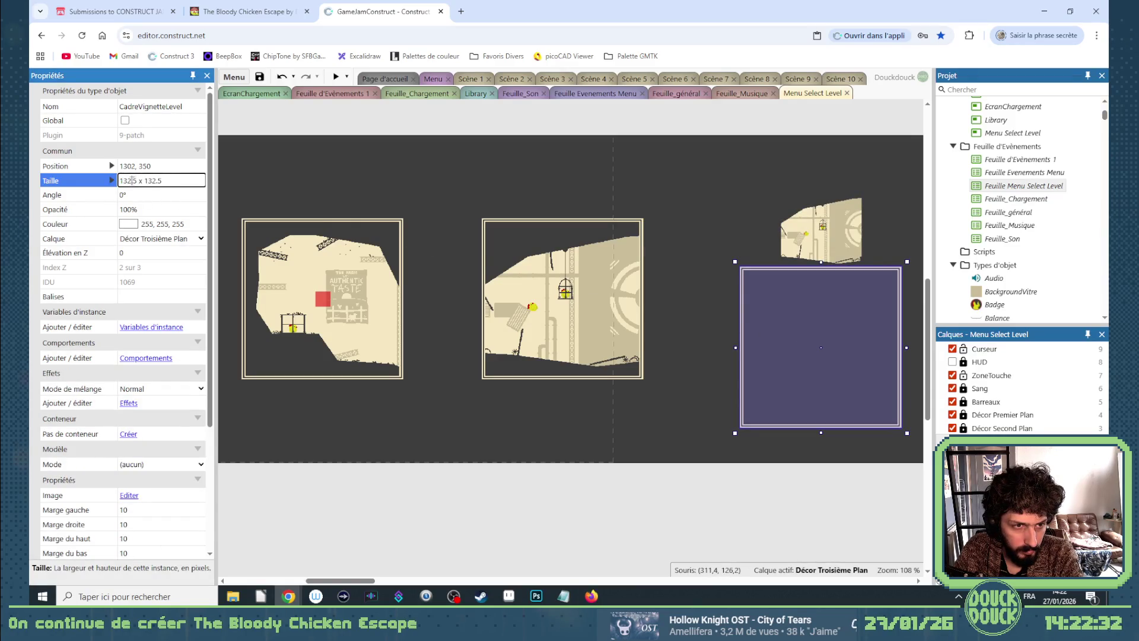
pyautogui.press('Home')
pyautogui.press('Right')
pyautogui.press('Right')
pyautogui.press('Right')
pyautogui.press('BackSpace')
pyautogui.write('4')
pyautogui.press('BackSpace')
pyautogui.write('5')
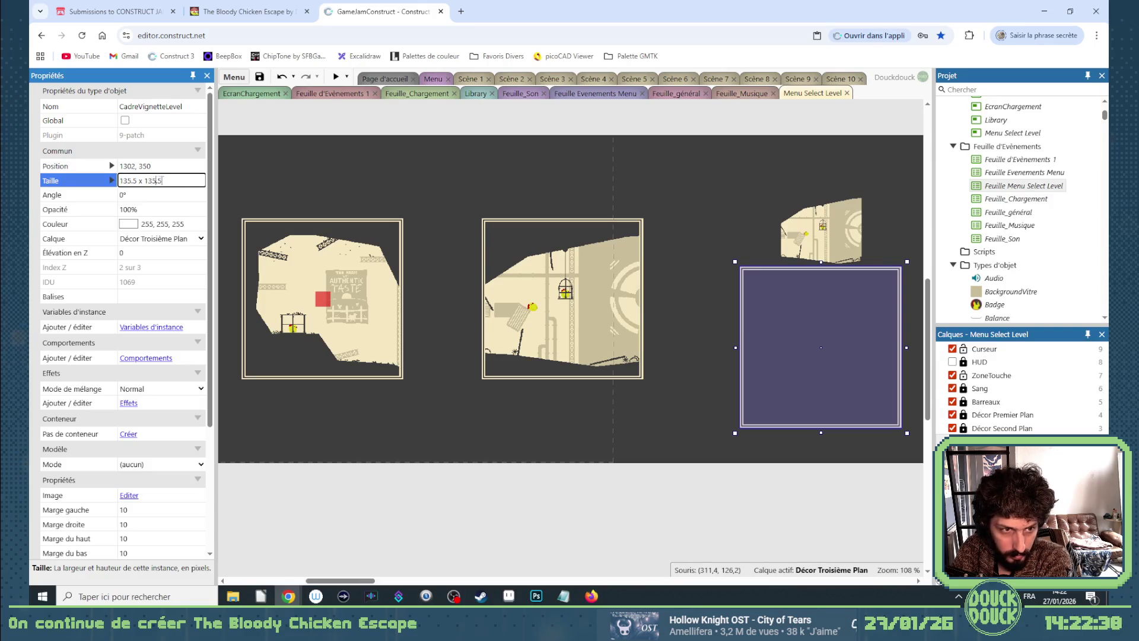
pyautogui.press('Tab')
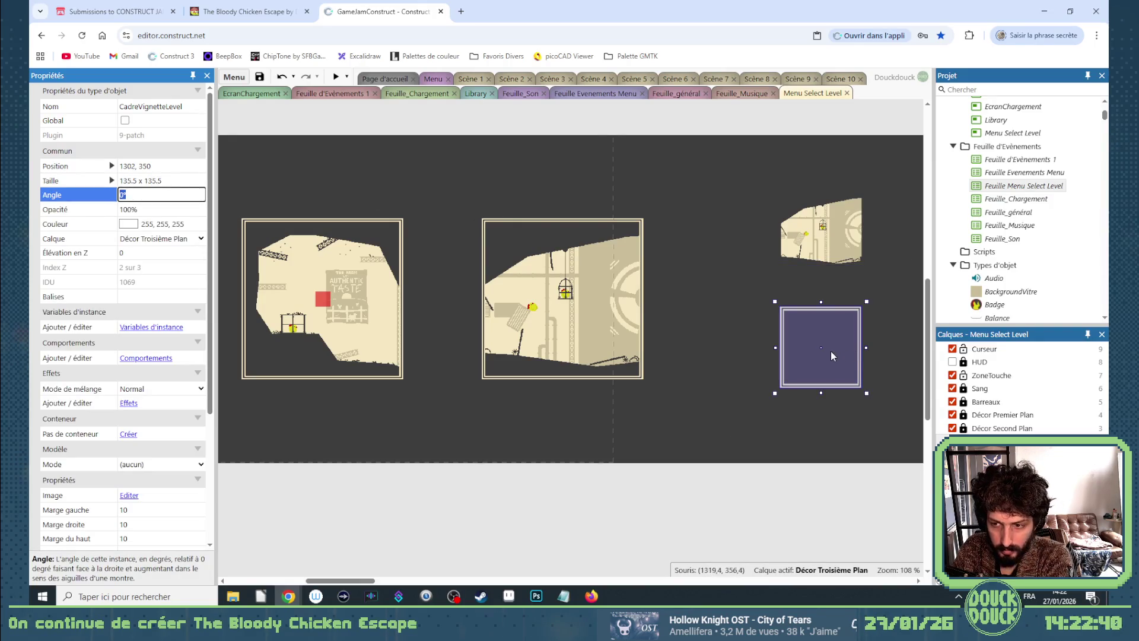
# Copy the thumbnail's position 1303, 156 onto the small frame.
pyautogui.moveTo(816, 351)
pyautogui.mouseDown()
pyautogui.moveTo(823, 224)
pyautogui.moveTo(835, 236)
pyautogui.mouseUp()
pyautogui.click(782, 240)
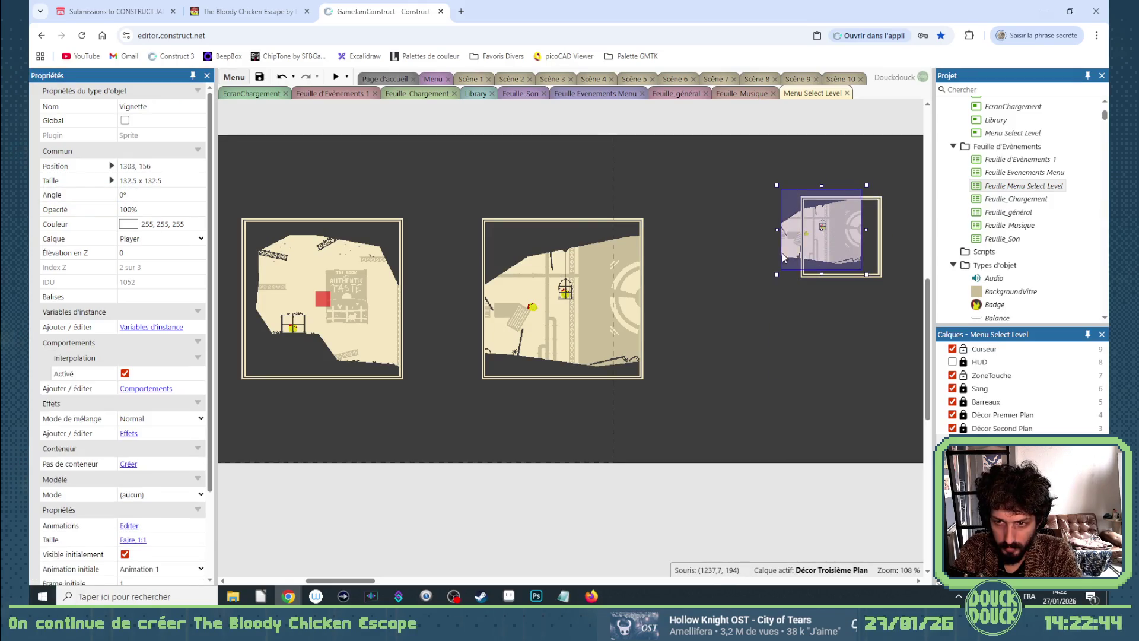
pyautogui.click(129, 166)
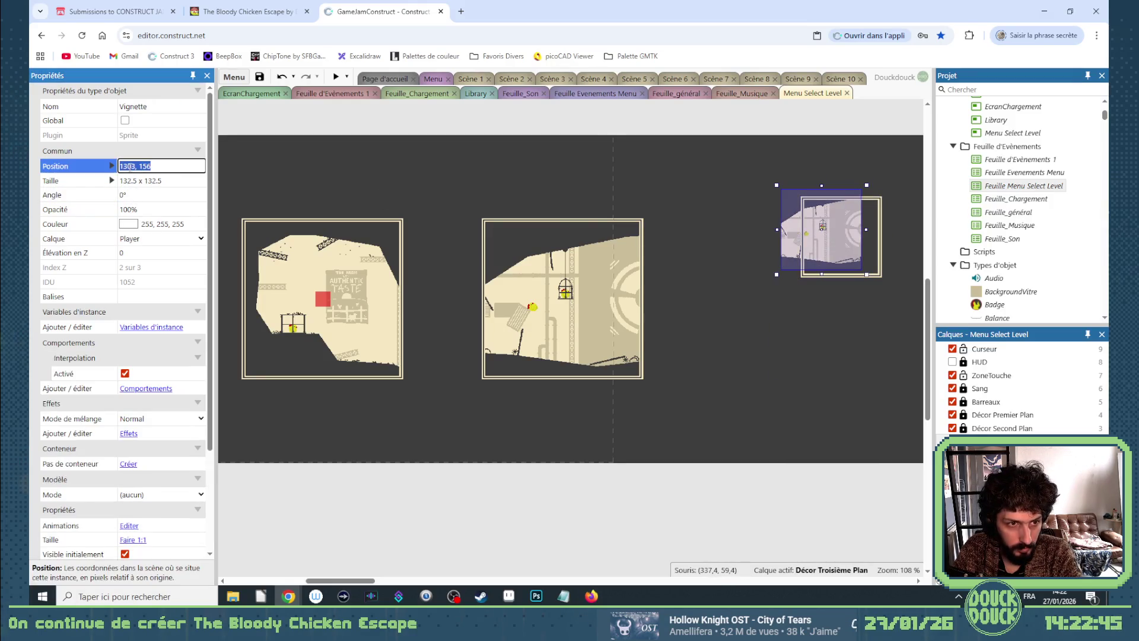
pyautogui.hotkey('ctrl', 'c')
pyautogui.click(869, 264)
pyautogui.click(129, 166)
pyautogui.hotkey('ctrl', 'v')
pyautogui.press('Return')
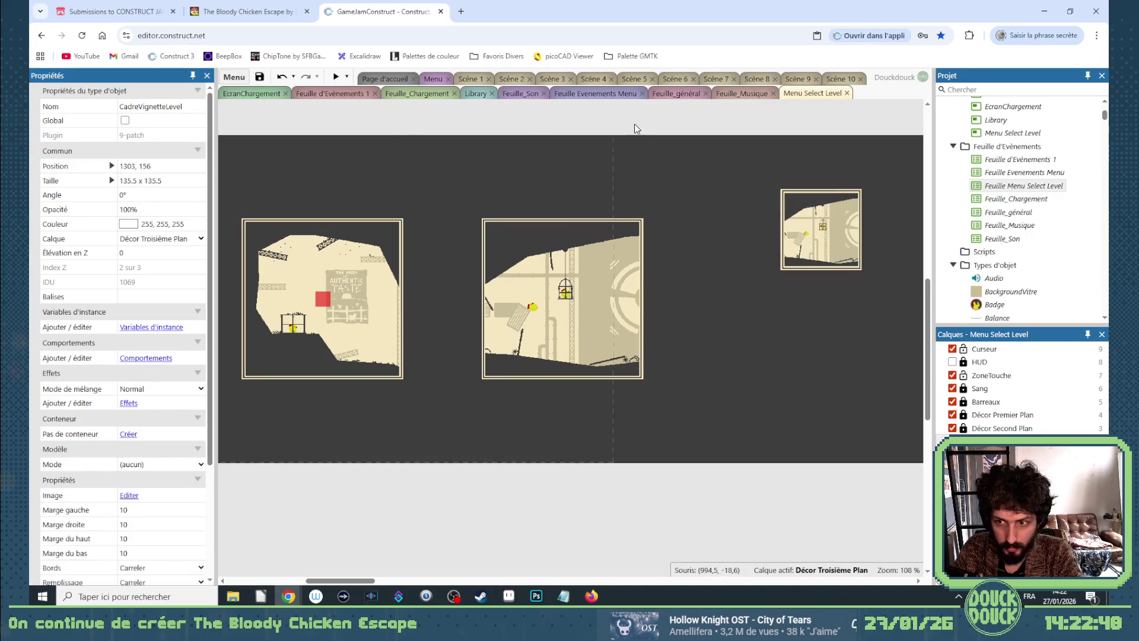
pyautogui.moveTo(737, 170)
pyautogui.mouseDown()
pyautogui.moveTo(876, 269)
pyautogui.moveTo(854, 256)
pyautogui.moveTo(825, 395)
pyautogui.mouseUp()
# Copy the small framed thumbnail below and set the lower one's Frame initiale to 3.
pyautogui.click(835, 444)
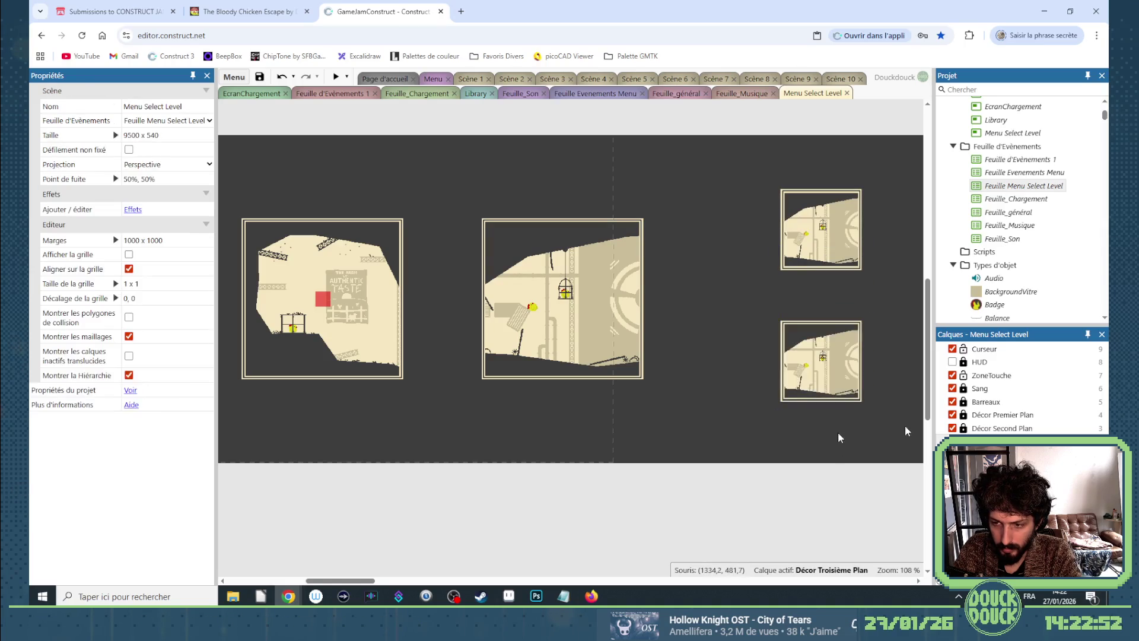
pyautogui.click(820, 255)
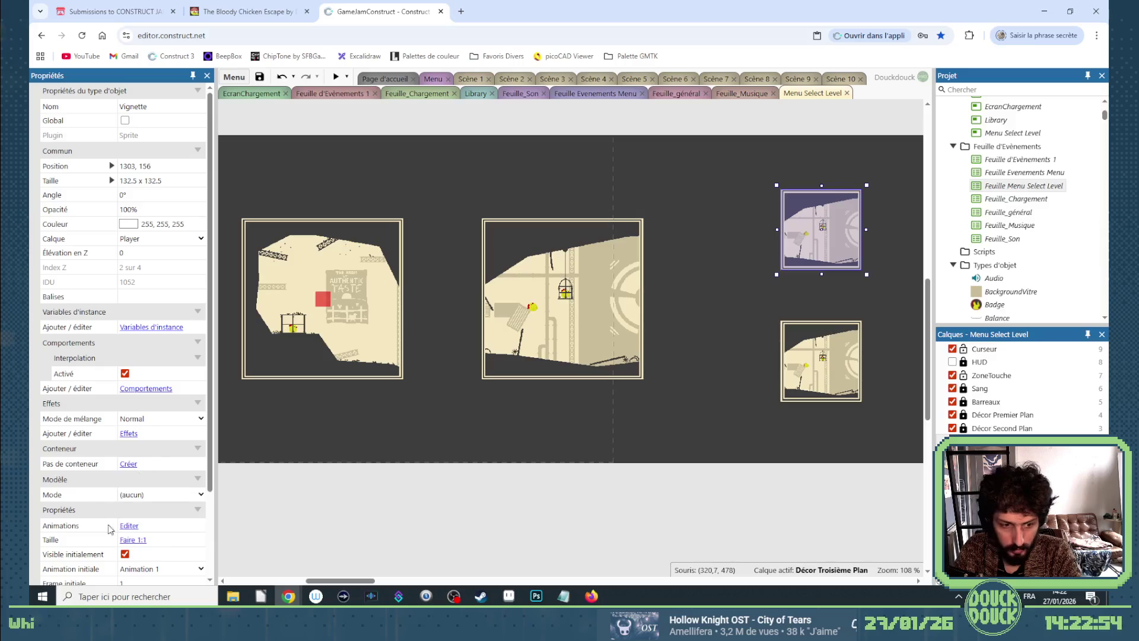
pyautogui.scroll(-1, 108, 528)
pyautogui.click(200, 525)
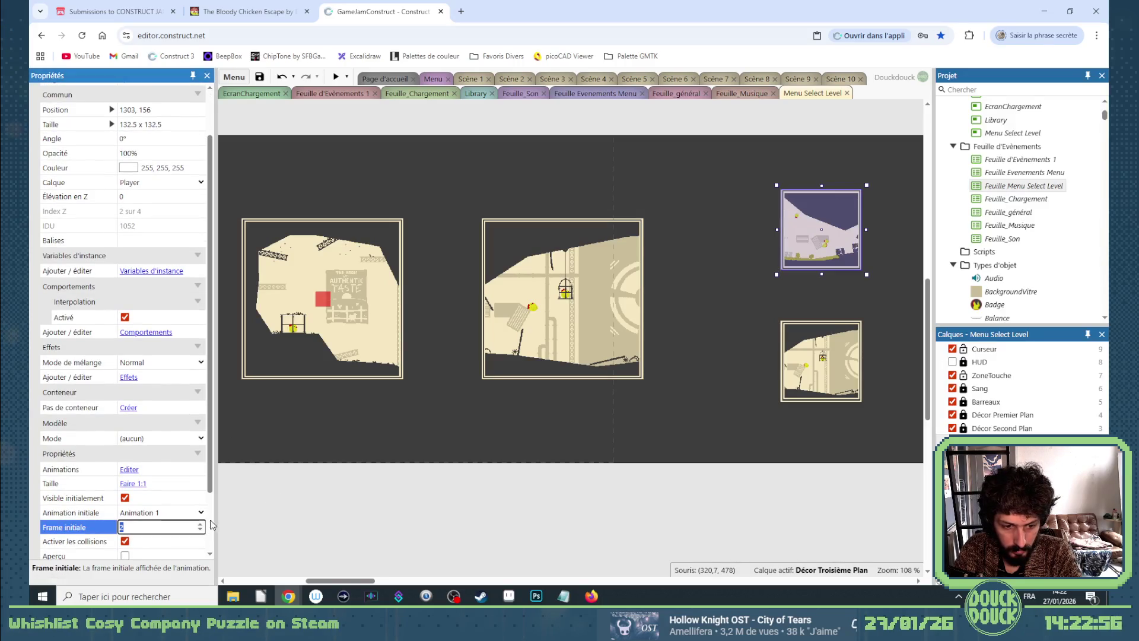
pyautogui.click(804, 366)
pyautogui.click(200, 526)
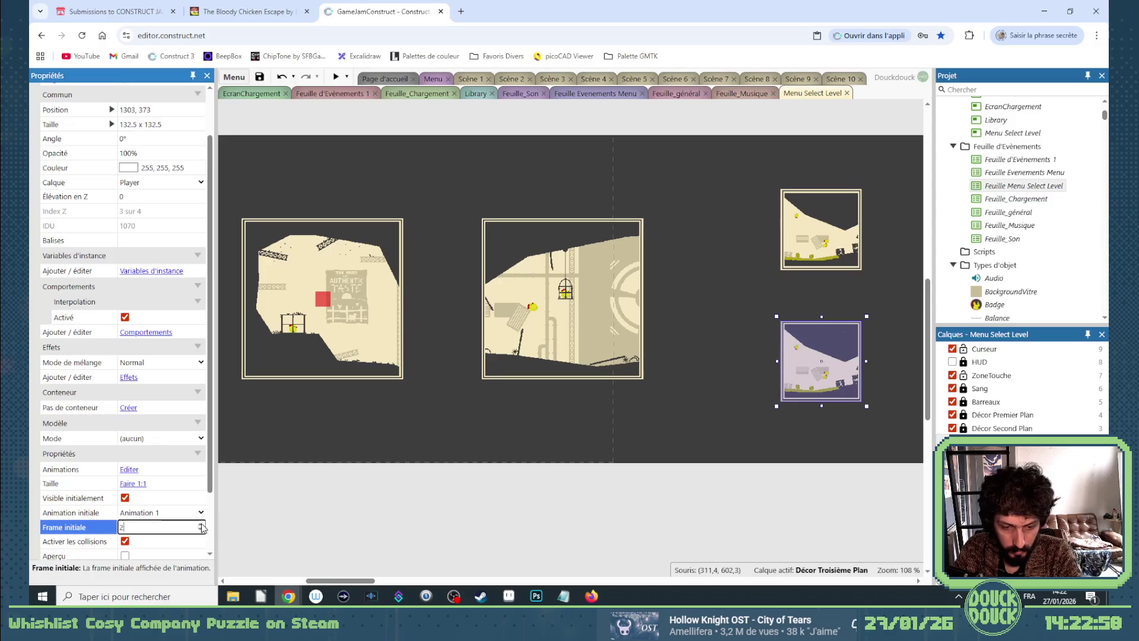
pyautogui.click(200, 525)
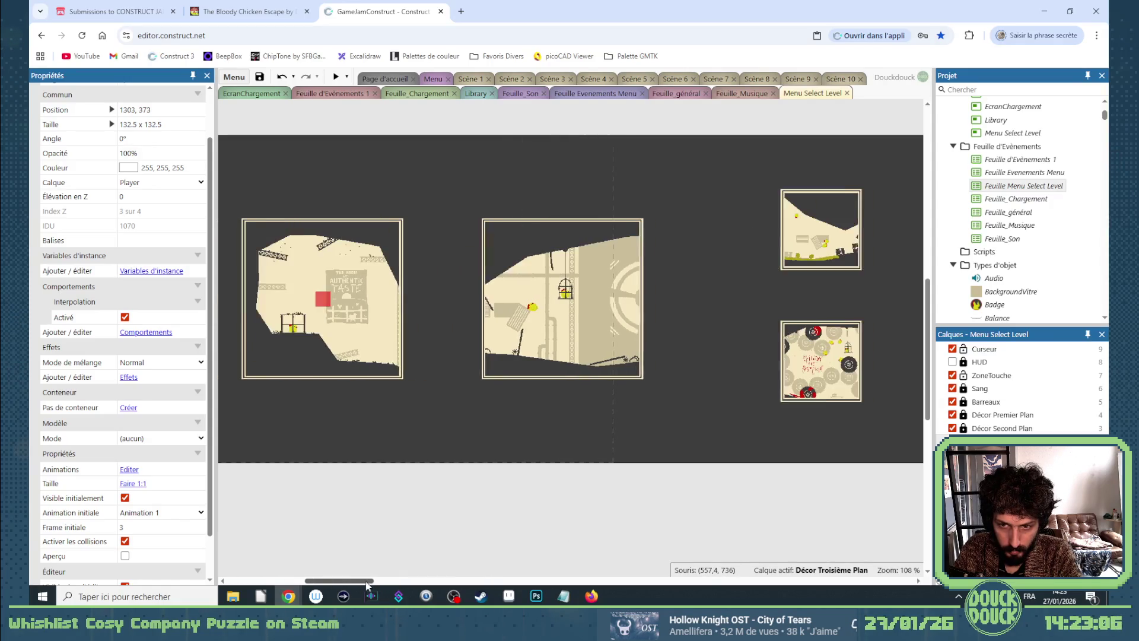
pyautogui.moveTo(366, 585); pyautogui.dragTo(364, 585)
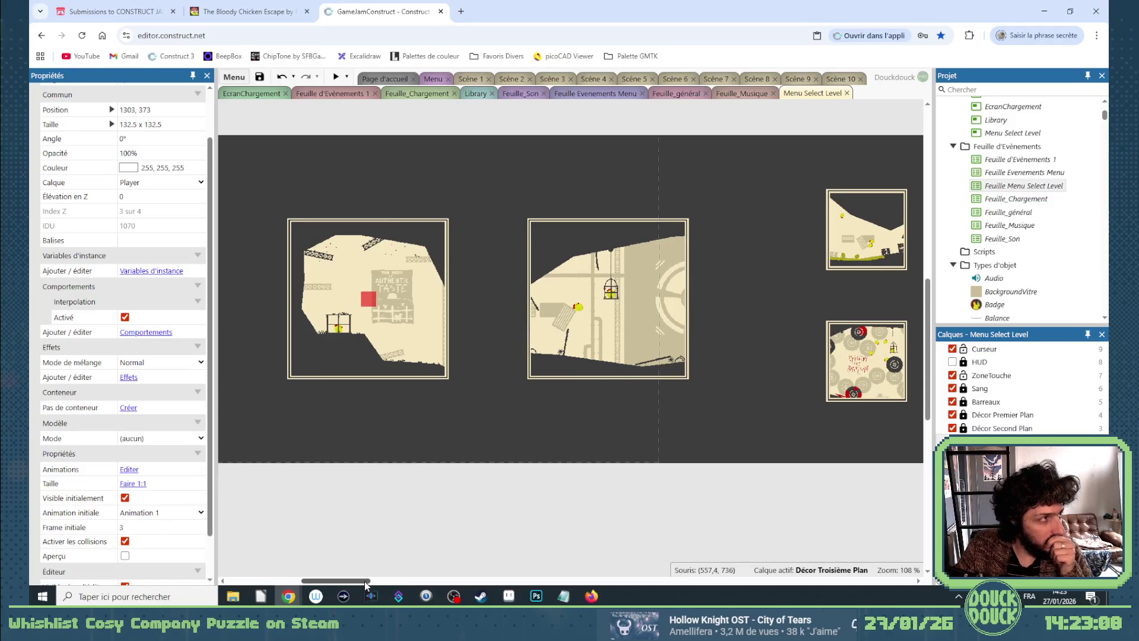
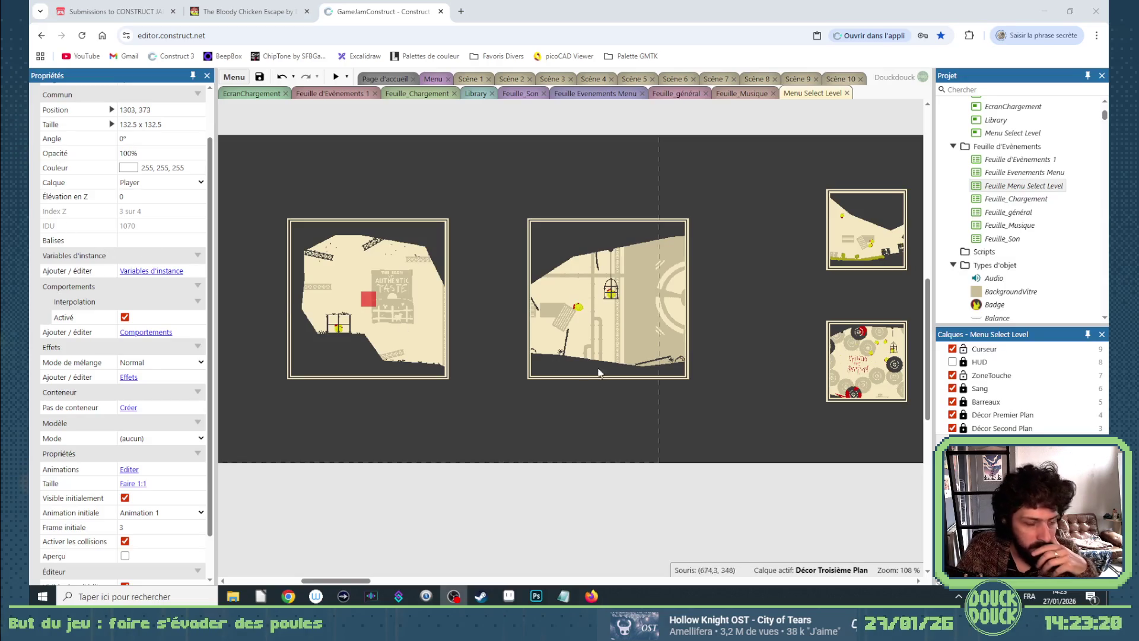
# Select the left Vignette level thumbnail sprite on the Menu Select Level layout.
pyautogui.moveTo(335, 581)
pyautogui.mouseDown()
pyautogui.moveTo(351, 583)
pyautogui.moveTo(333, 580)
pyautogui.mouseUp()
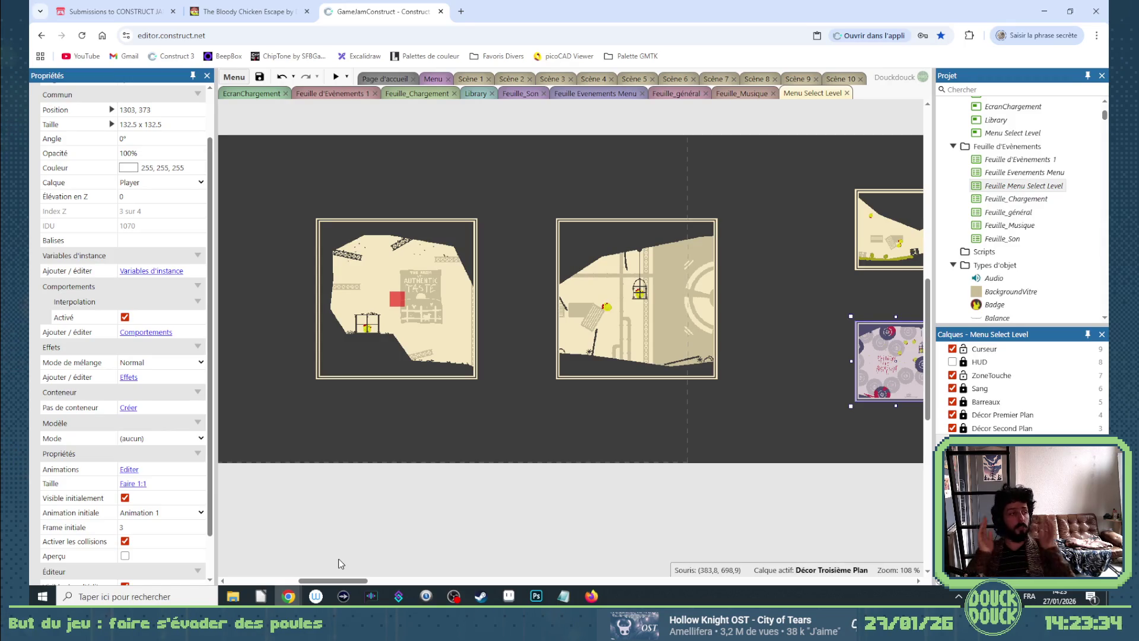
pyautogui.click(325, 226)
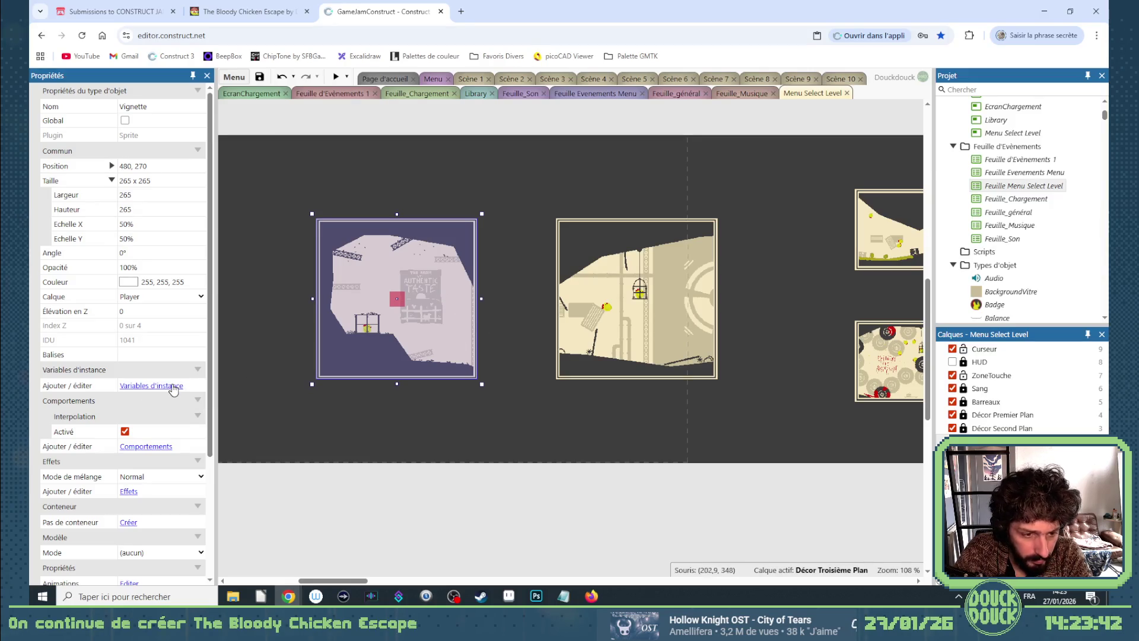
# Add a text instance variable NomLevel to the Vignette sprite.
pyautogui.click(153, 386)
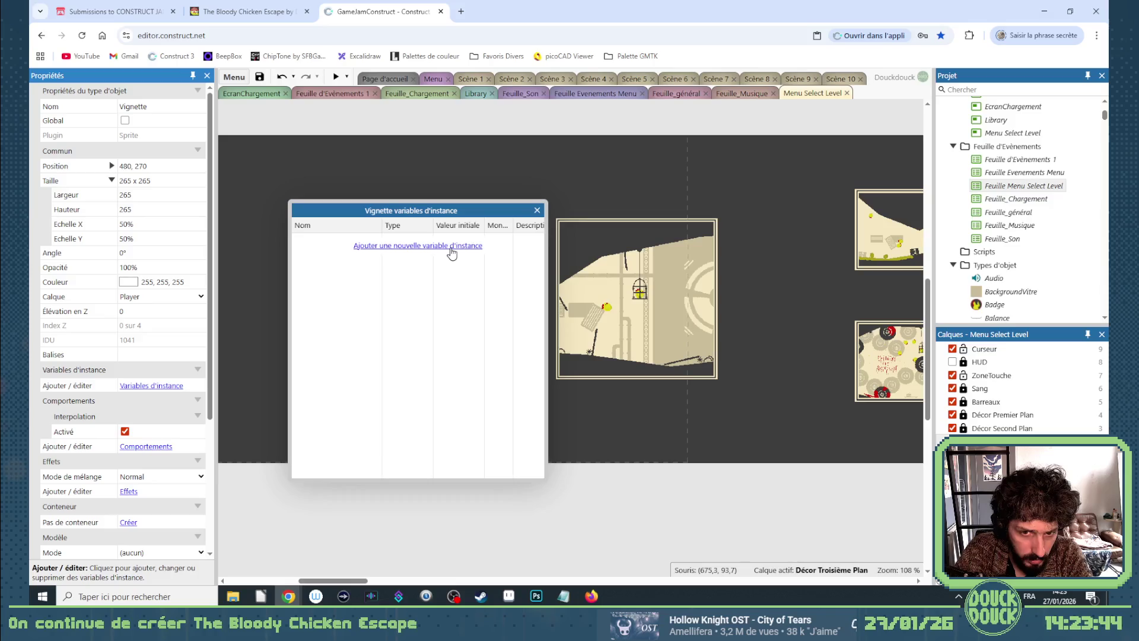
pyautogui.click(449, 246)
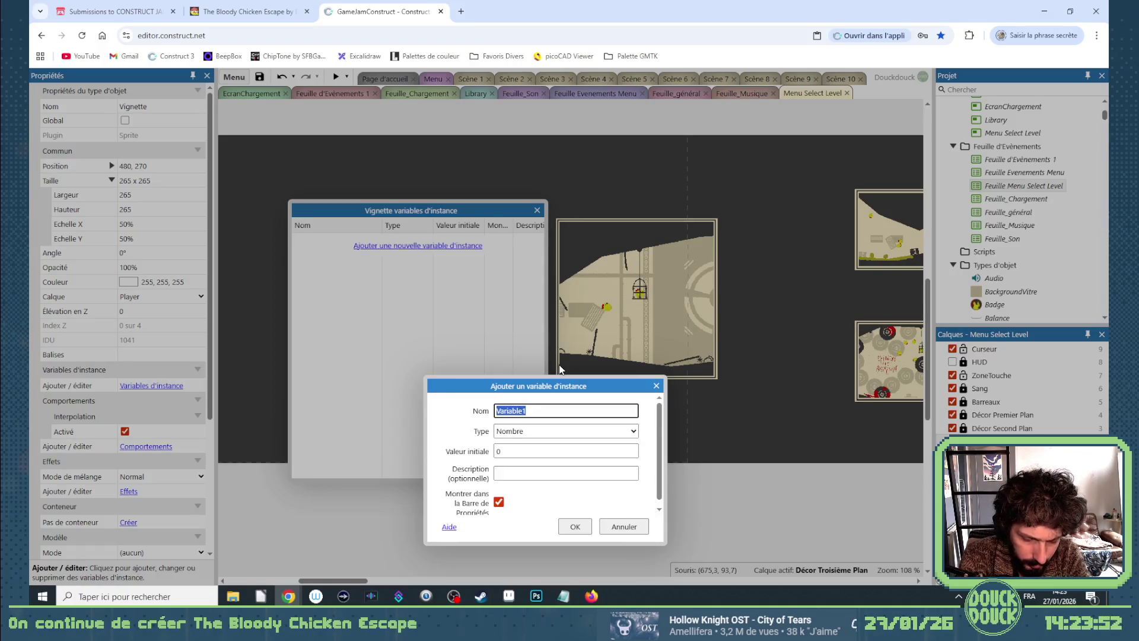
pyautogui.write('LNomLev')
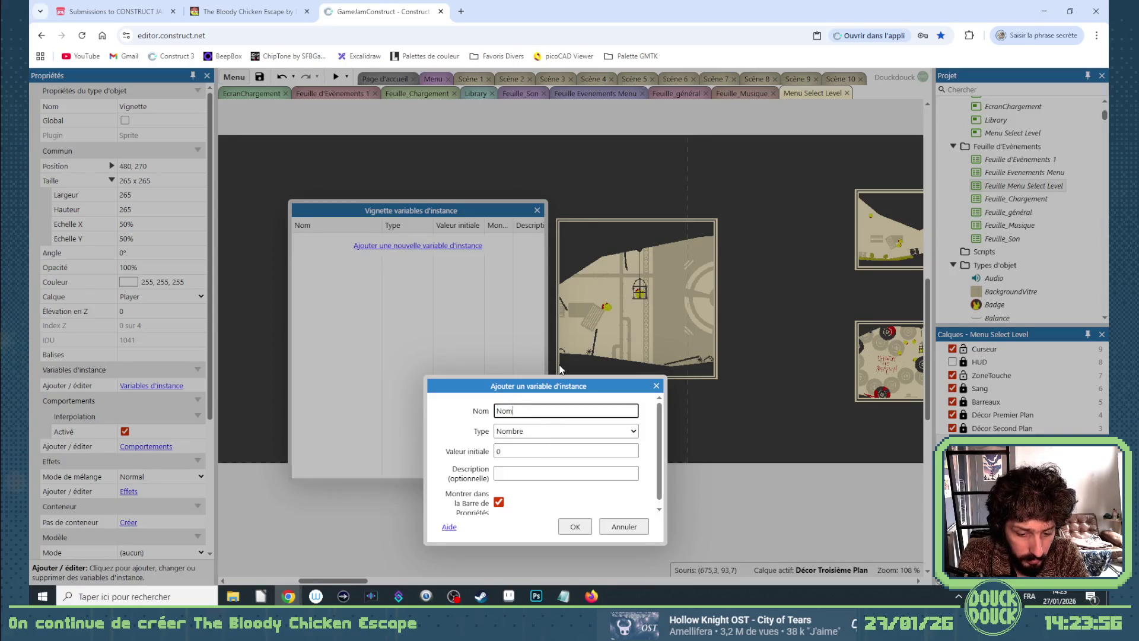
pyautogui.write('el')
pyautogui.click(526, 431)
pyautogui.click(524, 473)
pyautogui.click(575, 526)
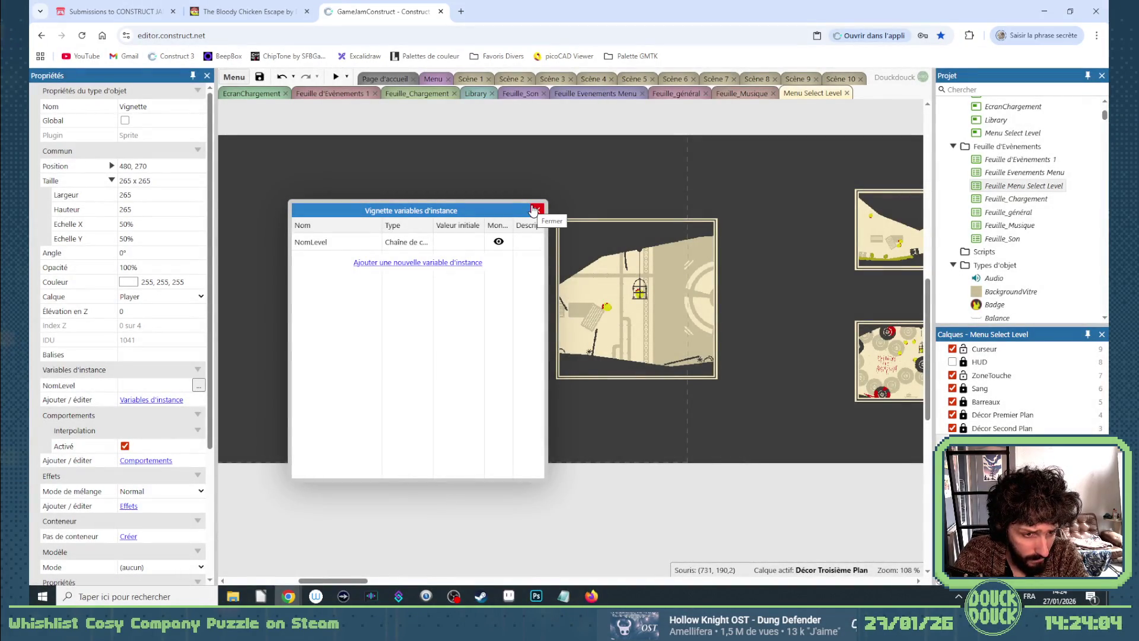
# Add a boolean instance variable Débloqué to Vignette and close the variables list.
pyautogui.click(428, 264)
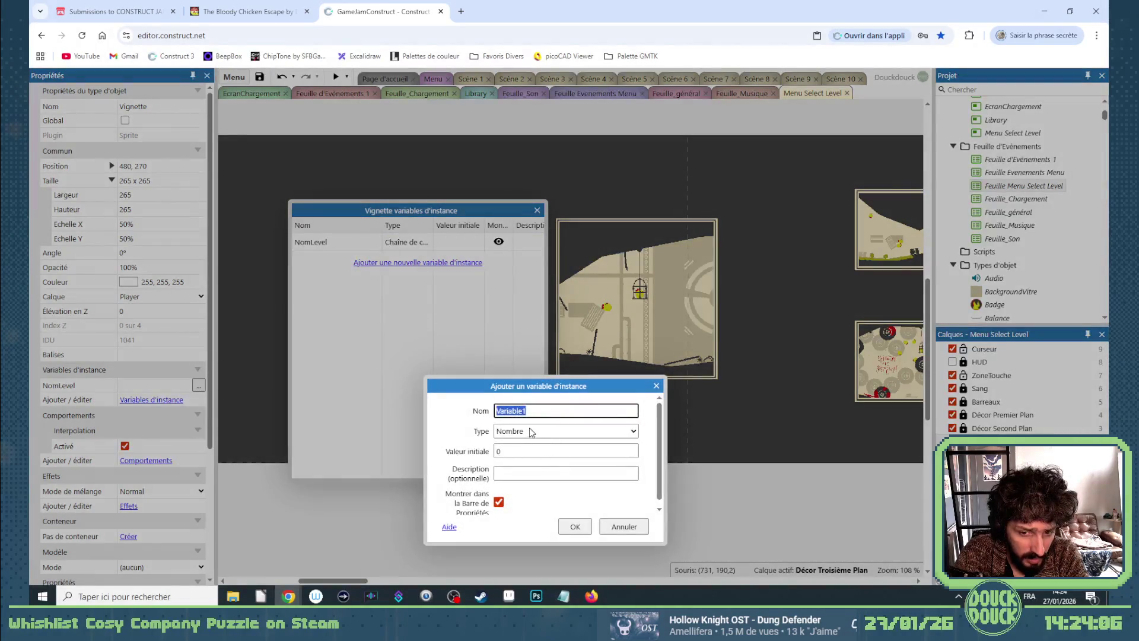
pyautogui.click(549, 431)
pyautogui.click(519, 446)
pyautogui.click(526, 411)
pyautogui.click(480, 411)
pyautogui.write('Débloqué')
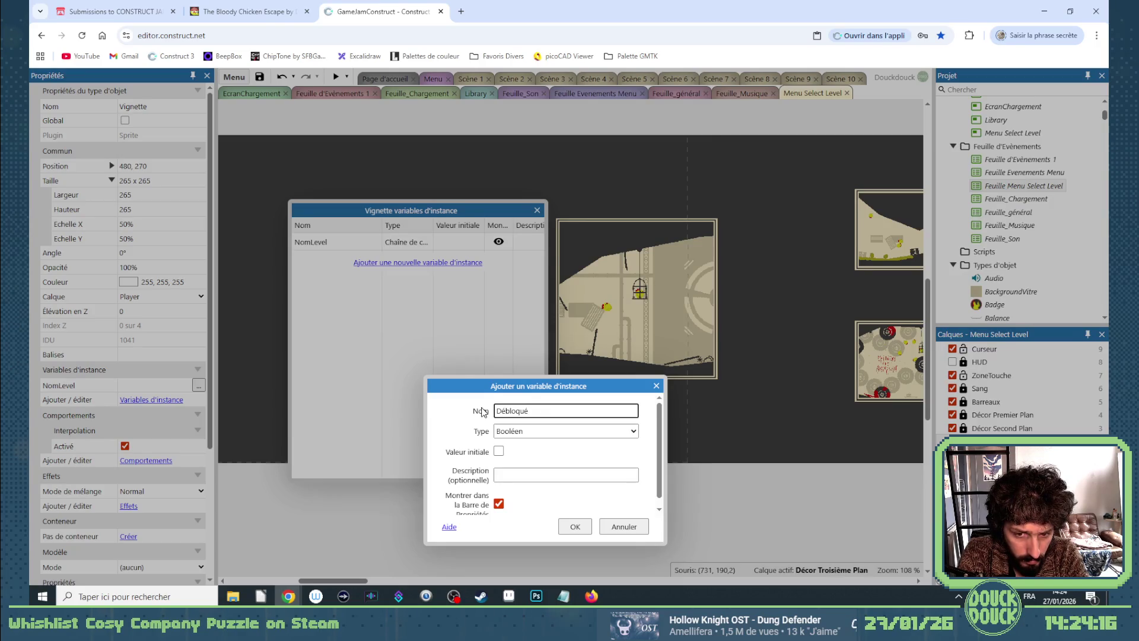
pyautogui.press('Return')
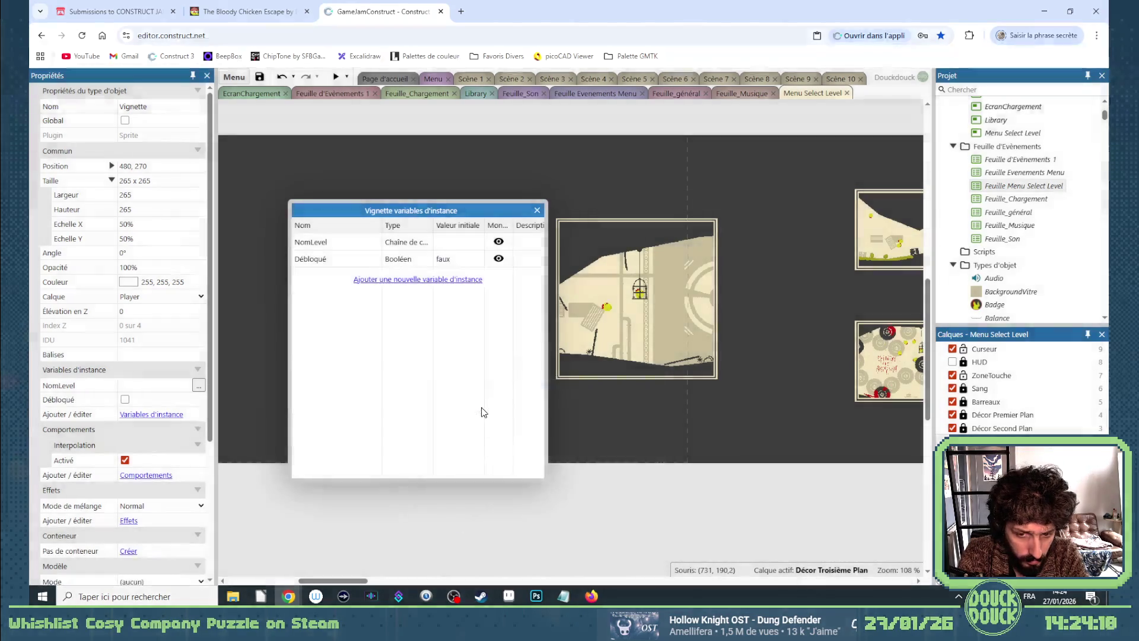
pyautogui.click(537, 210)
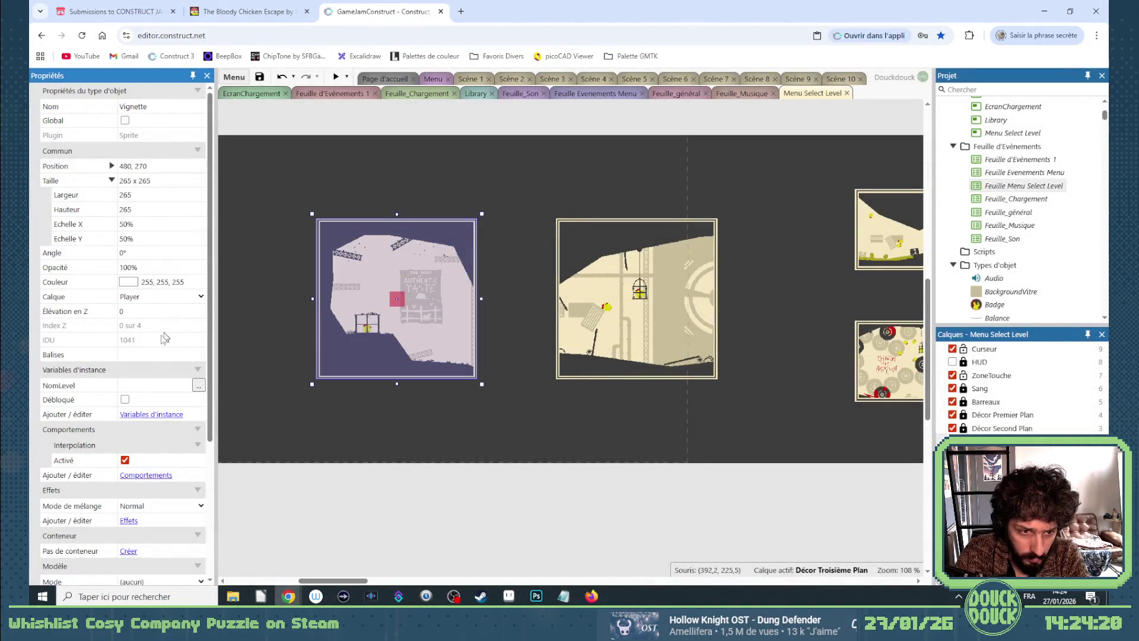
# Set NomLevel to Level 1 on the left thumbnail and Level 2 on the middle one.
pyautogui.click(144, 387)
pyautogui.write('el 1')
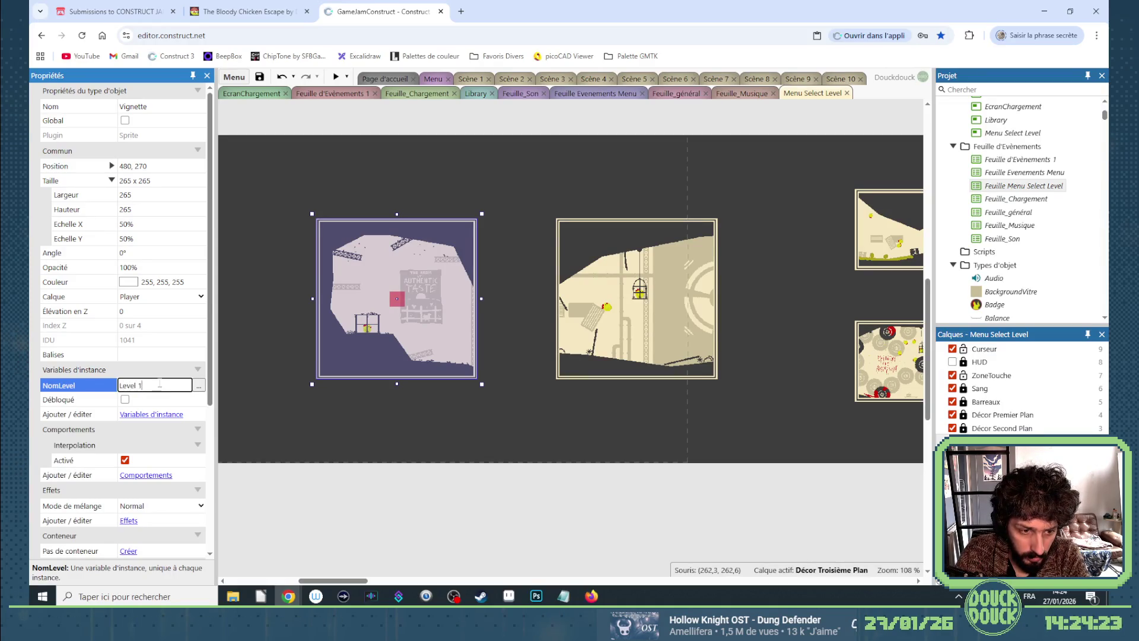
pyautogui.click(109, 386)
pyautogui.click(600, 294)
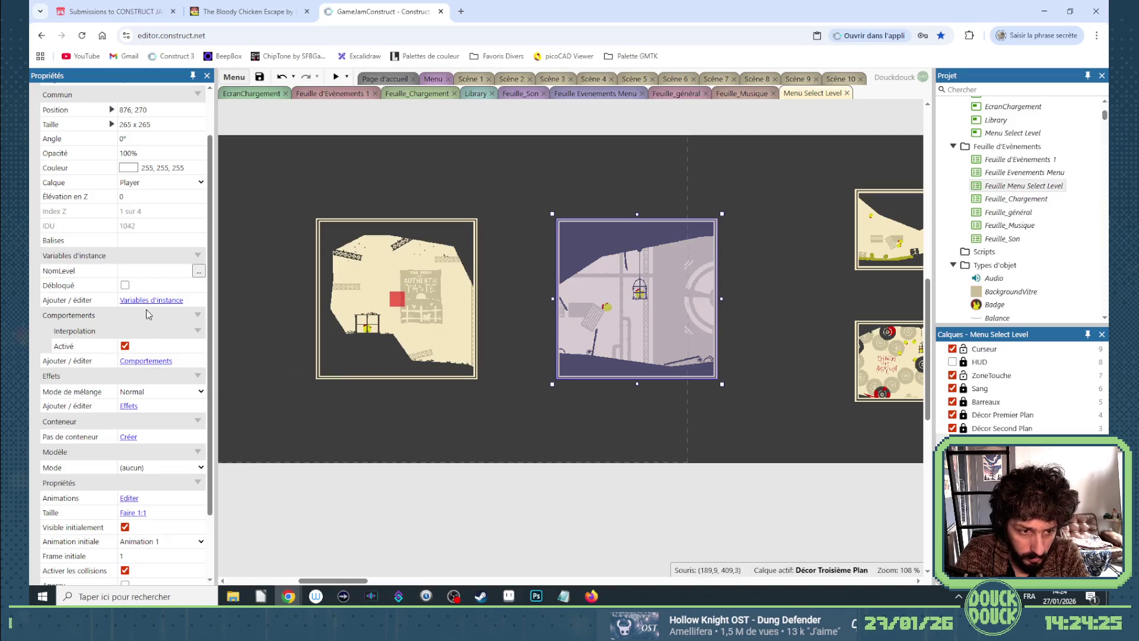
pyautogui.click(139, 270)
pyautogui.write('Level 1')
pyautogui.press('Return')
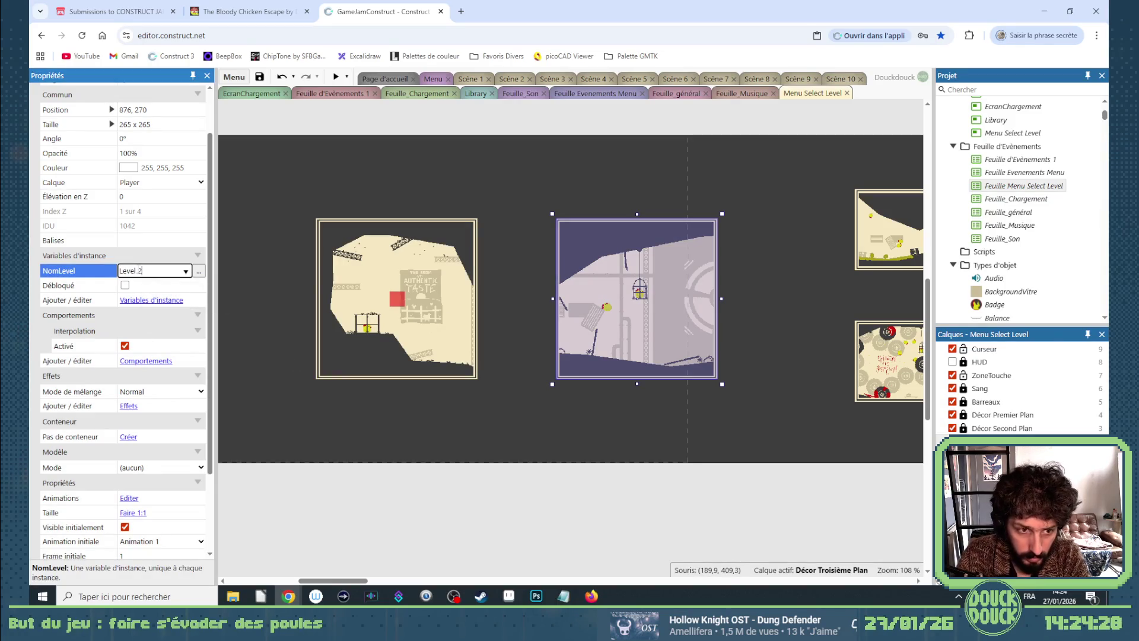
# Set NomLevel to Level 3 on the top-right thumbnail and Level 4 on the bottom-right.
pyautogui.click(885, 238)
pyautogui.click(132, 272)
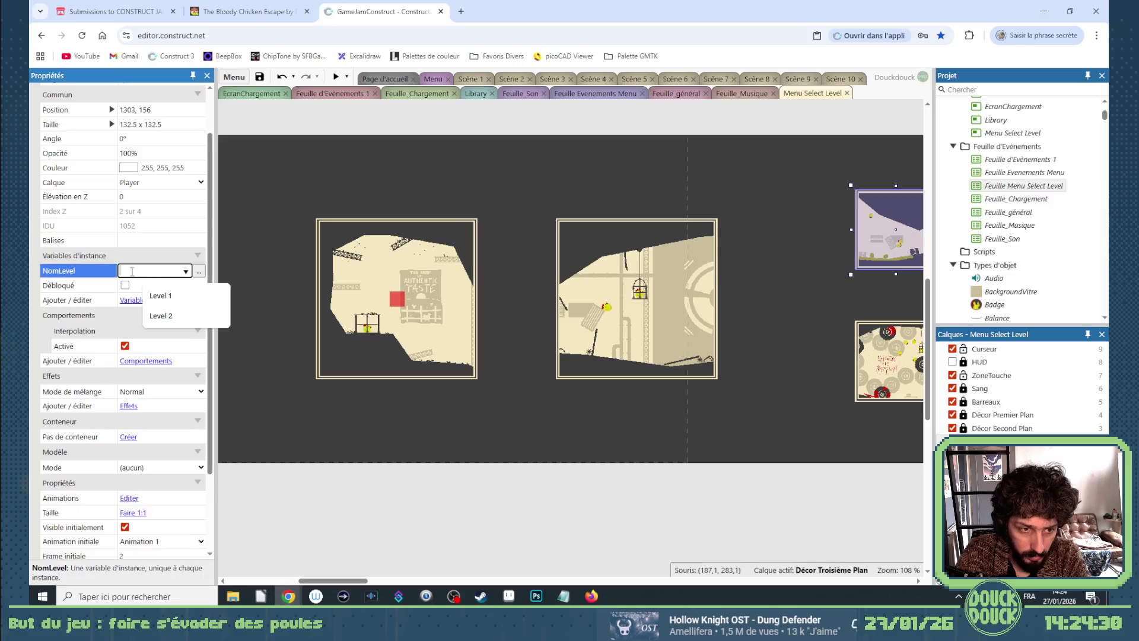
pyautogui.write('Level 13')
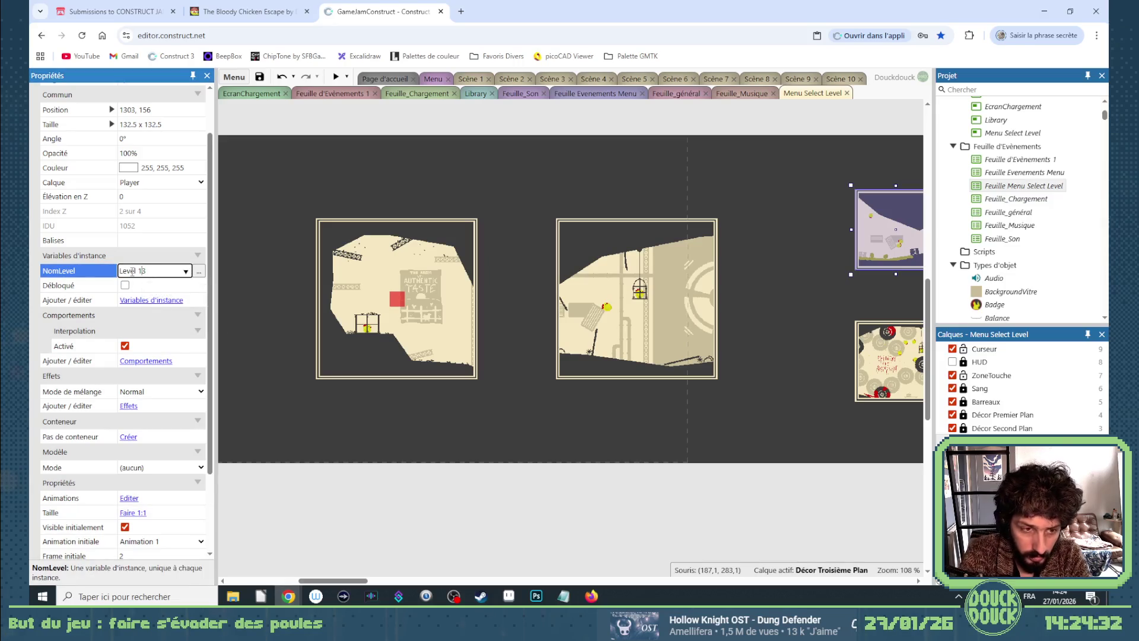
pyautogui.click(890, 362)
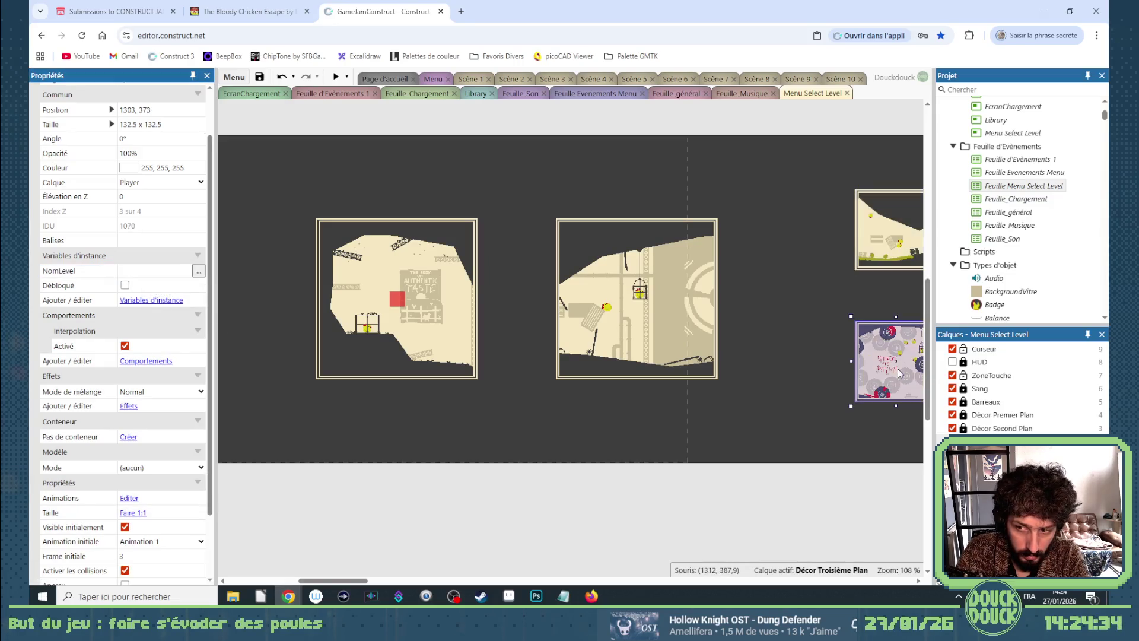
pyautogui.click(154, 269)
pyautogui.write('Level 4')
pyautogui.press('Tab')
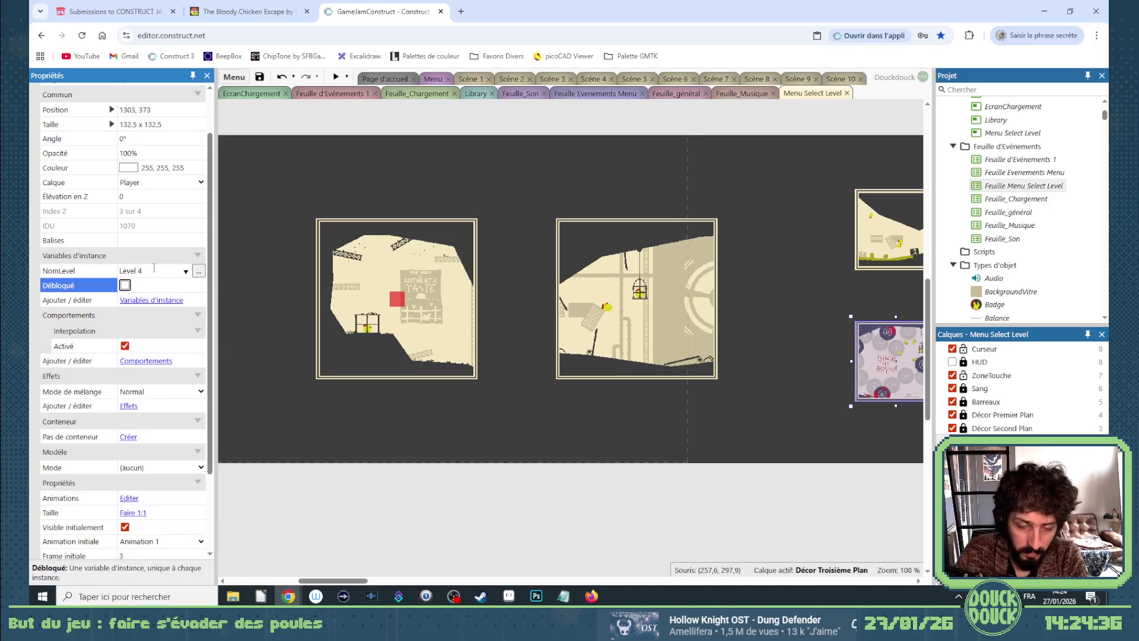
pyautogui.moveTo(344, 580)
pyautogui.mouseDown()
pyautogui.moveTo(376, 583)
pyautogui.moveTo(343, 592)
pyautogui.mouseUp()
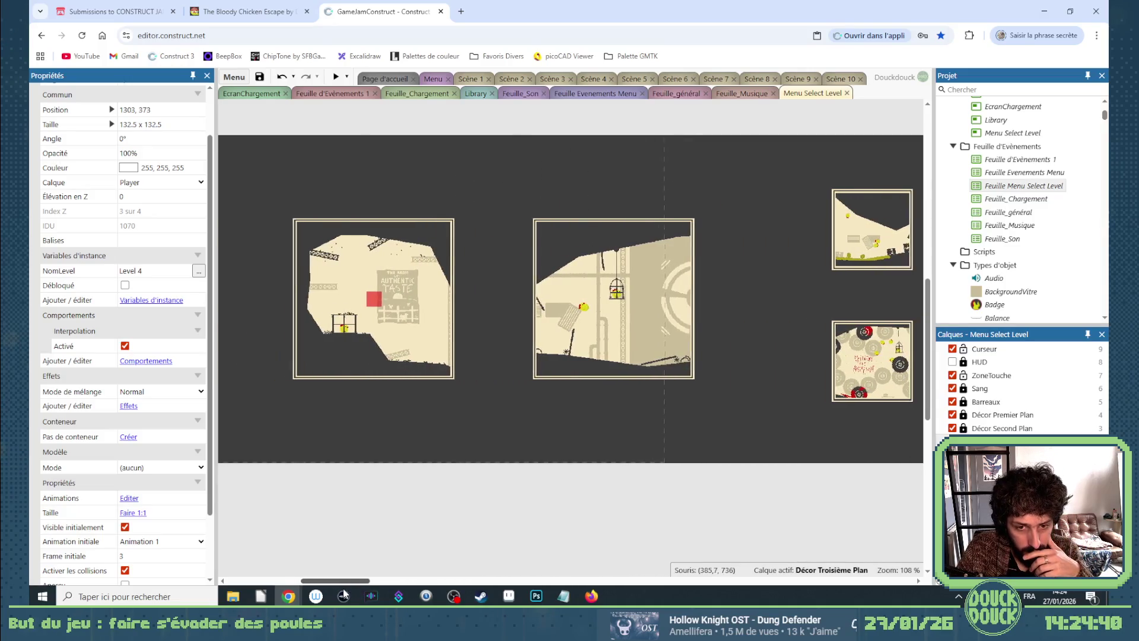
pyautogui.click(536, 596)
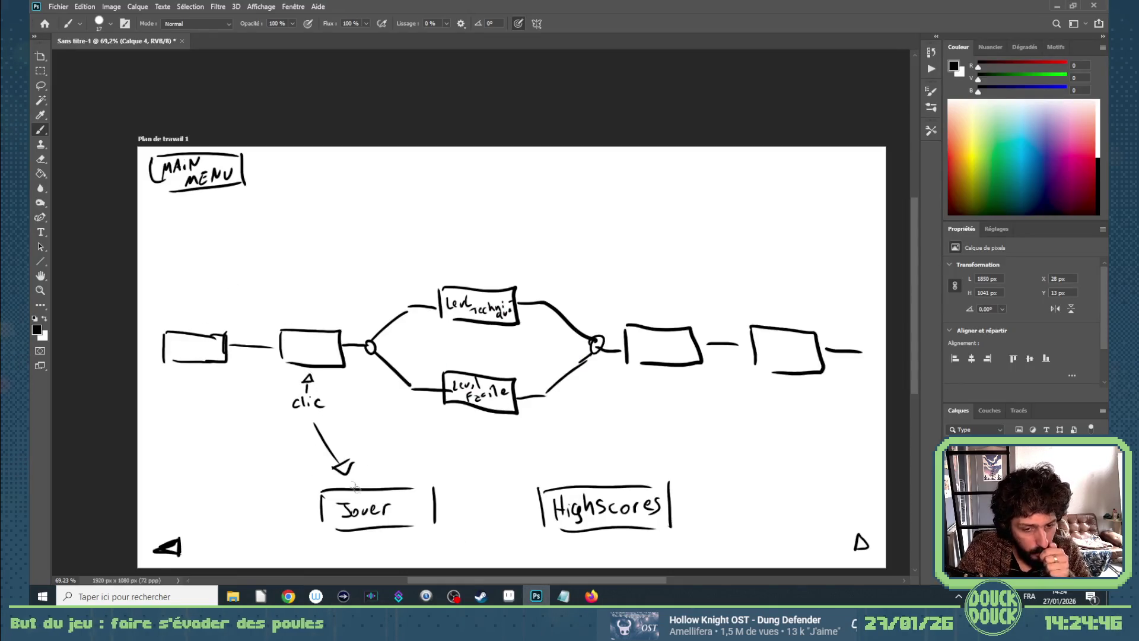
pyautogui.click(507, 595)
pyautogui.click(508, 596)
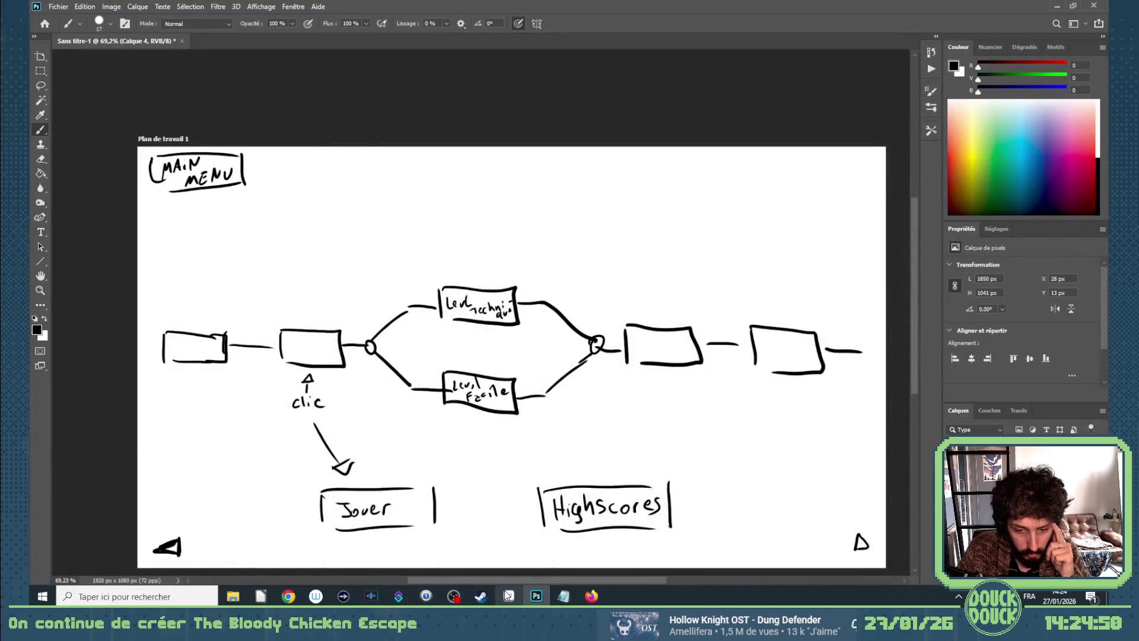
pyautogui.click(508, 596)
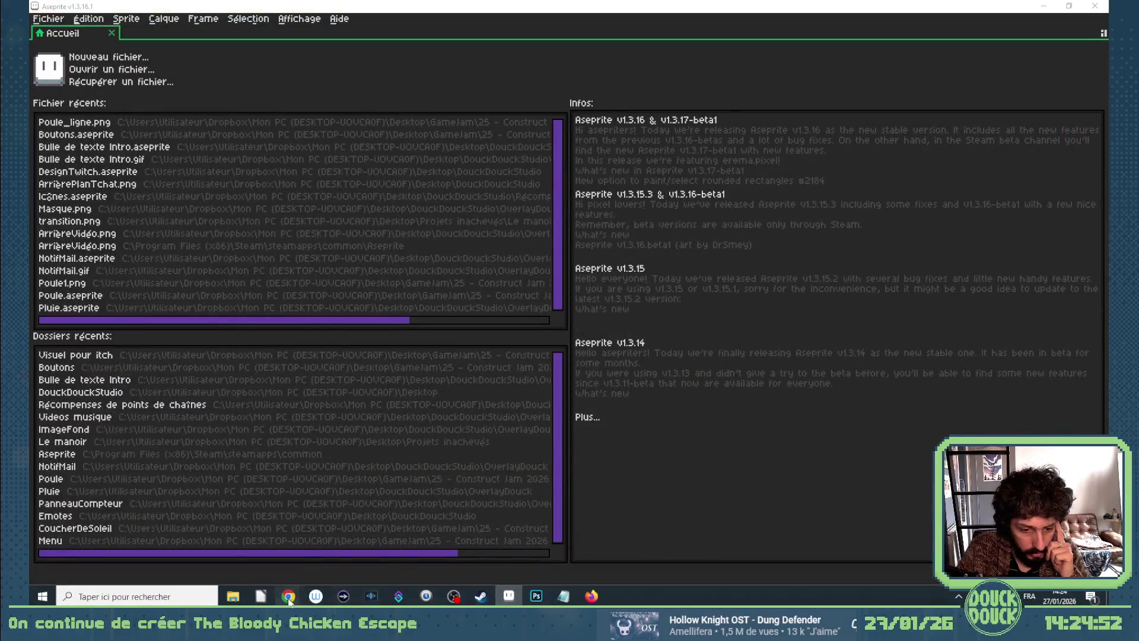
pyautogui.moveTo(288, 596)
pyautogui.click(315, 505)
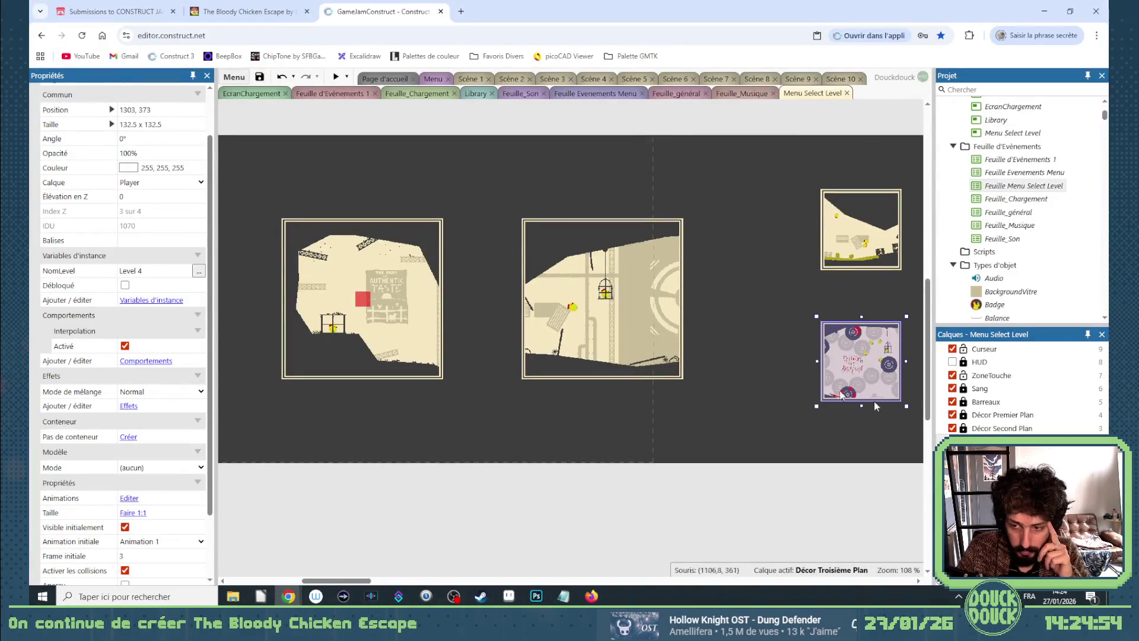
# Add a text instance variable NomLevel to the CadreVignetteLevel frame.
pyautogui.click(407, 291)
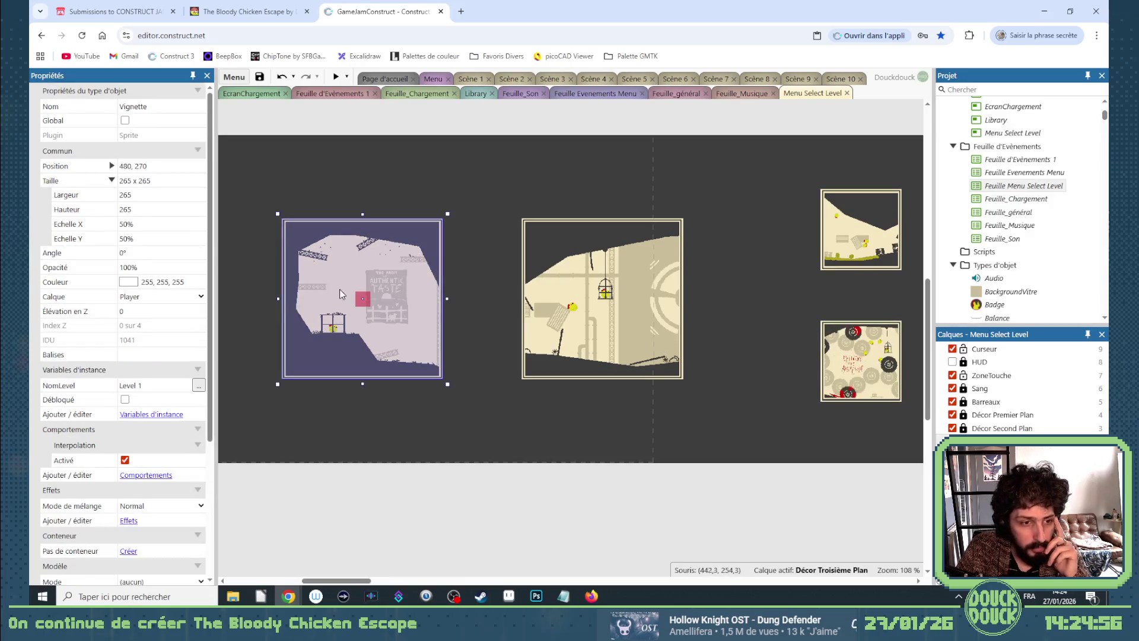
pyautogui.moveTo(390, 270)
pyautogui.mouseDown()
pyautogui.moveTo(401, 299)
pyautogui.moveTo(413, 276)
pyautogui.moveTo(422, 281)
pyautogui.mouseUp()
pyautogui.hotkey('ctrl', 'z')
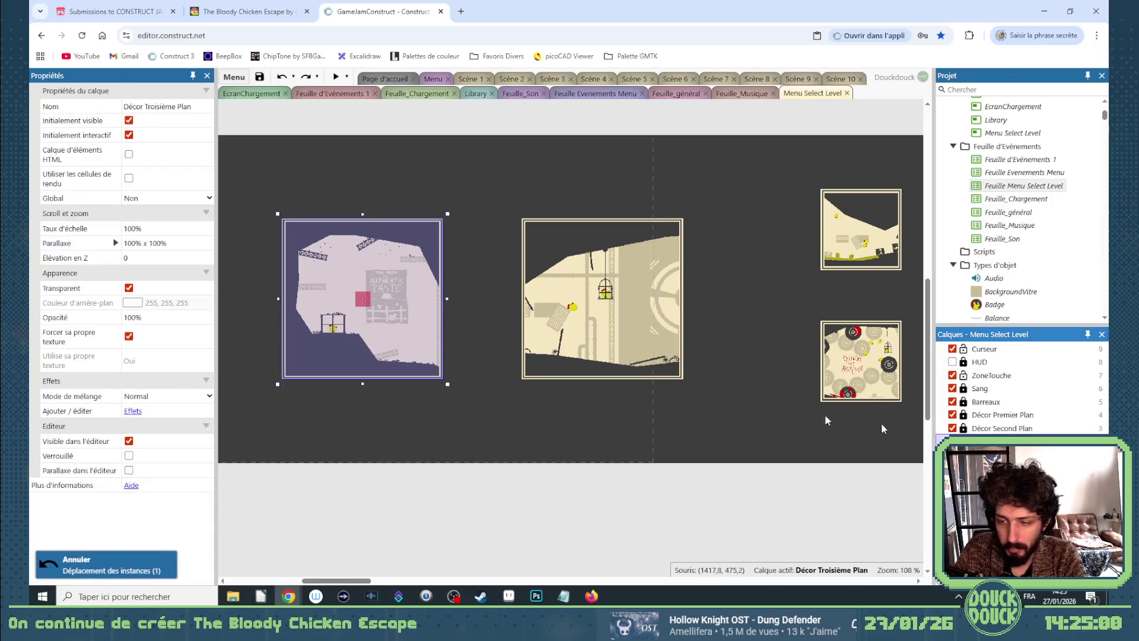
pyautogui.click(364, 261)
pyautogui.click(151, 313)
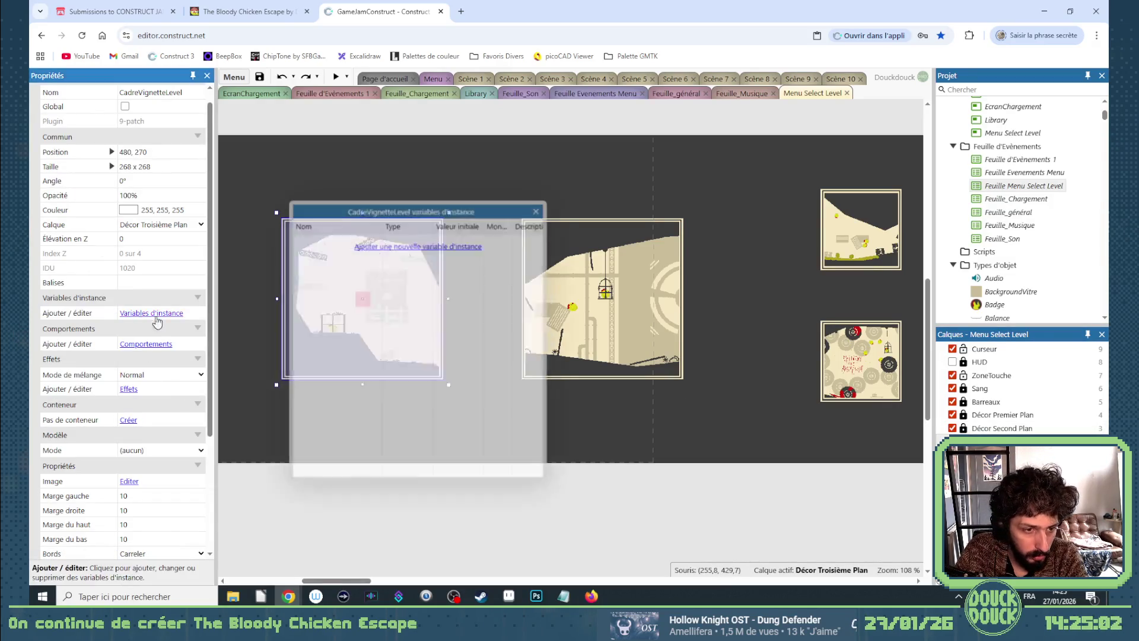
pyautogui.click(407, 246)
pyautogui.write('Nom')
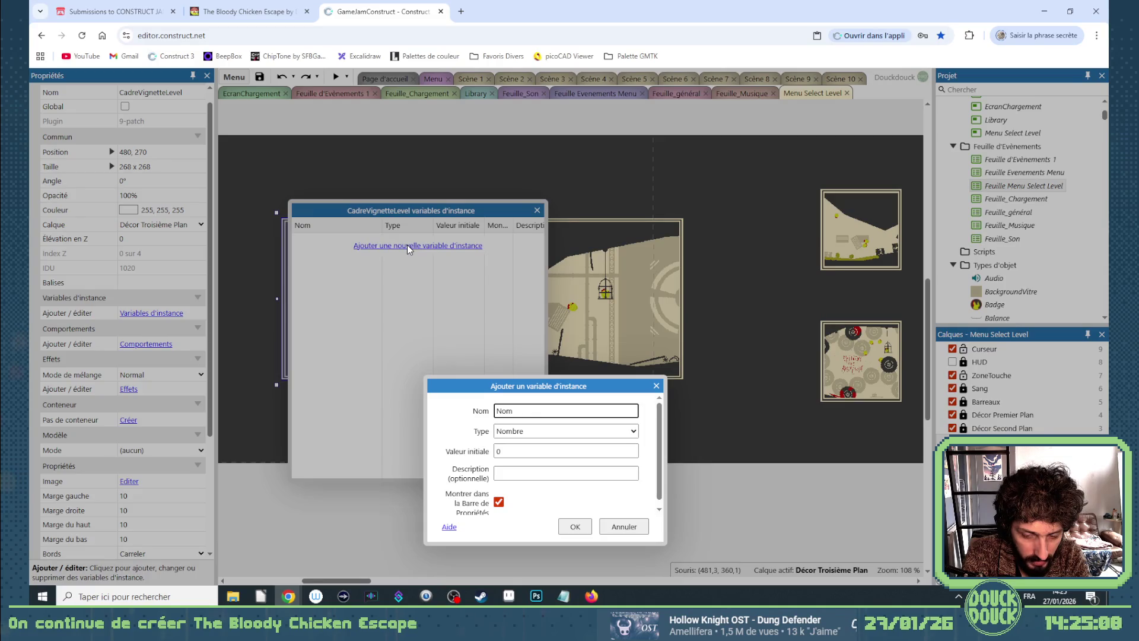
pyautogui.write('Level')
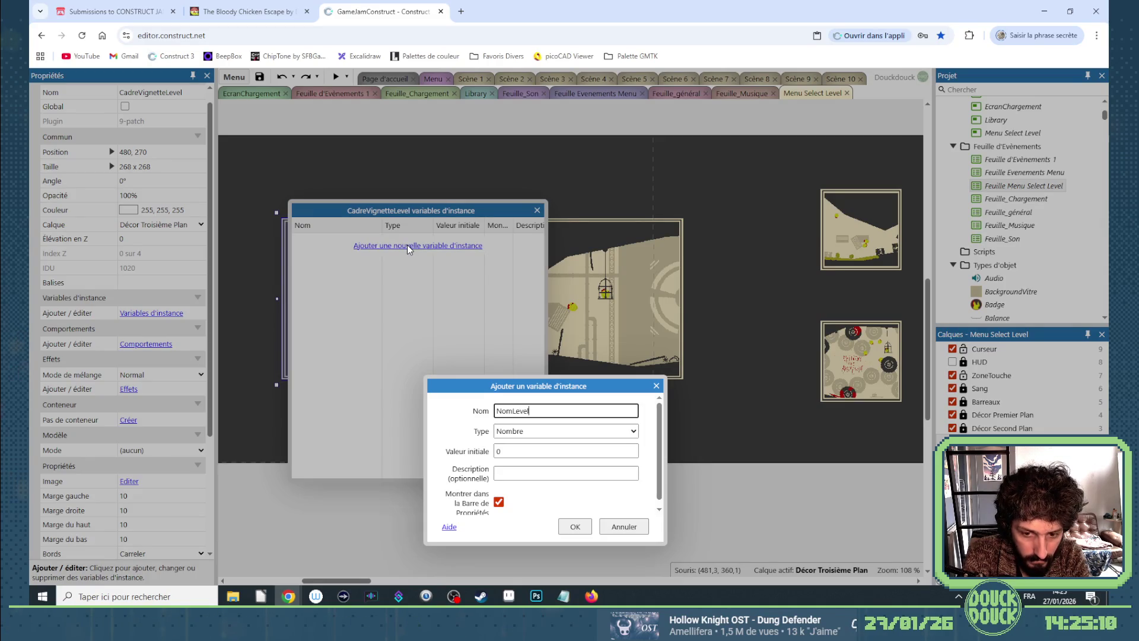
pyautogui.press('Tab')
pyautogui.press('Down')
pyautogui.press('Down')
pyautogui.press('Up')
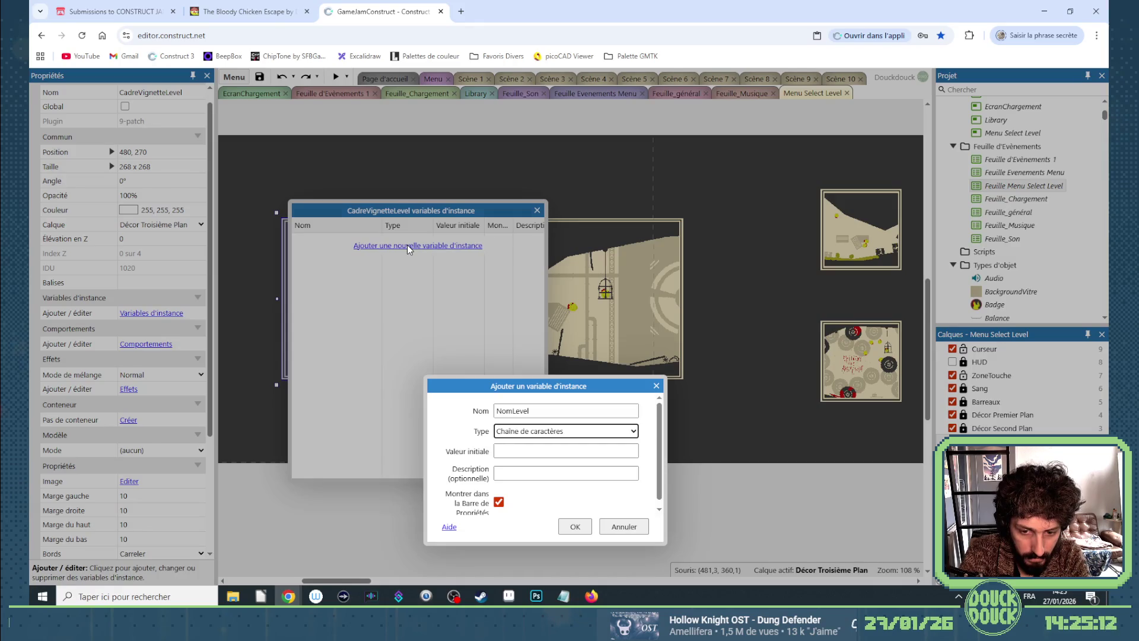
pyautogui.press('Return')
# Add a boolean instance variable Débloqué to the CadreVignetteLevel frame.
pyautogui.click(442, 263)
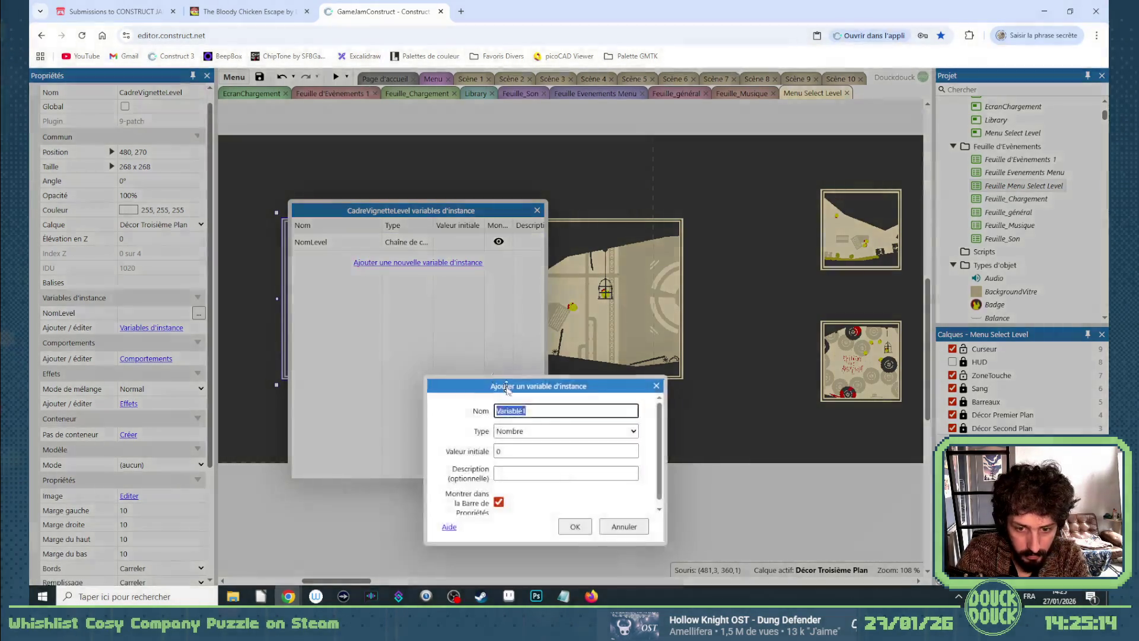
pyautogui.write('Débloqué')
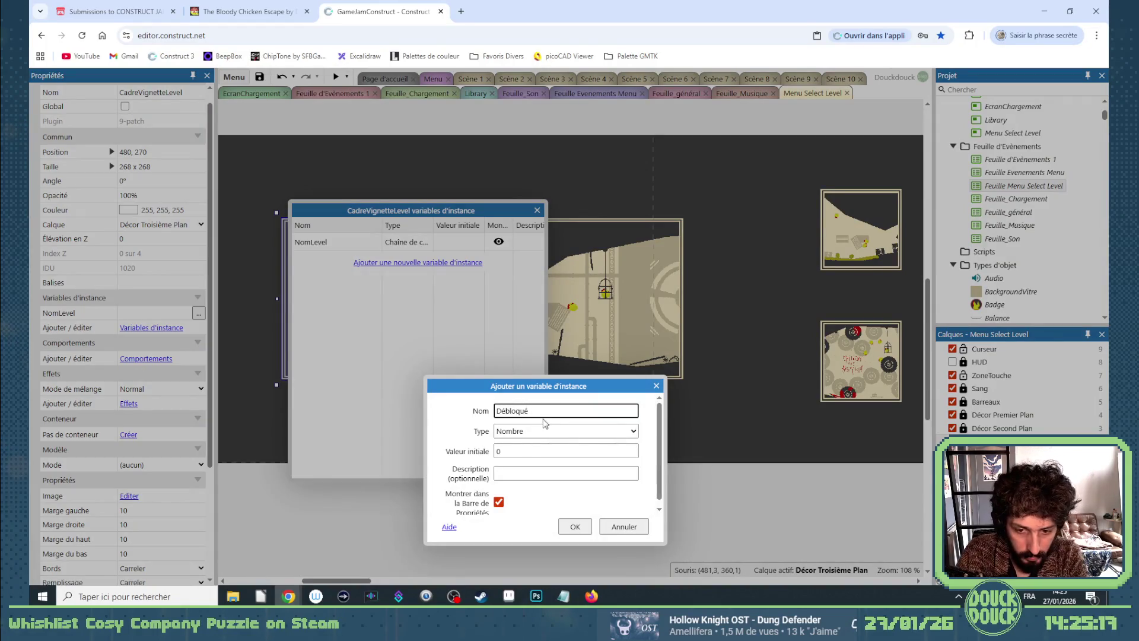
pyautogui.click(537, 431)
pyautogui.click(537, 461)
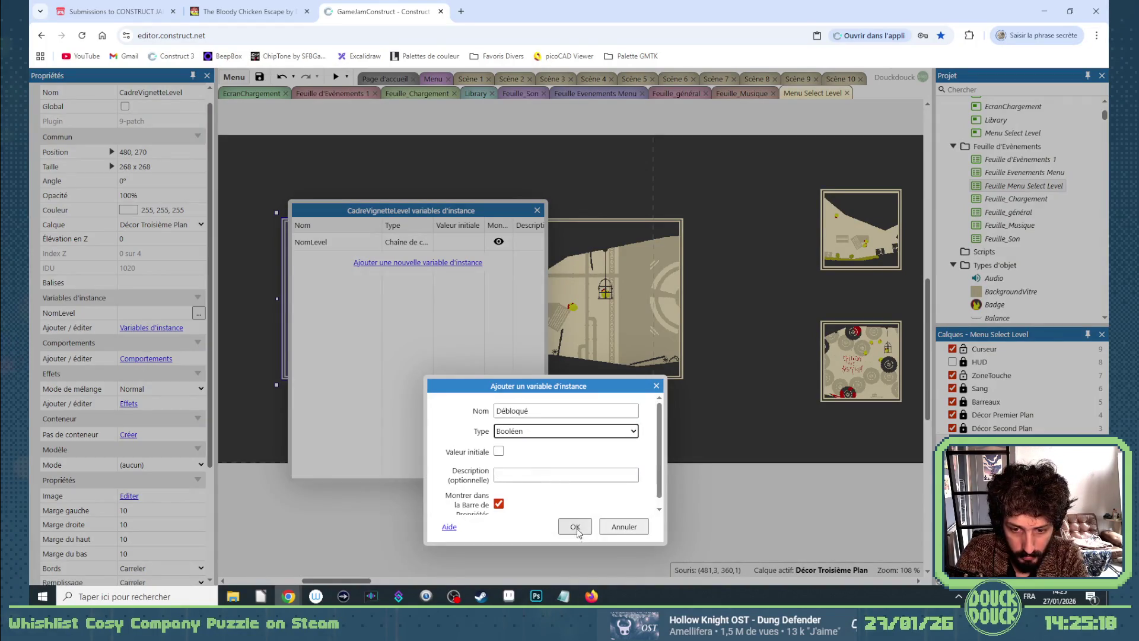
pyautogui.click(575, 525)
pyautogui.click(537, 210)
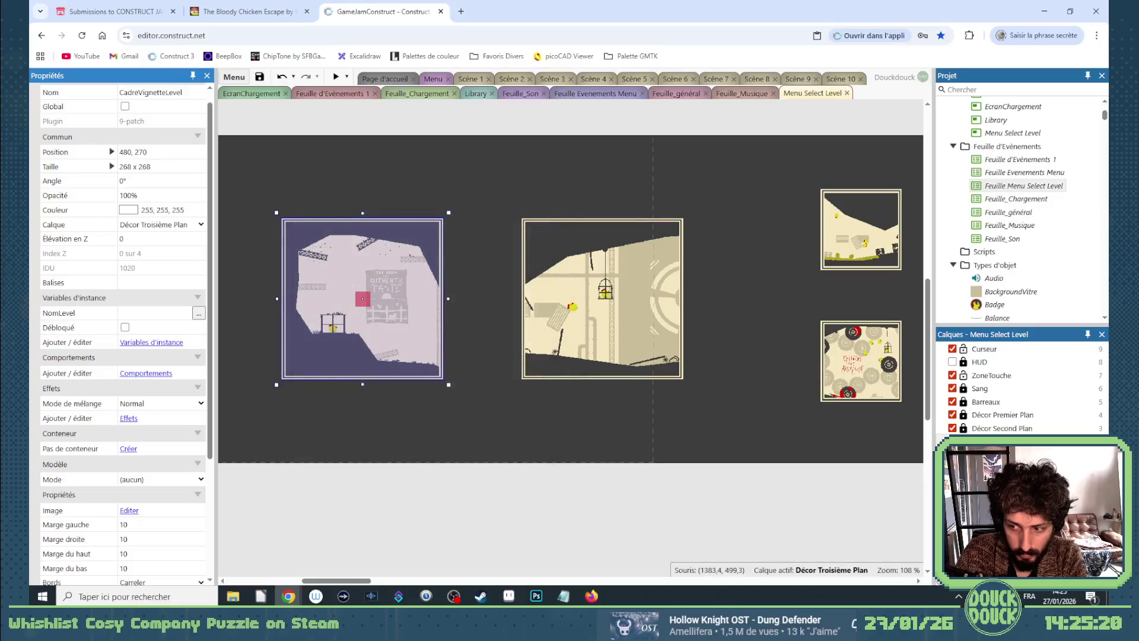
# Delete the NomLevel and Débloqué variables from the Vignette thumbnail sprite.
pyautogui.click(421, 340)
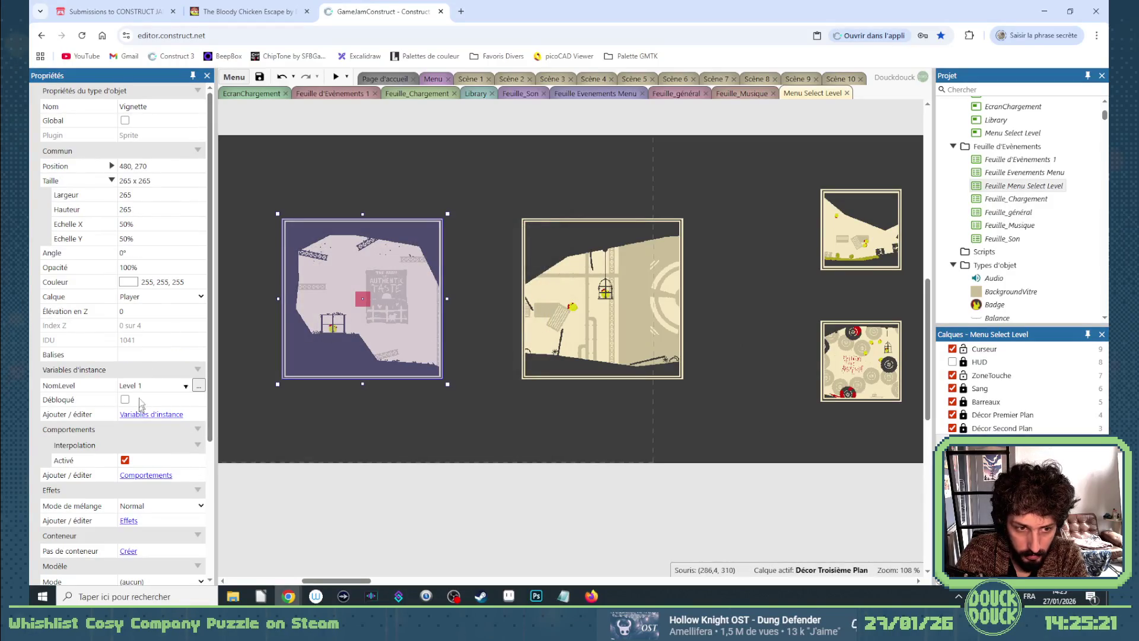
pyautogui.click(151, 414)
pyautogui.press('Delete')
pyautogui.press('Delete')
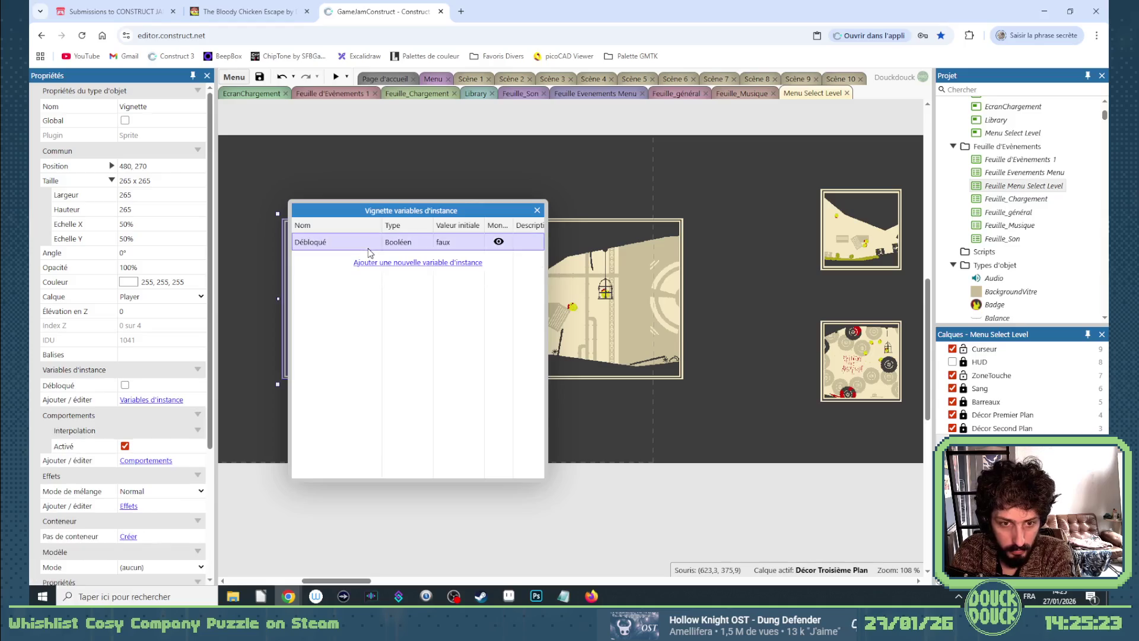
pyautogui.click(536, 211)
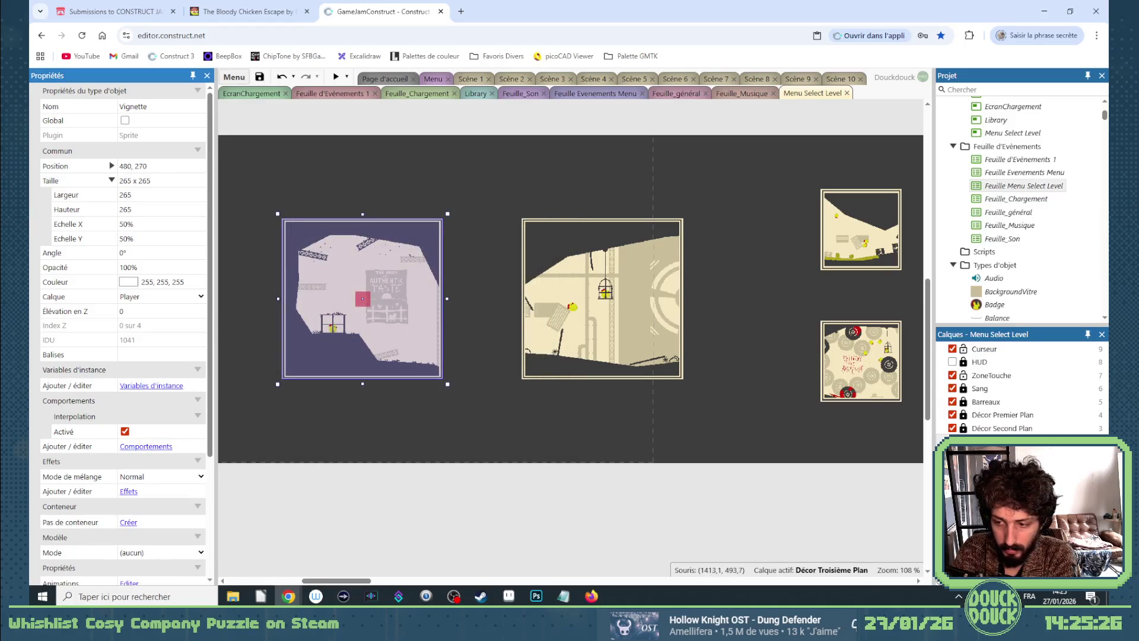
pyautogui.click(1002, 441)
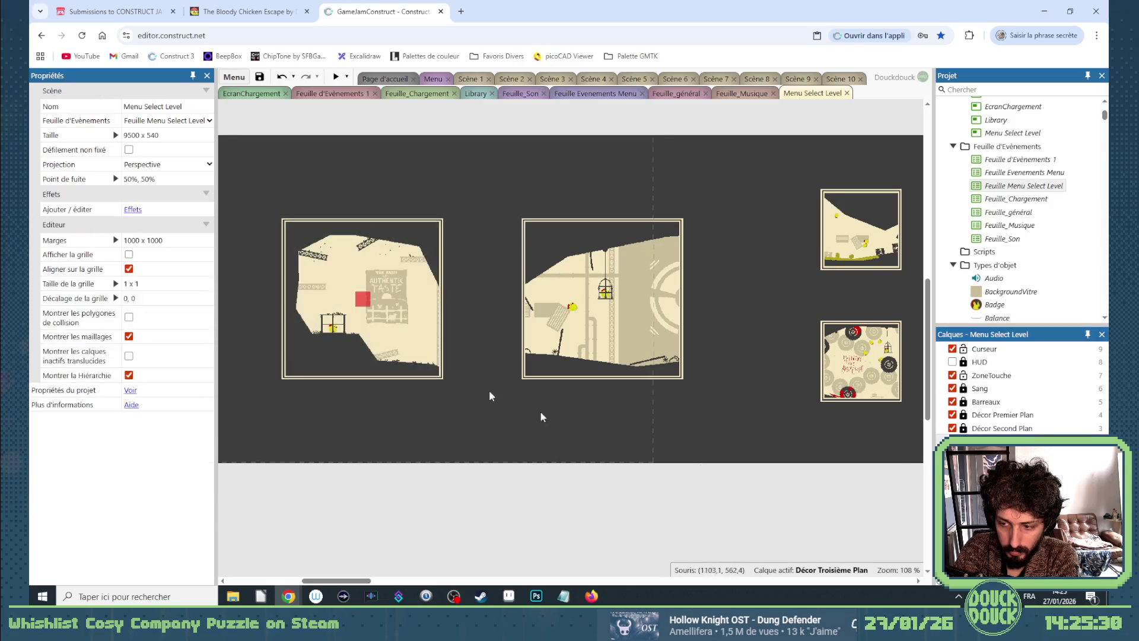
# Set NomLevel to Level 1 on the left frame and Level 2 on the middle frame.
pyautogui.click(330, 315)
pyautogui.click(147, 314)
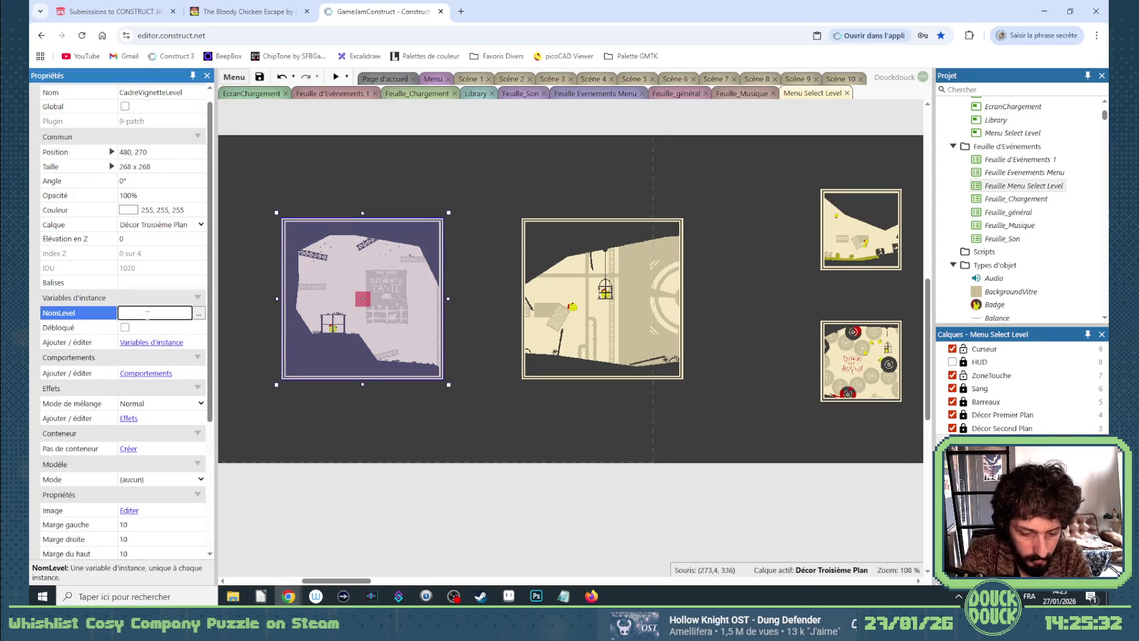
pyautogui.write('Level 1')
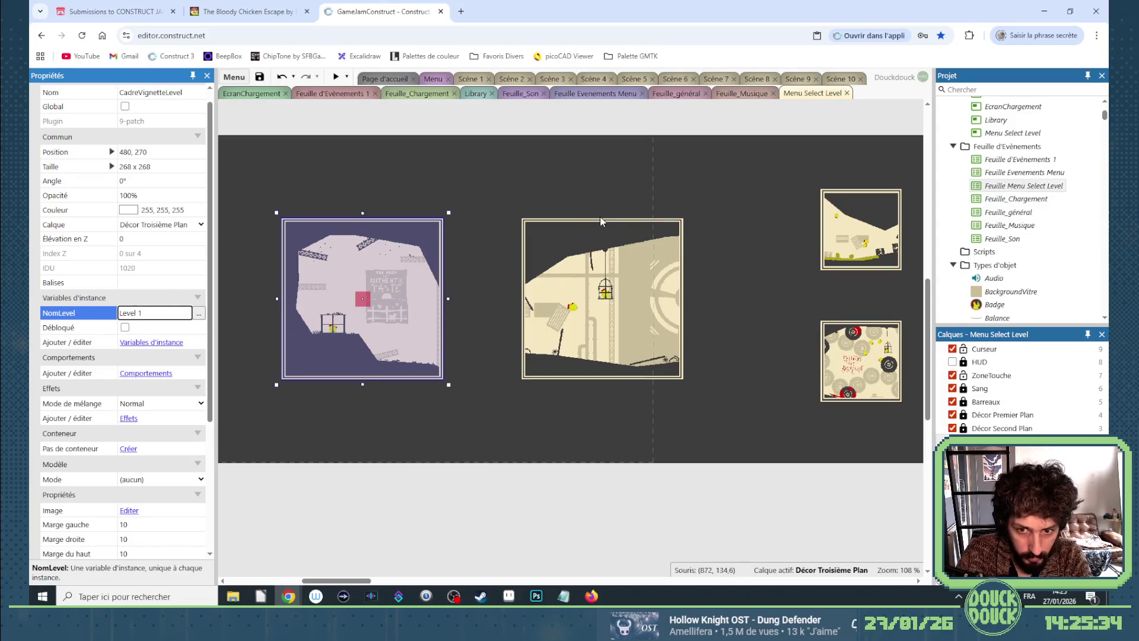
pyautogui.click(600, 226)
pyautogui.click(159, 314)
pyautogui.write('Leve')
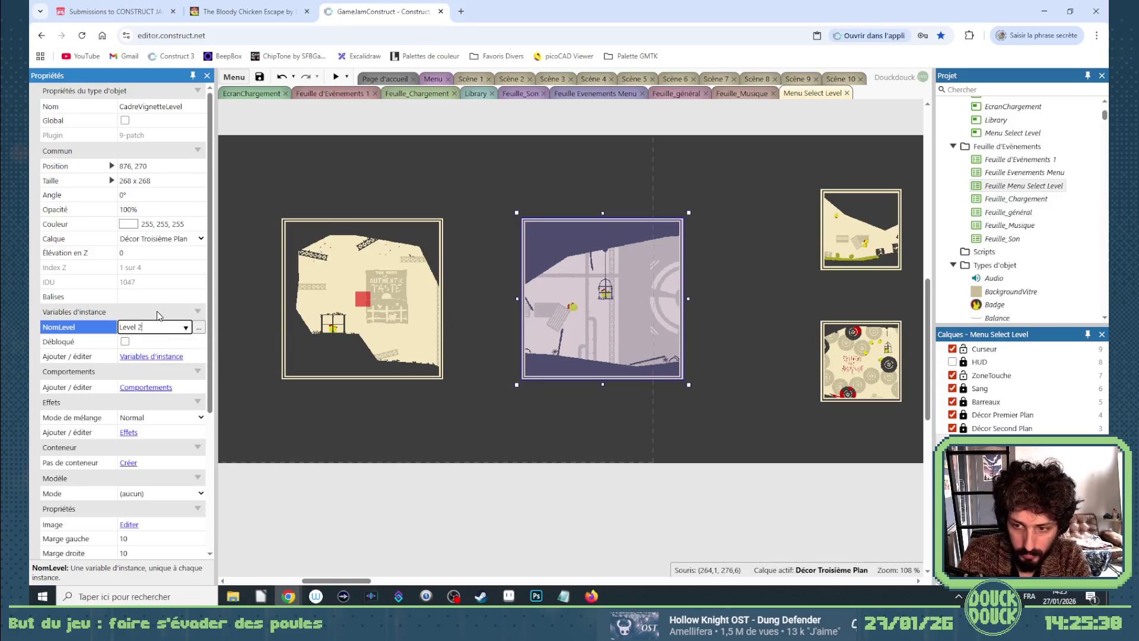
# Set NomLevel to Level 3 on the top-right frame and Level 4 on the bottom-right.
pyautogui.click(847, 239)
pyautogui.click(153, 327)
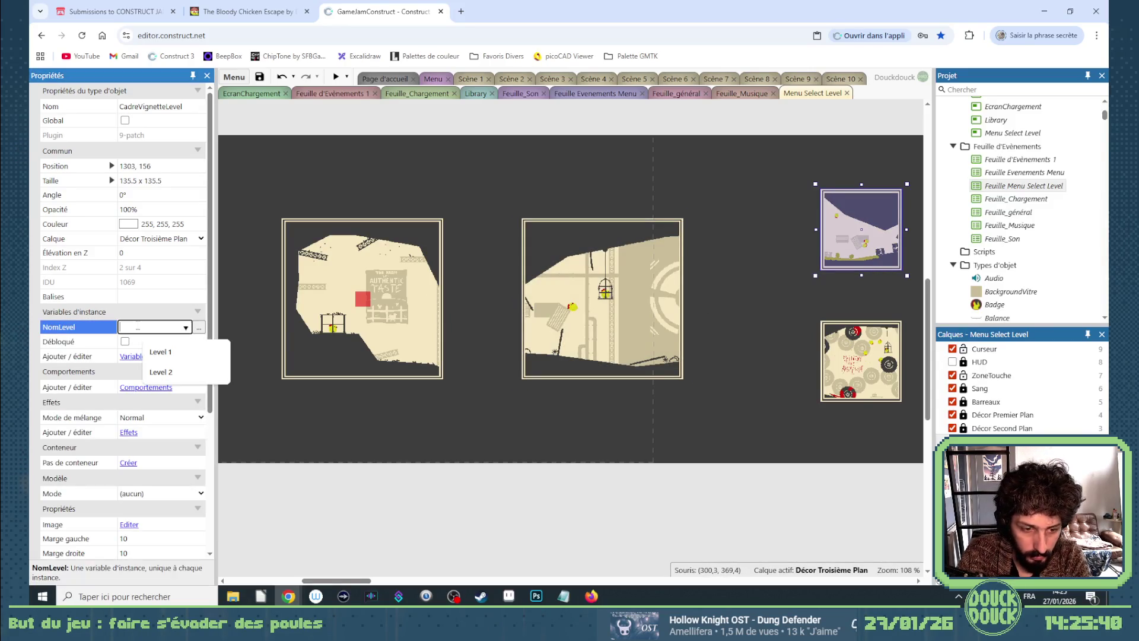
pyautogui.write('3')
pyautogui.press('Return')
pyautogui.click(856, 343)
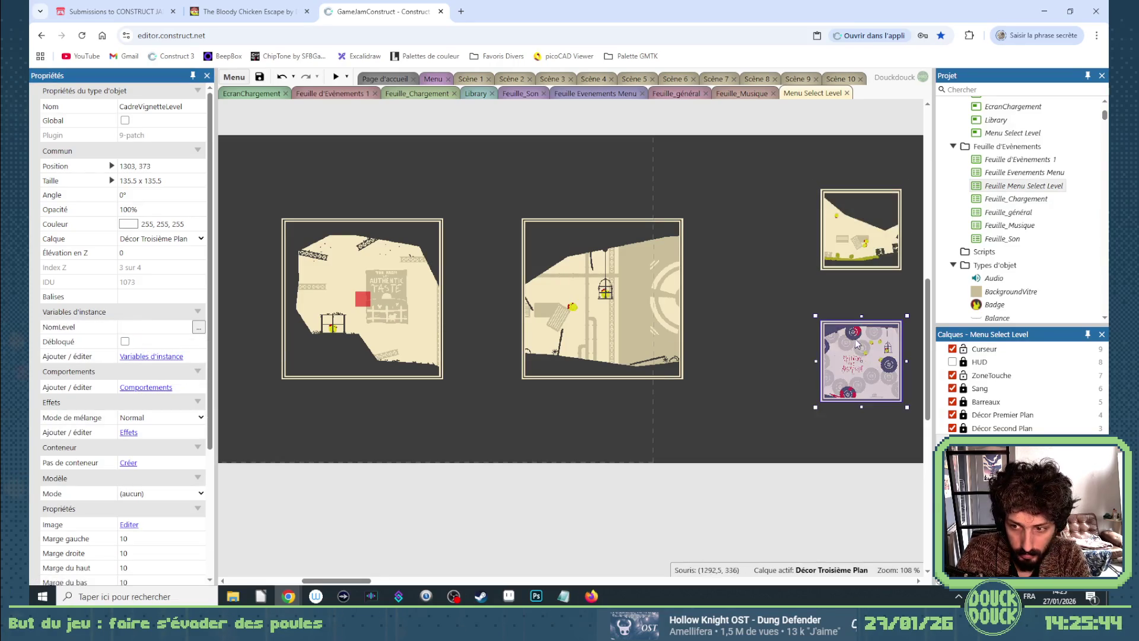
pyautogui.click(146, 328)
pyautogui.write('Level')
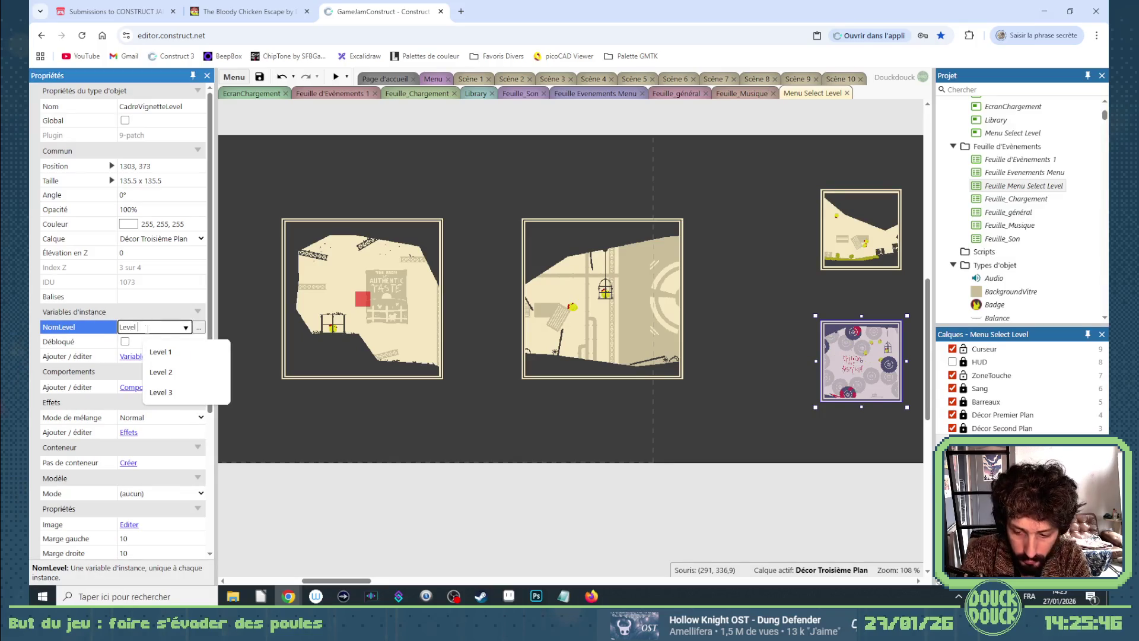
pyautogui.write('4')
pyautogui.press('Tab')
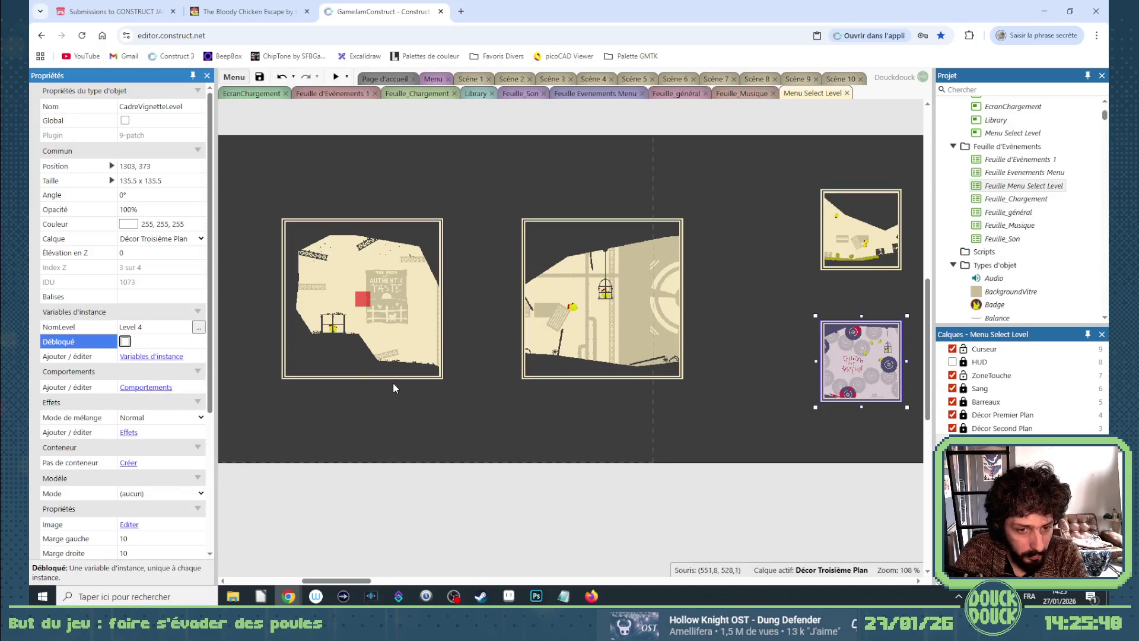
# Briefly open and close the frame image, then open the Vignette sprite's animation editor.
pyautogui.doubleClick(391, 339)
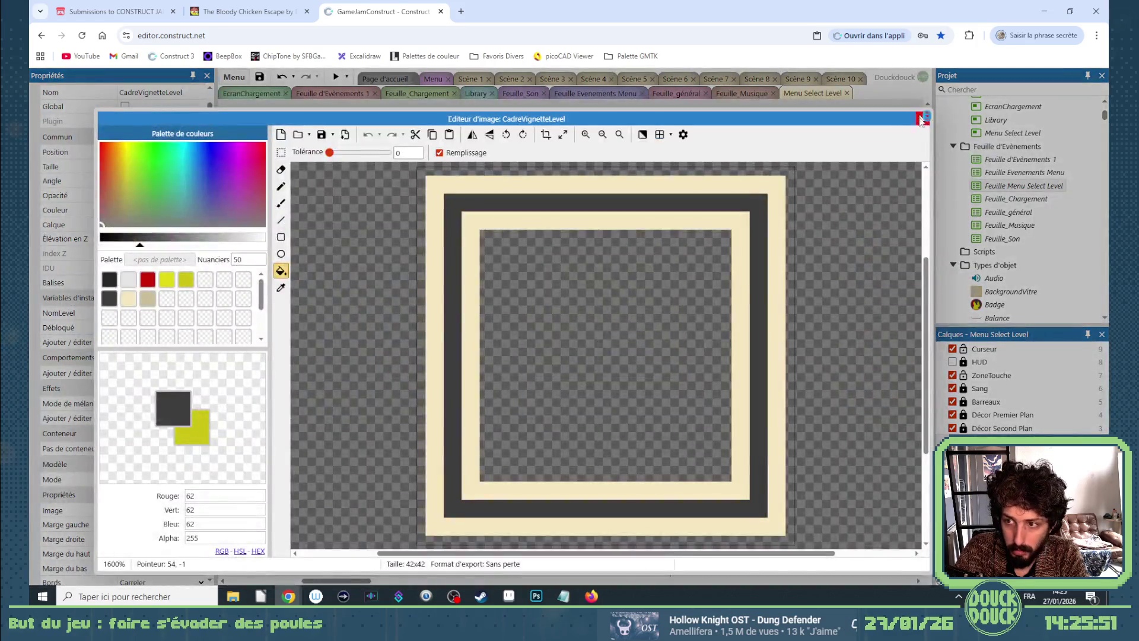
pyautogui.click(922, 118)
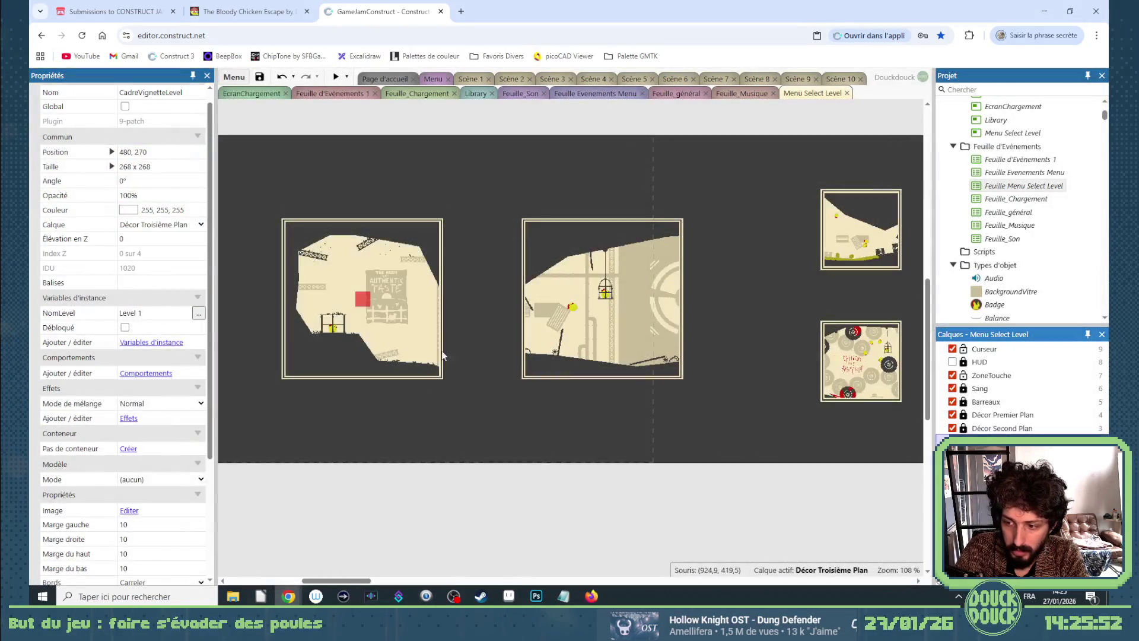
pyautogui.click(383, 339)
pyautogui.doubleClick(383, 339)
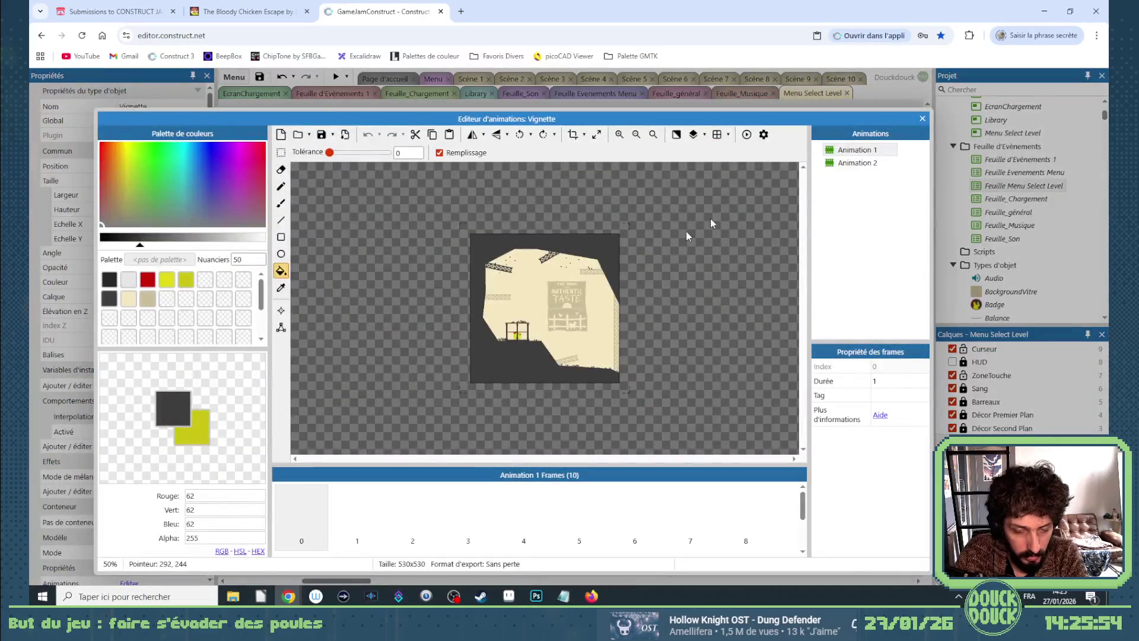
# Duplicate Vignette's Animation 1 to create a 10-frame Animation 2.
pyautogui.click(848, 162)
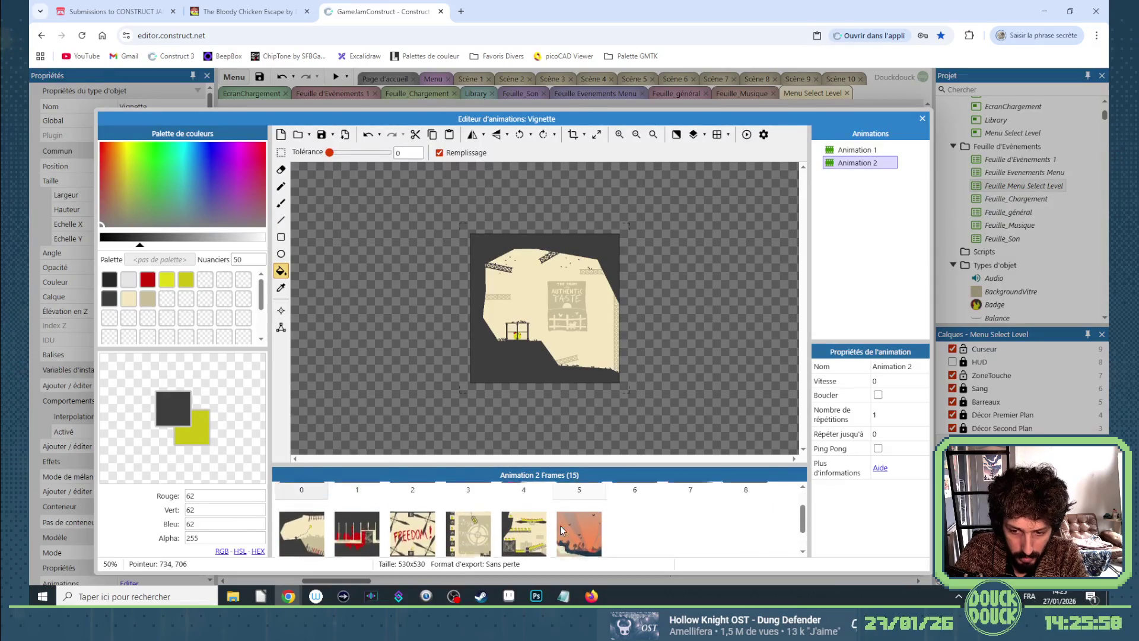
pyautogui.click(854, 152)
pyautogui.rightClick(853, 152)
pyautogui.click(863, 158)
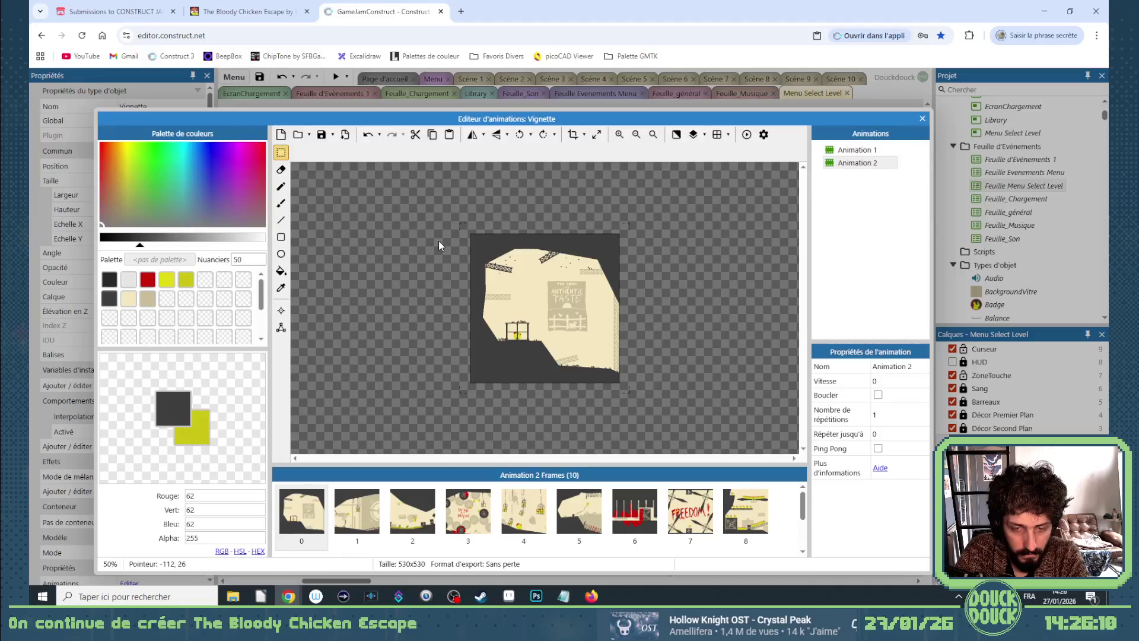
pyautogui.click(598, 137)
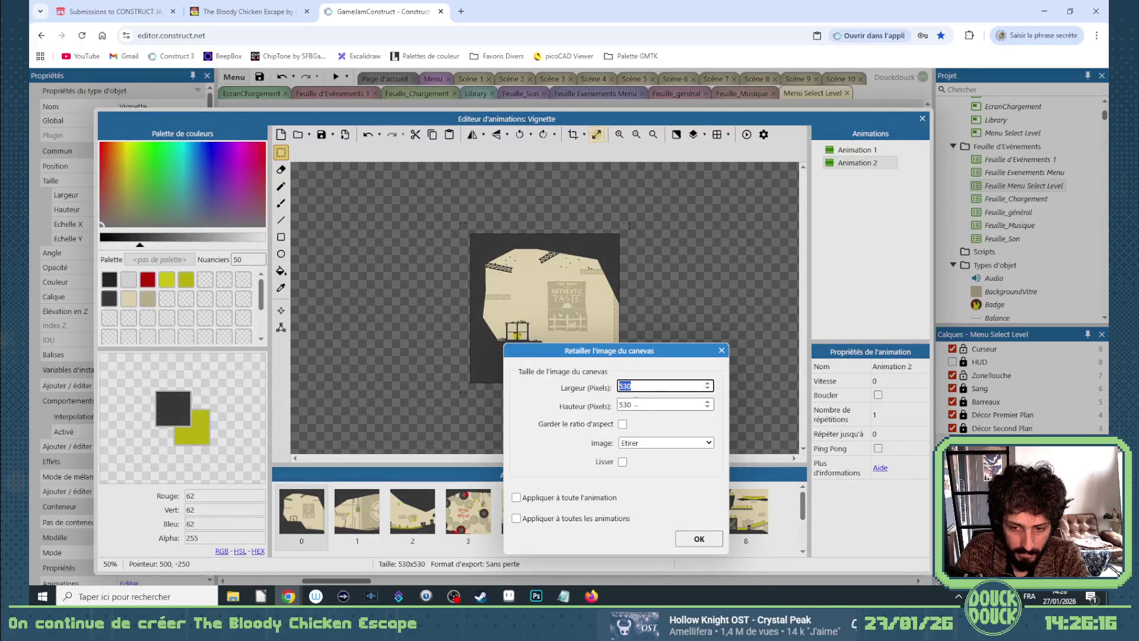
# Resize every Animation 2 frame's canvas to 530 × 300, image centred.
pyautogui.press('Tab')
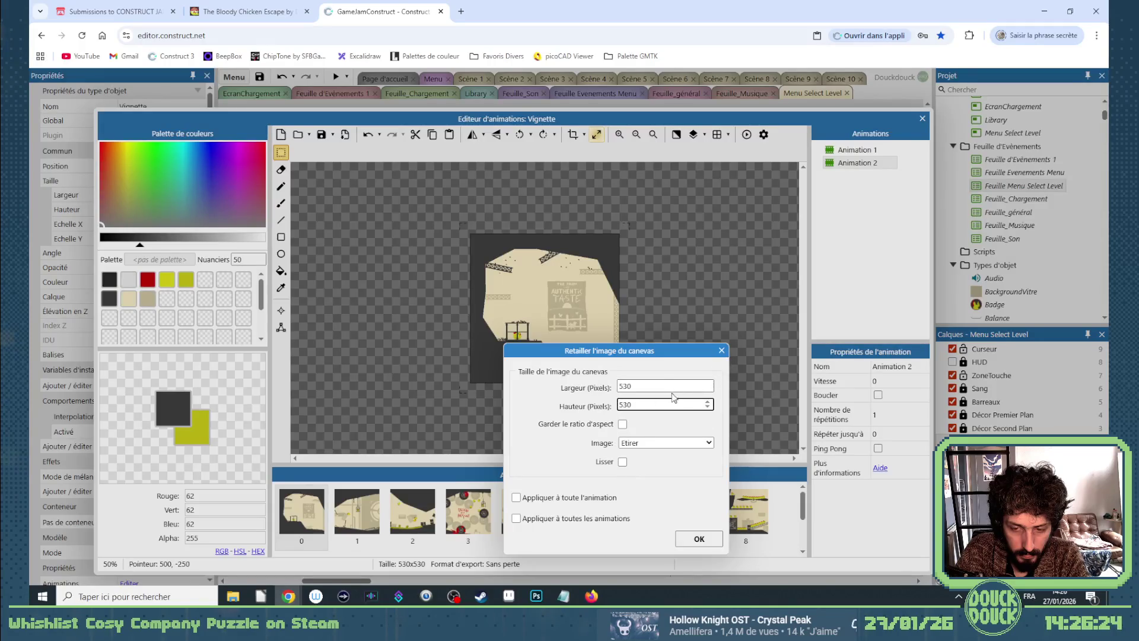
pyautogui.doubleClick(660, 403)
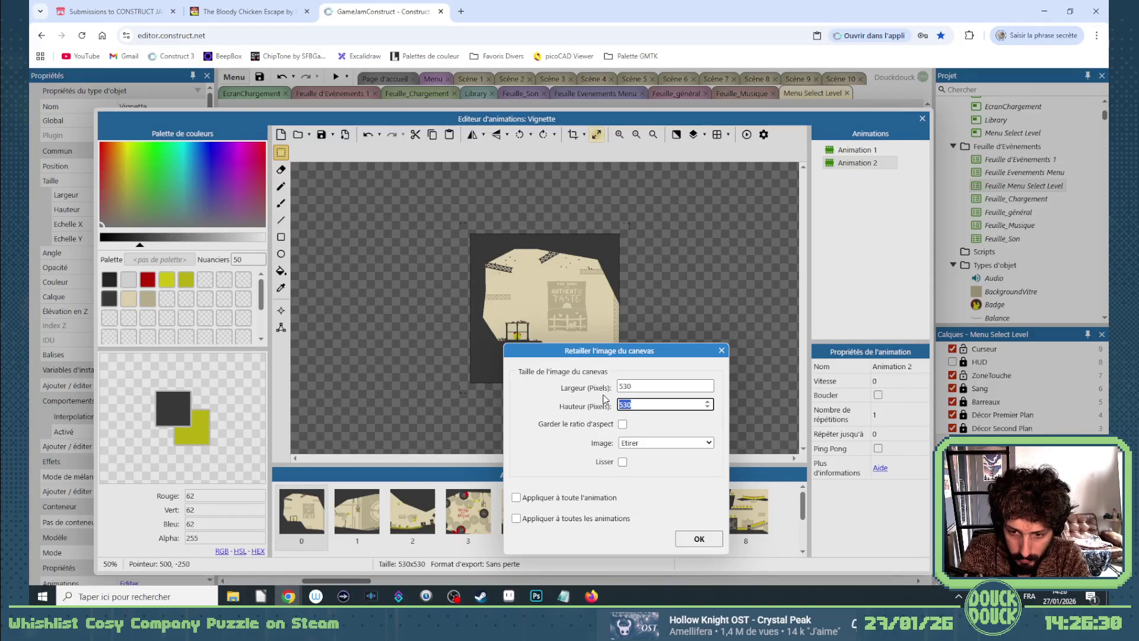
pyautogui.write('300')
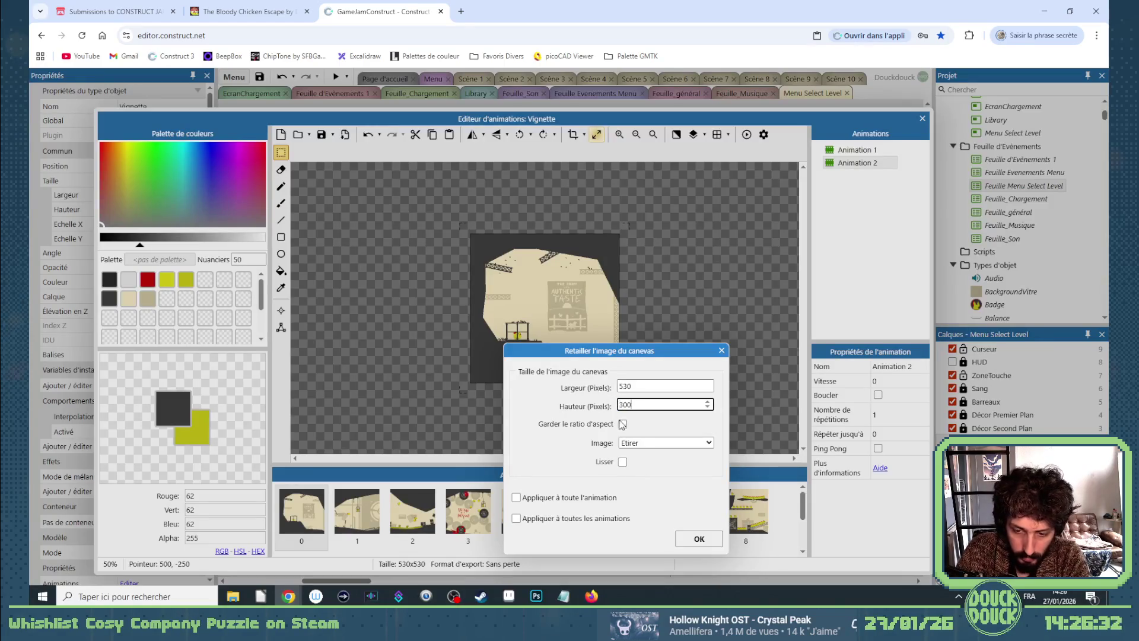
pyautogui.click(626, 445)
pyautogui.click(632, 472)
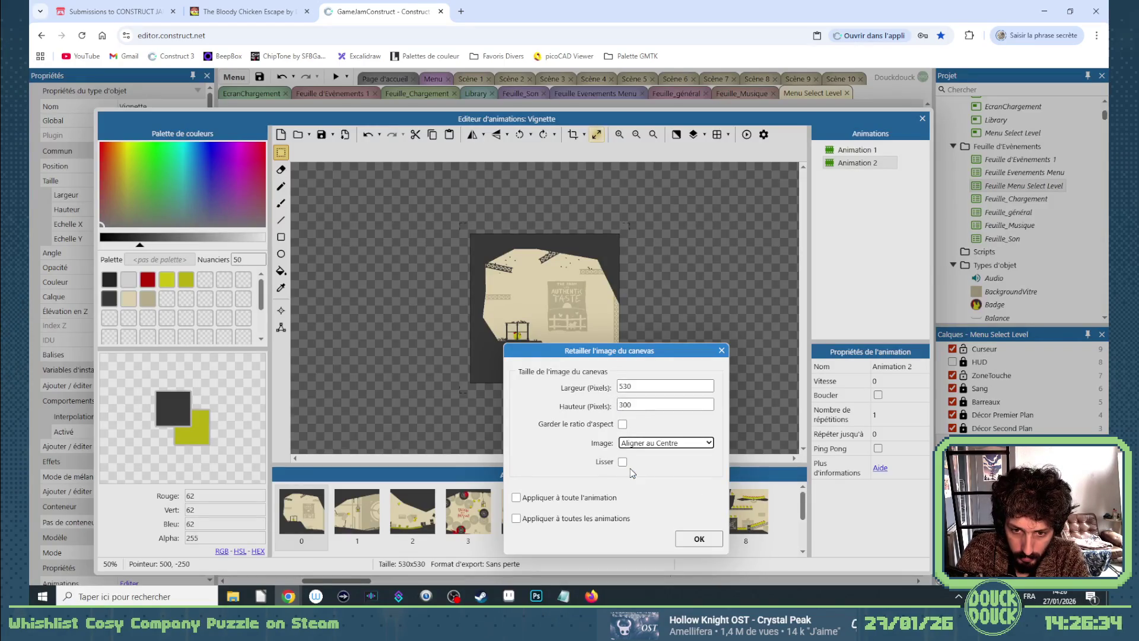
pyautogui.click(518, 499)
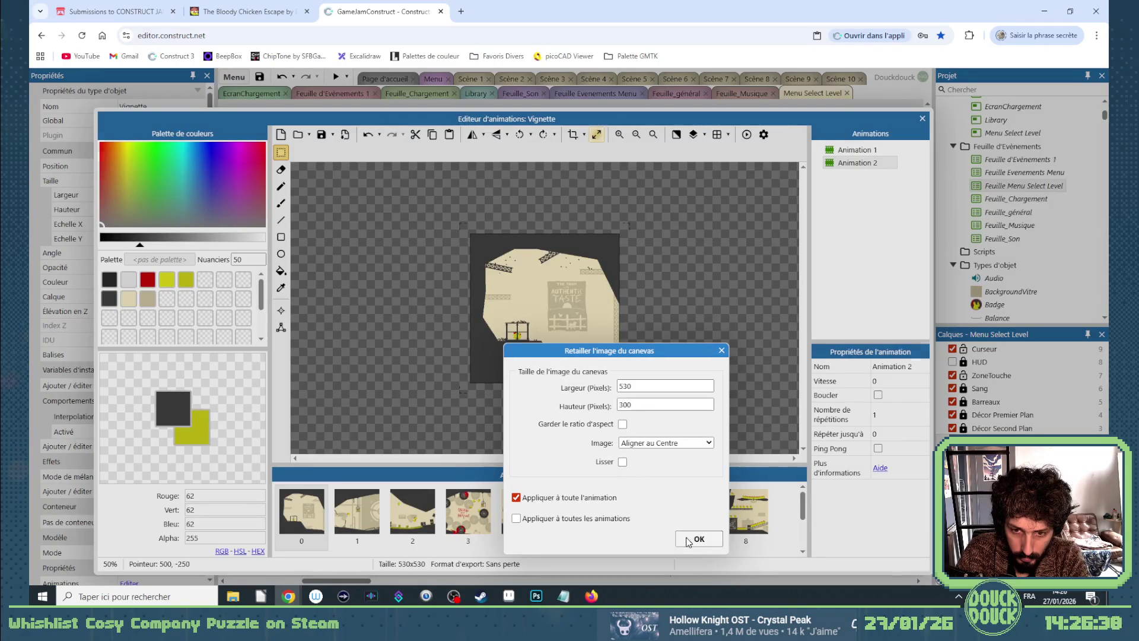
pyautogui.click(694, 538)
# Review the resized frames and close the animation editor.
pyautogui.click(360, 519)
pyautogui.click(415, 516)
pyautogui.click(471, 516)
pyautogui.click(525, 515)
pyautogui.press('Right')
pyautogui.press('Right')
pyautogui.press('Right')
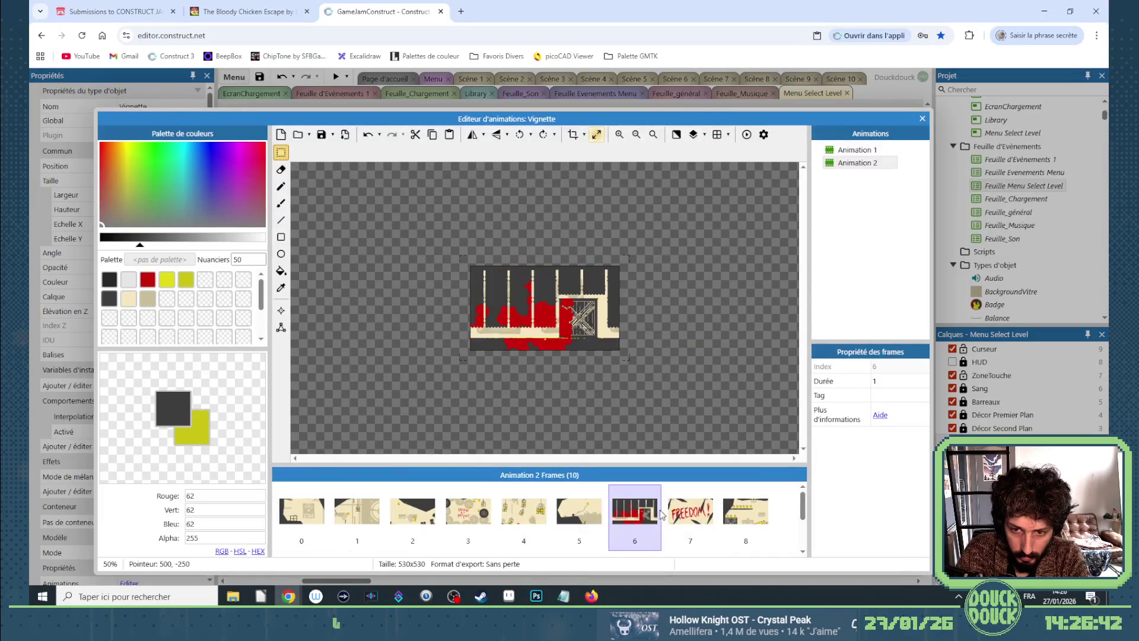
pyautogui.press('Escape')
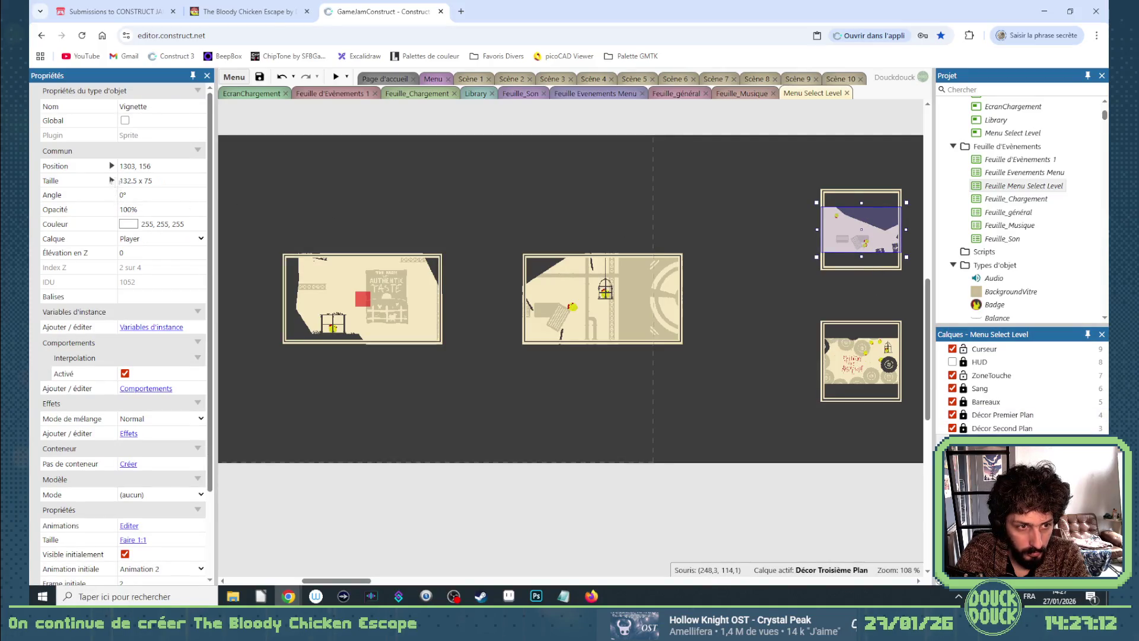
# Set the selected Vignette thumbnail's X and Y scale to 50%.
pyautogui.click(111, 181)
pyautogui.click(129, 223)
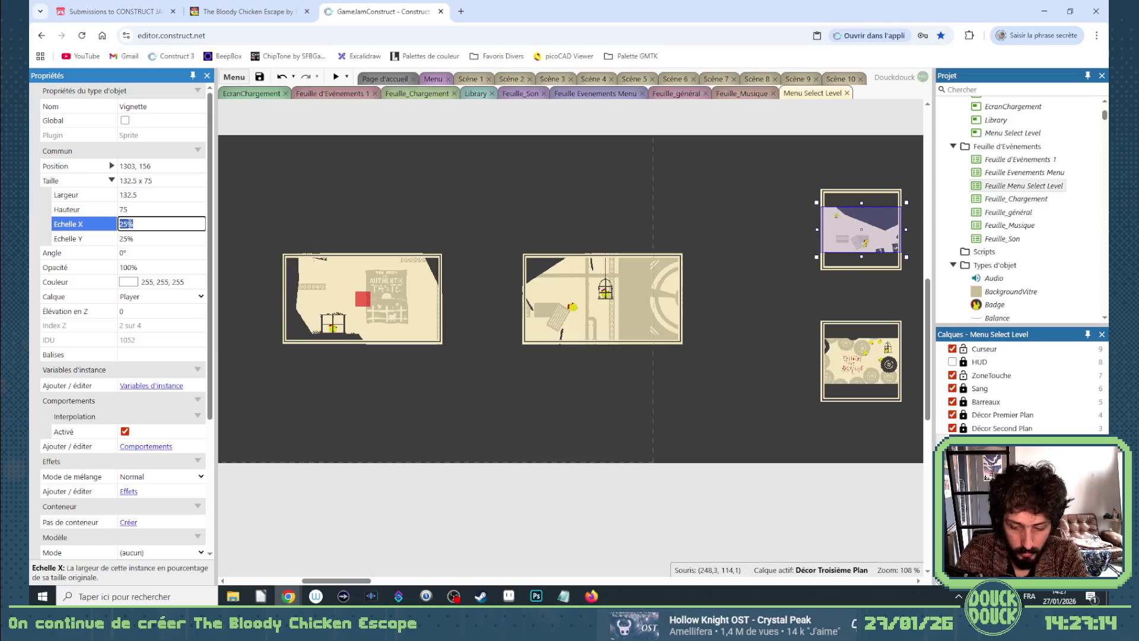
pyautogui.write('50')
pyautogui.press('Tab')
pyautogui.write('50')
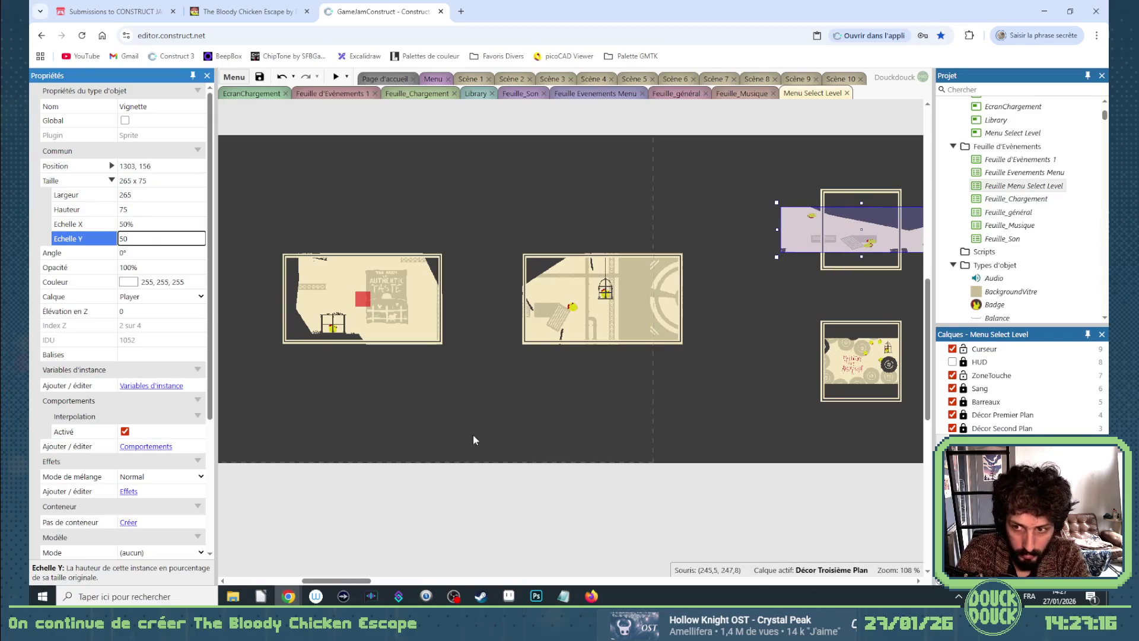
pyautogui.press('Return')
pyautogui.moveTo(364, 581); pyautogui.dragTo(383, 582)
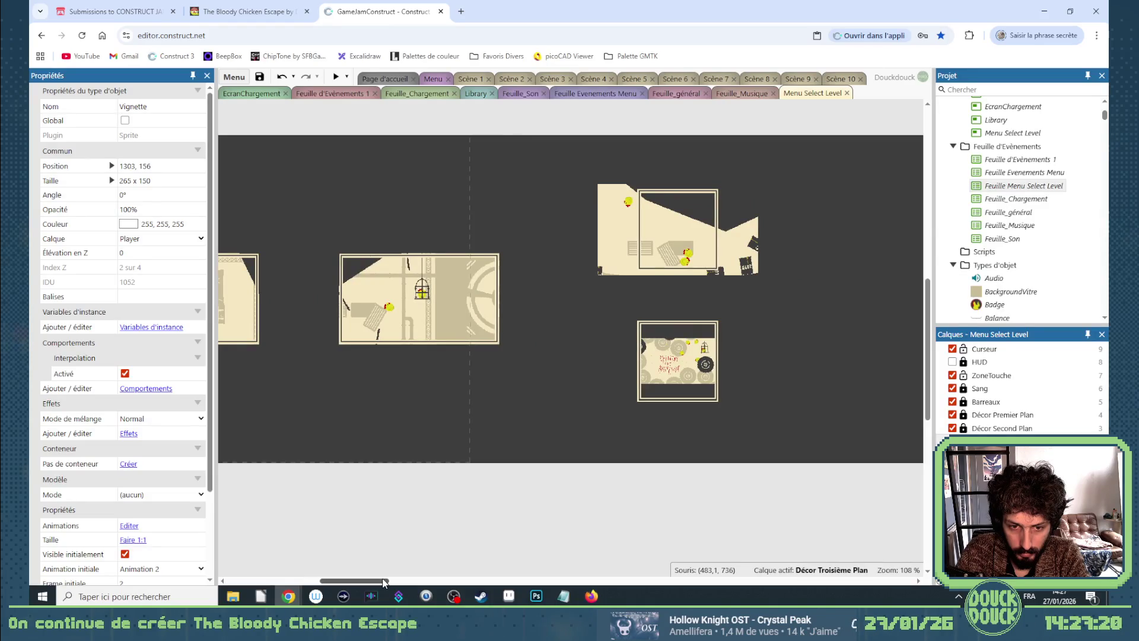
# Set the bottom-right Vignette thumbnail's X and Y scale to 50%.
pyautogui.click(462, 319)
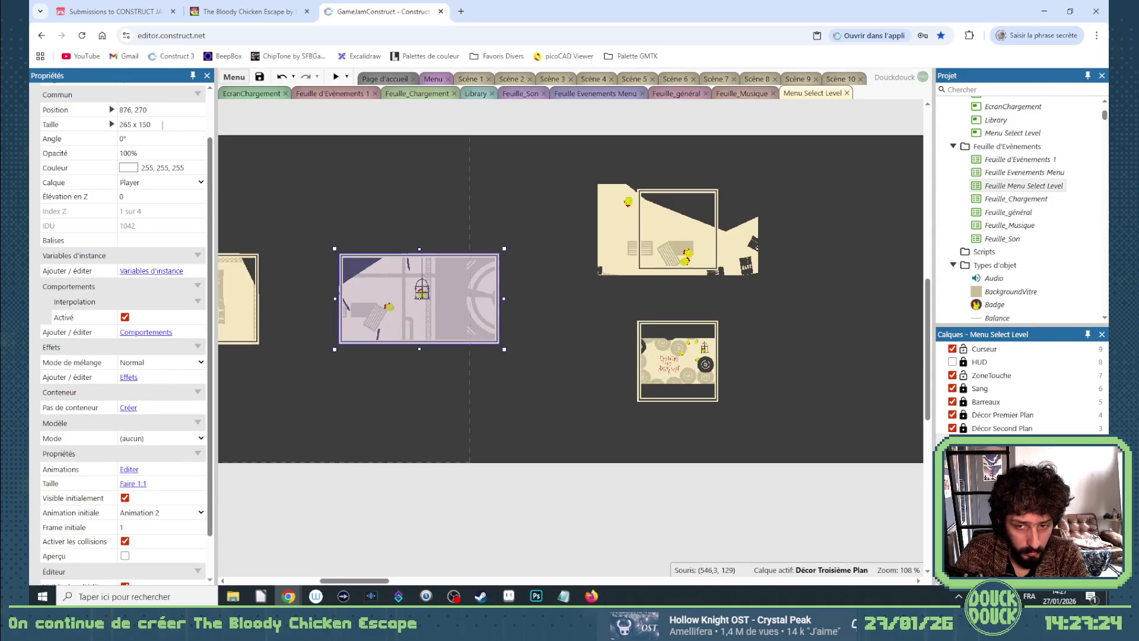
pyautogui.click(673, 354)
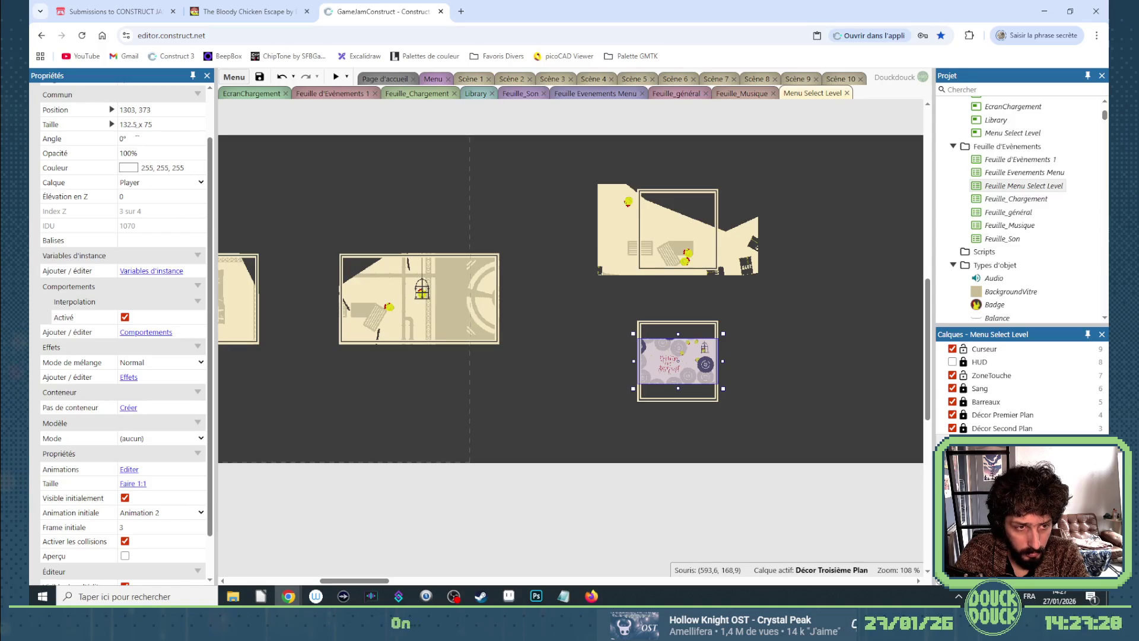
pyautogui.scroll(1, 146, 148)
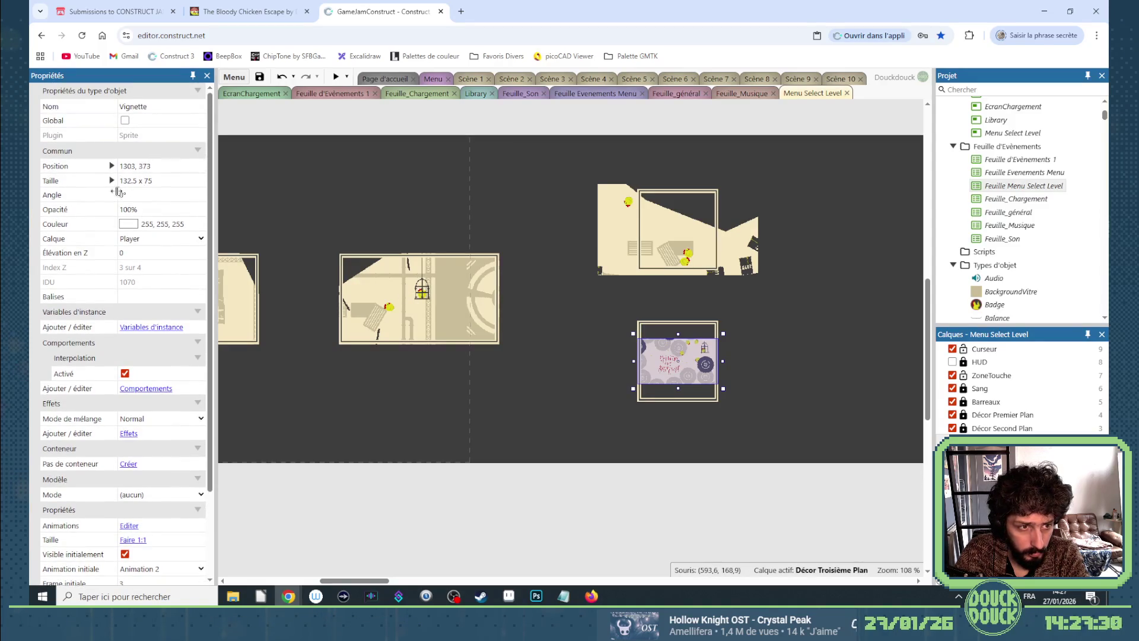
pyautogui.click(112, 181)
pyautogui.click(127, 224)
pyautogui.write('50')
pyautogui.press('Tab')
pyautogui.write('50')
pyautogui.press('Tab')
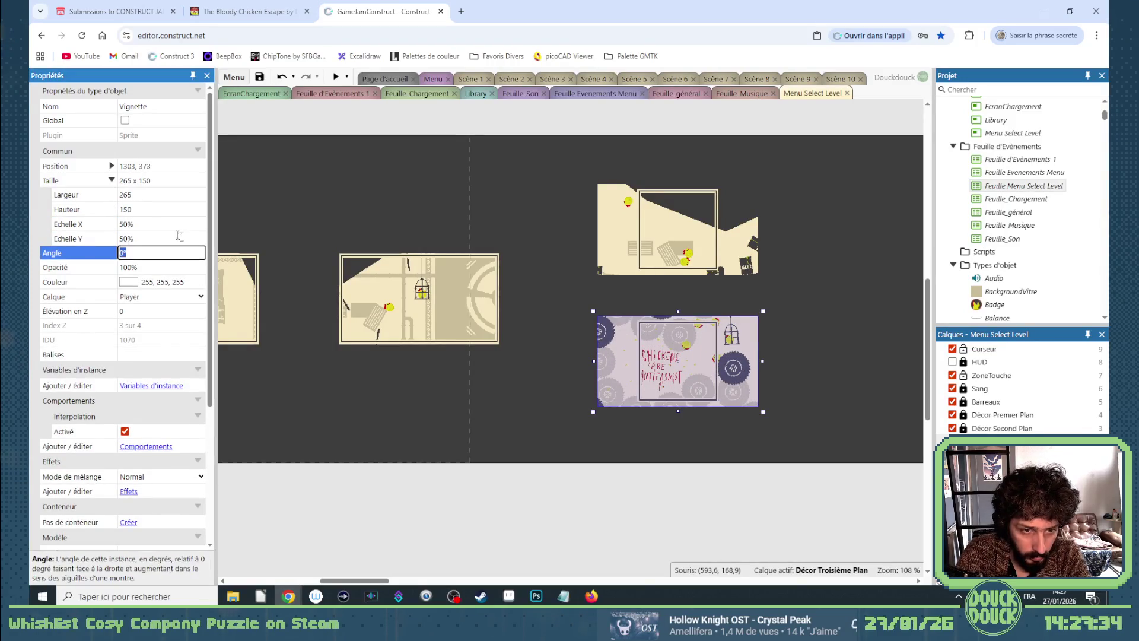
# Try resizing the middle and left thumbnails to 269 x 154, then undo it.
pyautogui.moveTo(237, 238); pyautogui.dragTo(356, 267)
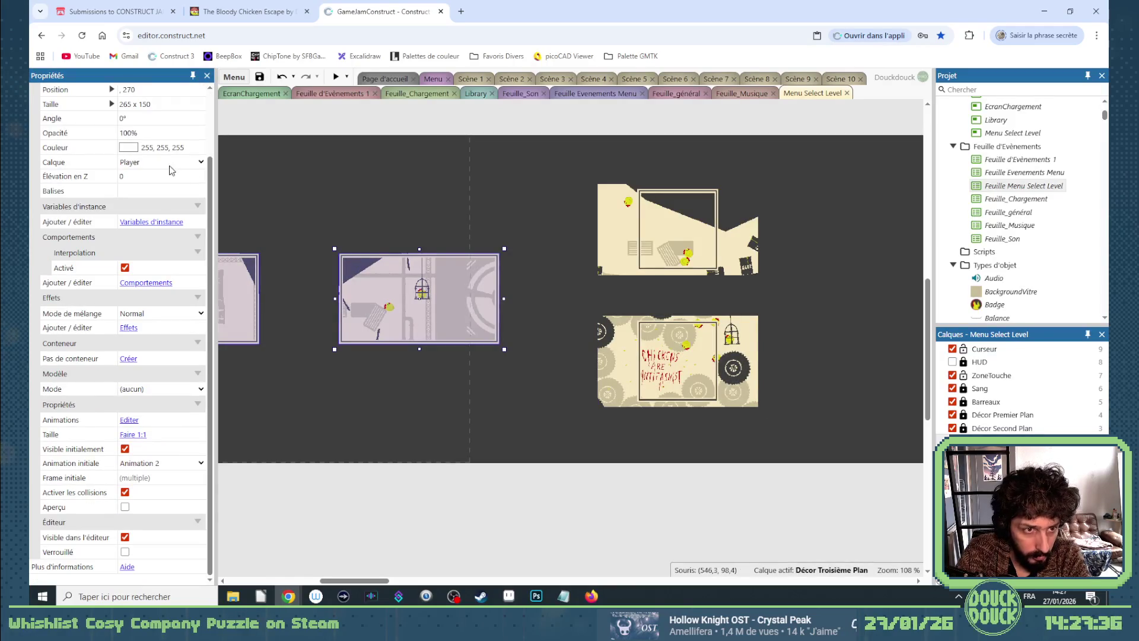
pyautogui.scroll(2, 115, 165)
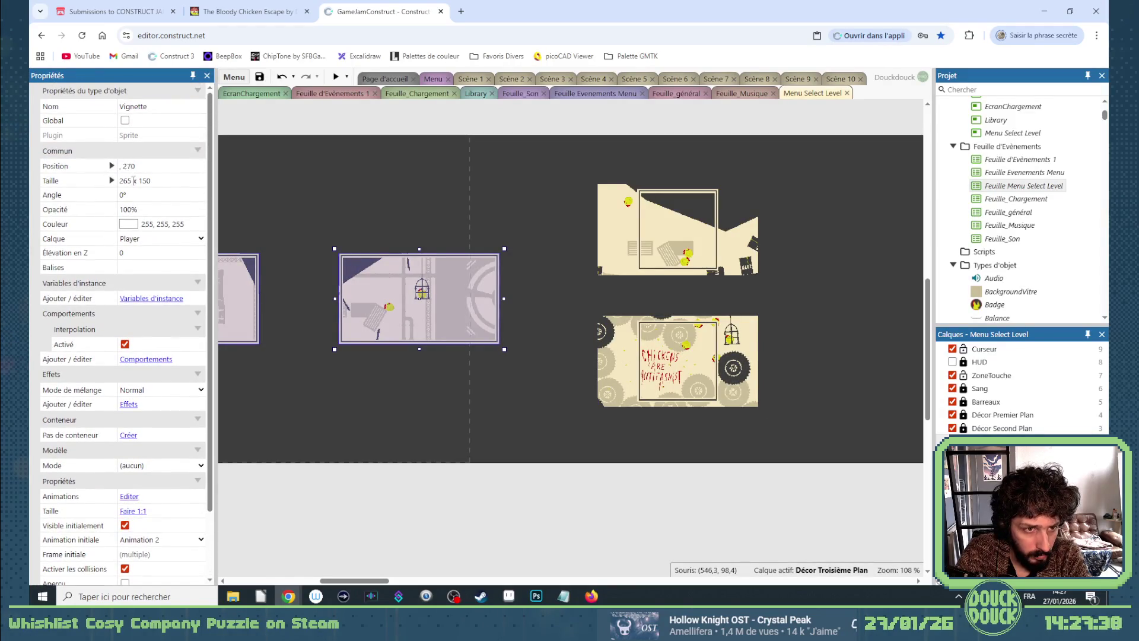
pyautogui.click(129, 181)
pyautogui.click(144, 178)
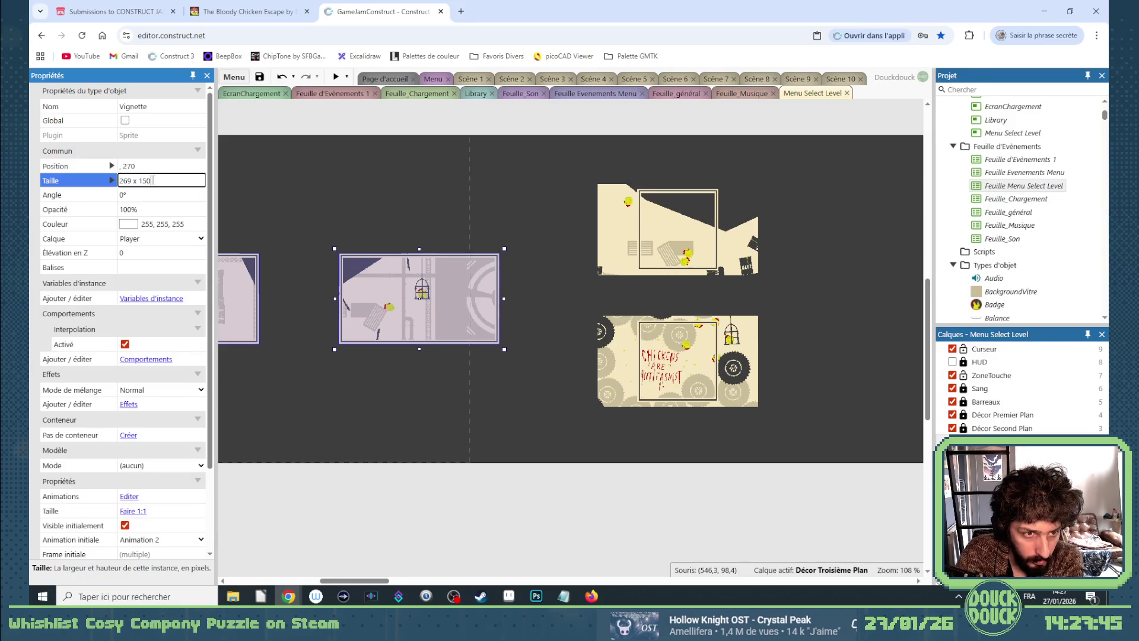
pyautogui.write('4')
pyautogui.click(173, 198)
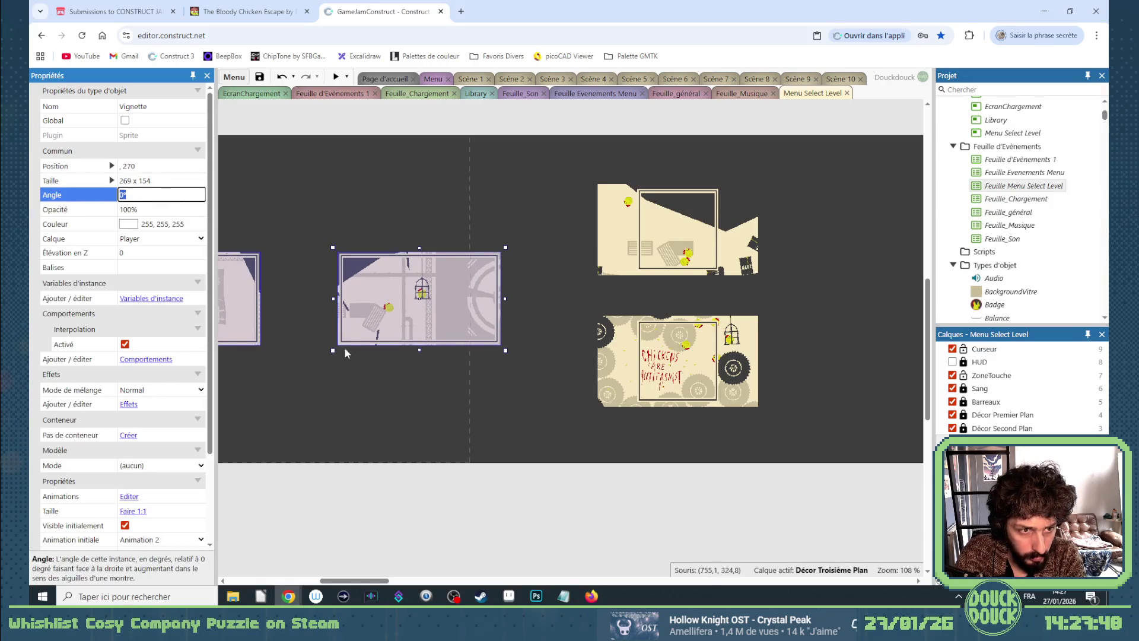
pyautogui.click(396, 486)
pyautogui.hotkey('ctrl', 'z')
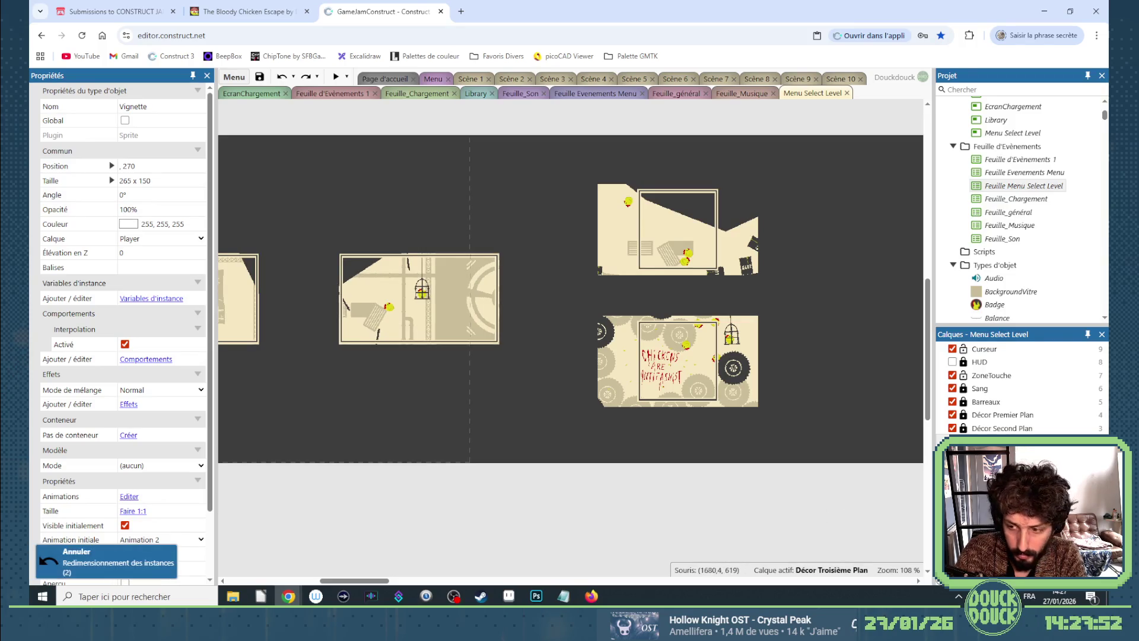
# Select all four CadreVignetteLevel frames and set their size to 269 x 154.
pyautogui.click(222, 301)
pyautogui.keyDown('shift'); pyautogui.click(355, 301); pyautogui.keyUp('shift')
pyautogui.keyDown('shift'); pyautogui.click(678, 233); pyautogui.keyUp('shift')
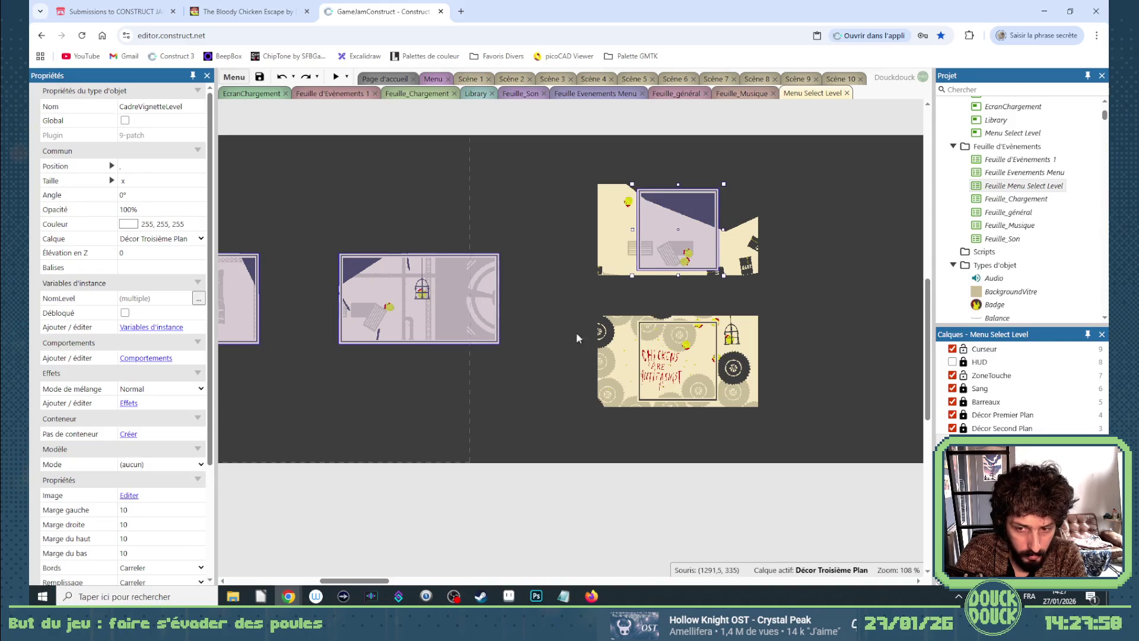
pyautogui.keyDown('shift'); pyautogui.click(674, 229); pyautogui.keyUp('shift')
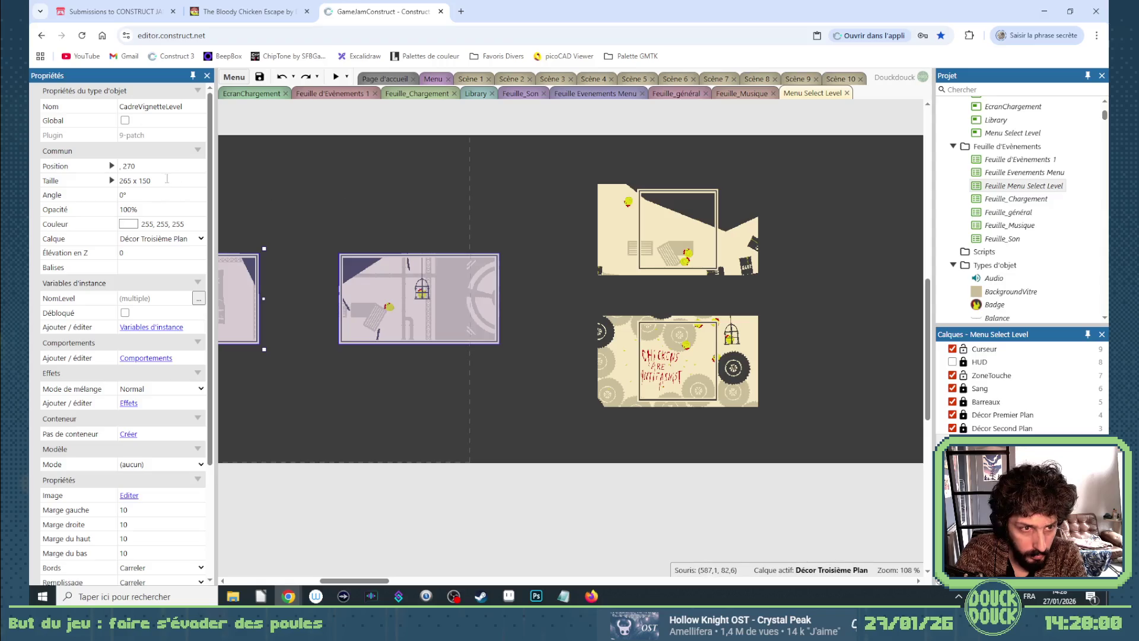
pyautogui.keyDown('shift'); pyautogui.click(670, 222); pyautogui.keyUp('shift')
pyautogui.click(678, 380)
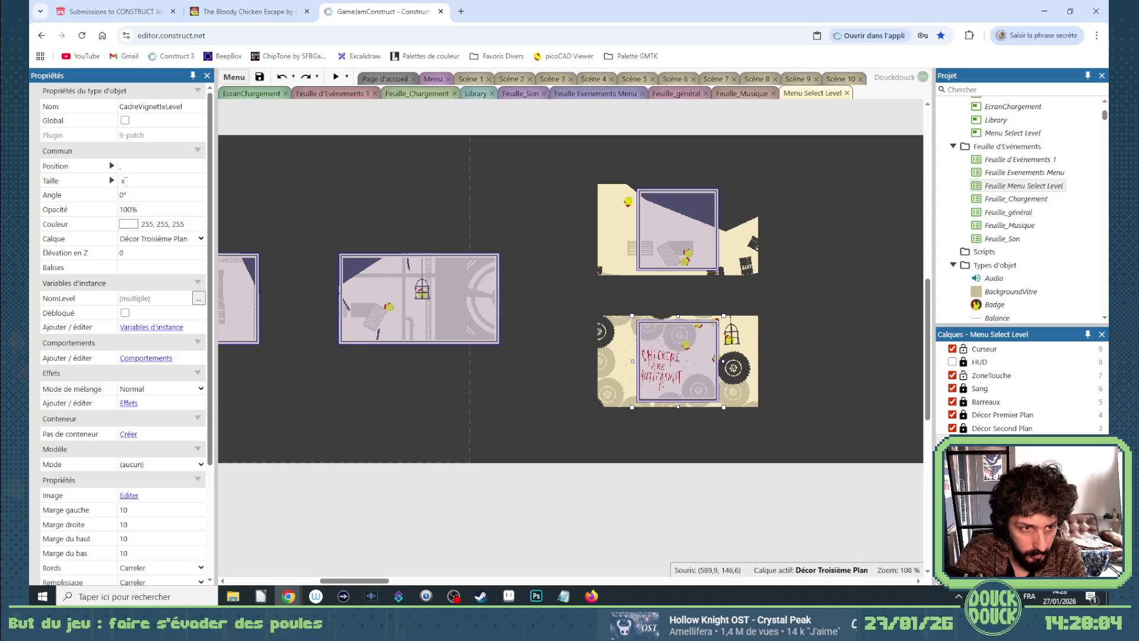
pyautogui.click(124, 180)
pyautogui.write('269 x154')
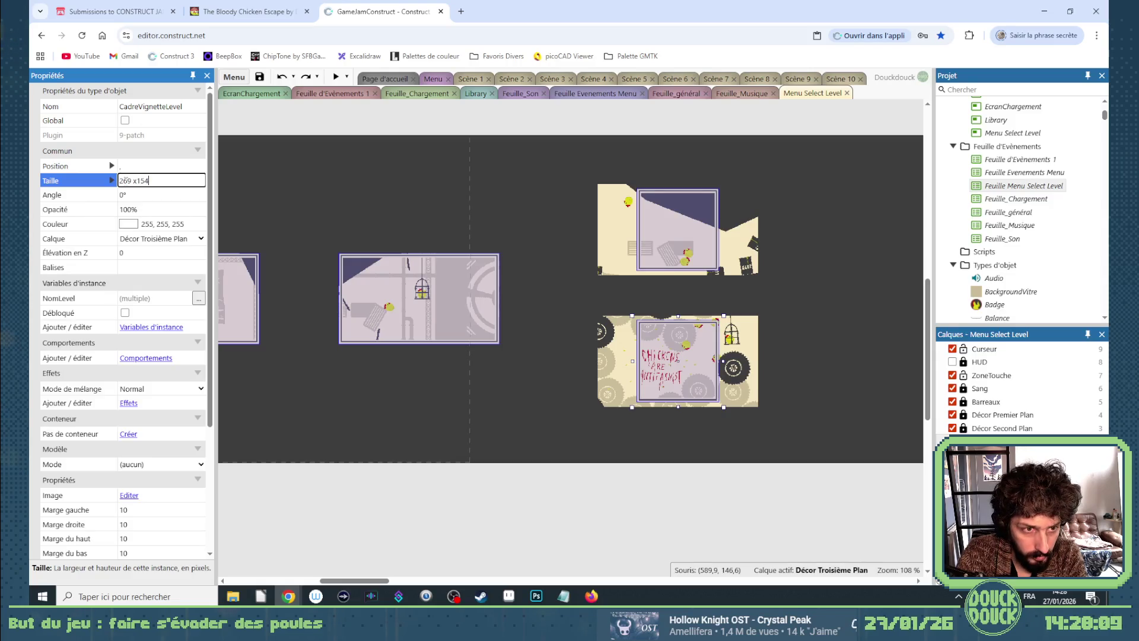
pyautogui.press('Tab')
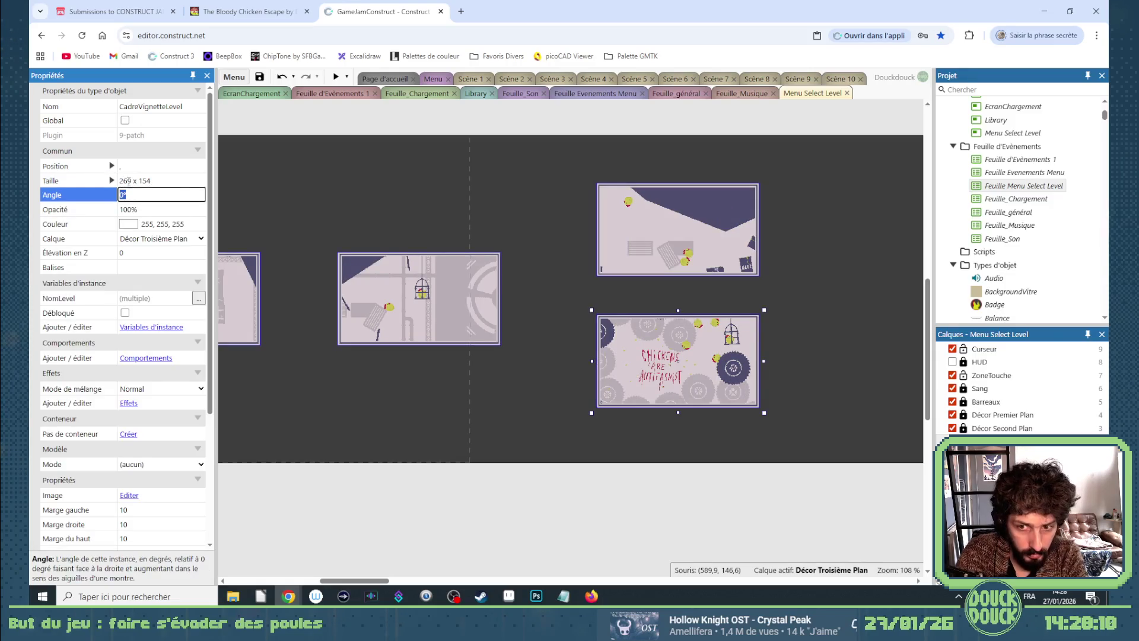
pyautogui.click(680, 514)
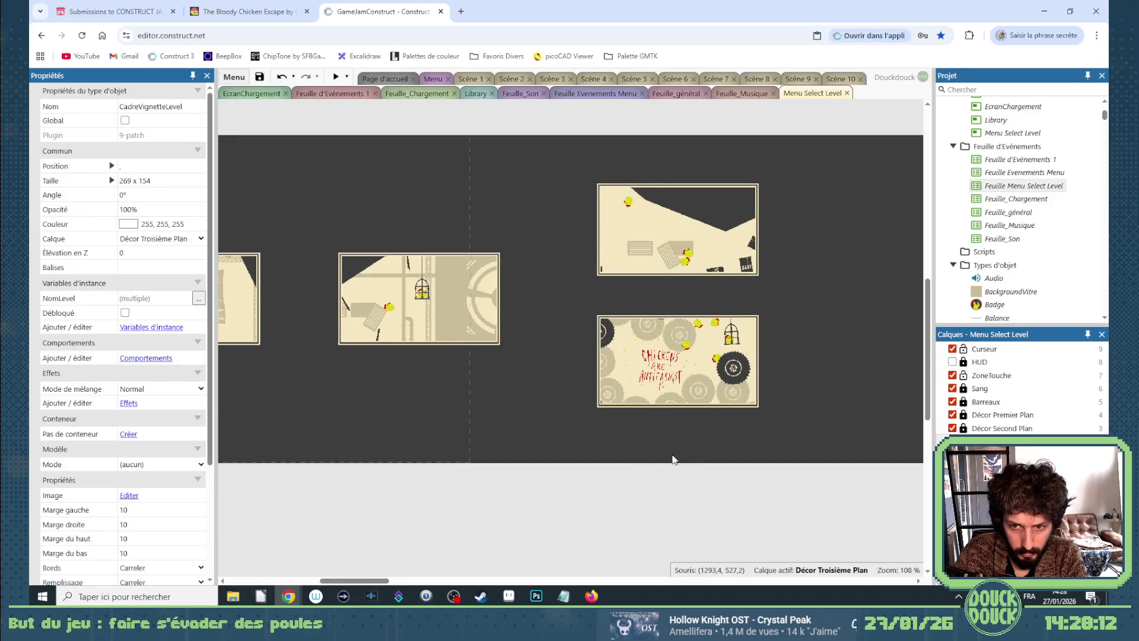
pyautogui.scroll(-2, 673, 458)
# Nudge all four level frames upward, then undo that move.
pyautogui.moveTo(380, 583)
pyautogui.mouseDown()
pyautogui.moveTo(394, 584)
pyautogui.moveTo(366, 584)
pyautogui.mouseUp()
pyautogui.moveTo(283, 183)
pyautogui.mouseDown()
pyautogui.moveTo(902, 447)
pyautogui.moveTo(799, 465)
pyautogui.mouseUp()
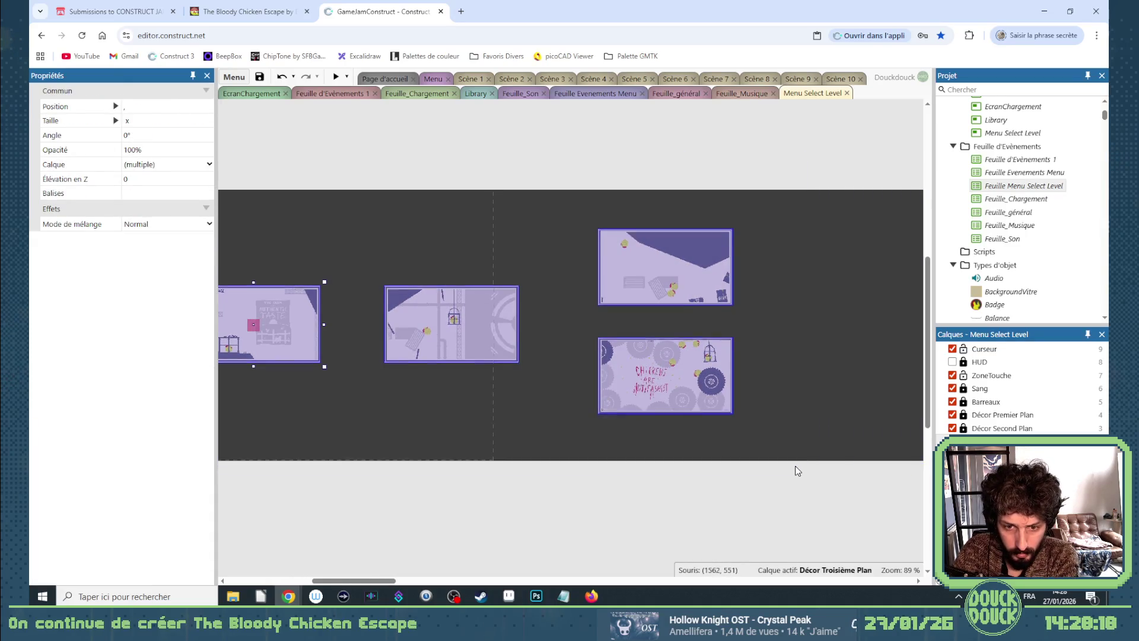
pyautogui.press('Up')
pyautogui.press('Up')
pyautogui.press('Up')
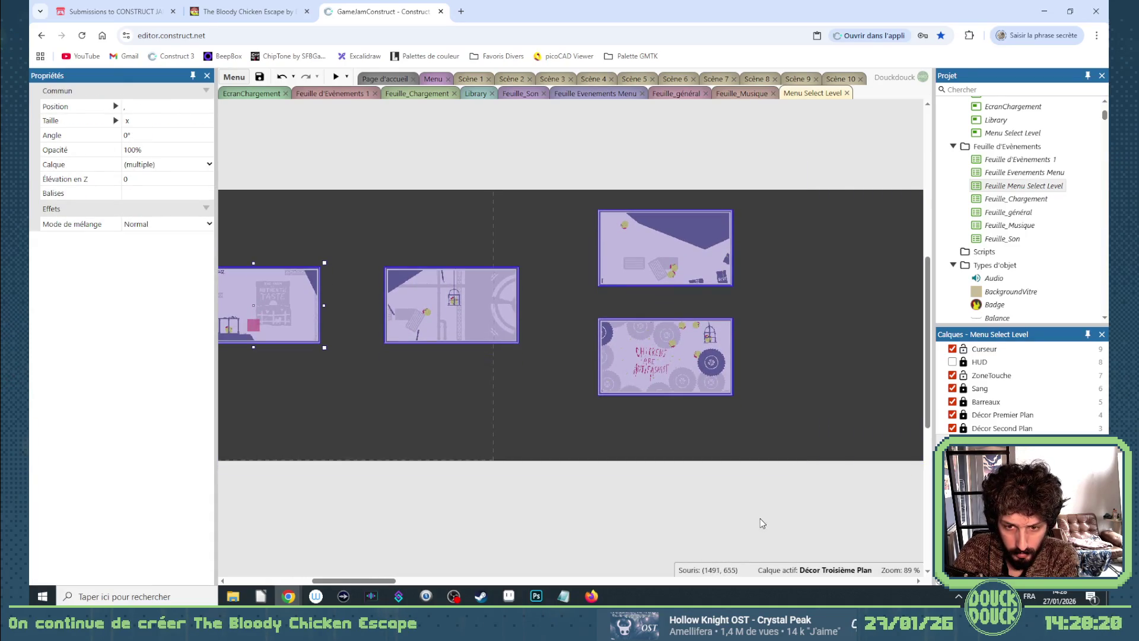
pyautogui.click(758, 517)
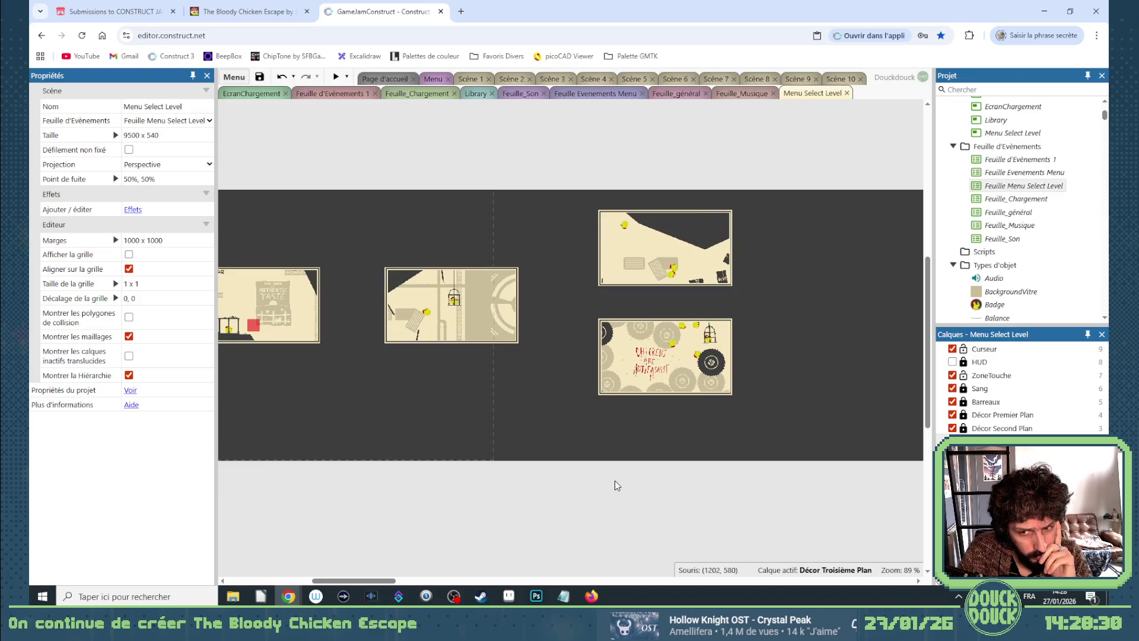
pyautogui.hotkey('ctrl', 'z')
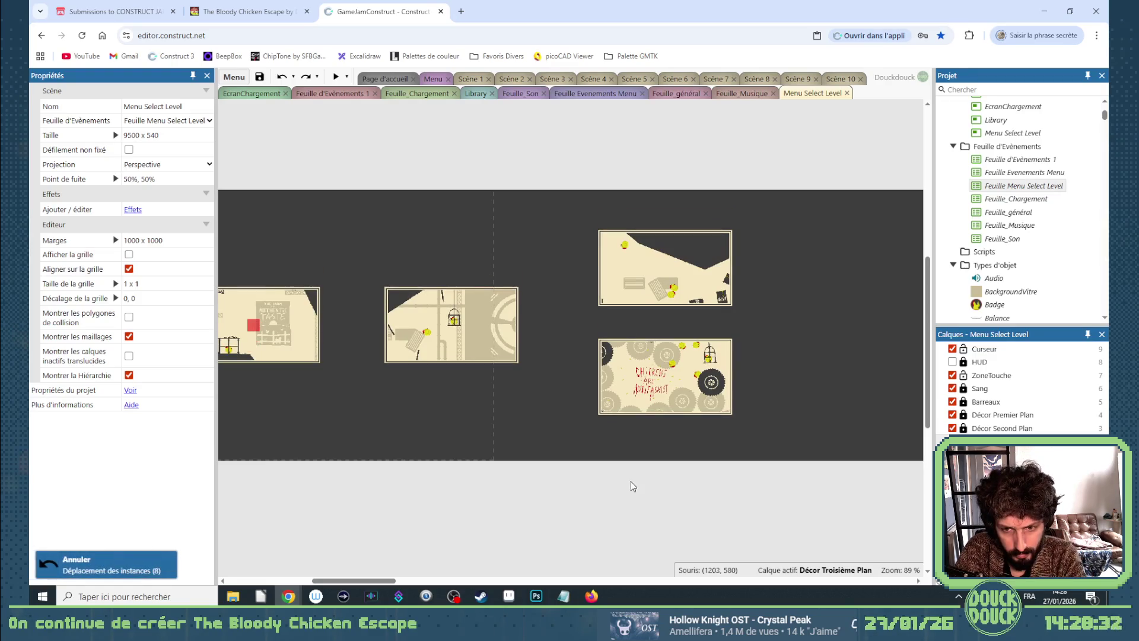
# Nudge the lower-right level thumbnail up toward the upper-right one.
pyautogui.moveTo(765, 490)
pyautogui.mouseDown()
pyautogui.moveTo(586, 353)
pyautogui.moveTo(579, 333)
pyautogui.mouseUp()
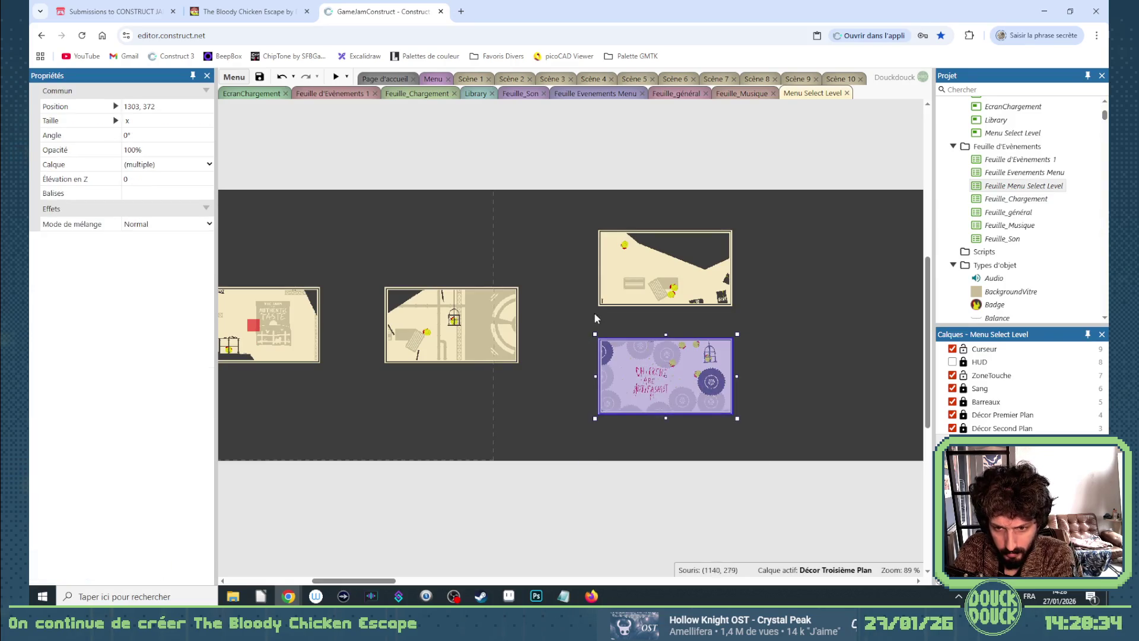
pyautogui.moveTo(575, 224)
pyautogui.mouseDown()
pyautogui.moveTo(743, 279)
pyautogui.moveTo(752, 319)
pyautogui.mouseUp()
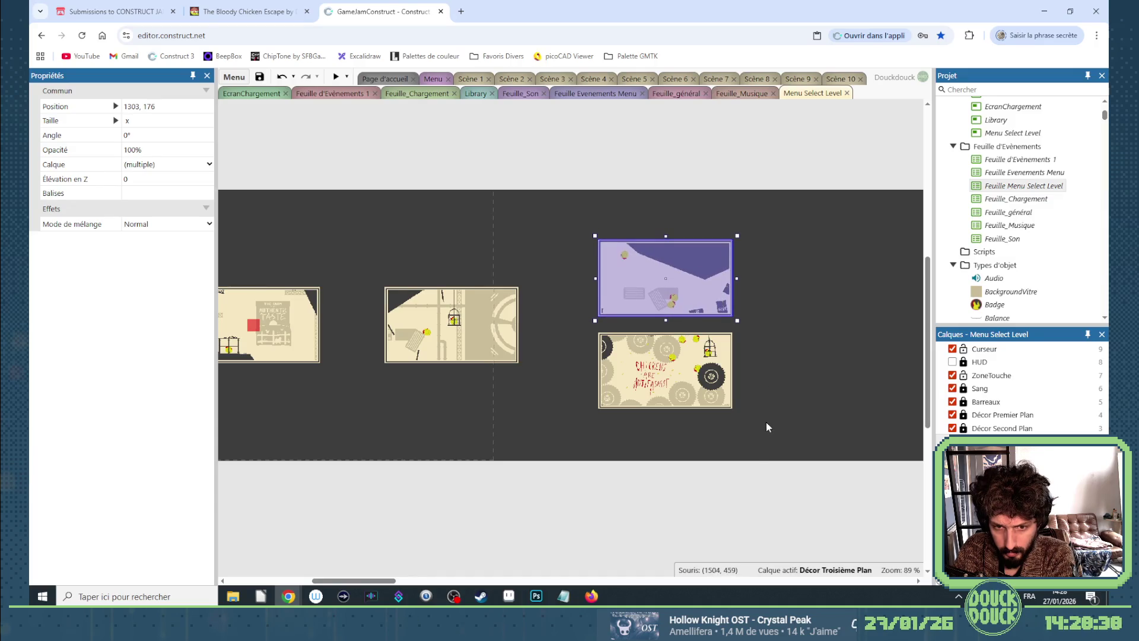
pyautogui.moveTo(761, 435); pyautogui.dragTo(584, 334)
pyautogui.press('Up')
pyautogui.press('Up')
pyautogui.press('Up')
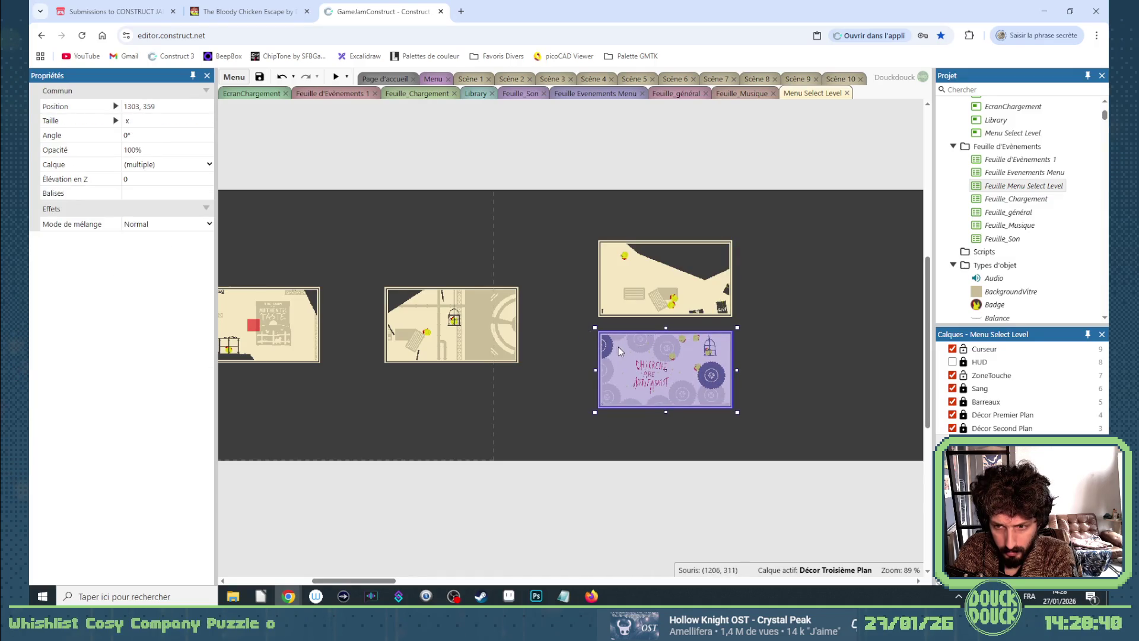
pyautogui.click(659, 482)
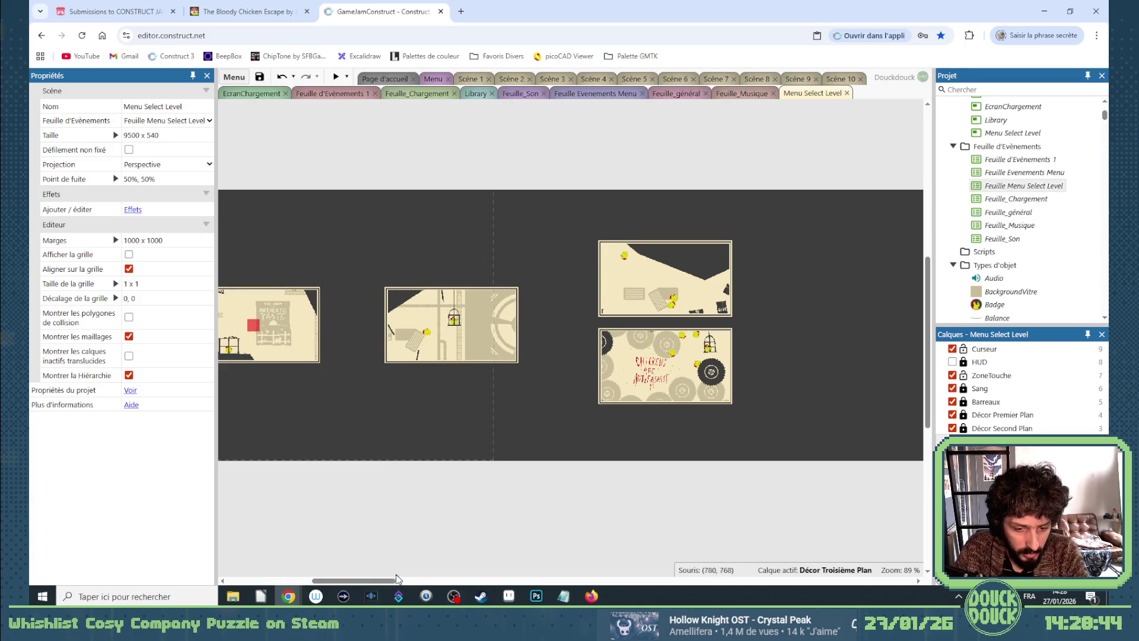
# Shift the whole row of level thumbnails to the left.
pyautogui.moveTo(382, 581); pyautogui.dragTo(364, 584)
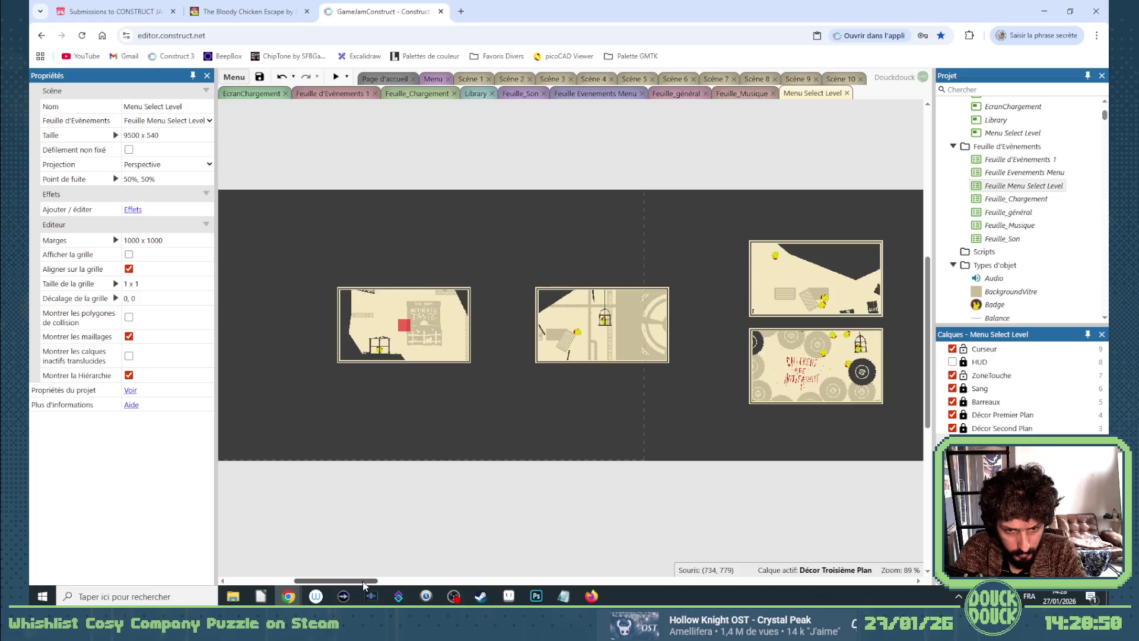
pyautogui.moveTo(364, 584); pyautogui.dragTo(359, 585)
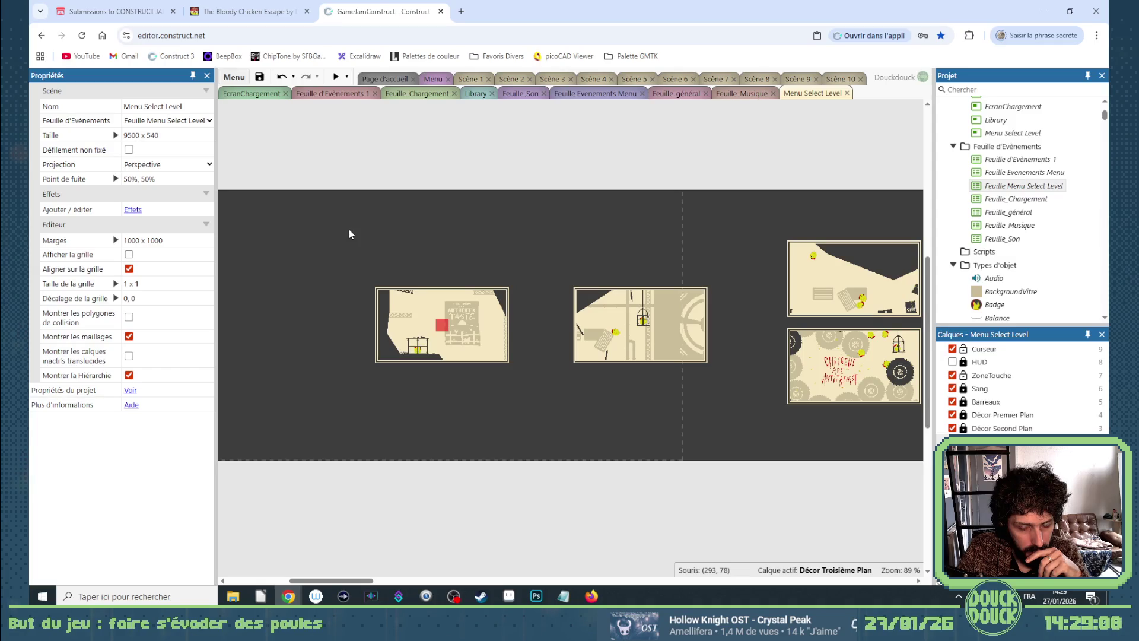
pyautogui.moveTo(351, 200)
pyautogui.mouseDown()
pyautogui.moveTo(909, 453)
pyautogui.moveTo(815, 454)
pyautogui.moveTo(686, 406)
pyautogui.mouseUp()
pyautogui.press('Left')
pyautogui.press('Left')
pyautogui.press('Left')
pyautogui.press('Left')
pyautogui.press('Left')
pyautogui.press('Left')
pyautogui.moveTo(370, 584); pyautogui.dragTo(350, 581)
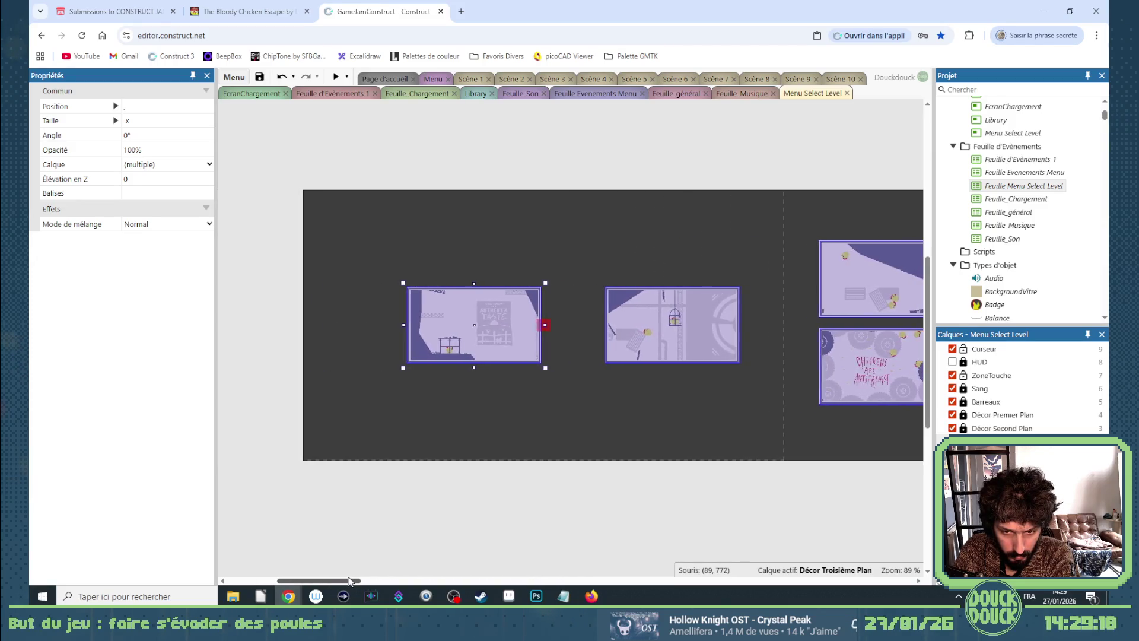
pyautogui.click(613, 521)
pyautogui.moveTo(349, 582); pyautogui.dragTo(359, 584)
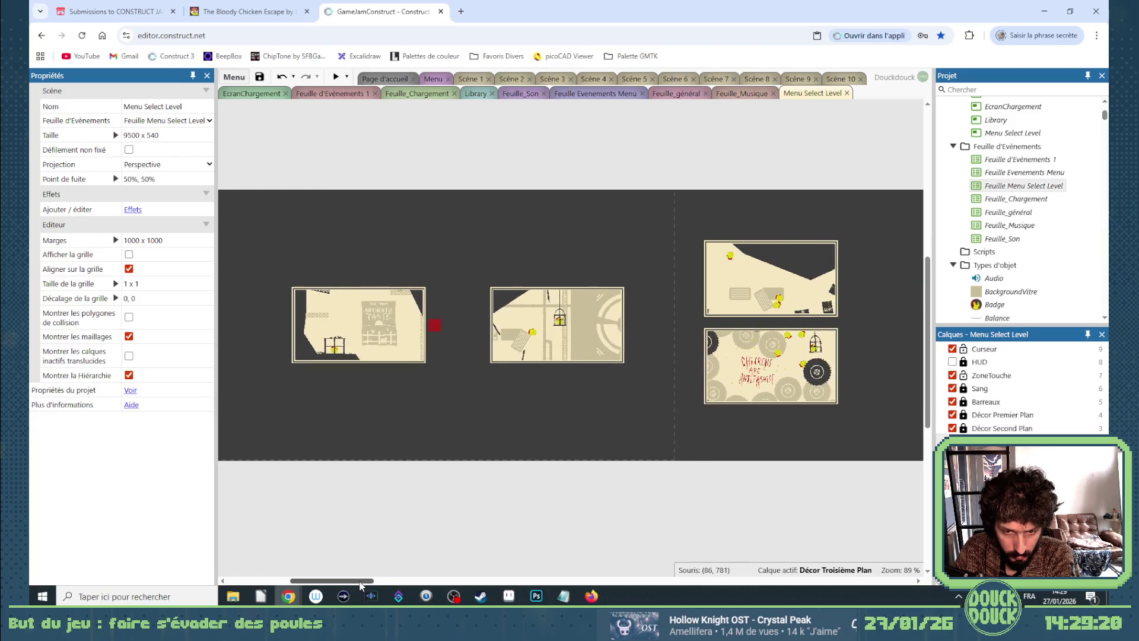
# Preview the level select with its two framed thumbnails and MENU button, then close the preview.
pyautogui.hotkey('ctrl', 'a')
pyautogui.click(333, 76)
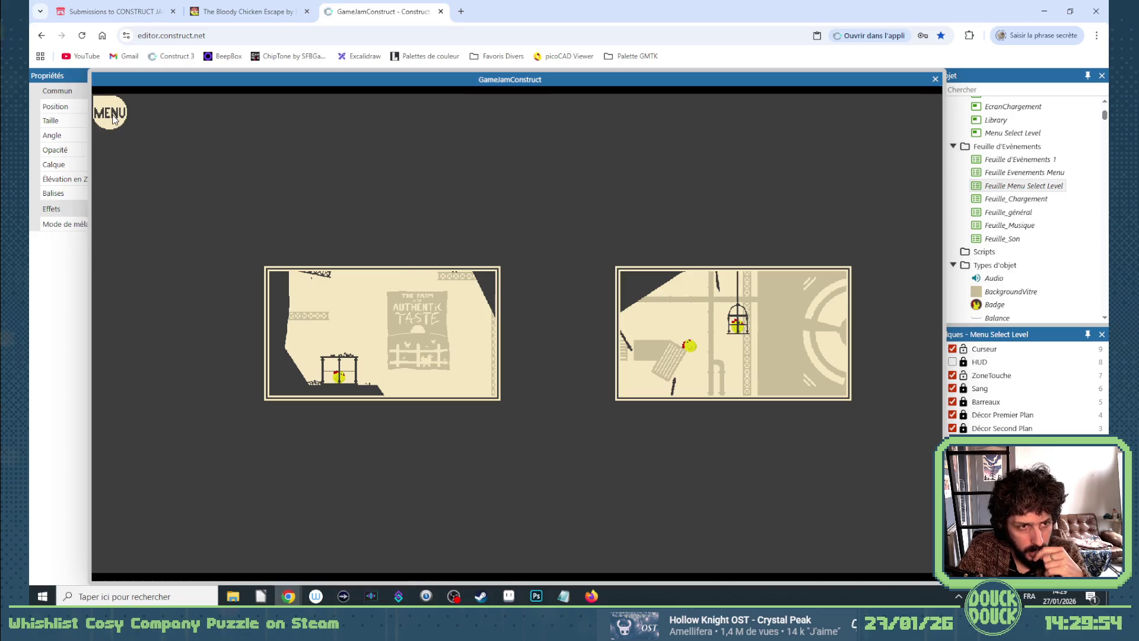
pyautogui.click(936, 79)
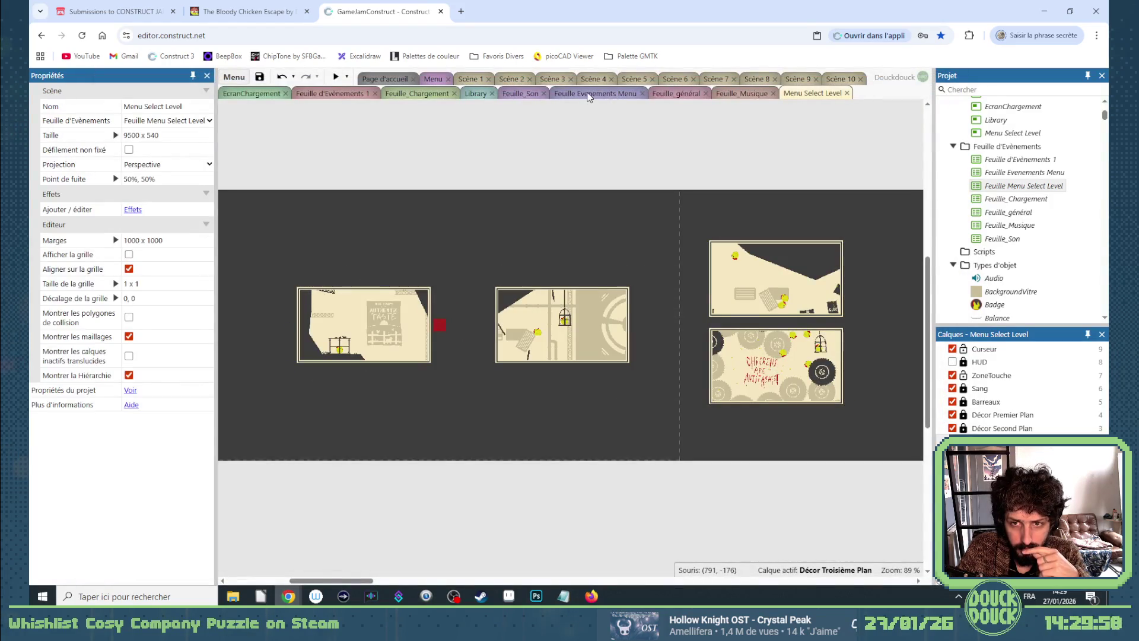
# Show the Feuille d'Évènements 1 event sheet and collapse, then re-expand, the MenuInGame group.
pyautogui.click(593, 98)
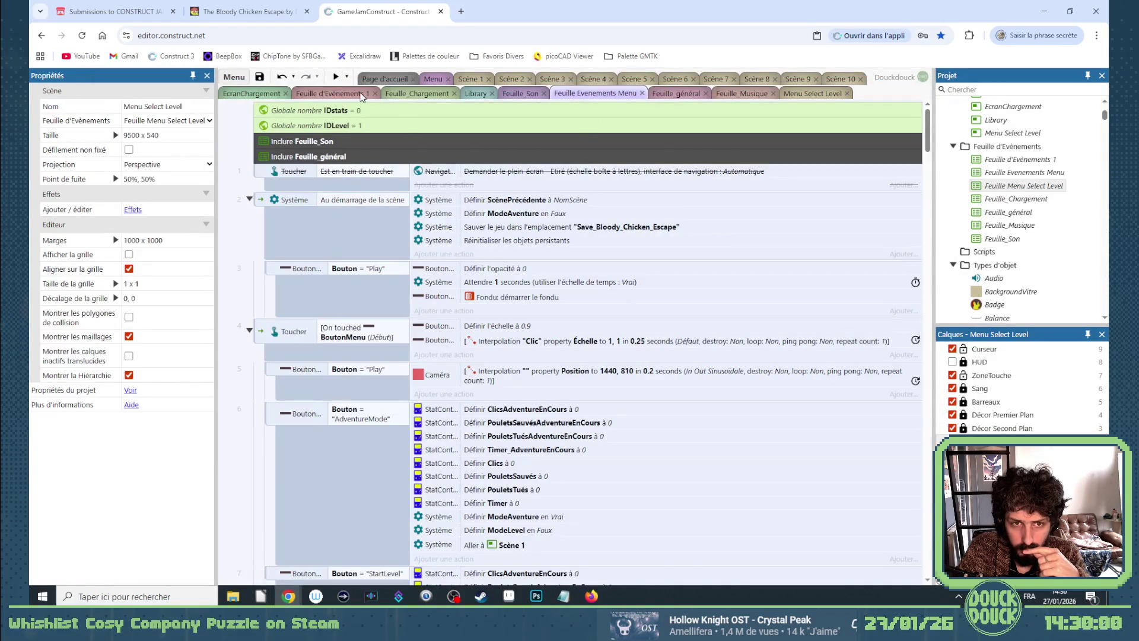
pyautogui.click(356, 95)
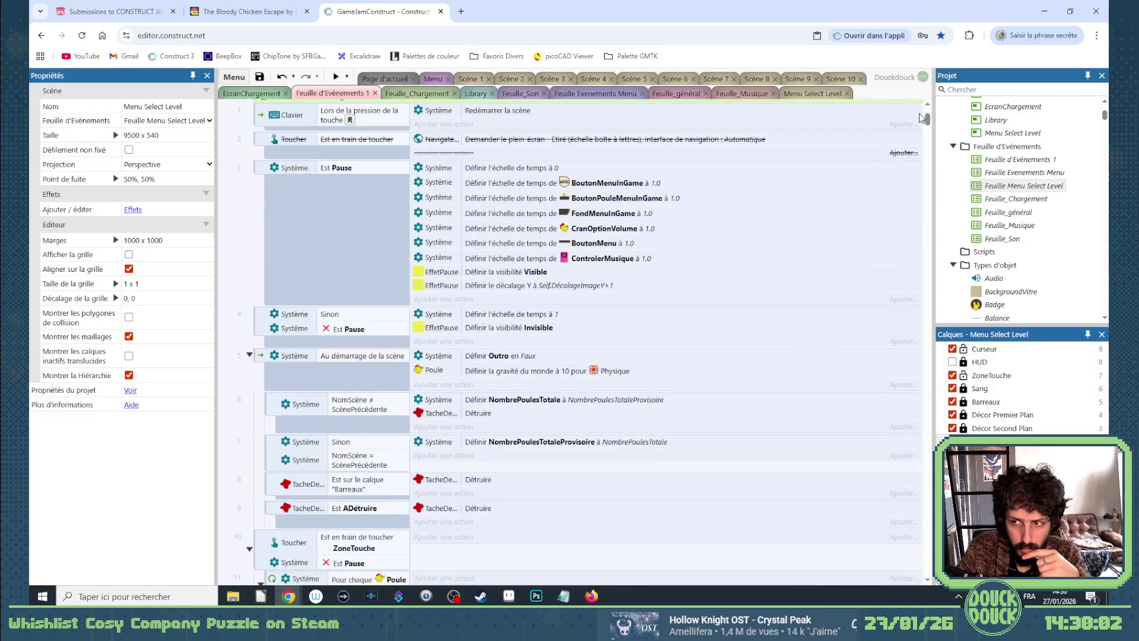
pyautogui.moveTo(930, 119); pyautogui.dragTo(936, 437)
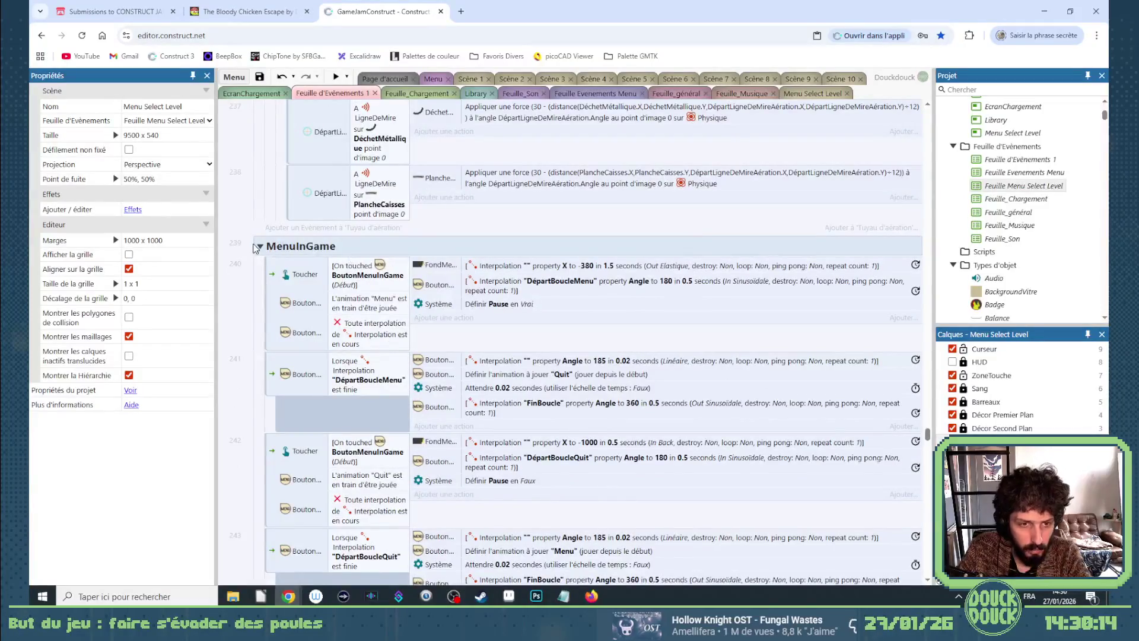
pyautogui.click(259, 247)
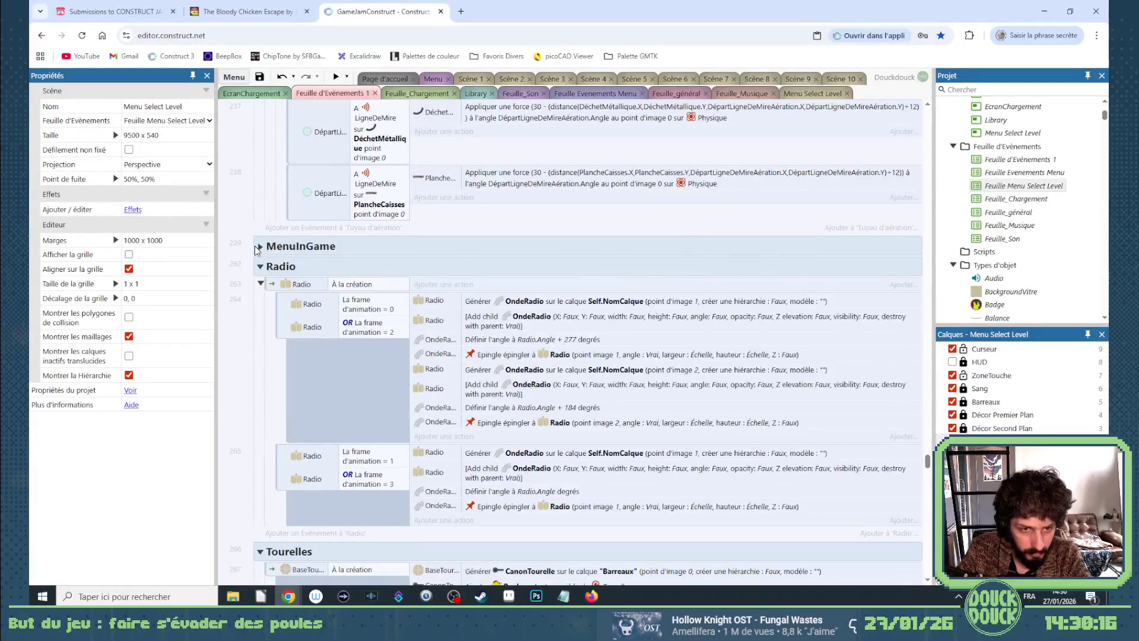
pyautogui.click(259, 247)
# Scroll down to events 254–257, where StartLevel goes to "Scène" & IDLevel.
pyautogui.scroll(-1, 314, 255)
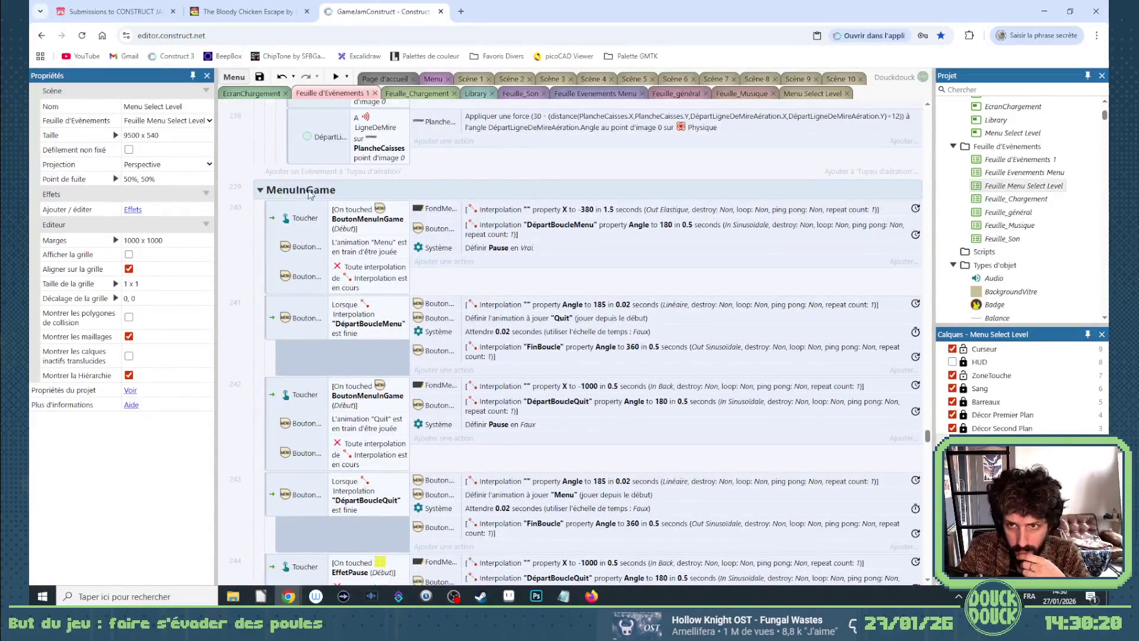
pyautogui.scroll(-4, 418, 231)
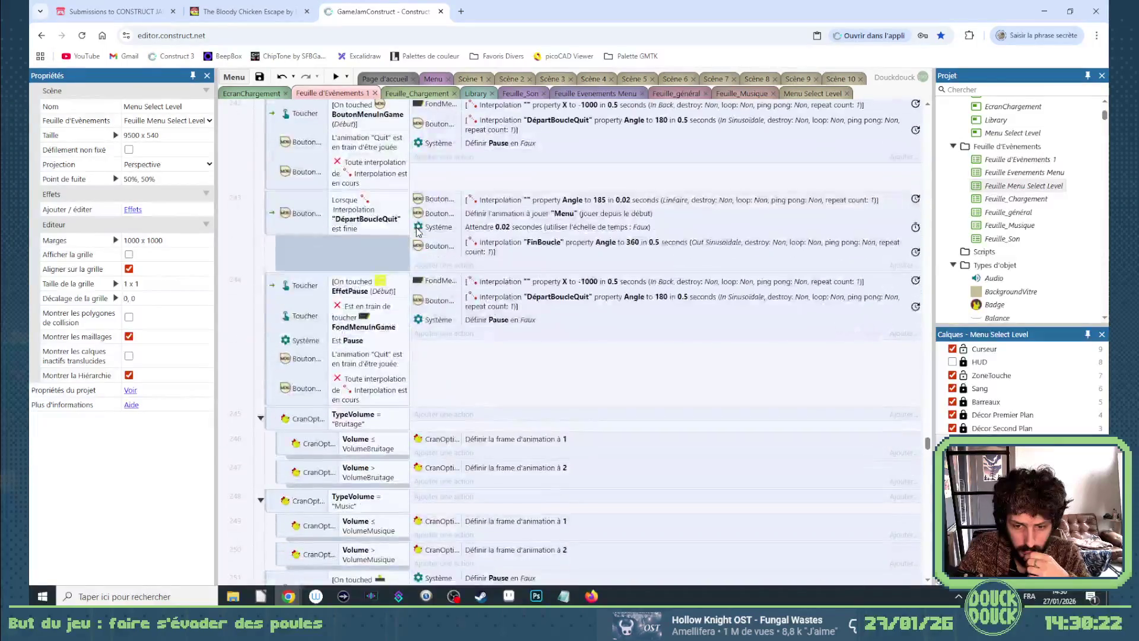
pyautogui.scroll(3, 418, 232)
pyautogui.scroll(-1, 451, 213)
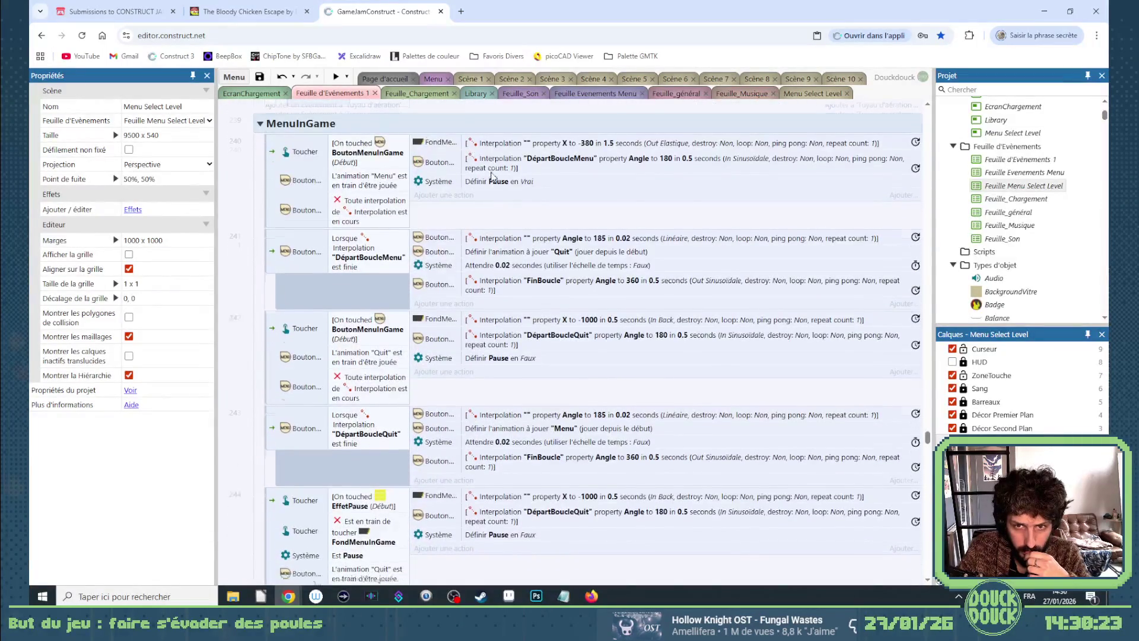
pyautogui.scroll(-2, 439, 214)
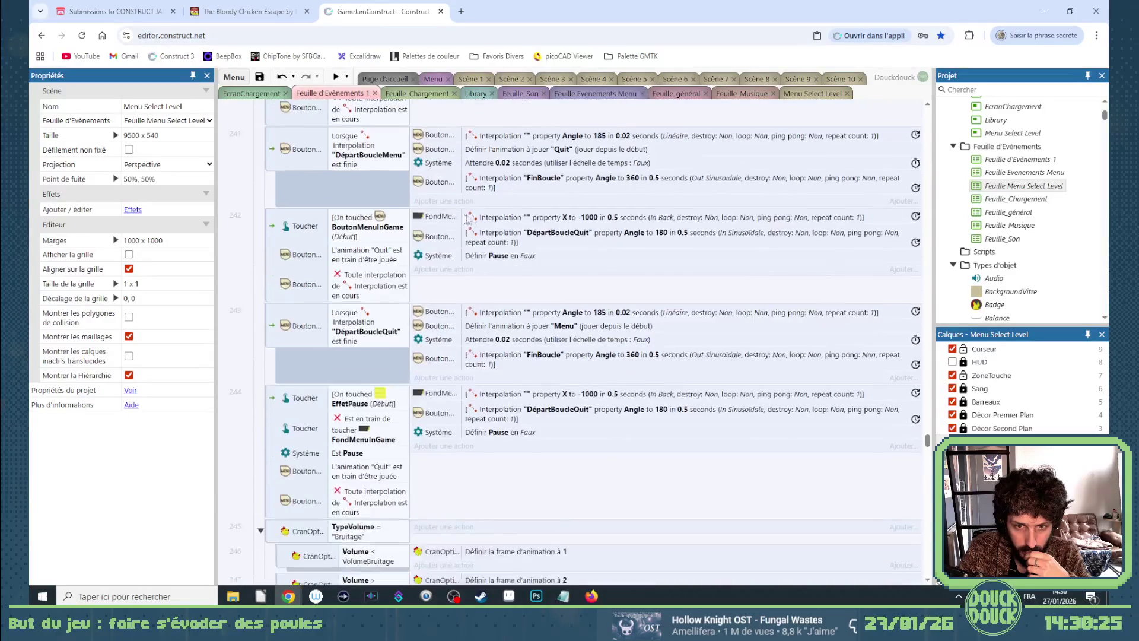
pyautogui.scroll(-4, 469, 234)
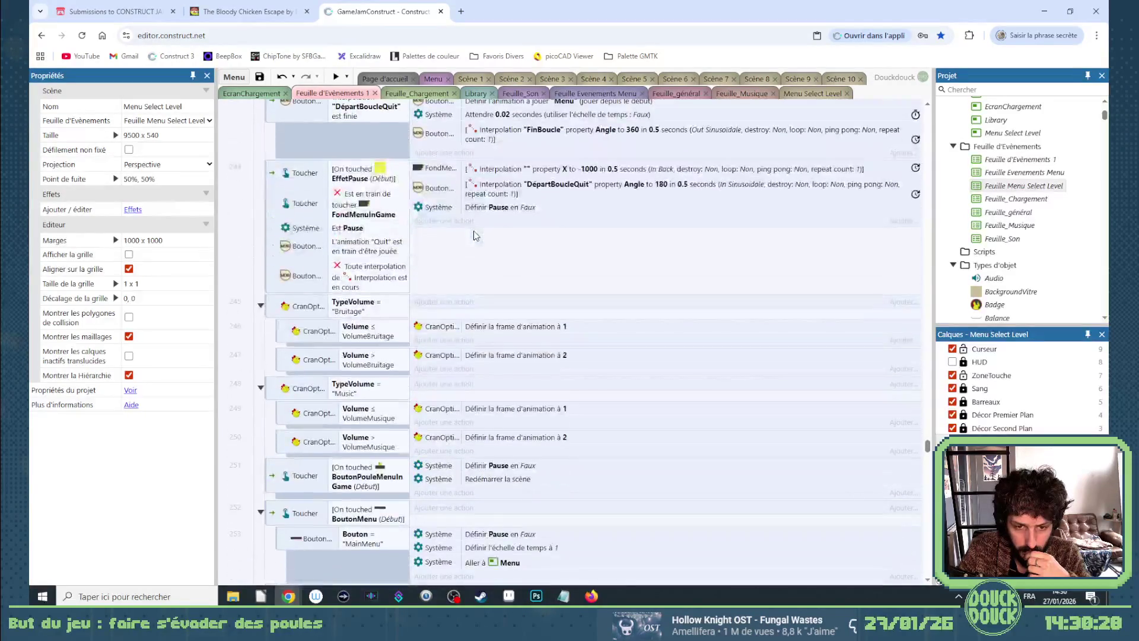
pyautogui.scroll(-3, 452, 237)
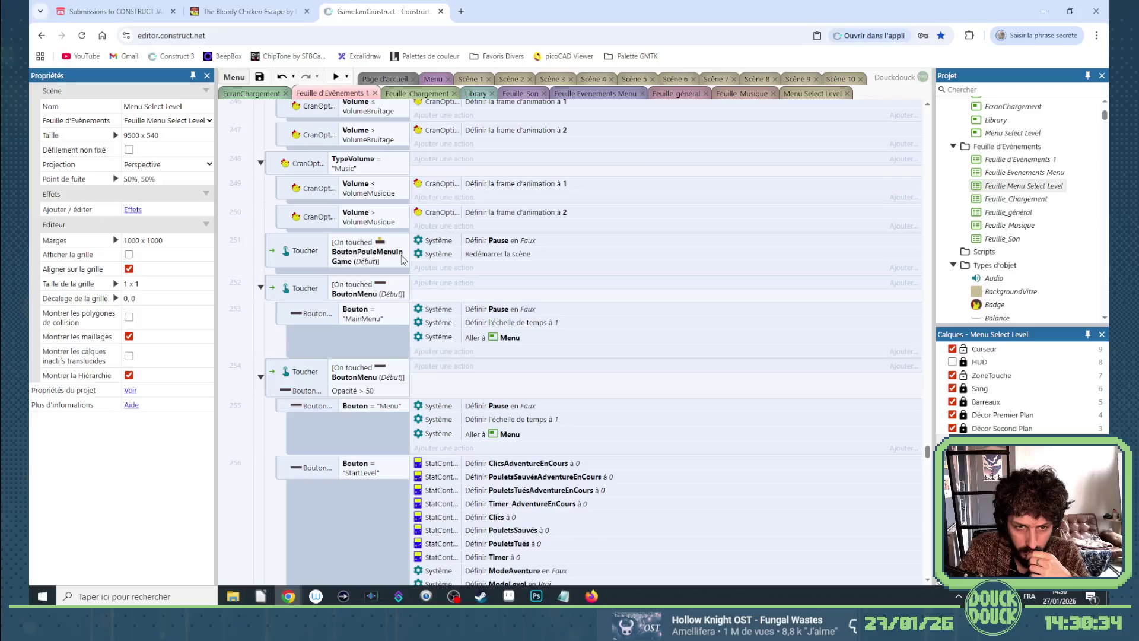
pyautogui.scroll(-2, 402, 259)
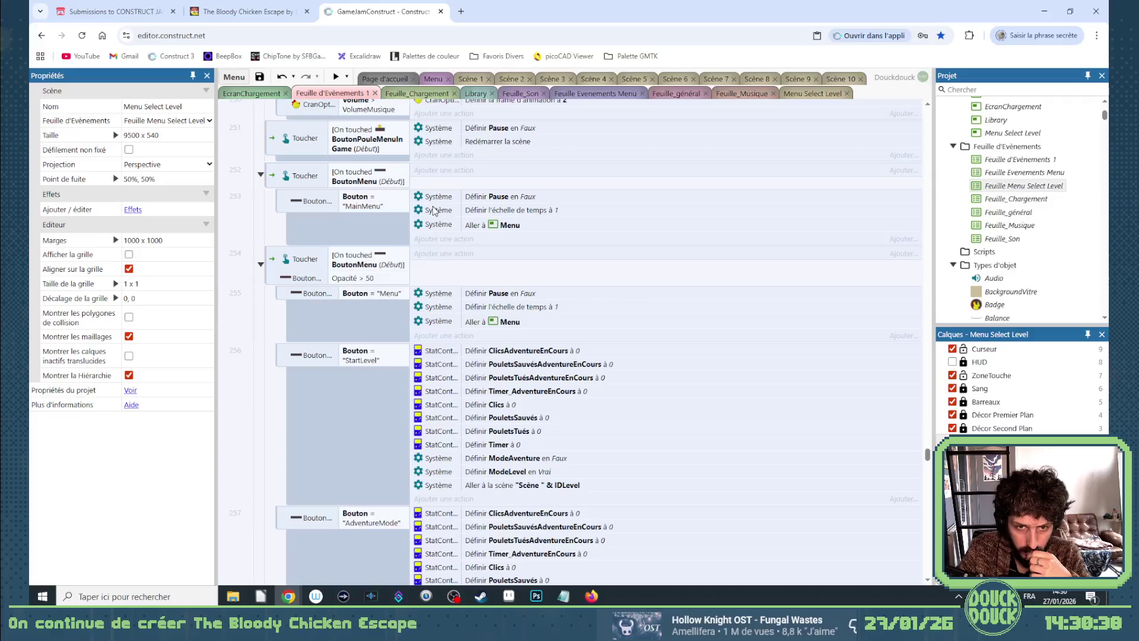
pyautogui.scroll(-1, 418, 224)
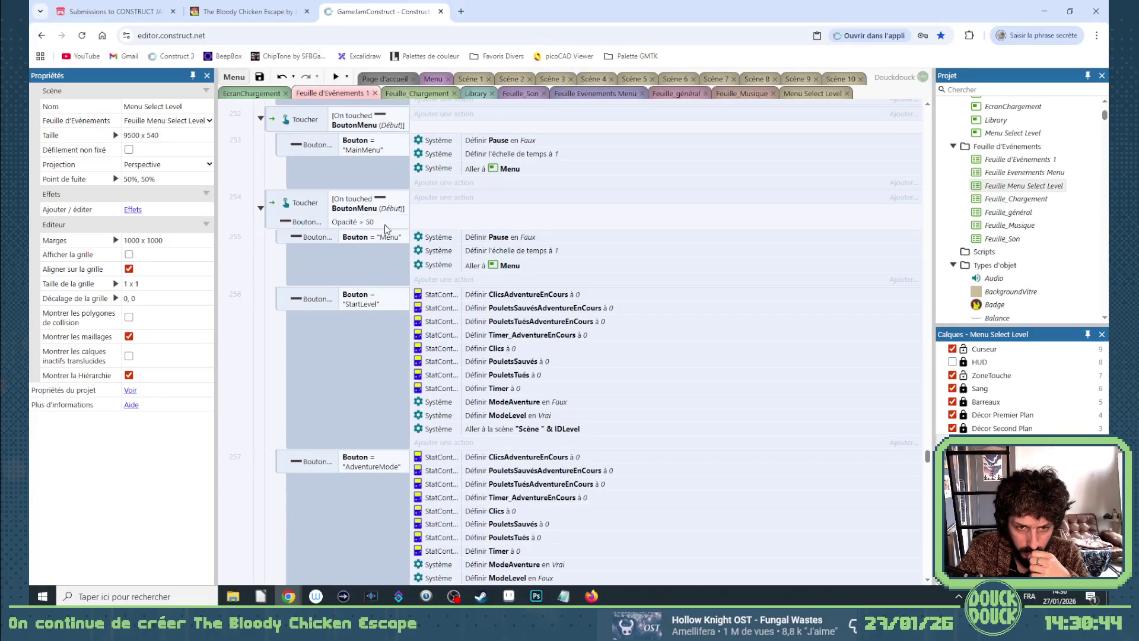
pyautogui.scroll(-1, 417, 234)
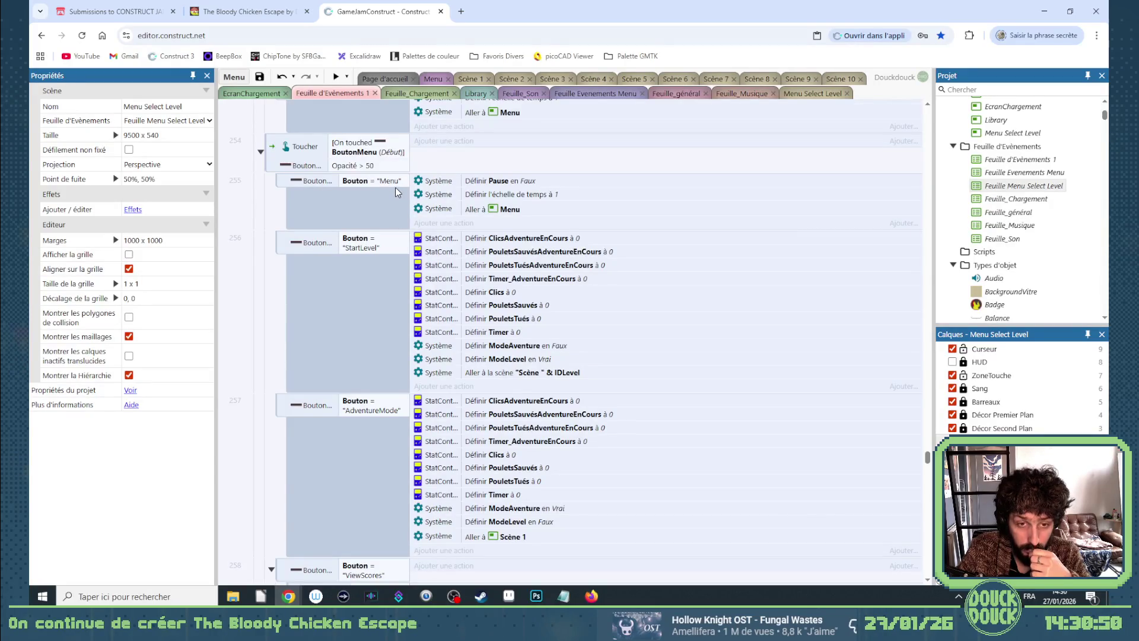
# In the Scène 1 layout, unlock the HUD layer and make it active.
pyautogui.click(432, 80)
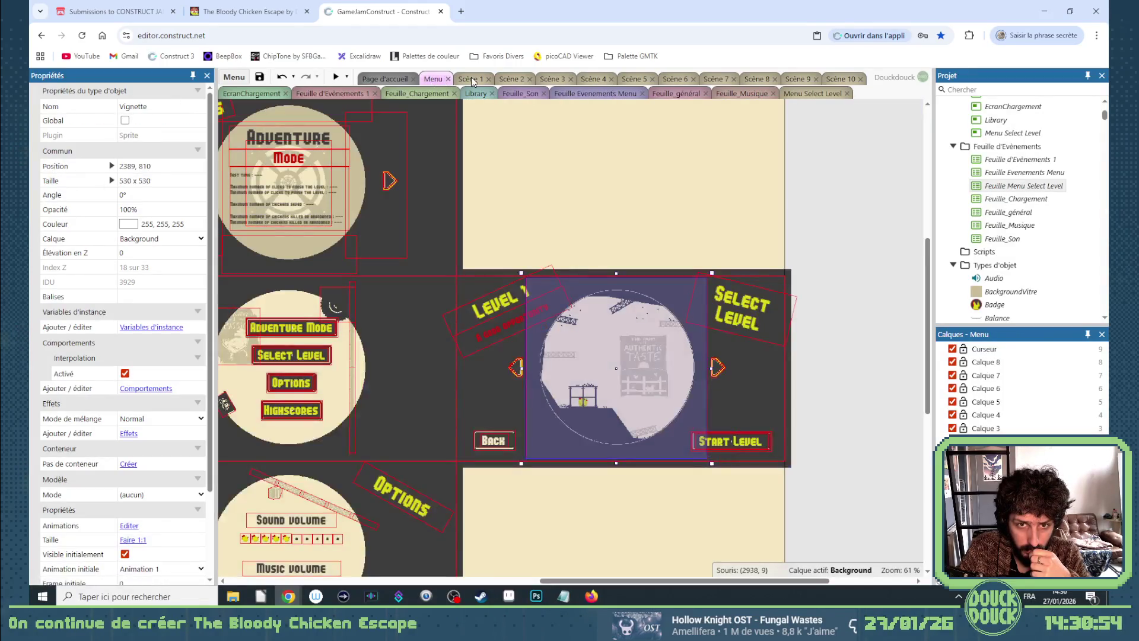
pyautogui.click(473, 79)
pyautogui.moveTo(689, 581); pyautogui.dragTo(283, 572)
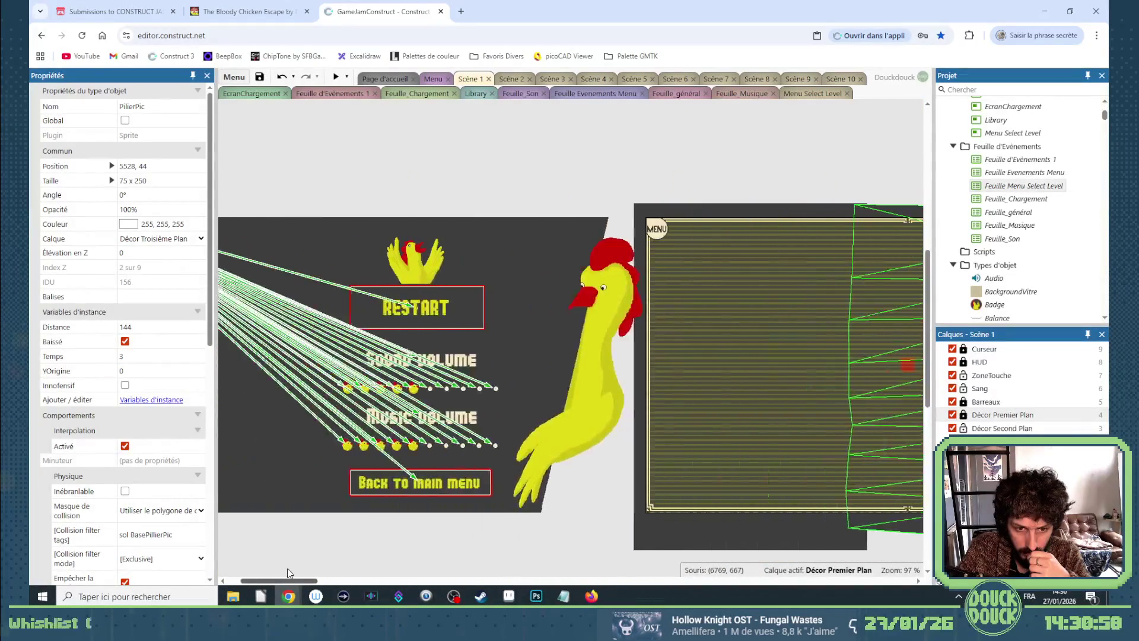
pyautogui.click(373, 488)
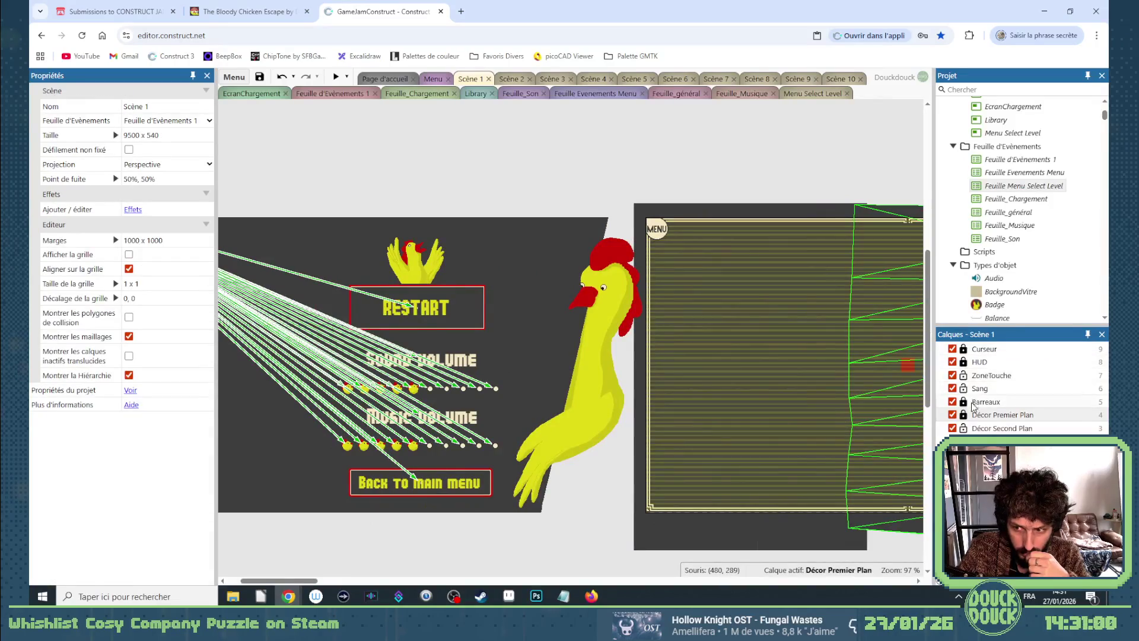
pyautogui.click(965, 417)
pyautogui.click(432, 496)
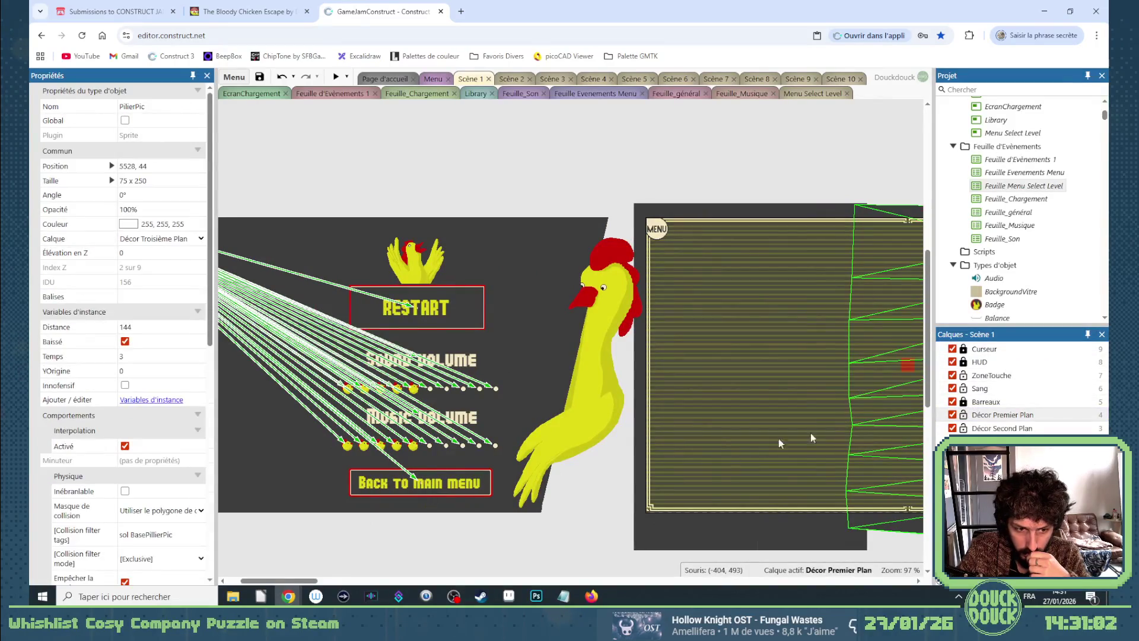
pyautogui.click(964, 362)
# Confirm the BoutonMenu sprite's Bouton variable is MainMenu, then show Feuille Evenements Menu.
pyautogui.click(479, 478)
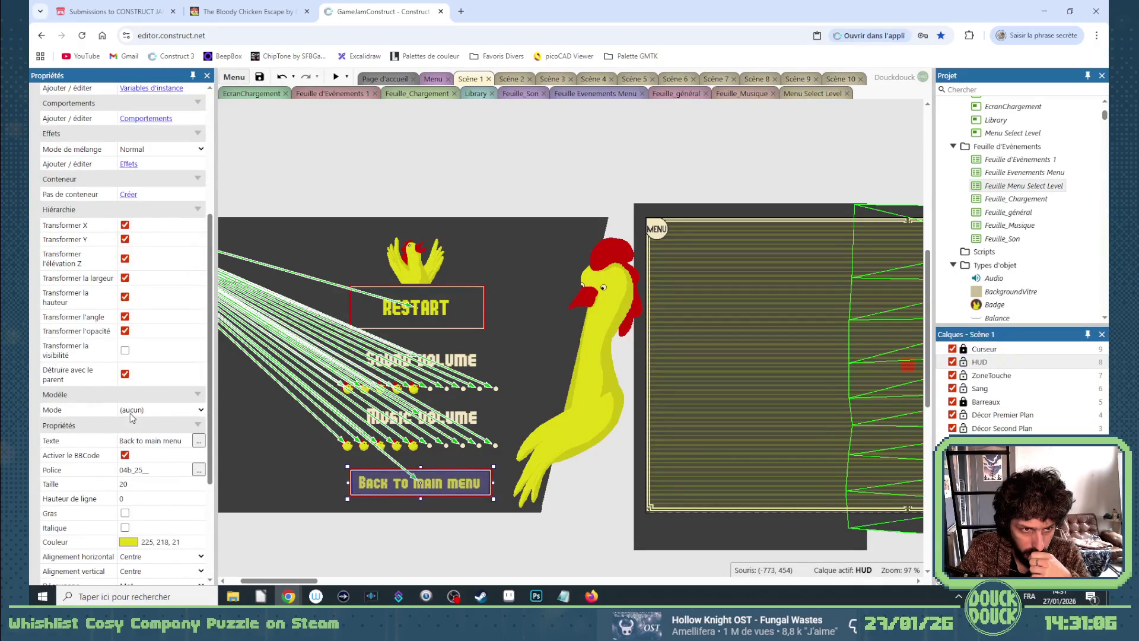
pyautogui.scroll(3, 132, 417)
pyautogui.scroll(-3, 134, 413)
pyautogui.click(351, 482)
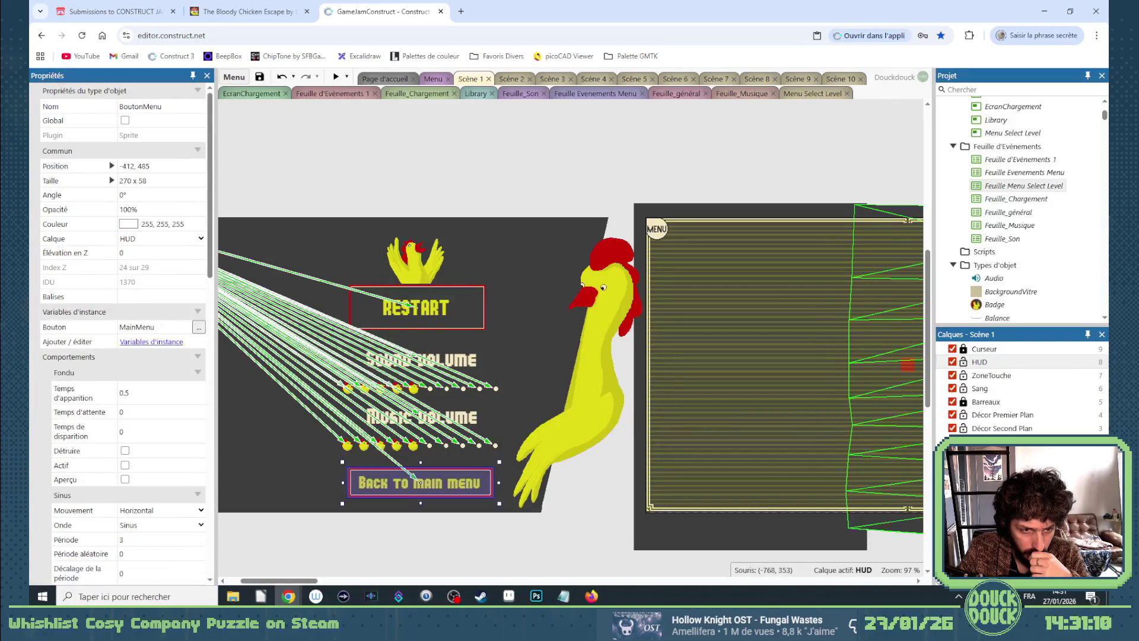
pyautogui.click(150, 327)
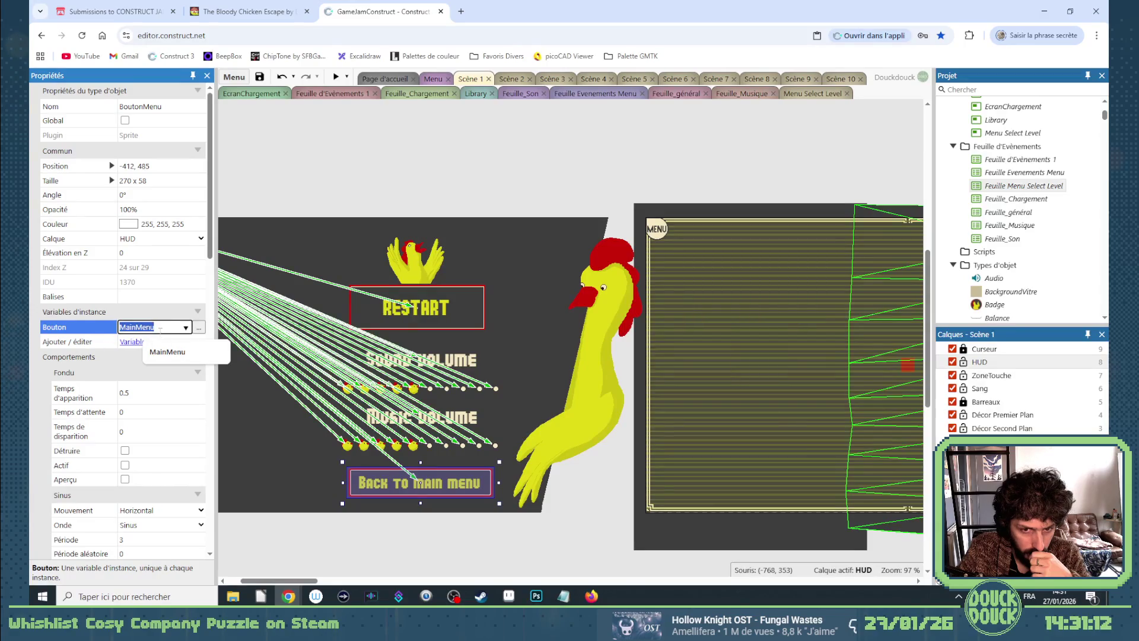
pyautogui.click(432, 79)
pyautogui.click(596, 93)
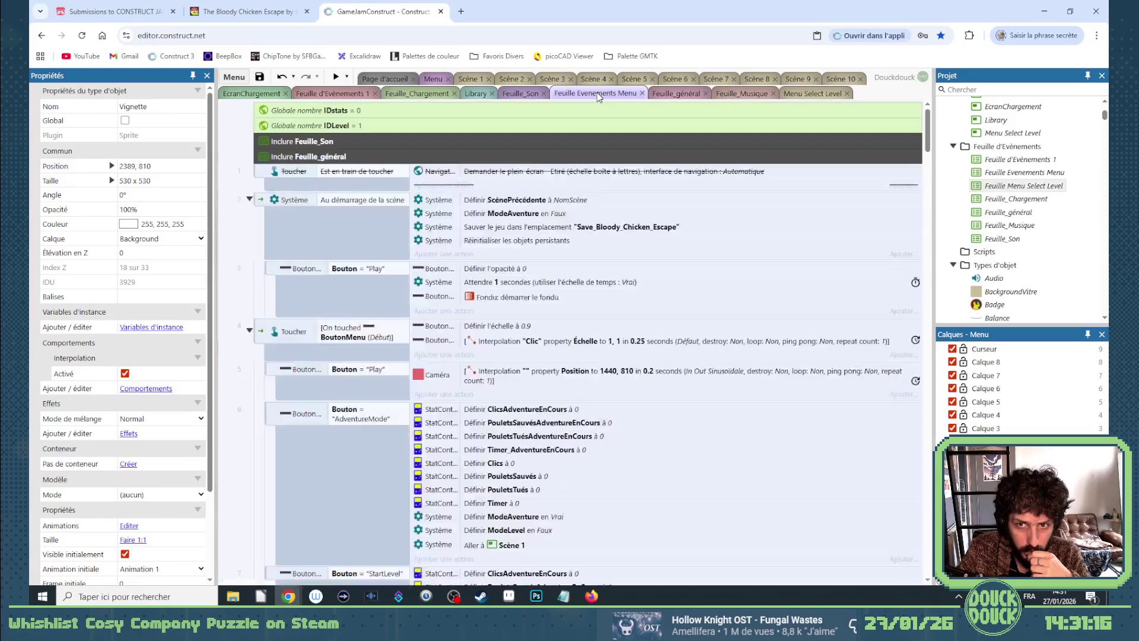
# In Feuille d'Évènements 1, select the menu-button touch event with its sub-events.
pyautogui.click(344, 96)
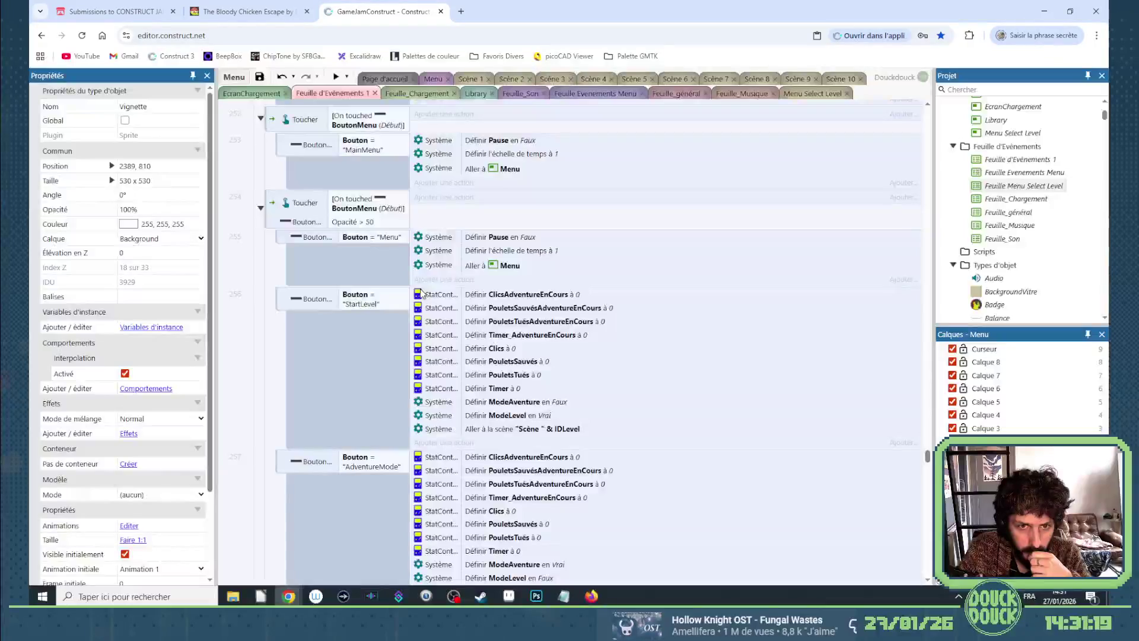
pyautogui.scroll(-2, 399, 339)
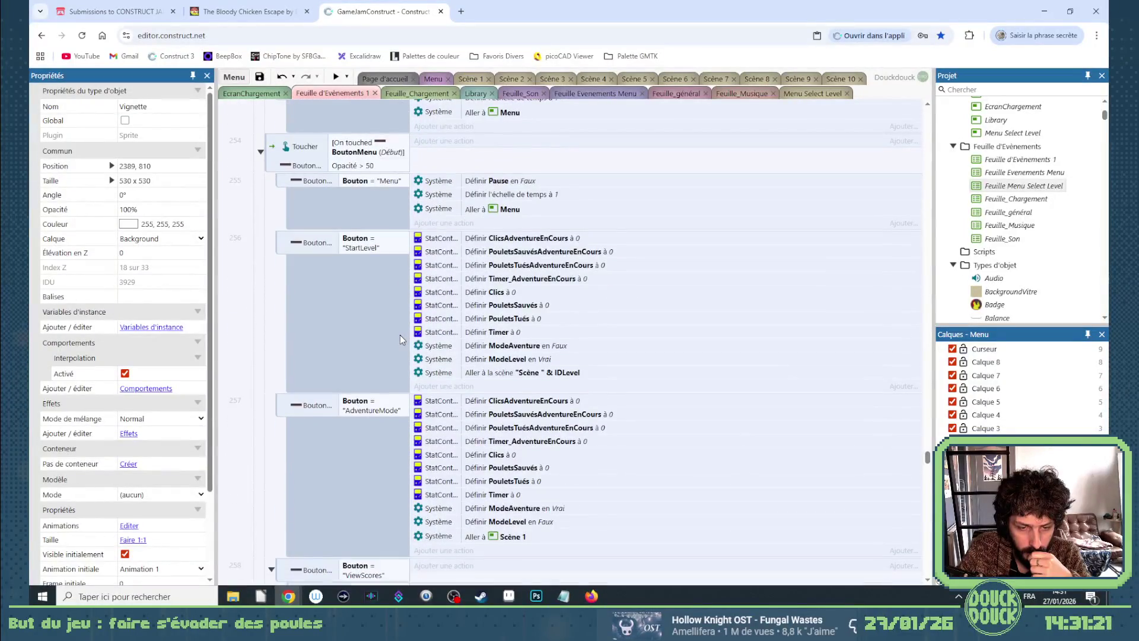
pyautogui.scroll(-2, 399, 334)
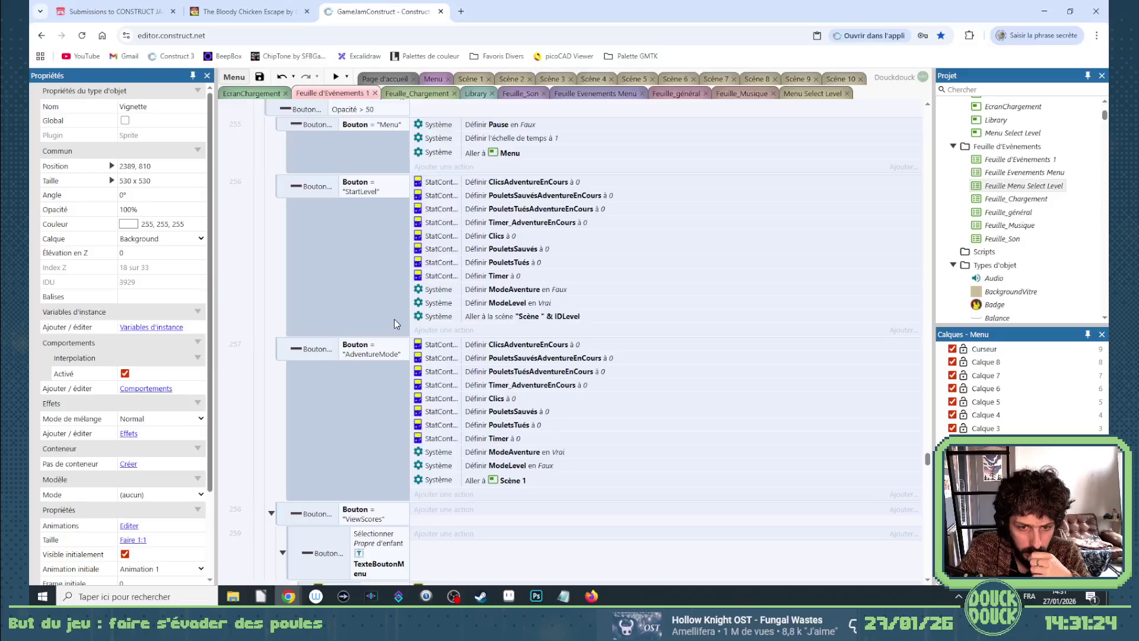
pyautogui.scroll(4, 393, 320)
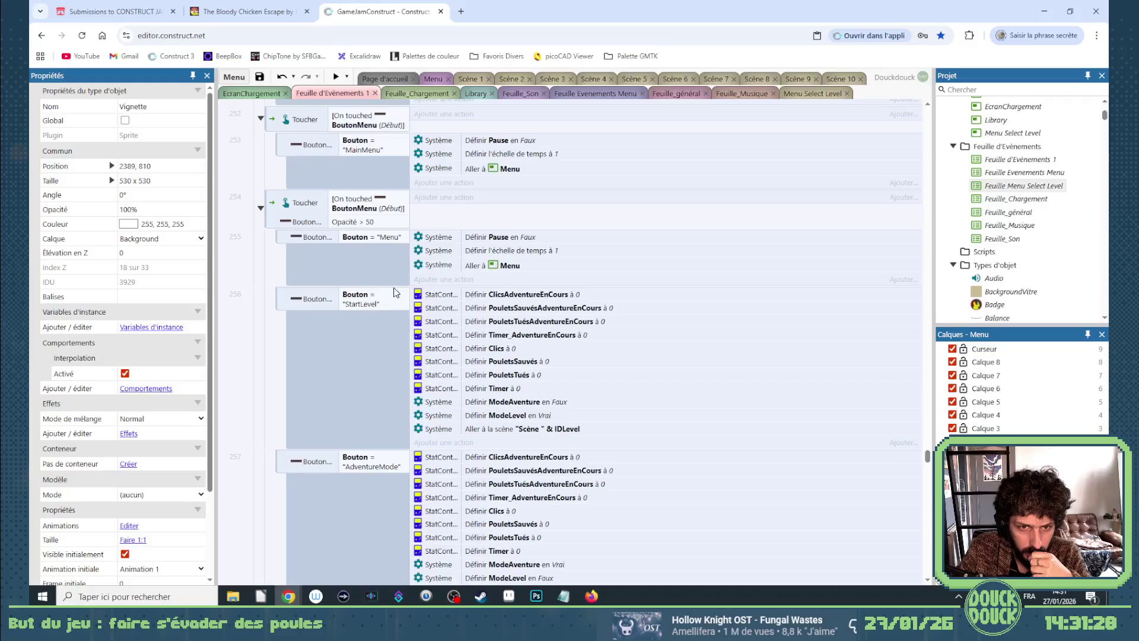
pyautogui.scroll(2, 392, 289)
pyautogui.click(274, 270)
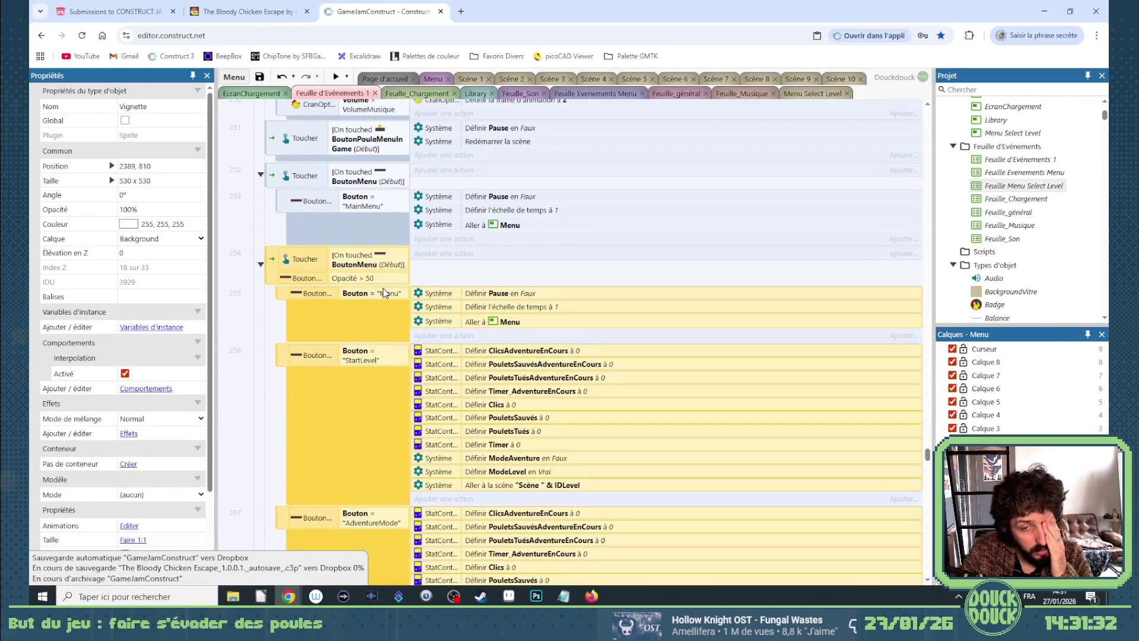
# Collapse the MenuInGame group and cut it out of Feuille d'Évènements 1.
pyautogui.scroll(4, 381, 292)
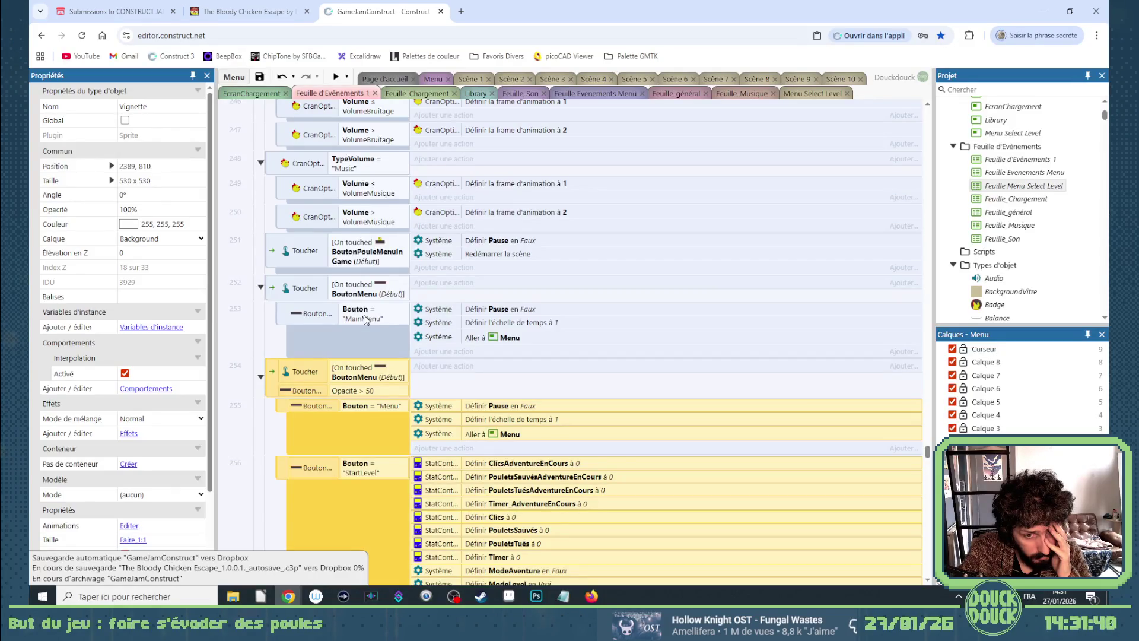
pyautogui.scroll(15, 365, 321)
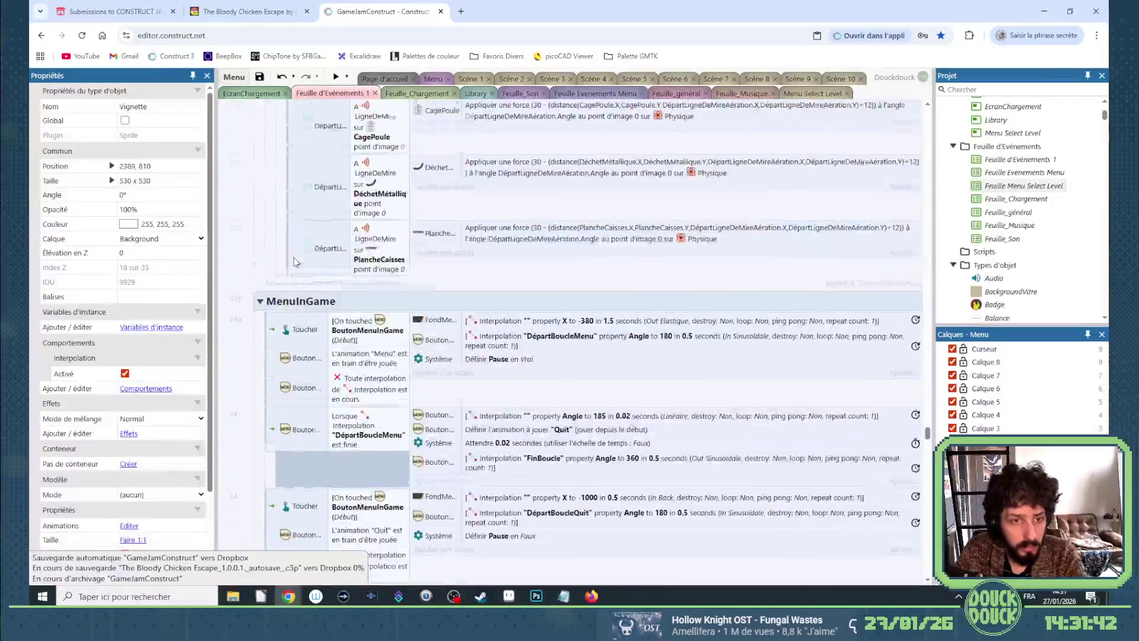
pyautogui.click(260, 301)
pyautogui.click(304, 305)
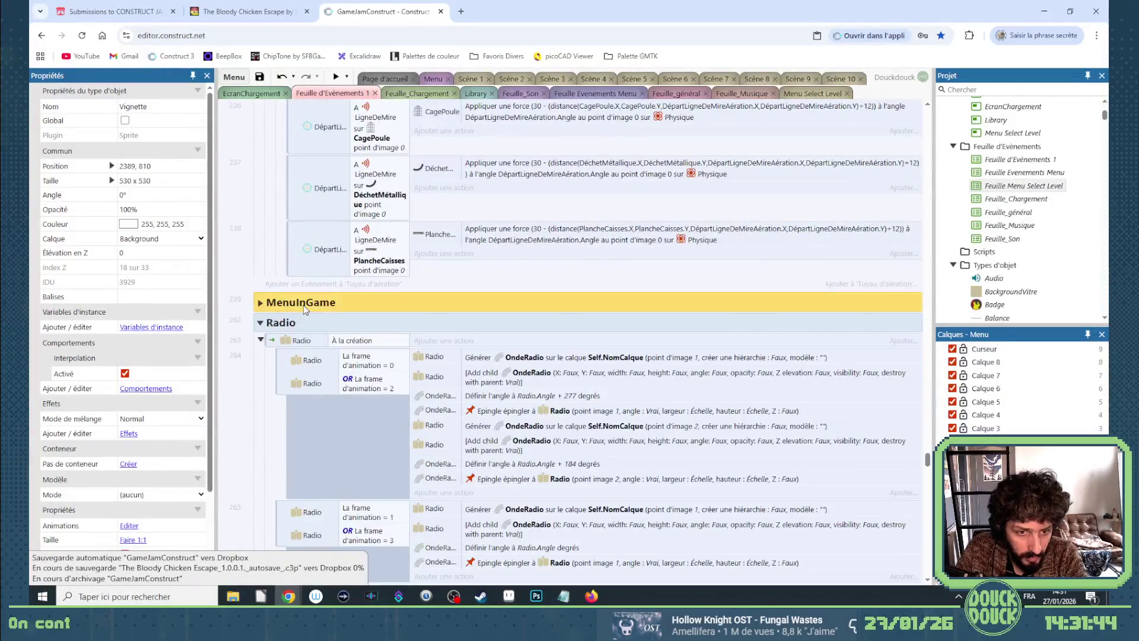
pyautogui.rightClick(303, 305)
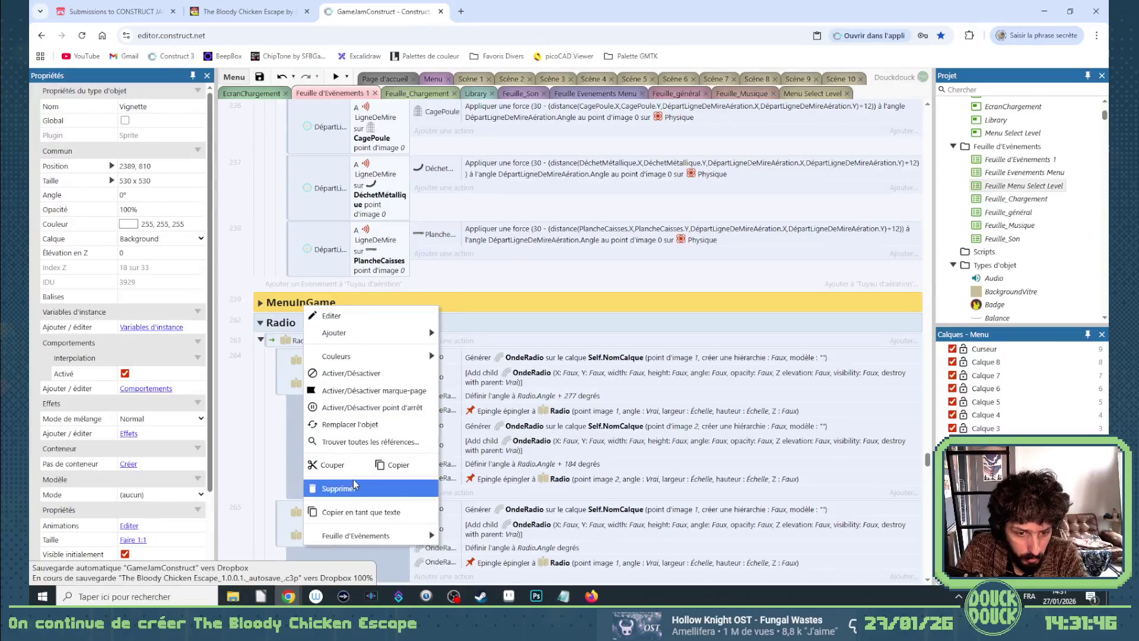
pyautogui.click(464, 304)
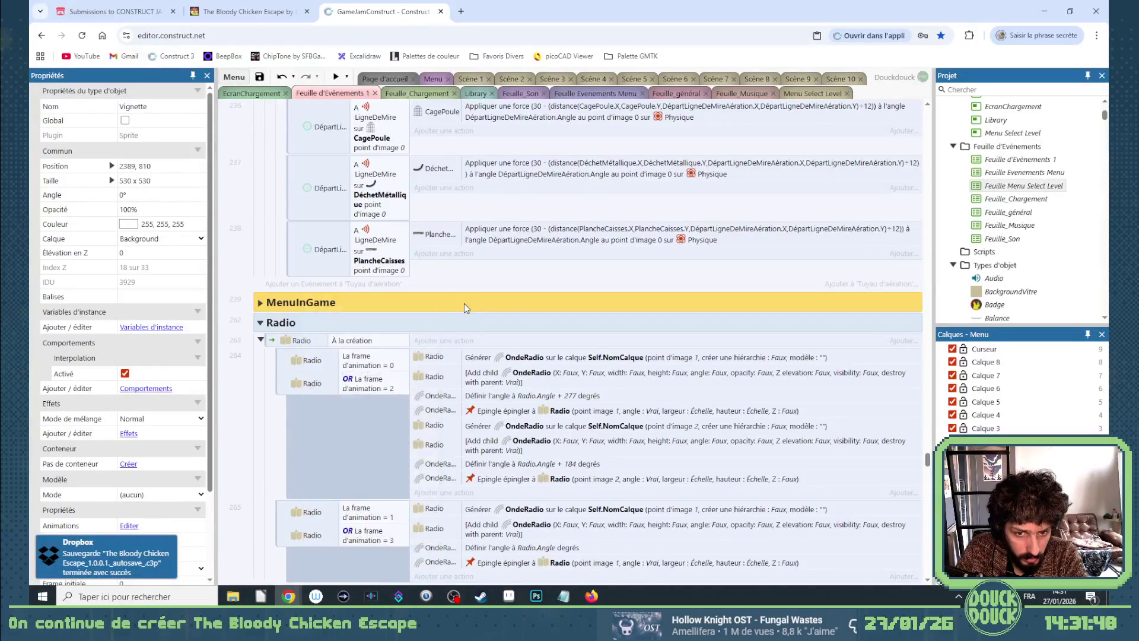
pyautogui.press('Delete')
# Paste MenuInGame into Feuille_général below HUD_Interactif and return to Scène 1.
pyautogui.click(677, 94)
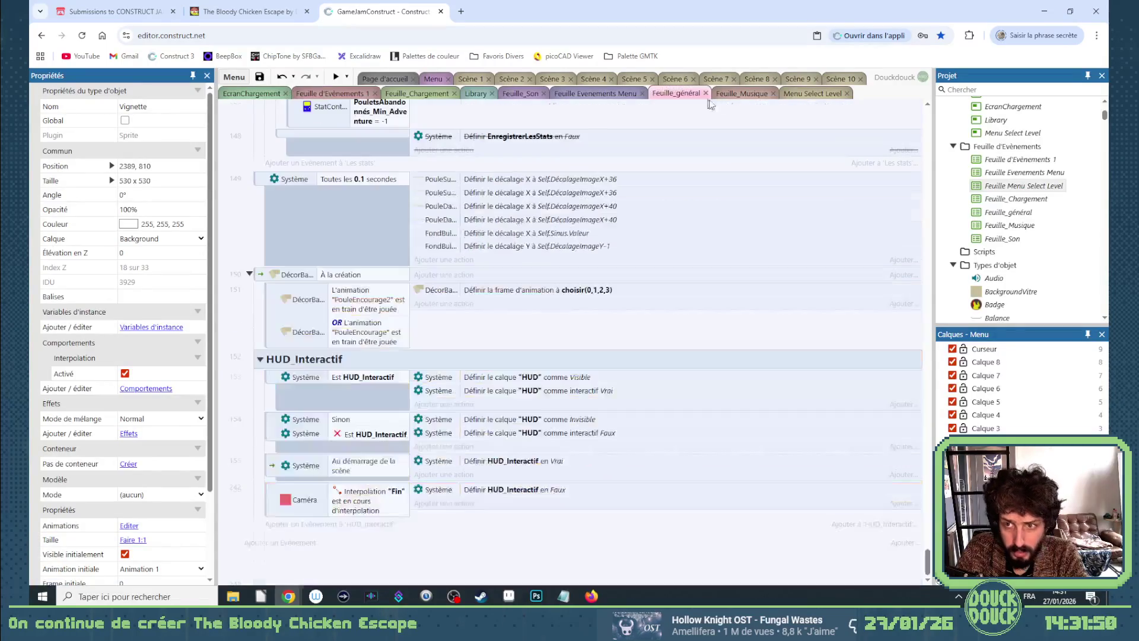
pyautogui.click(330, 363)
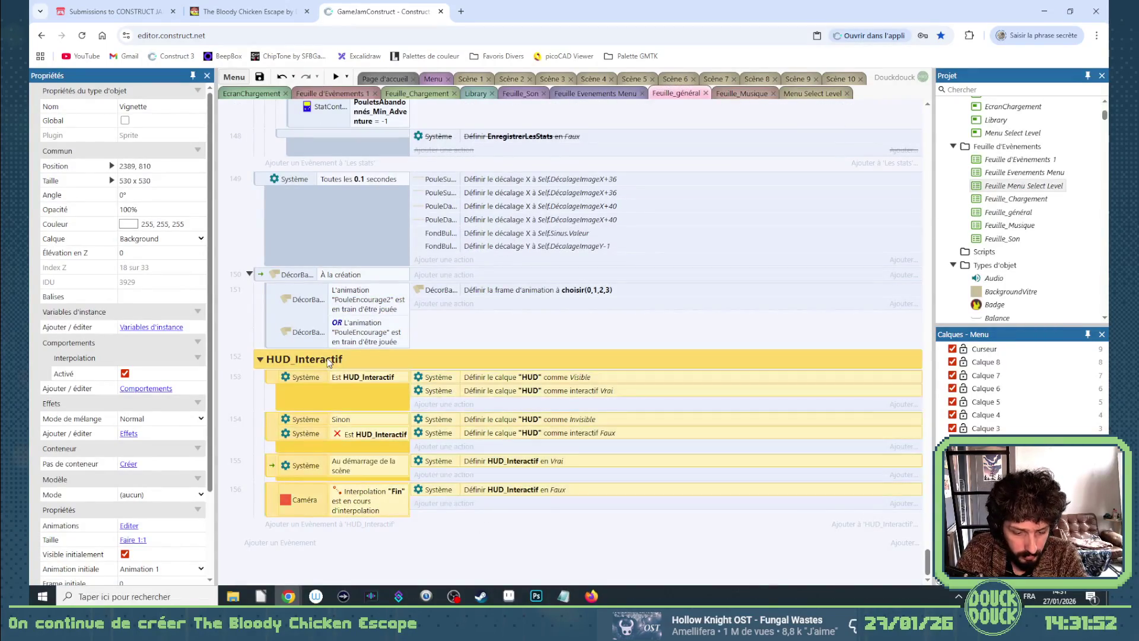
pyautogui.hotkey('ctrl', 'v')
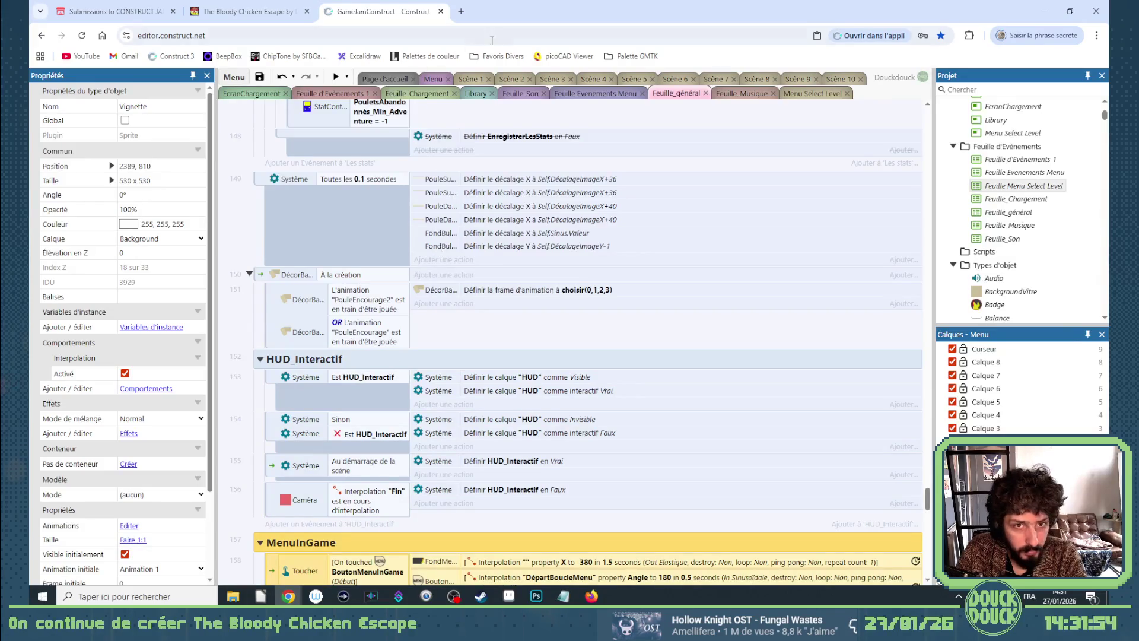
pyautogui.click(473, 79)
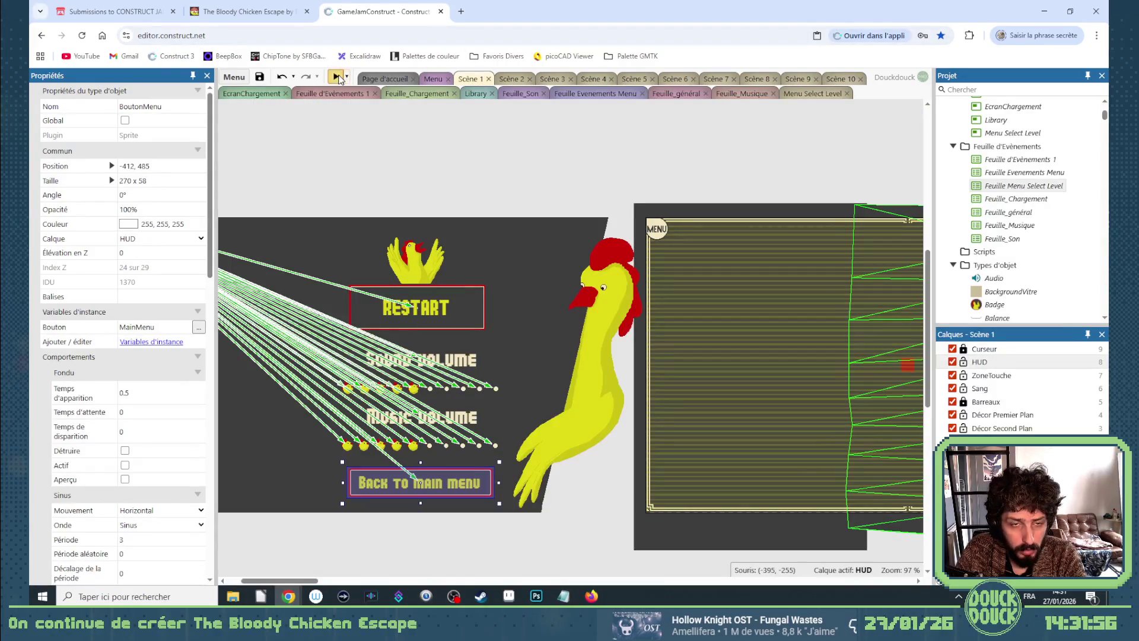
pyautogui.click(337, 77)
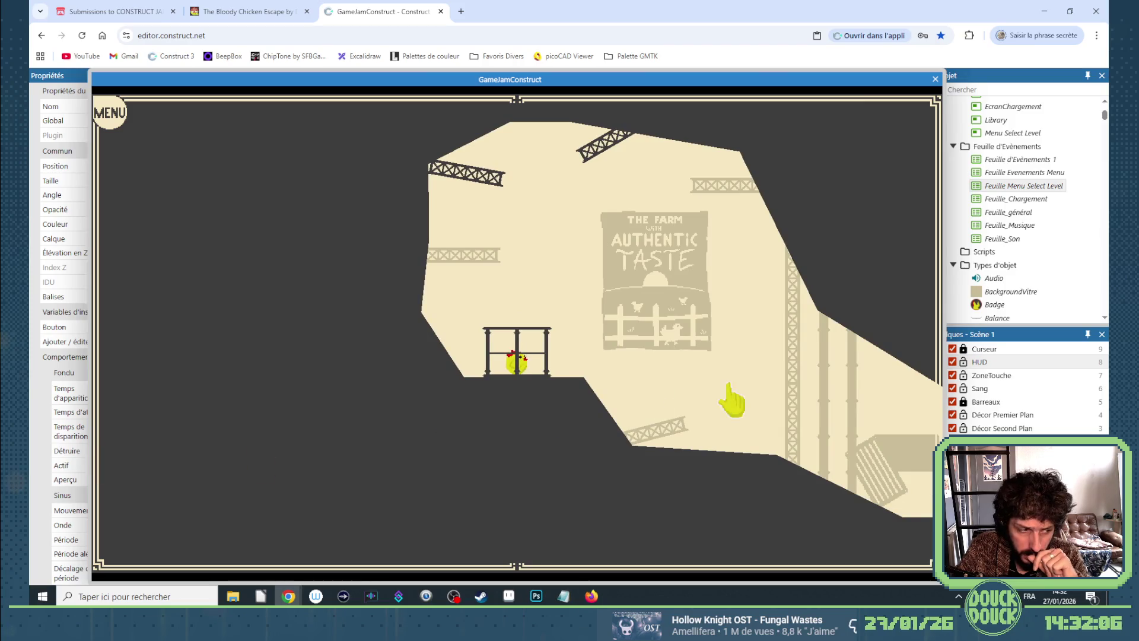
pyautogui.click(112, 114)
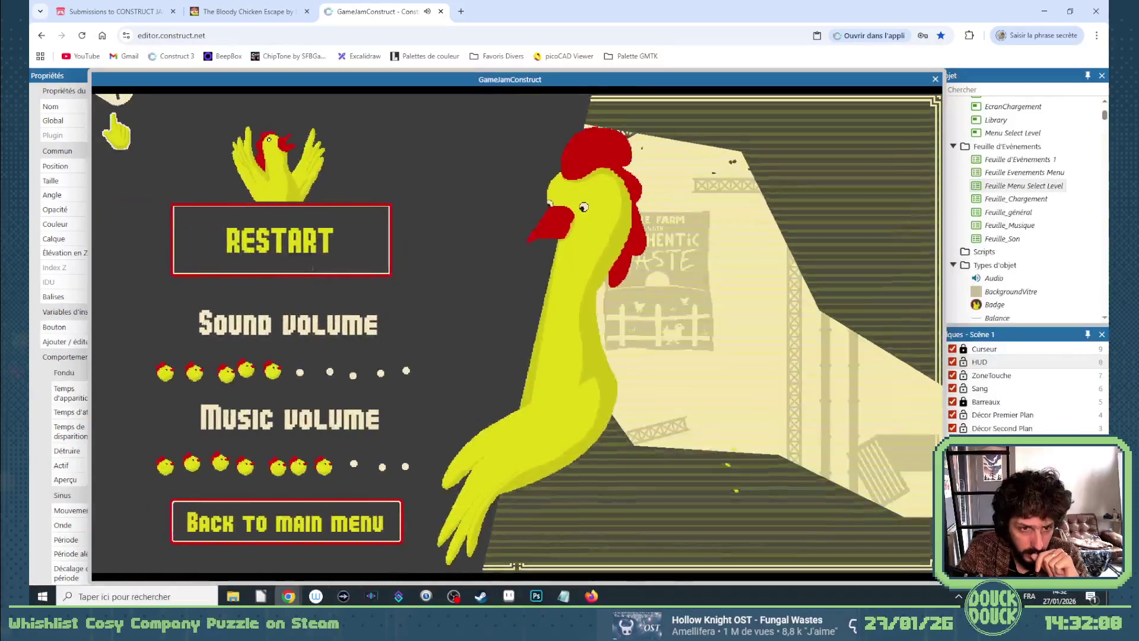
pyautogui.click(110, 112)
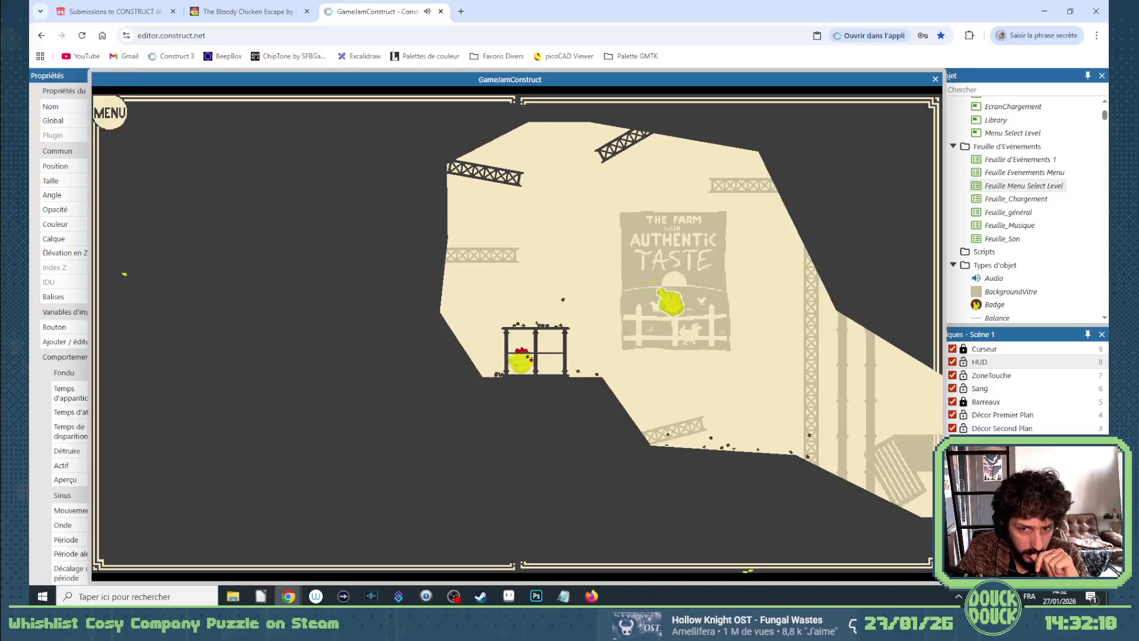
pyautogui.click(110, 114)
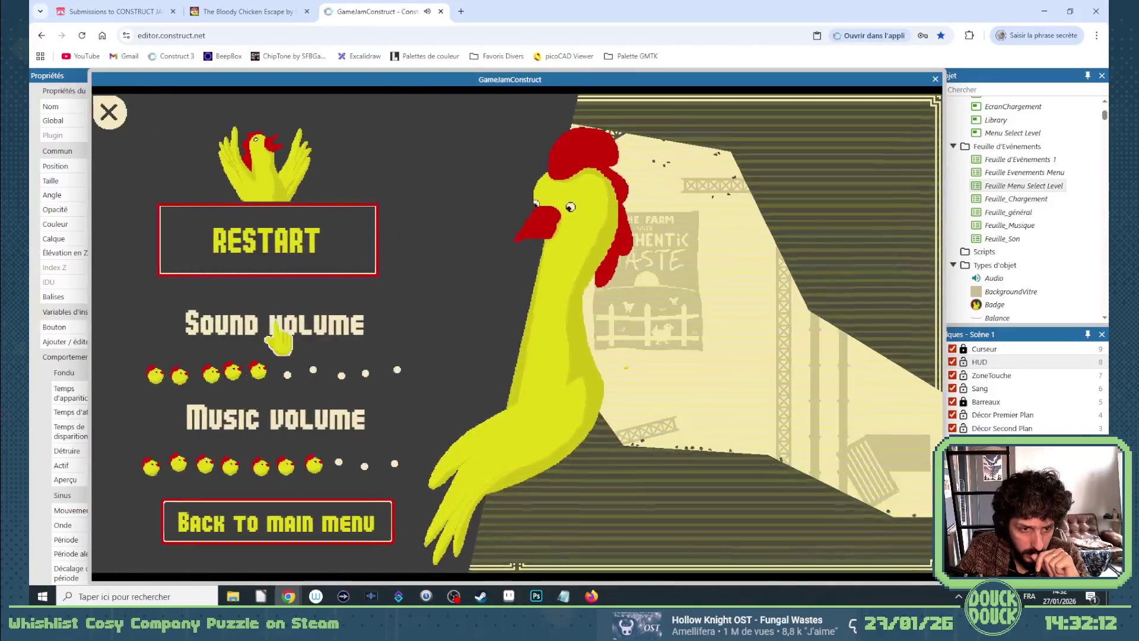
pyautogui.click(287, 264)
pyautogui.click(114, 119)
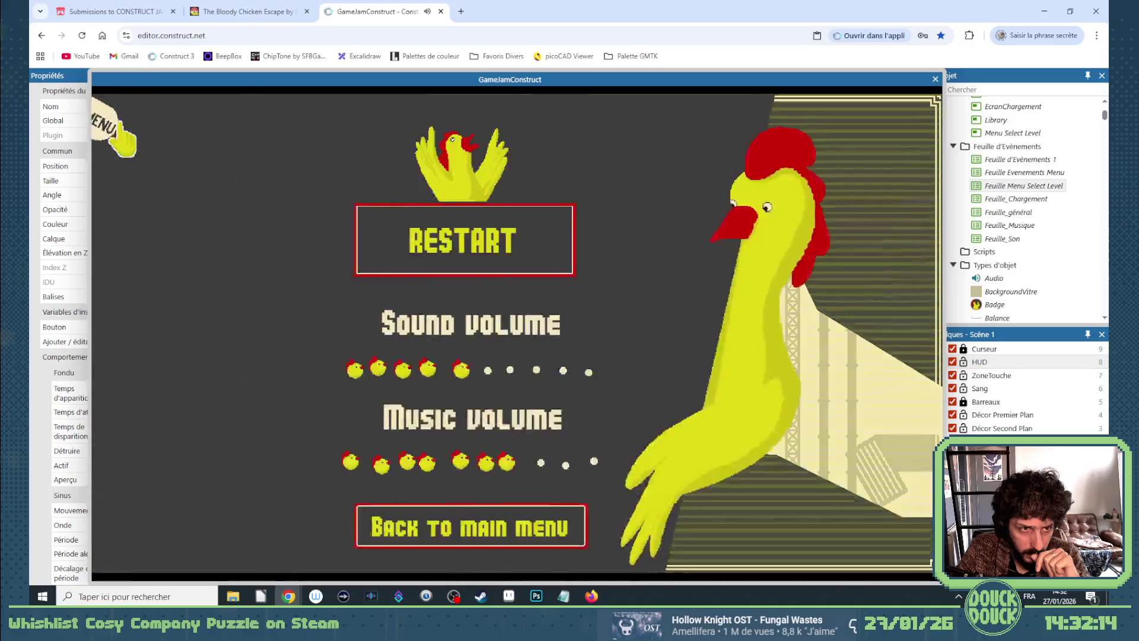
pyautogui.click(264, 252)
pyautogui.click(112, 117)
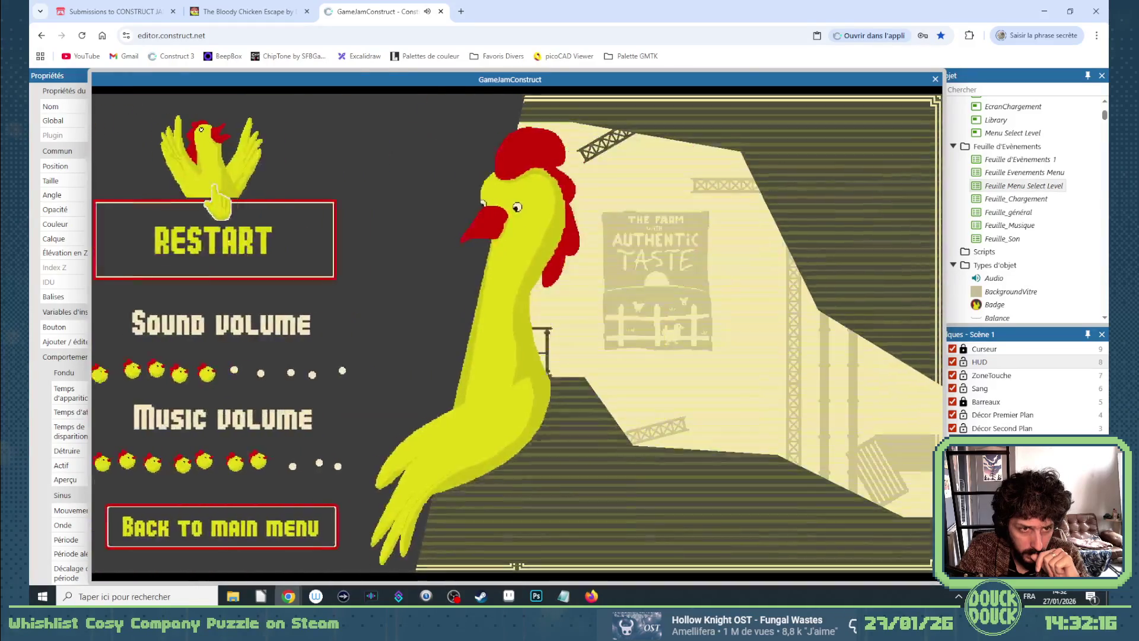
pyautogui.click(340, 373)
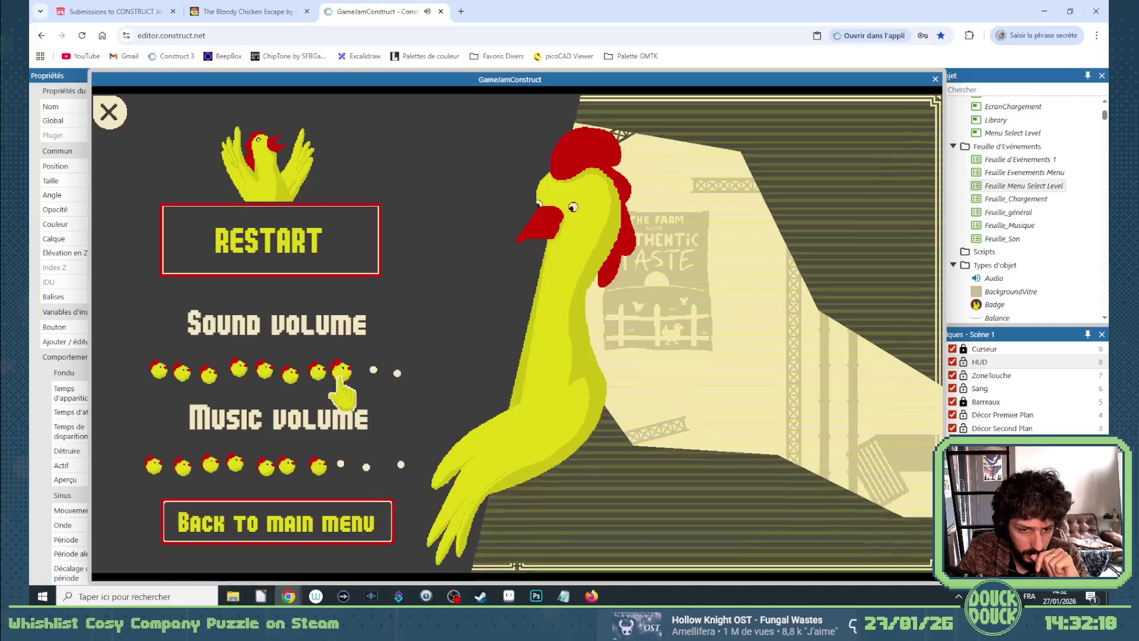
pyautogui.click(240, 374)
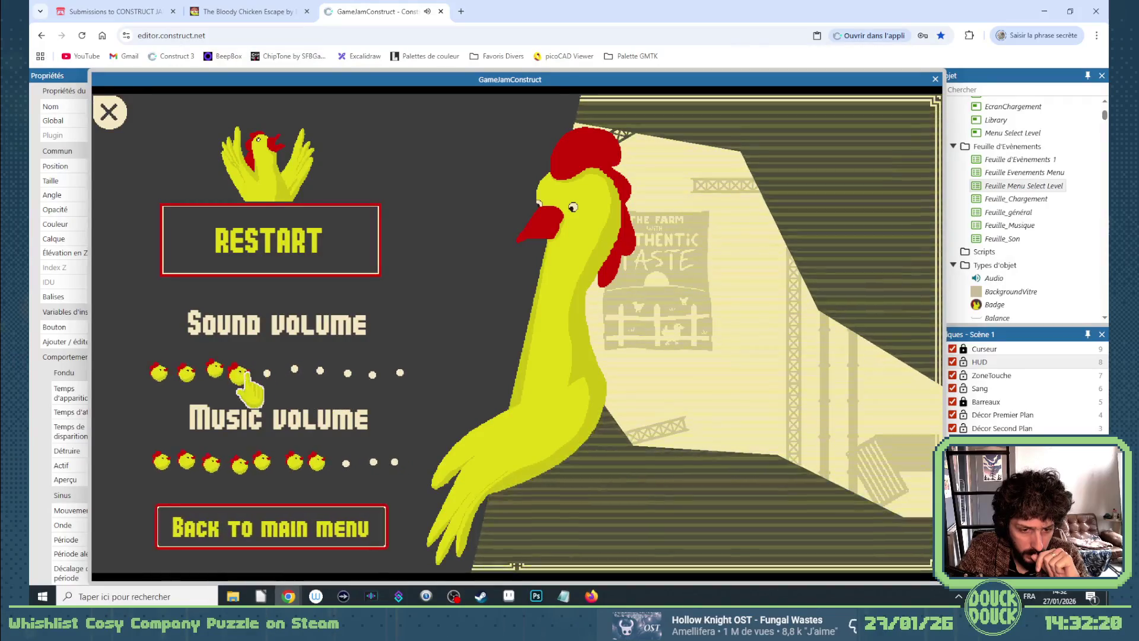
pyautogui.click(294, 531)
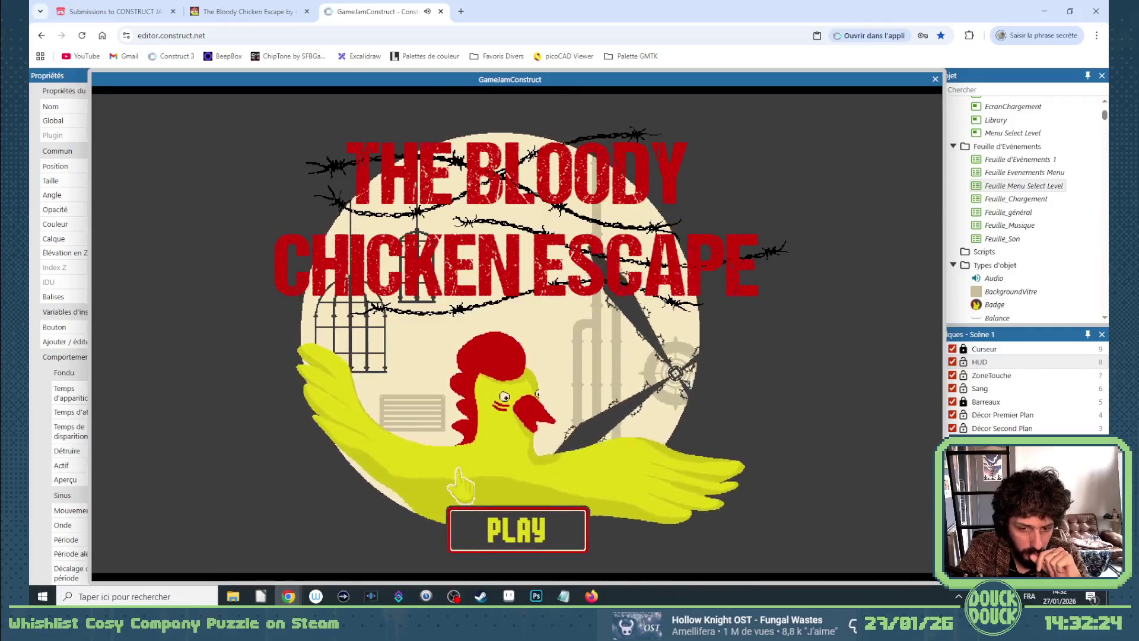
pyautogui.click(526, 525)
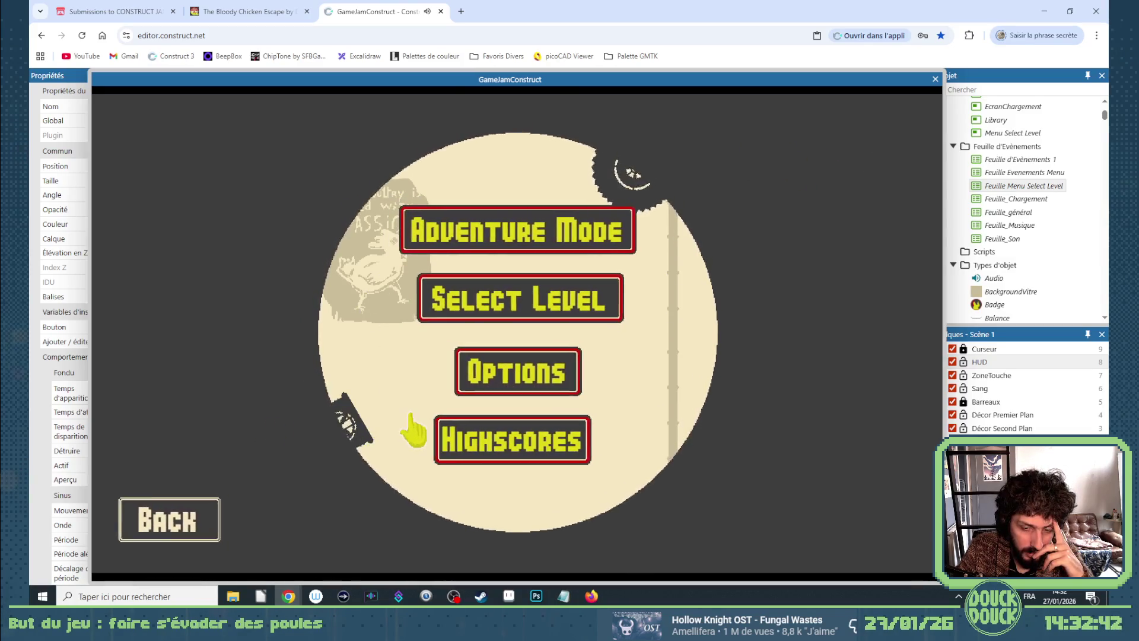
pyautogui.click(935, 79)
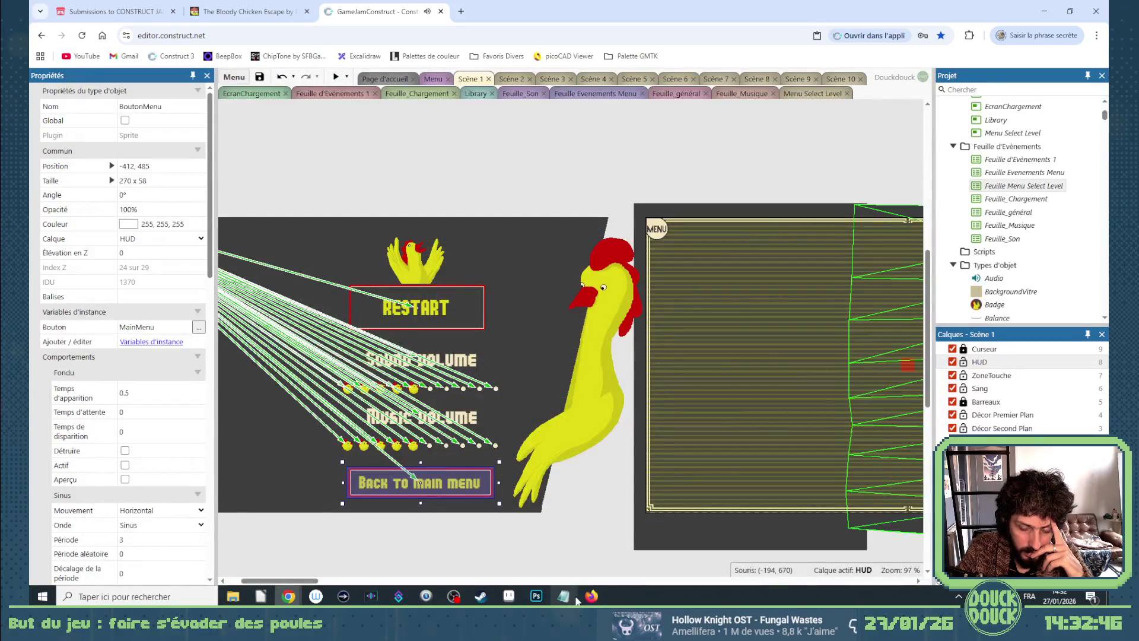
# Preview the Menu Select Level layout with its two framed thumbnails, then close the preview.
pyautogui.click(814, 94)
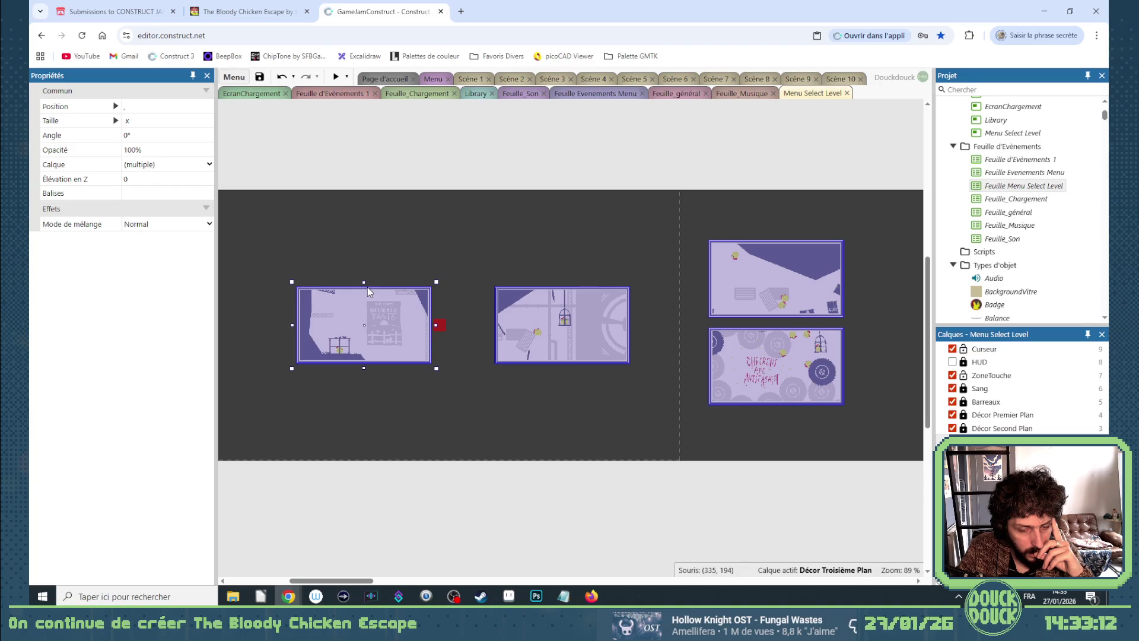
pyautogui.click(336, 76)
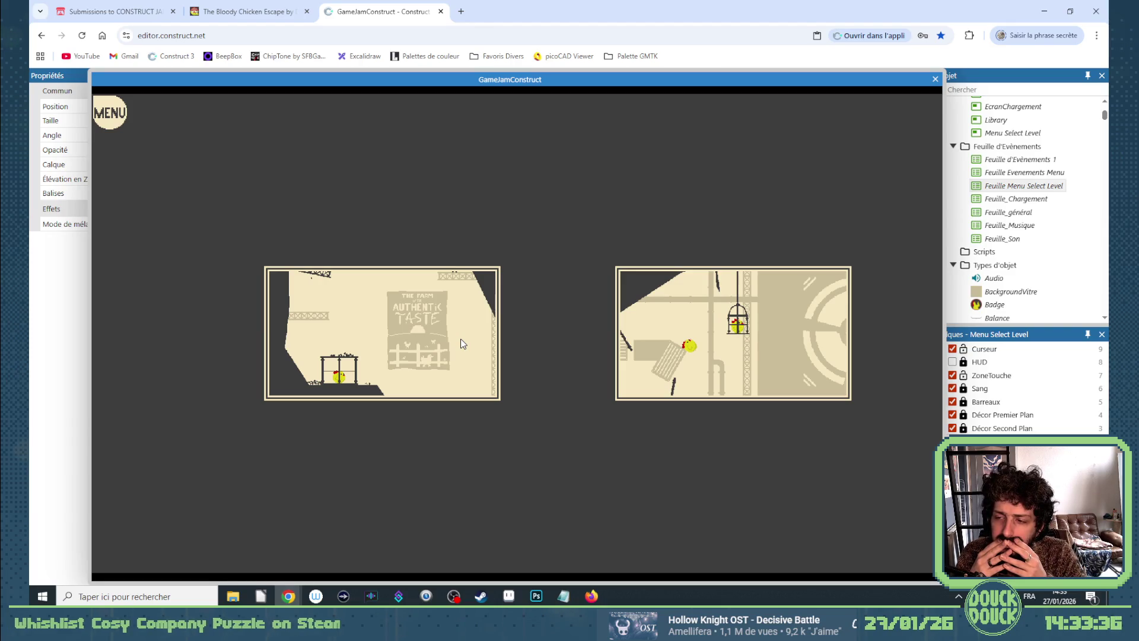
pyautogui.click(933, 79)
pyautogui.click(233, 77)
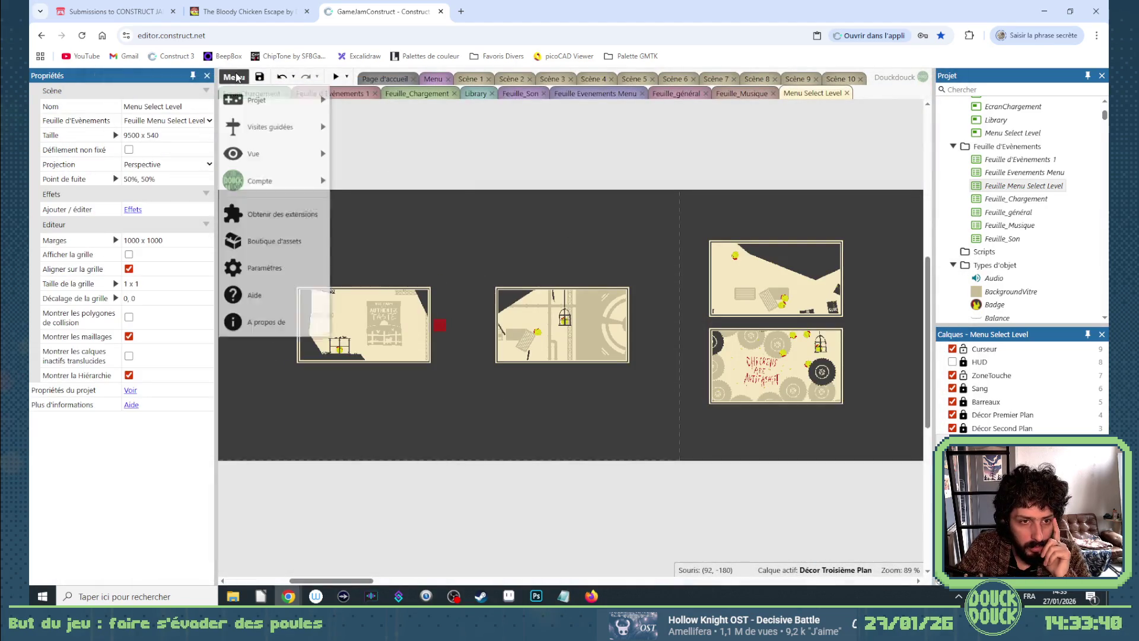
# Save as to Dropbox in Projets Construct 3, named The Bloody Chicken Escape_1.0.1.0.c3p.
pyautogui.moveTo(300, 110)
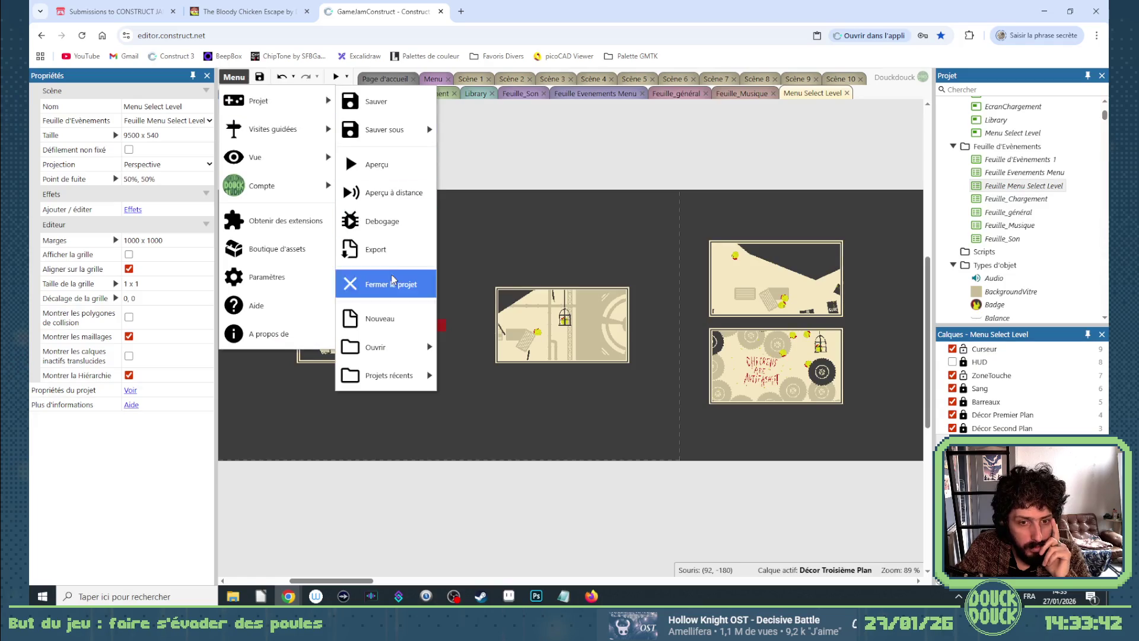
pyautogui.moveTo(415, 129)
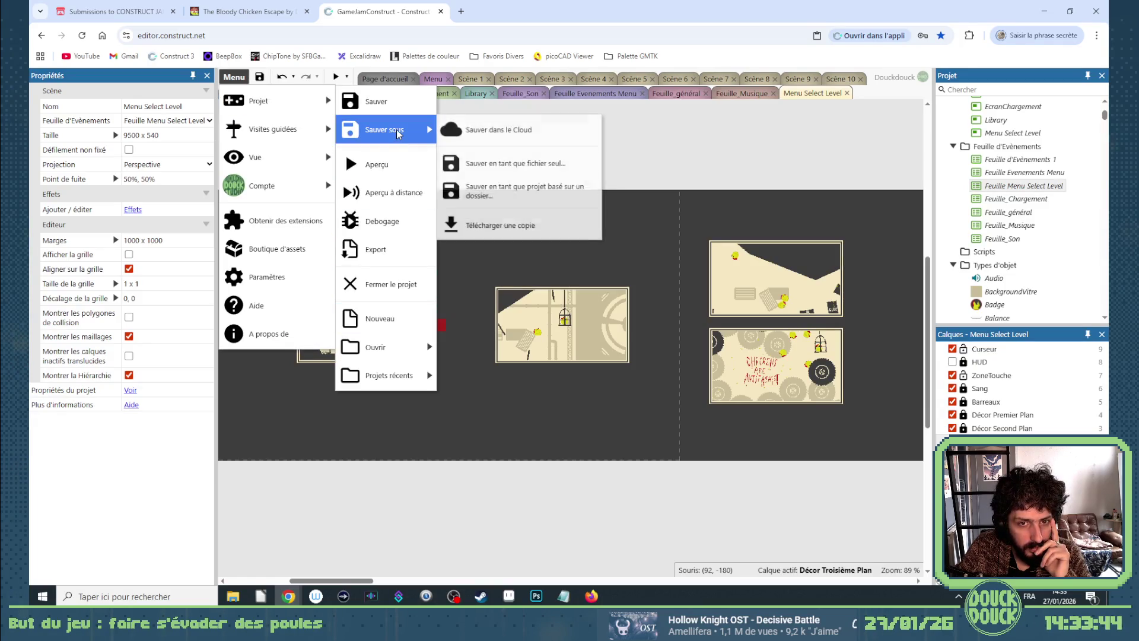
pyautogui.click(486, 122)
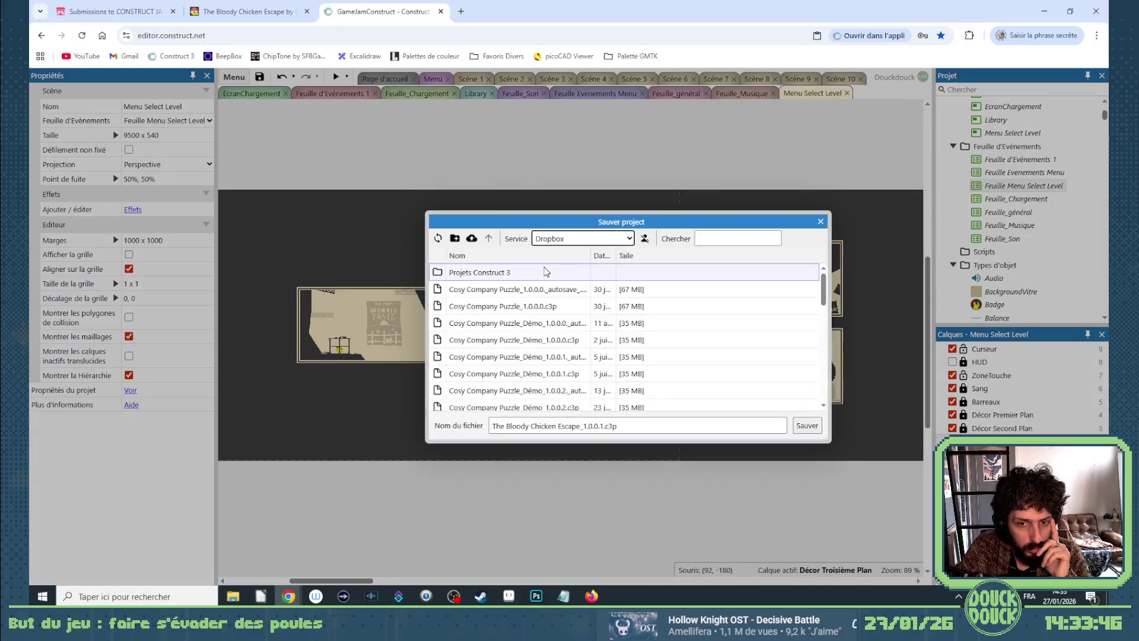
pyautogui.click(601, 426)
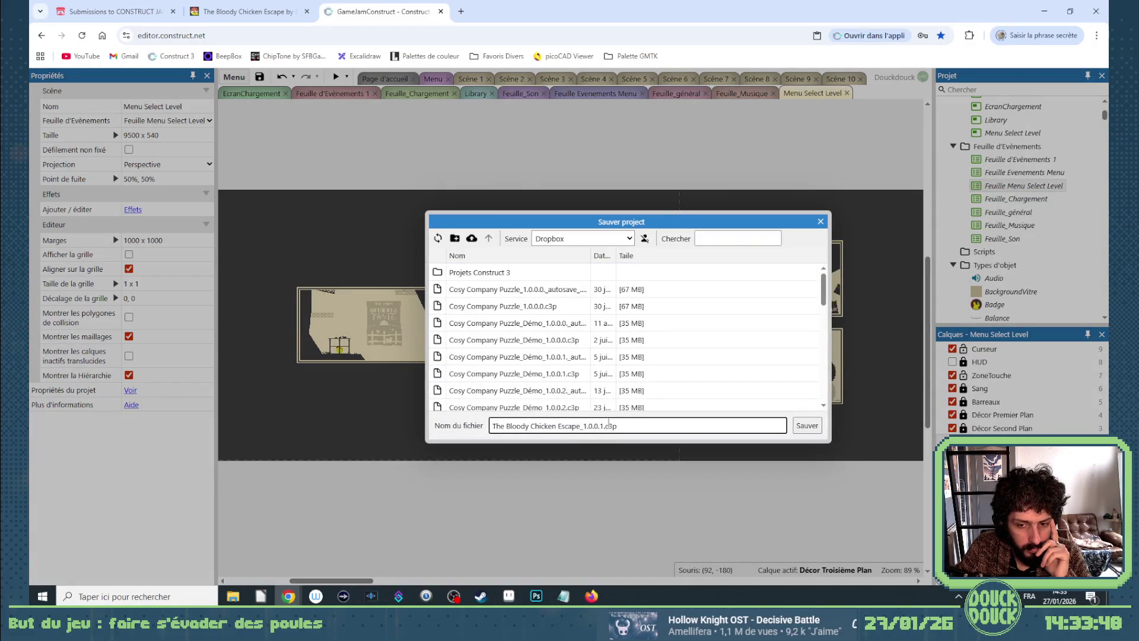
pyautogui.write('1')
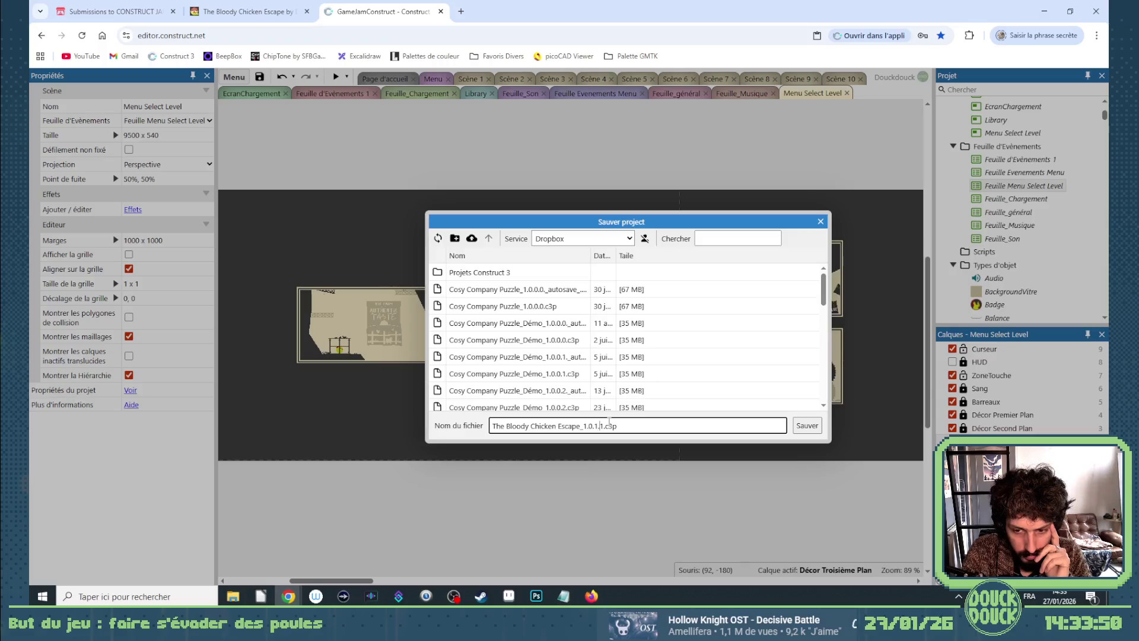
pyautogui.press('BackSpace')
pyautogui.write('0')
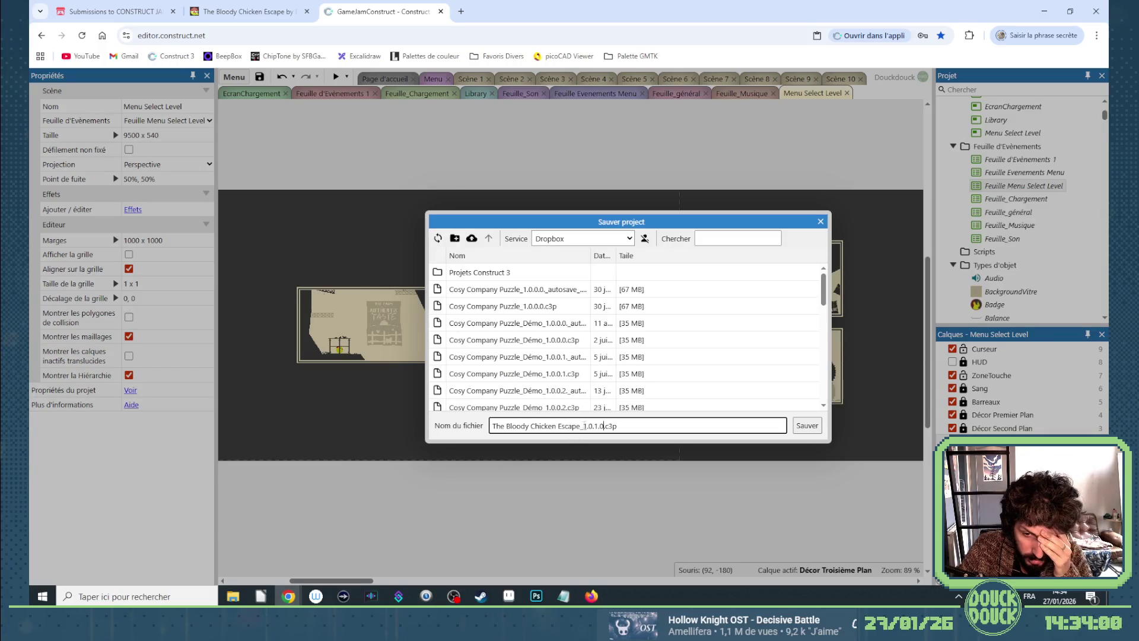
pyautogui.moveTo(591, 426); pyautogui.dragTo(605, 426)
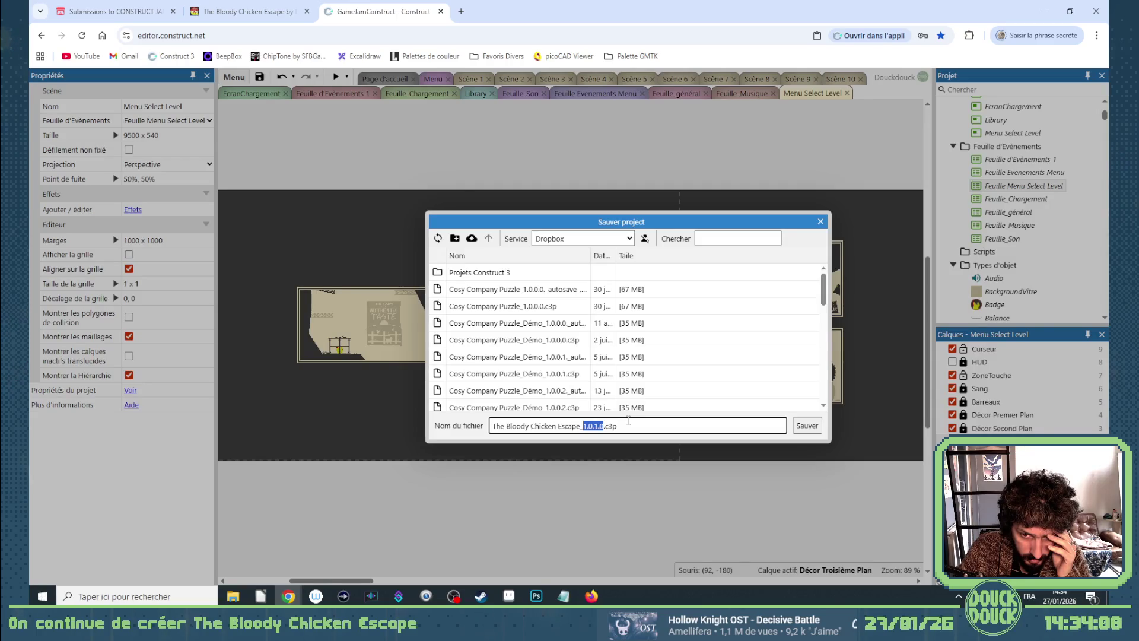
pyautogui.click(606, 424)
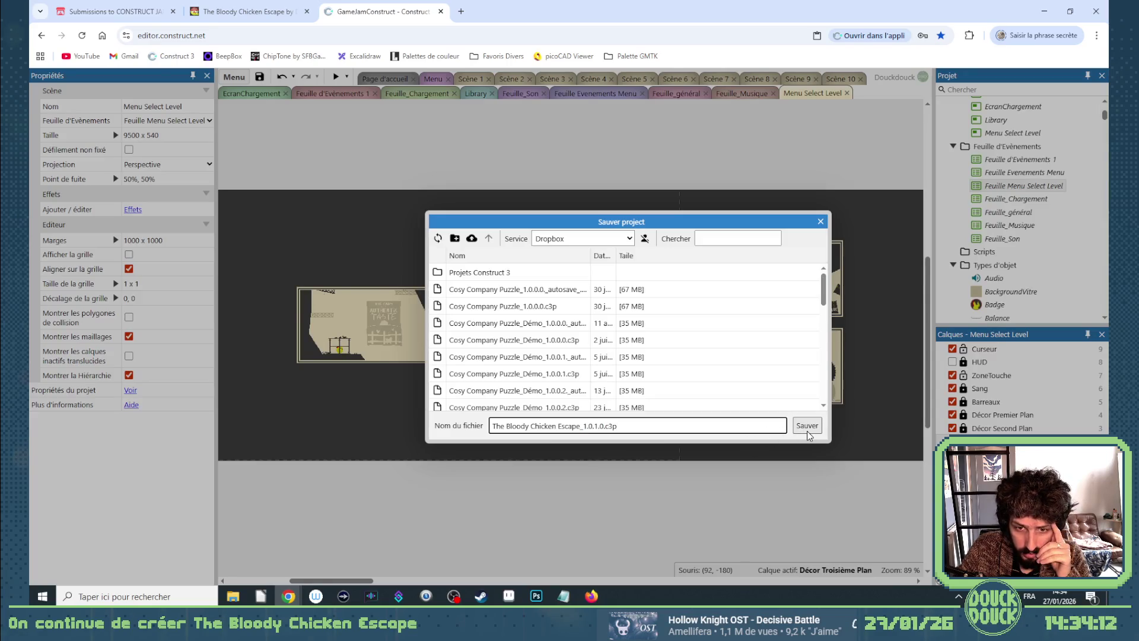
pyautogui.doubleClick(482, 272)
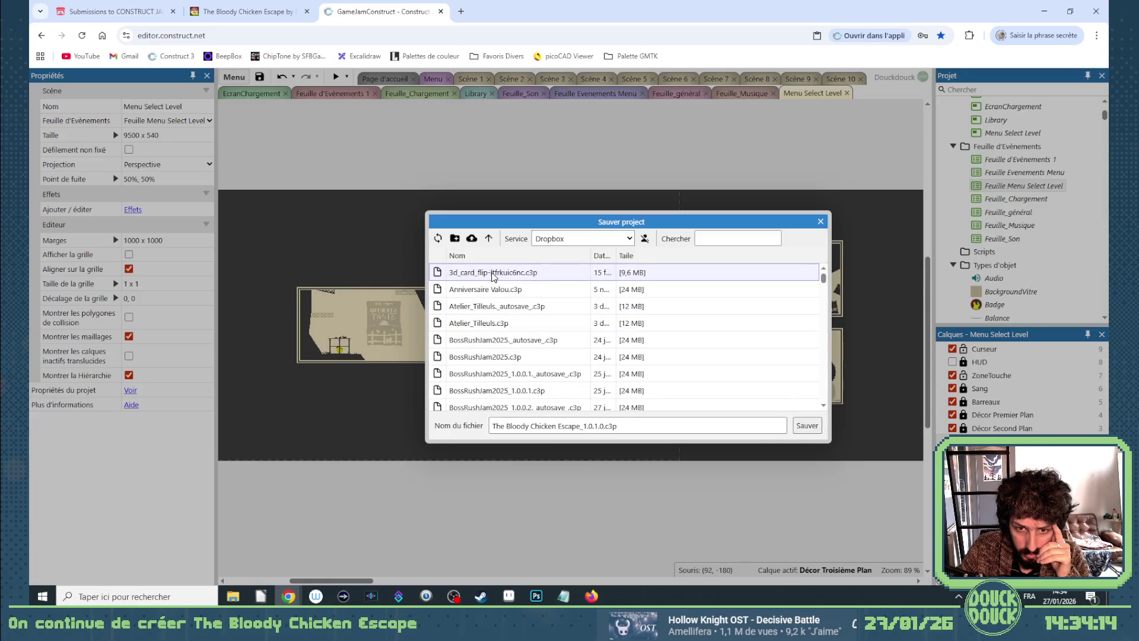
pyautogui.click(807, 425)
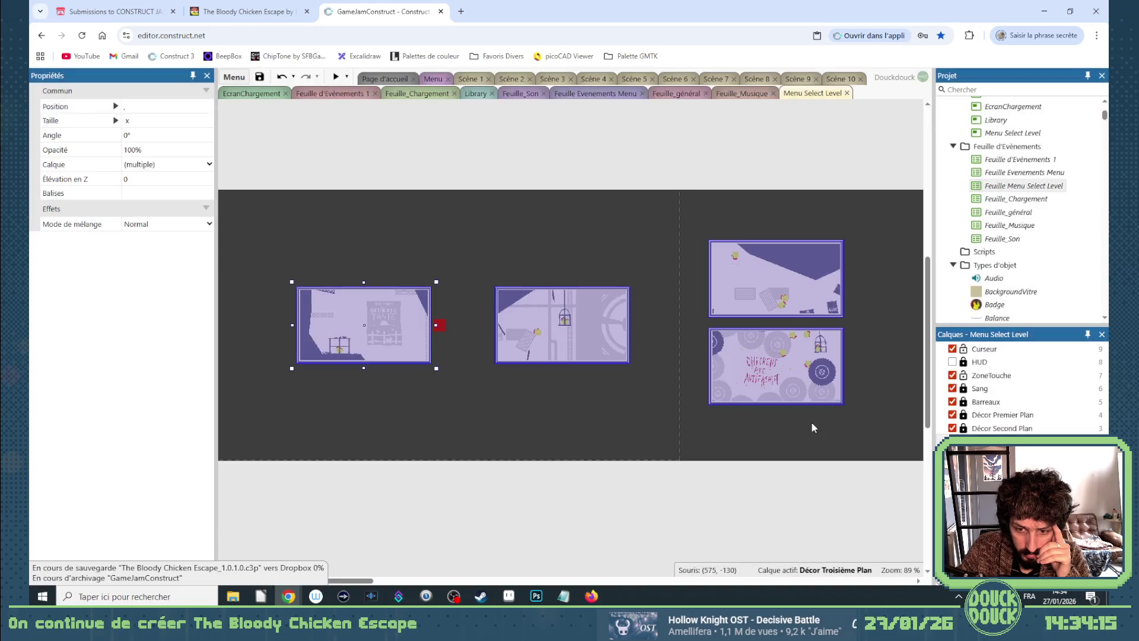
# Set the GameJamConstruct project's Version property to 1.0.1.0 instead of 1.0.0.4.
pyautogui.click(539, 265)
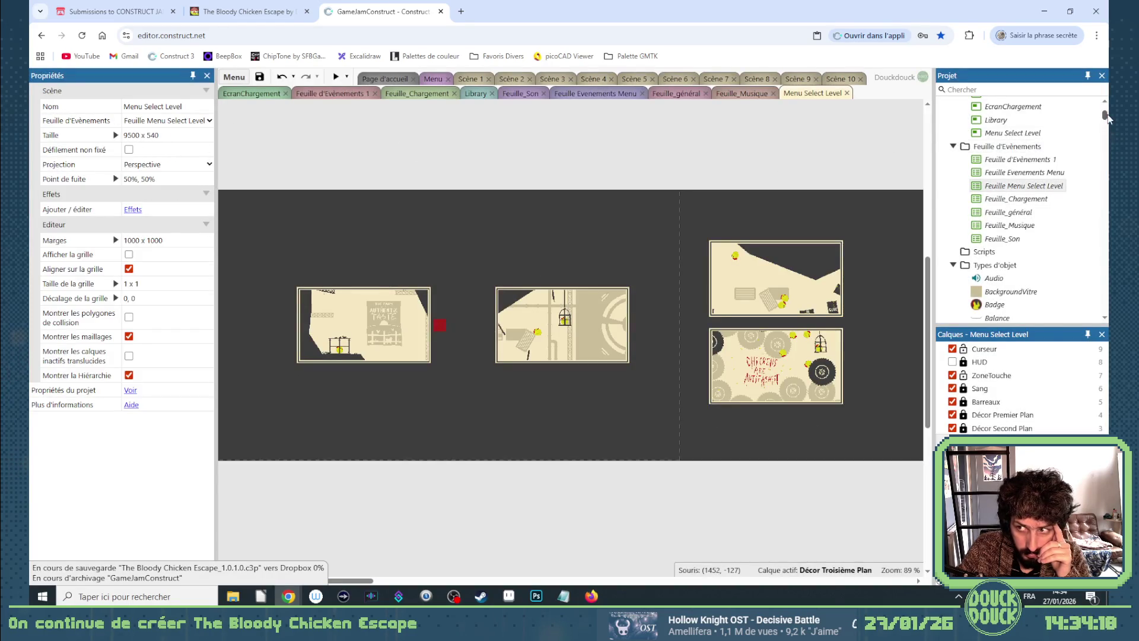
pyautogui.moveTo(1104, 116); pyautogui.dragTo(1066, 111)
pyautogui.click(1020, 107)
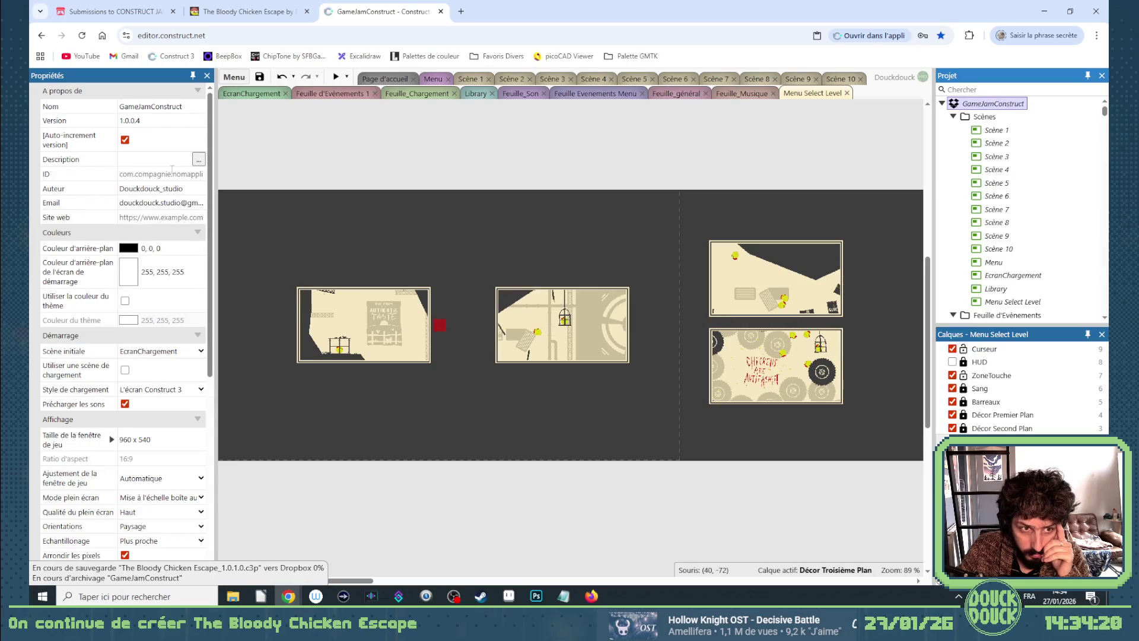
pyautogui.click(153, 119)
pyautogui.press('BackSpace')
pyautogui.write('0')
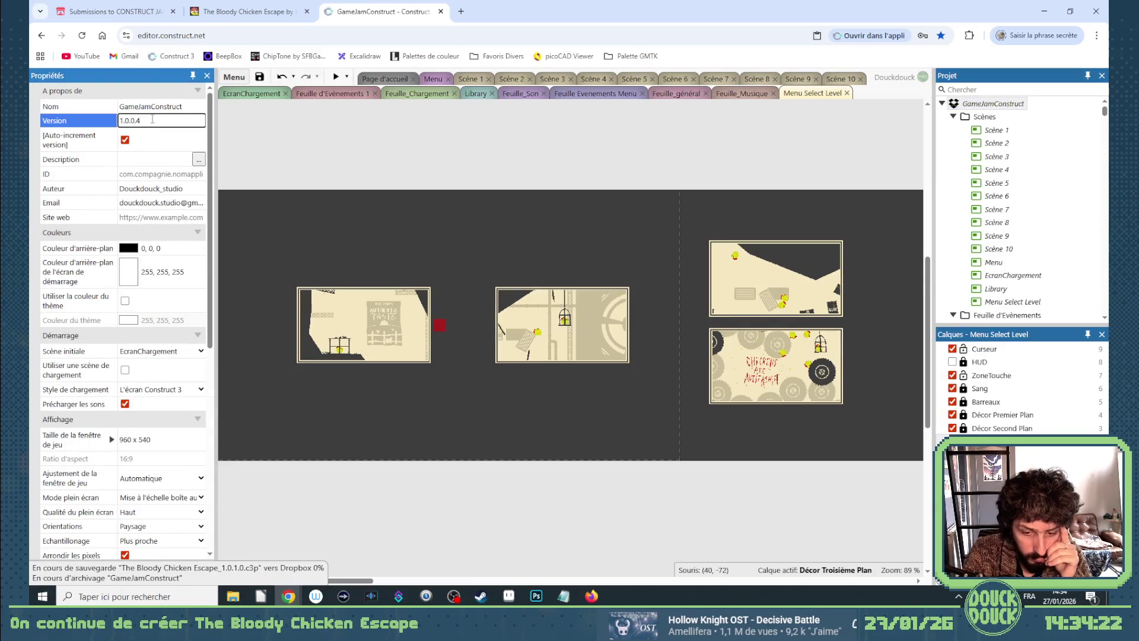
pyautogui.press('Left')
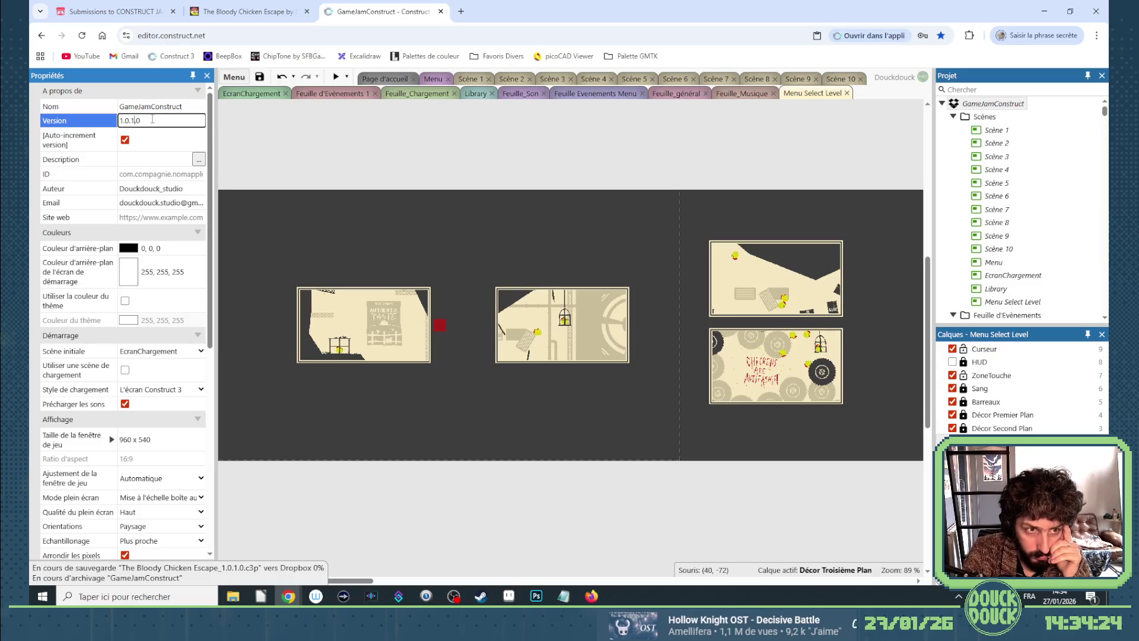
pyautogui.press('Tab')
pyautogui.hotkey('ctrl', 'a')
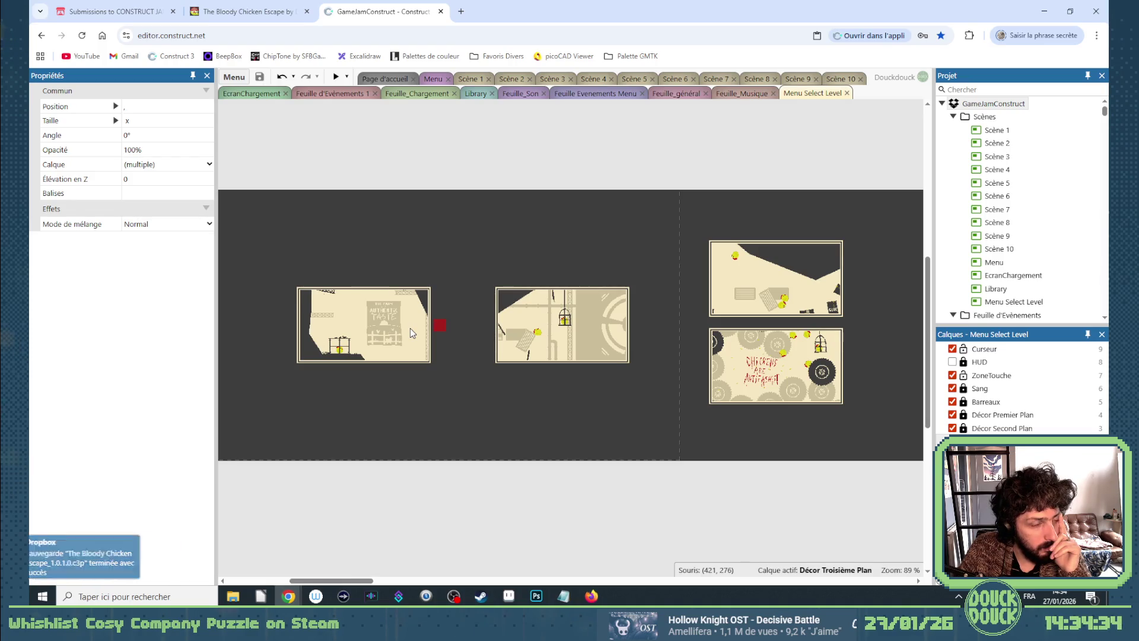
pyautogui.click(418, 157)
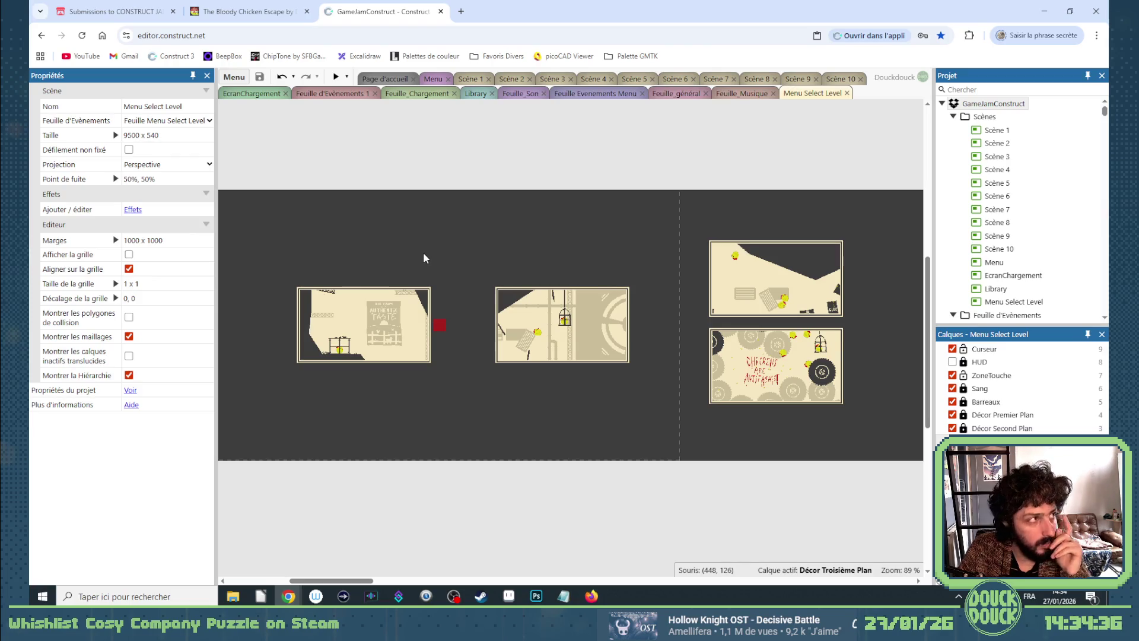
# Select all four level thumbnails and nudge them slightly downward.
pyautogui.hotkey('alt', 'Tab')
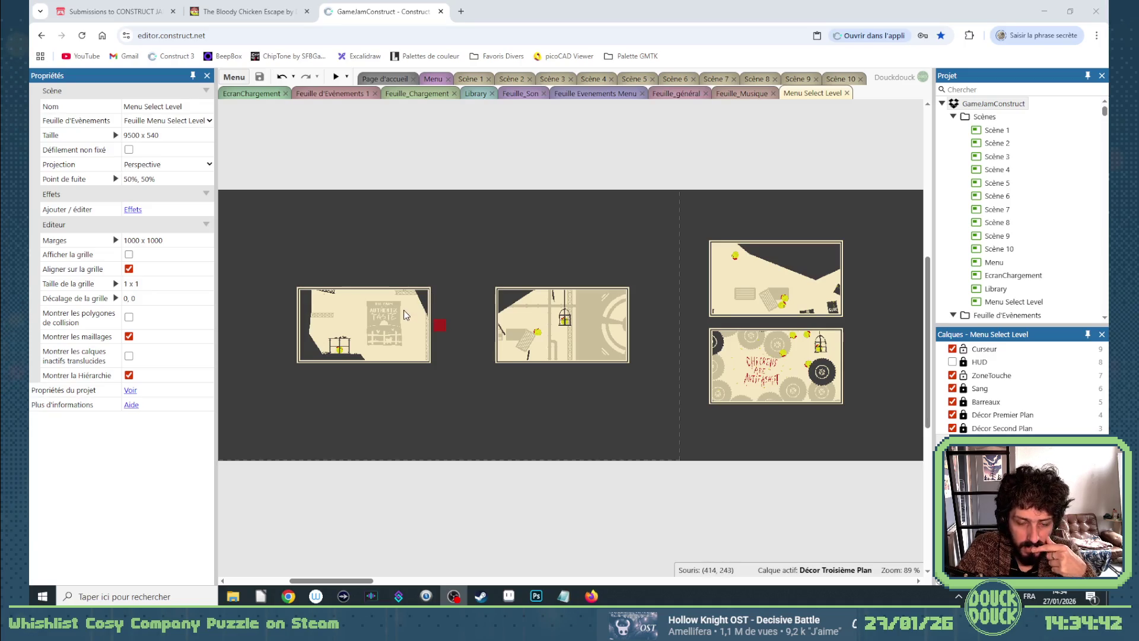
pyautogui.hotkey('alt', 'Tab')
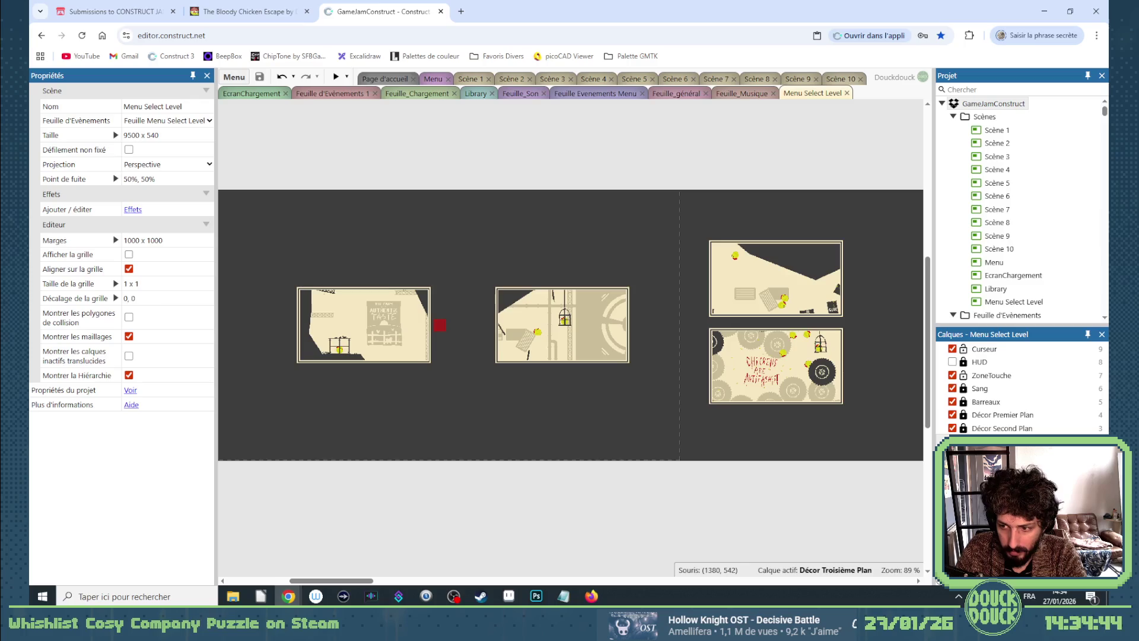
pyautogui.click(363, 324)
pyautogui.keyDown('ctrl'); pyautogui.click(561, 325); pyautogui.keyUp('ctrl')
pyautogui.keyDown('ctrl'); pyautogui.click(776, 278); pyautogui.keyUp('ctrl')
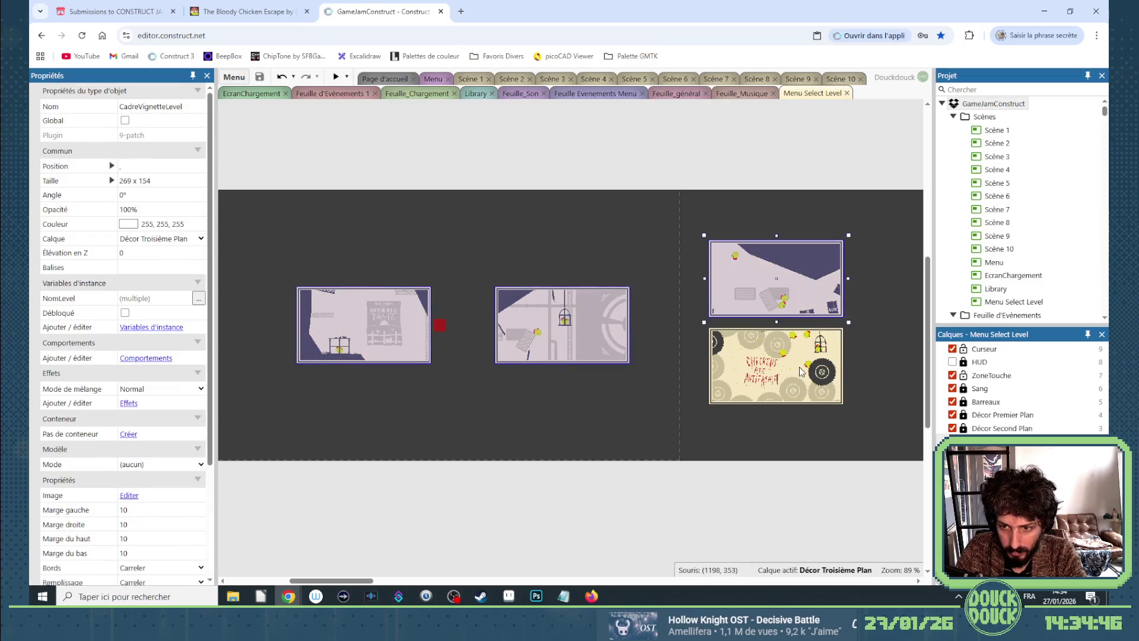
pyautogui.keyDown('ctrl'); pyautogui.click(800, 371); pyautogui.keyUp('ctrl')
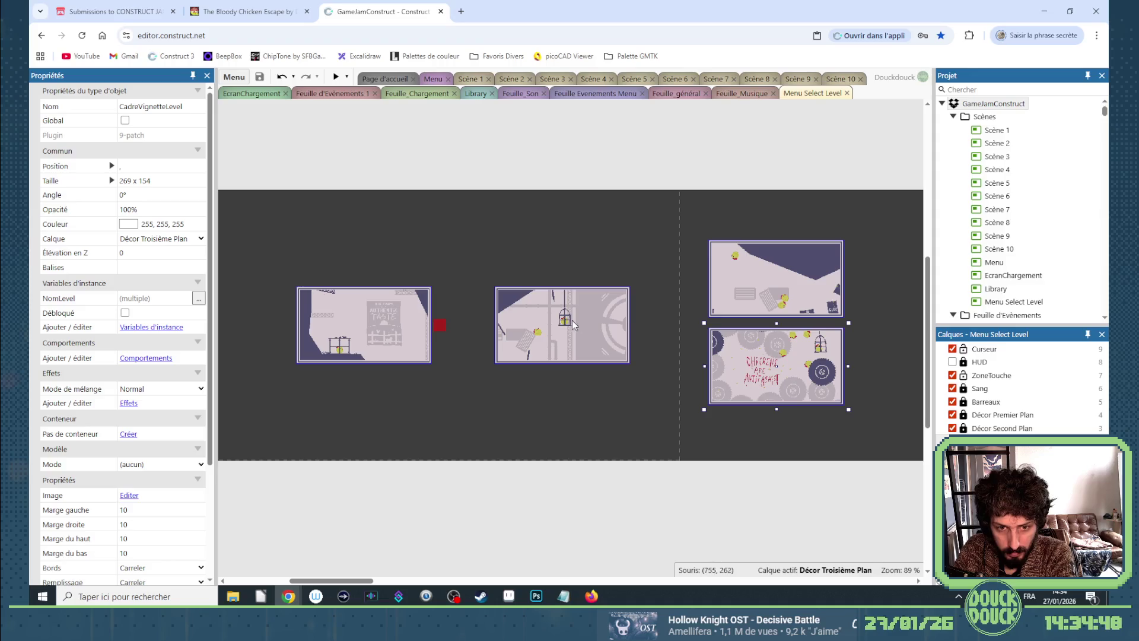
pyautogui.press('Down')
pyautogui.press('Down')
pyautogui.press('Down')
pyautogui.press('Down')
pyautogui.press('Down')
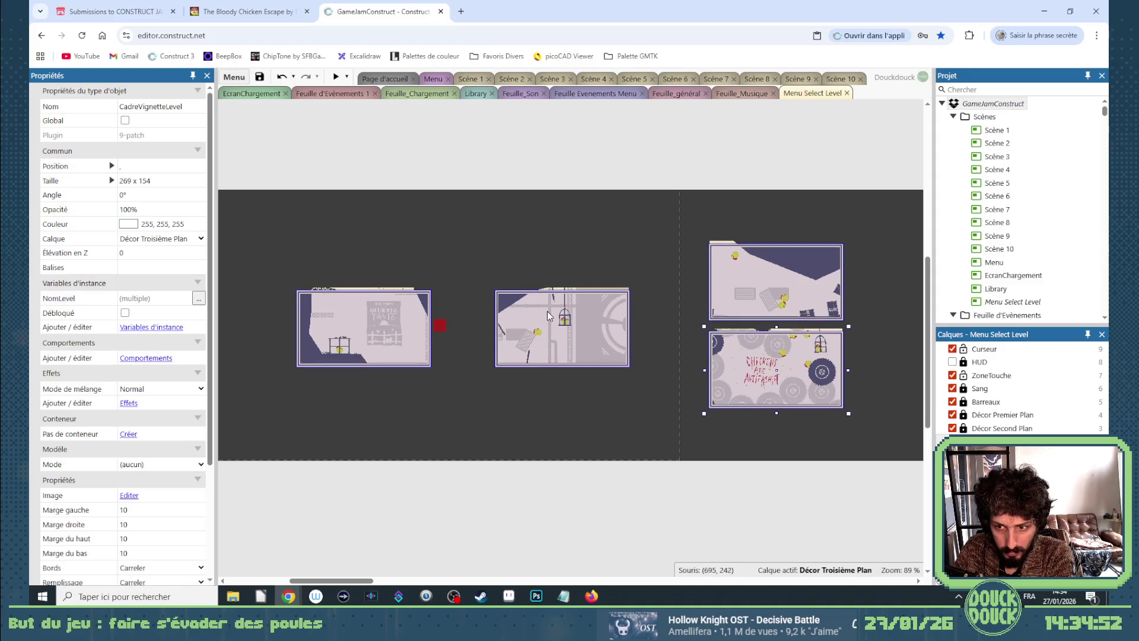
pyautogui.click(498, 537)
# Link the first and second level thumbnails into a parent-child hierarchy.
pyautogui.click(400, 293)
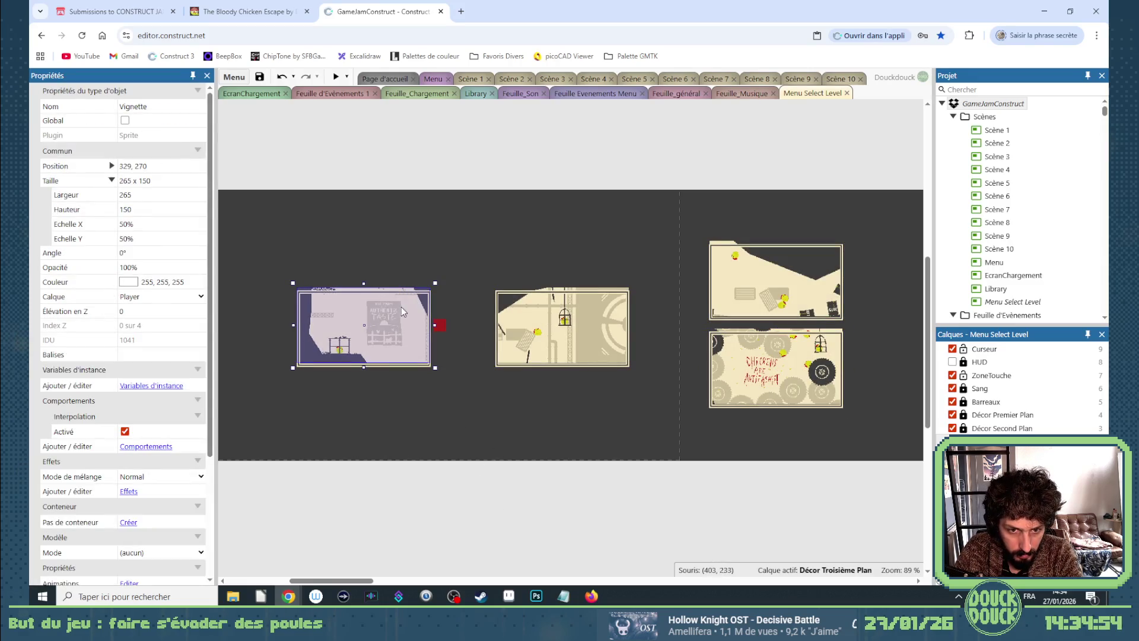
pyautogui.rightClick(398, 316)
pyautogui.moveTo(463, 378)
pyautogui.click(564, 379)
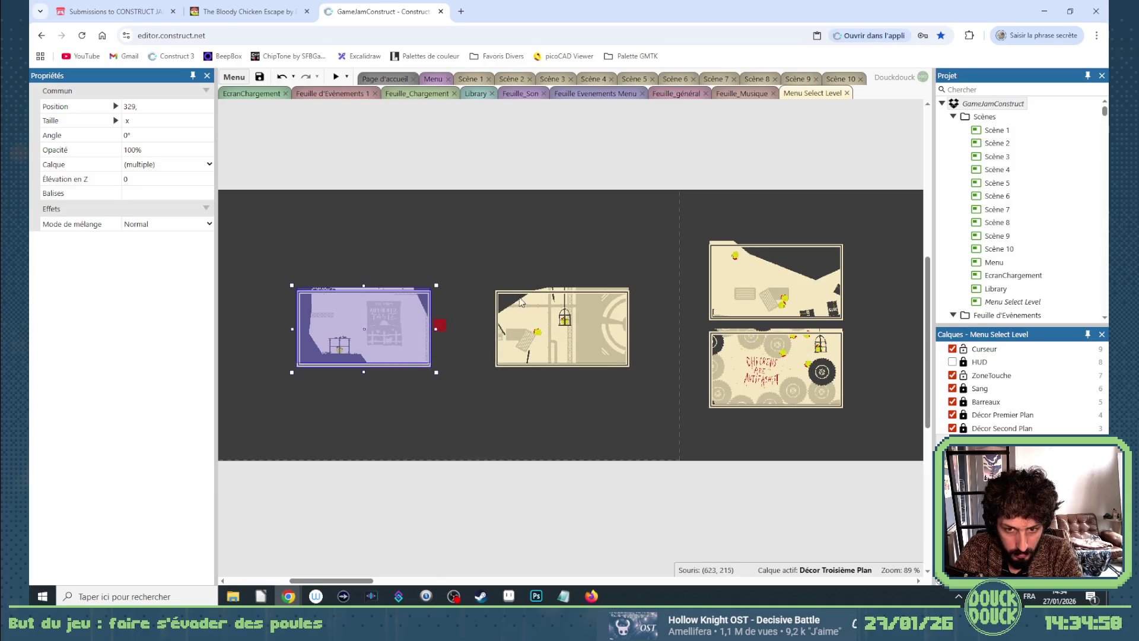
pyautogui.click(551, 293)
pyautogui.rightClick(555, 317)
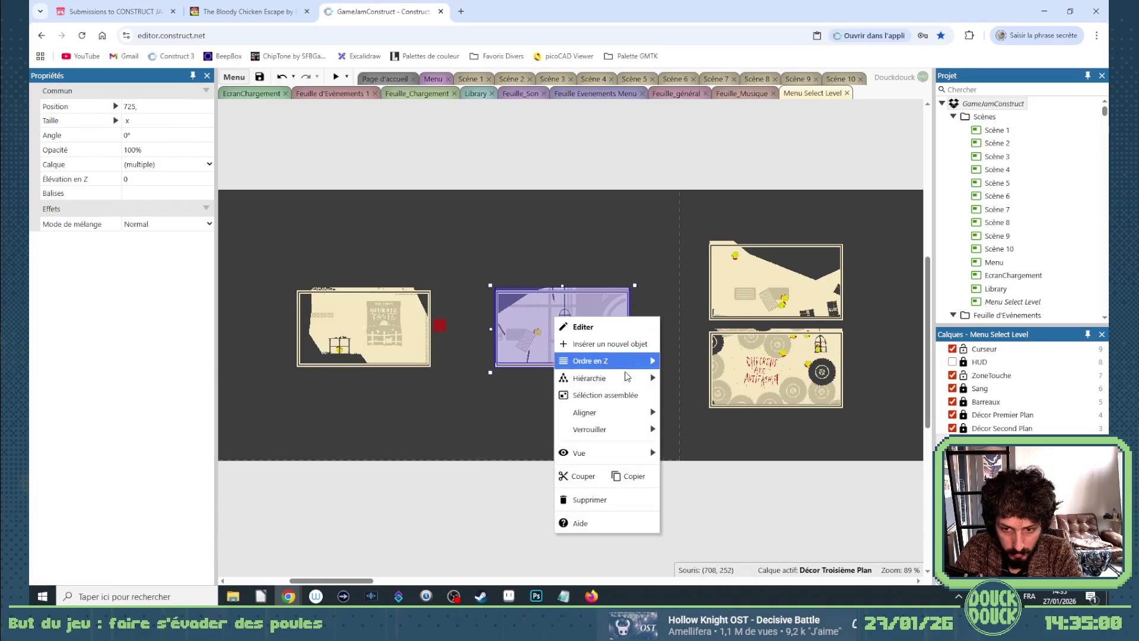
pyautogui.click(670, 380)
# Check the hierarchy options on the right-hand thumbnails, then deselect all frames.
pyautogui.click(769, 271)
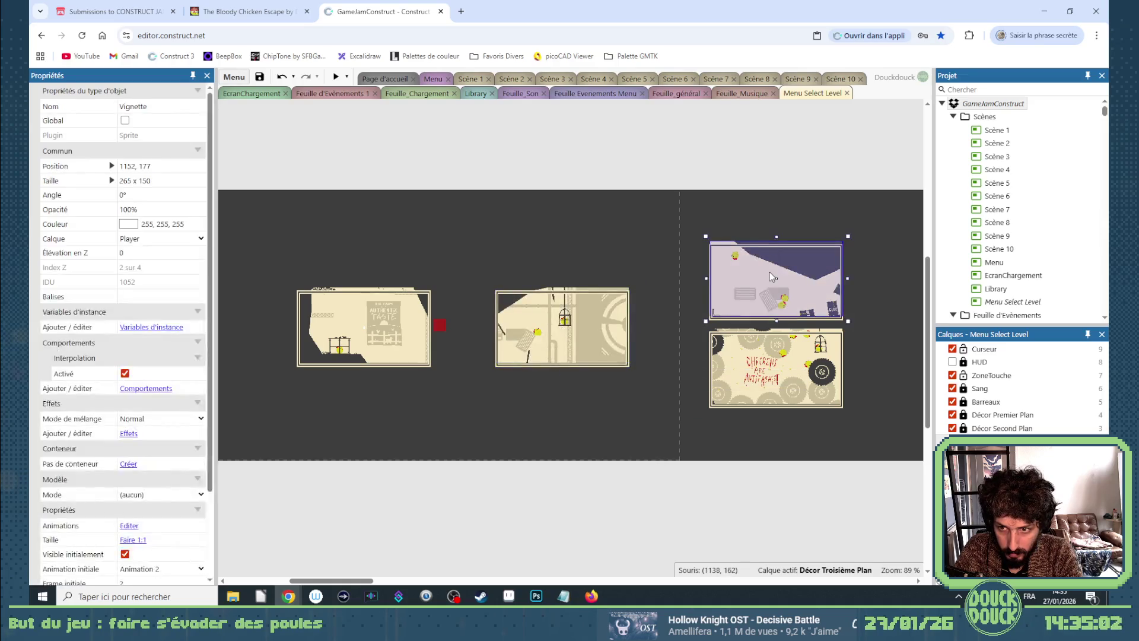
pyautogui.rightClick(770, 271)
pyautogui.click(885, 336)
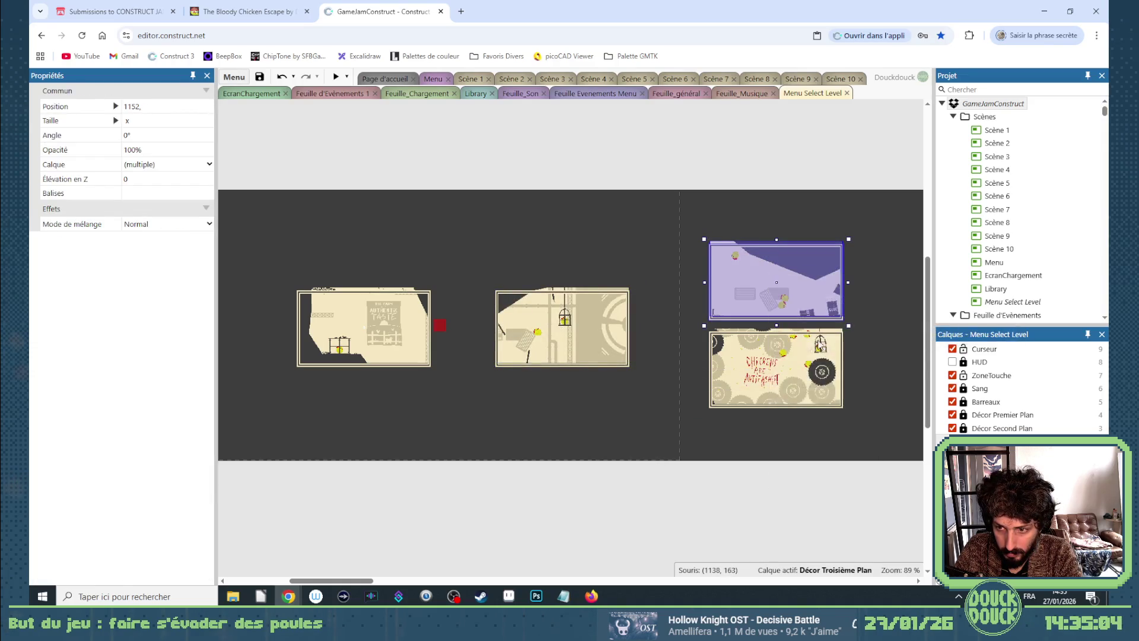
pyautogui.click(792, 368)
pyautogui.click(778, 370)
pyautogui.rightClick(778, 371)
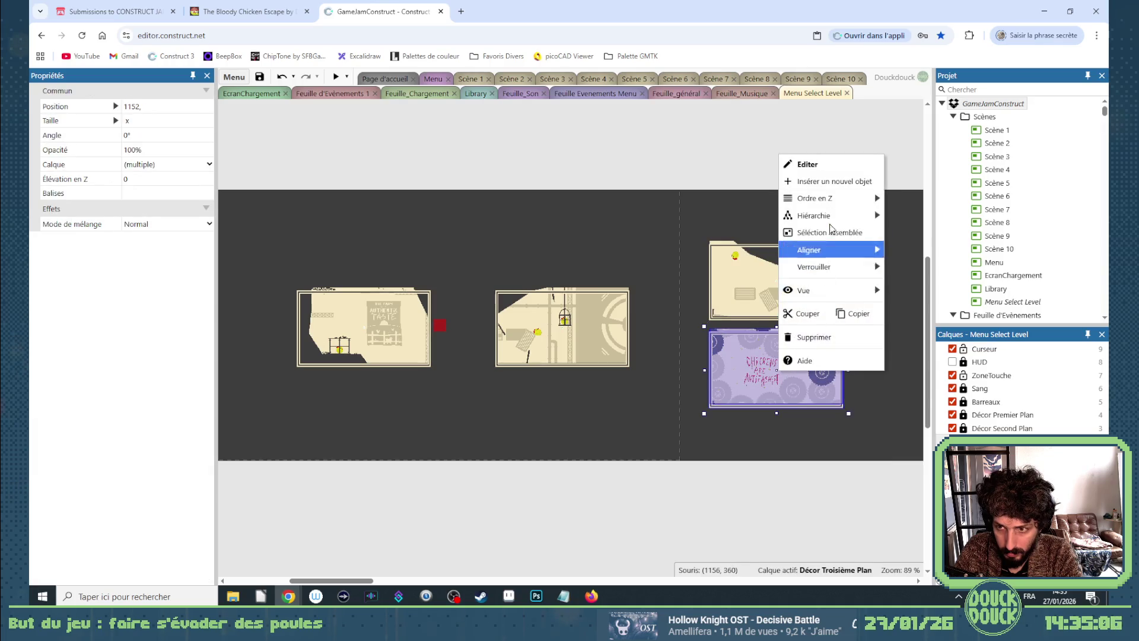
pyautogui.click(903, 221)
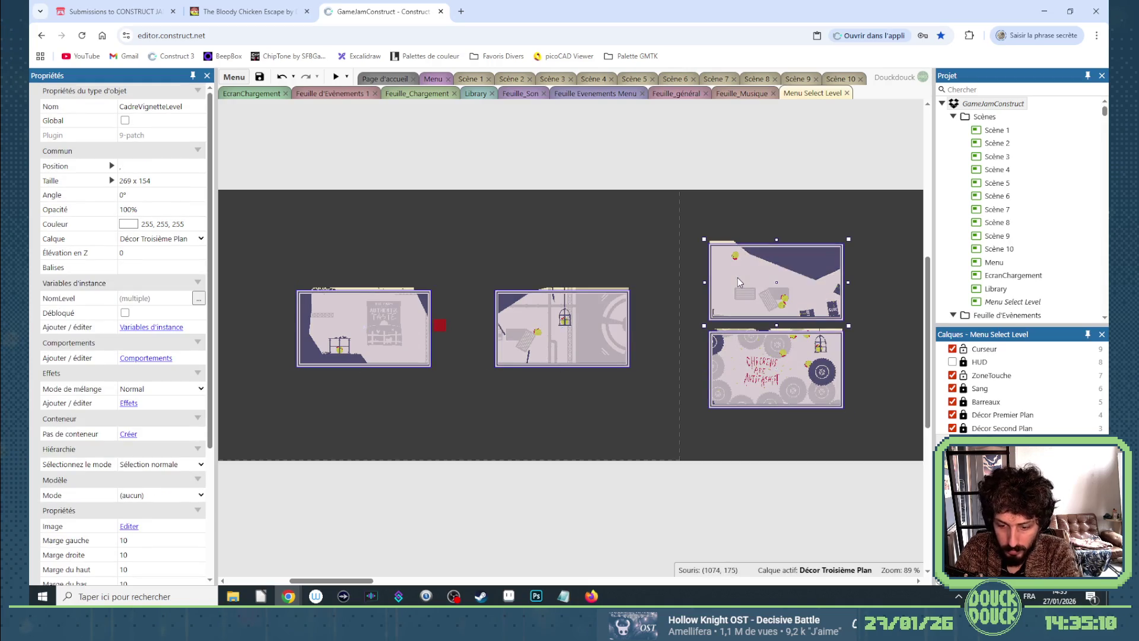
pyautogui.click(720, 500)
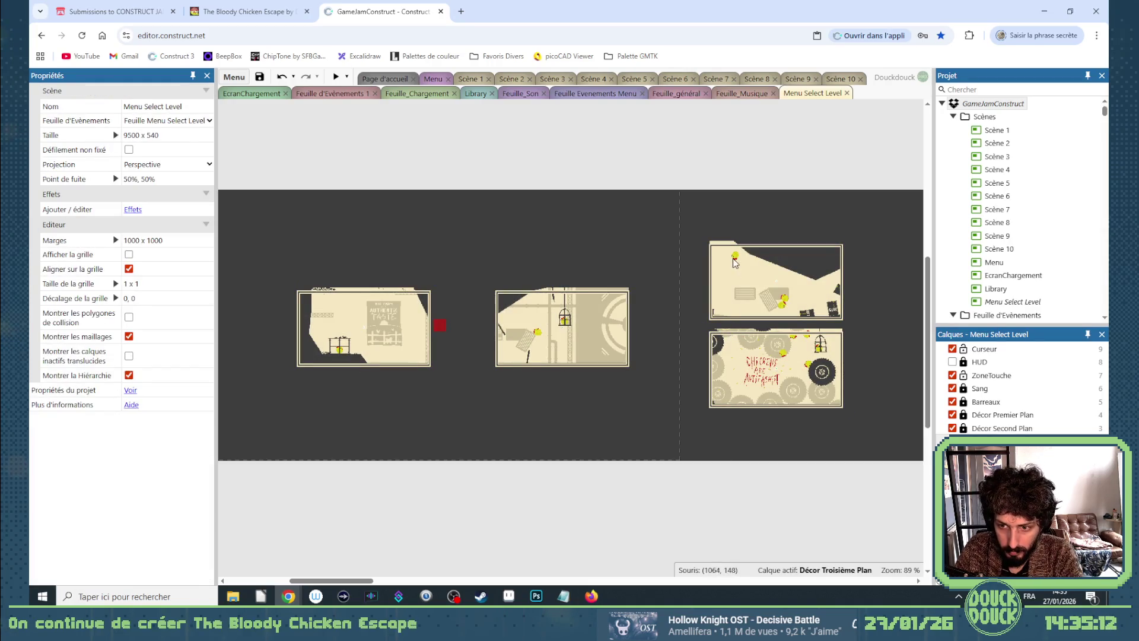
# Make the thumbnails' children follow the parent's opacity and visibility.
pyautogui.click(753, 335)
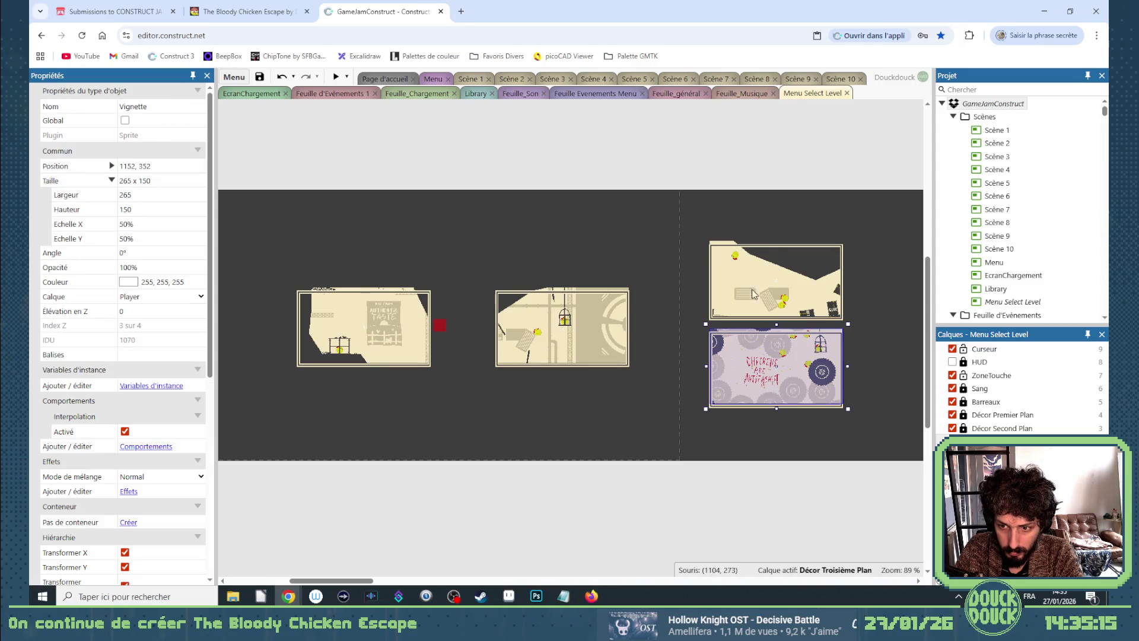
pyautogui.keyDown('shift'); pyautogui.click(740, 248); pyautogui.keyUp('shift')
pyautogui.keyDown('shift'); pyautogui.click(504, 294); pyautogui.keyUp('shift')
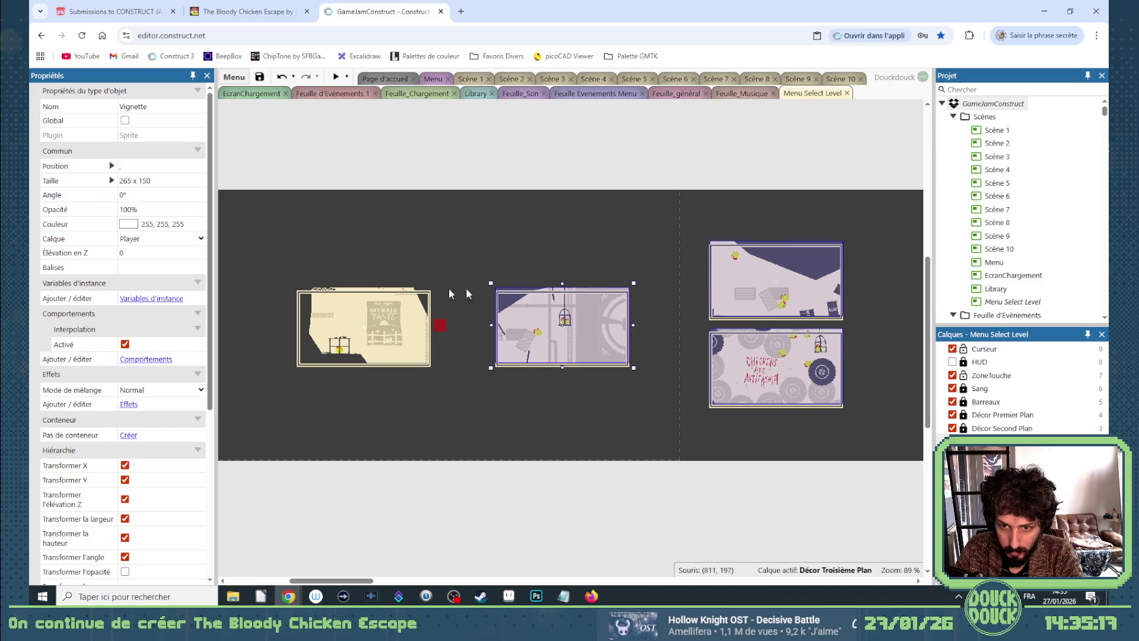
pyautogui.click(386, 293)
pyautogui.scroll(-3, 133, 441)
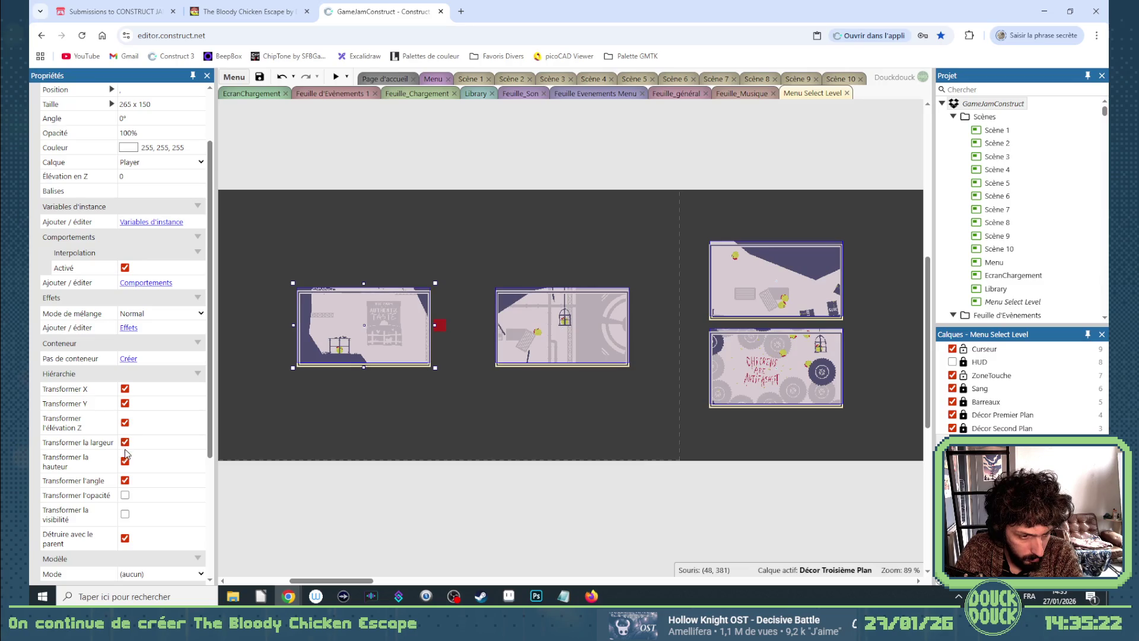
pyautogui.click(124, 494)
pyautogui.click(126, 513)
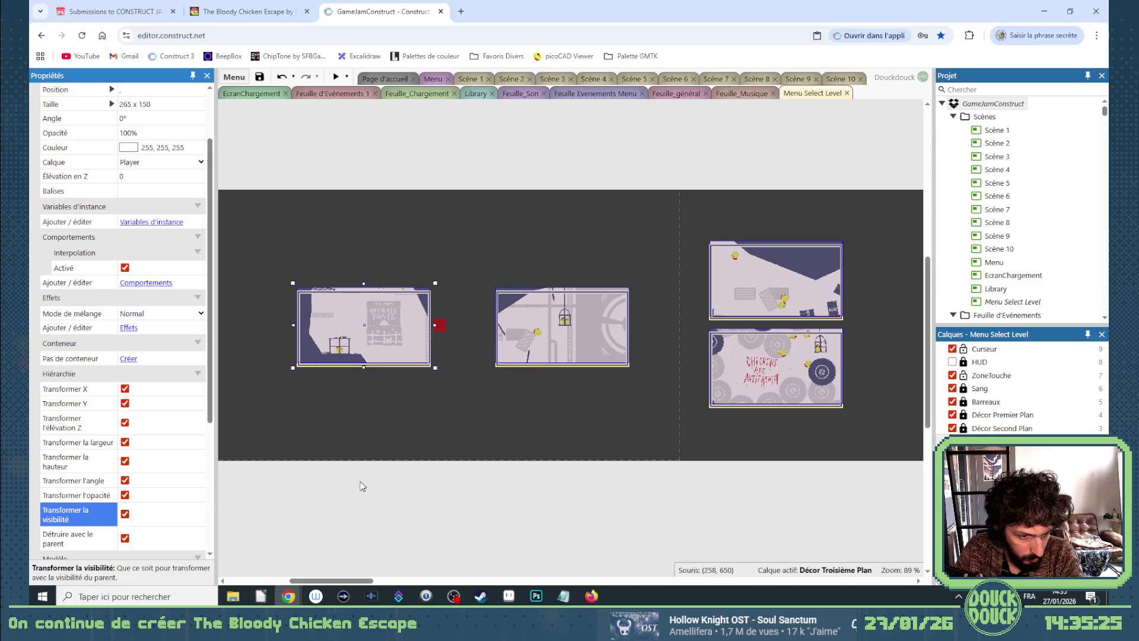
# Select the four level frames in turn to inspect their properties.
pyautogui.click(408, 322)
pyautogui.click(564, 326)
pyautogui.click(777, 278)
pyautogui.click(735, 362)
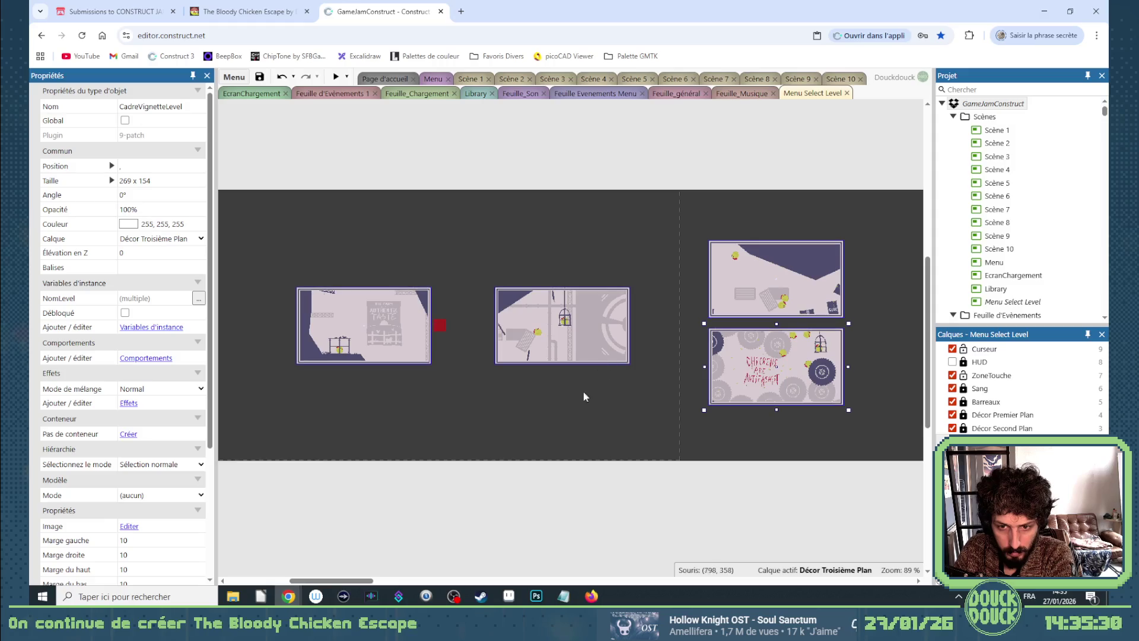
pyautogui.scroll(3, 376, 317)
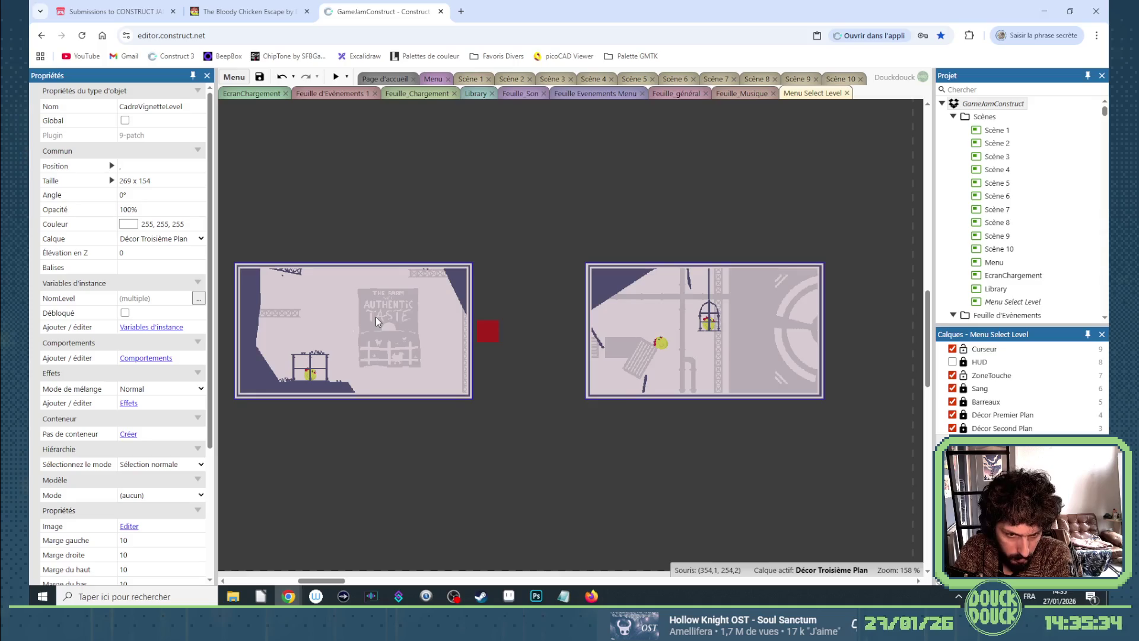
pyautogui.scroll(-3, 409, 307)
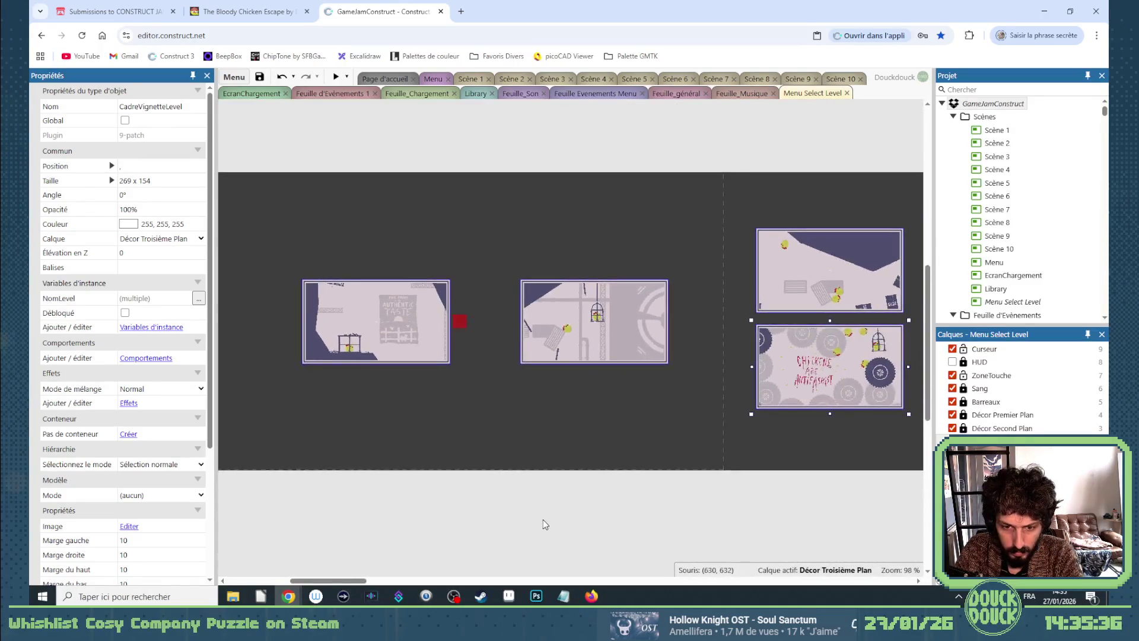
pyautogui.click(543, 518)
pyautogui.click(442, 347)
pyautogui.keyDown('ctrl'); pyautogui.click(606, 327); pyautogui.keyUp('ctrl')
pyautogui.keyDown('ctrl'); pyautogui.click(793, 296); pyautogui.keyUp('ctrl')
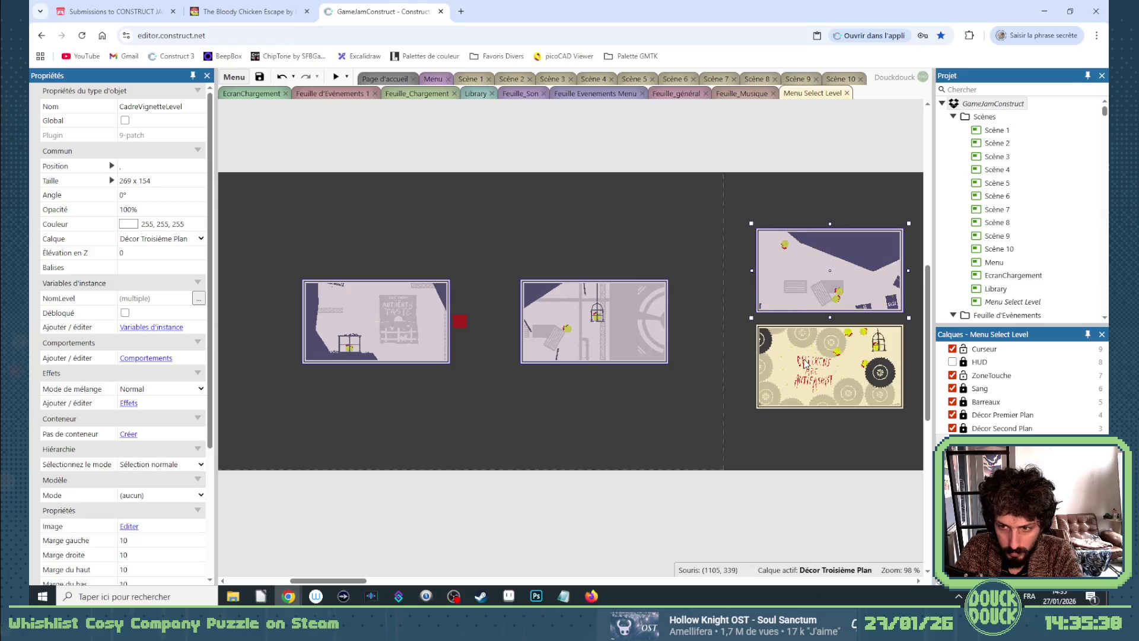
# With only the Level 1 frame selected, list the behaviours available from Comportements.
pyautogui.click(376, 321)
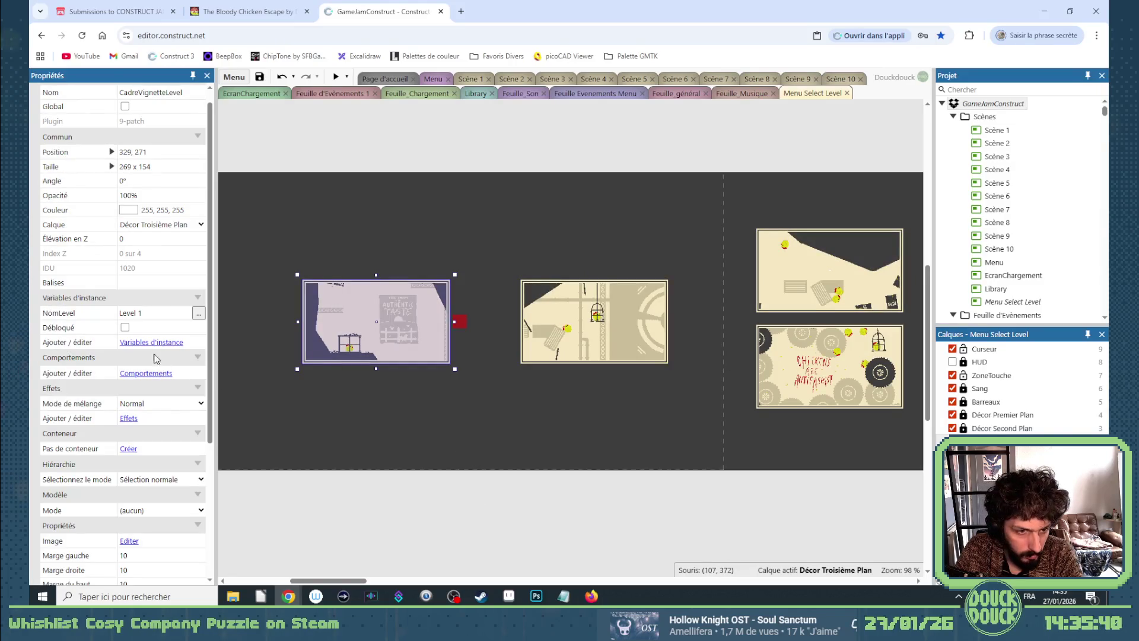
pyautogui.click(146, 373)
pyautogui.click(702, 408)
pyautogui.scroll(-2, 610, 355)
# Add a Sinus behaviour to the frame, set it Vertical with magnitude 5, and turn on preview.
pyautogui.scroll(-3, 610, 355)
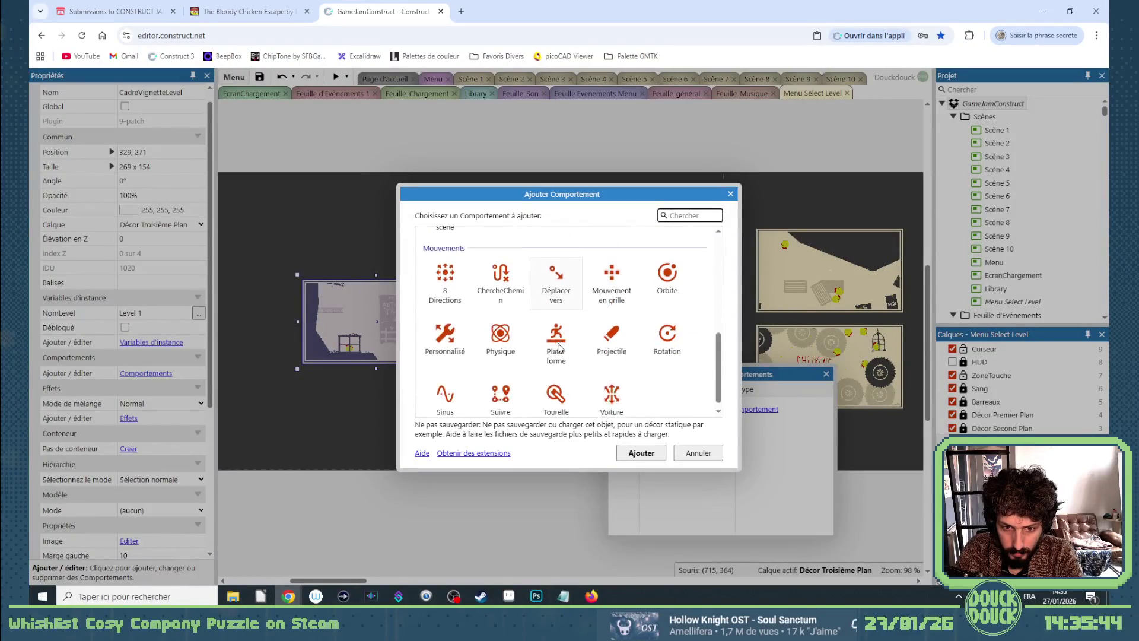
pyautogui.doubleClick(445, 395)
pyautogui.click(824, 374)
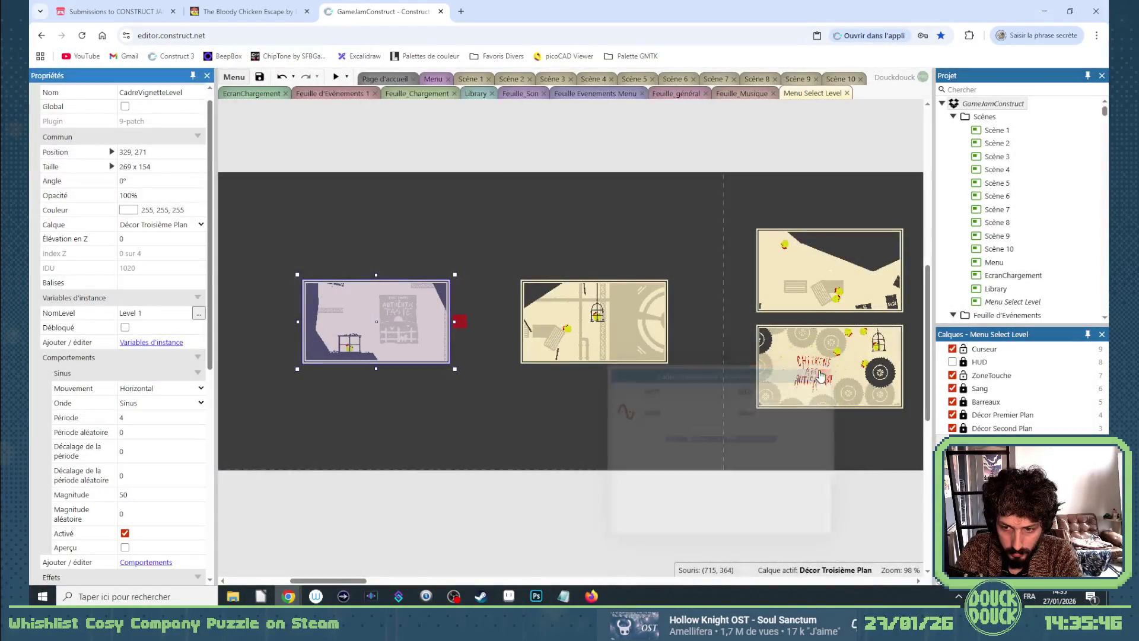
pyautogui.click(154, 389)
pyautogui.click(139, 417)
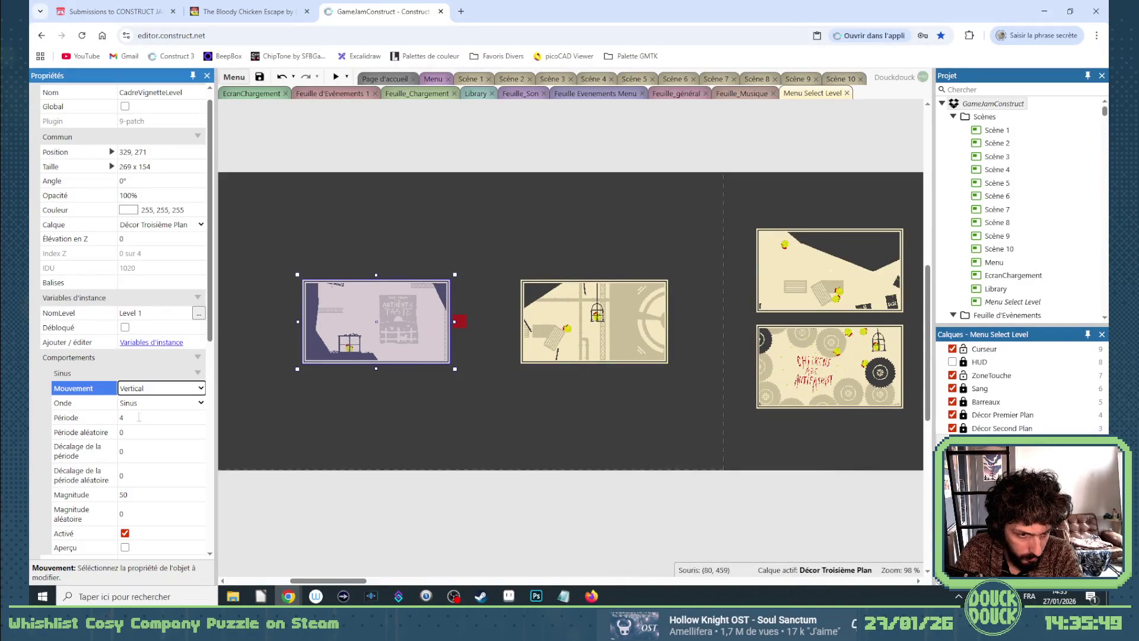
pyautogui.click(125, 497)
pyautogui.write('5')
pyautogui.click(125, 547)
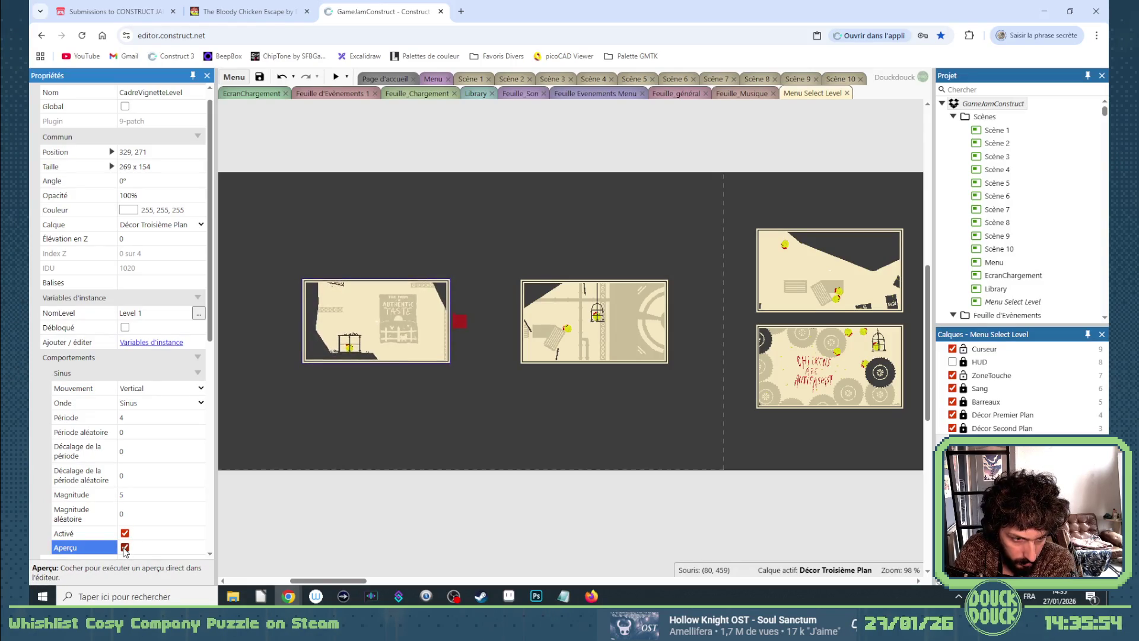
# Set the sine's random period to 1, random magnitude to 2 and random period offset to 1.
pyautogui.click(128, 437)
pyautogui.write('1')
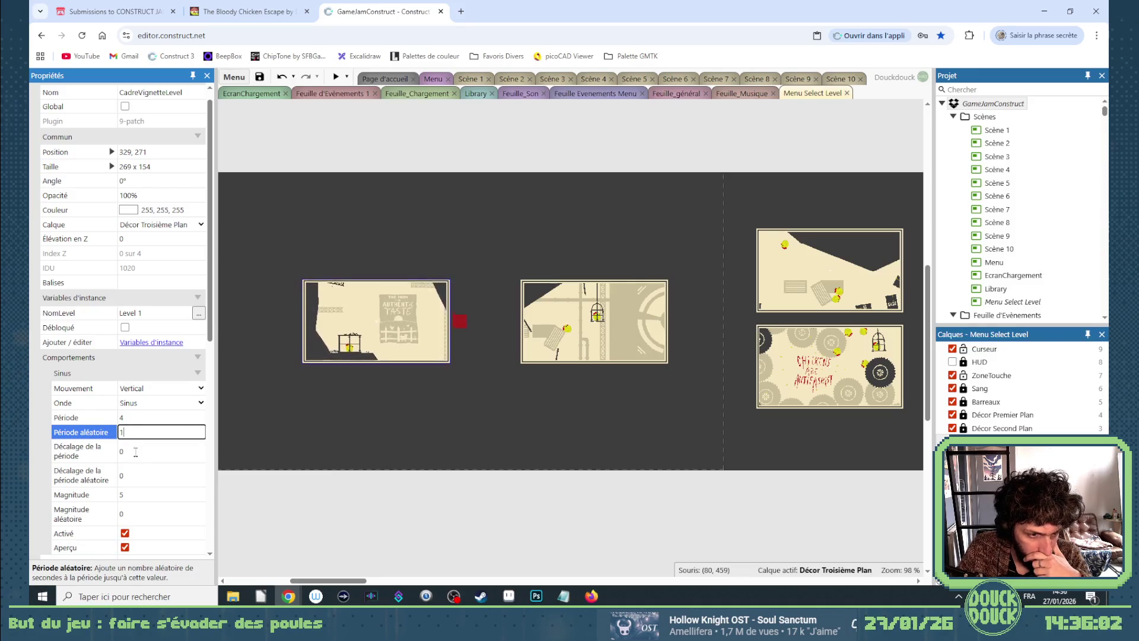
pyautogui.click(137, 508)
pyautogui.write('2')
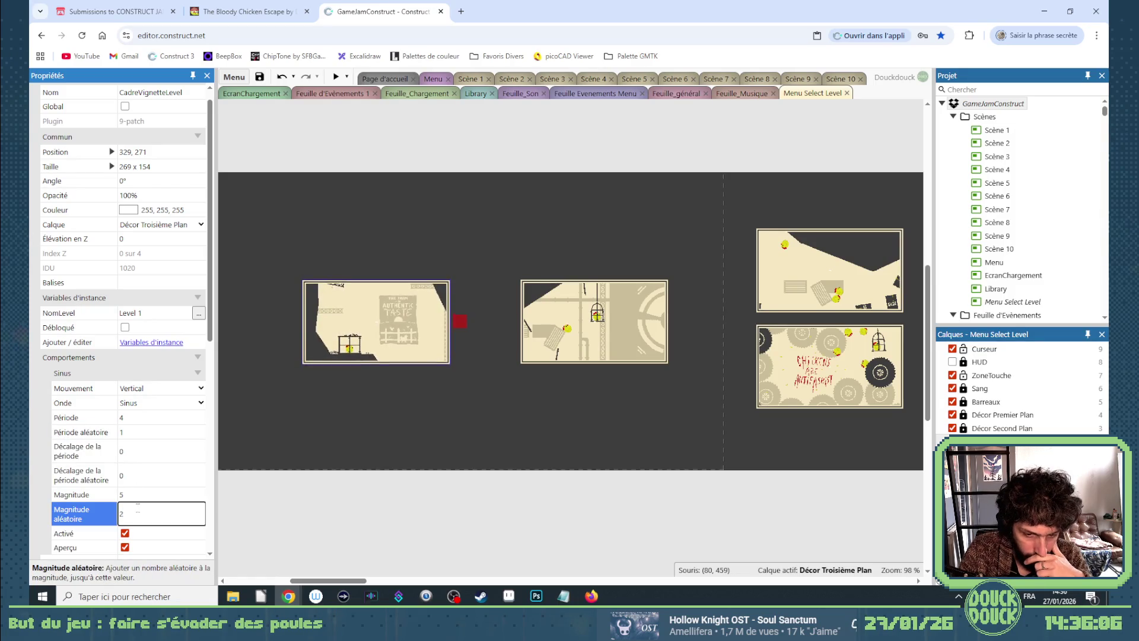
pyautogui.click(143, 478)
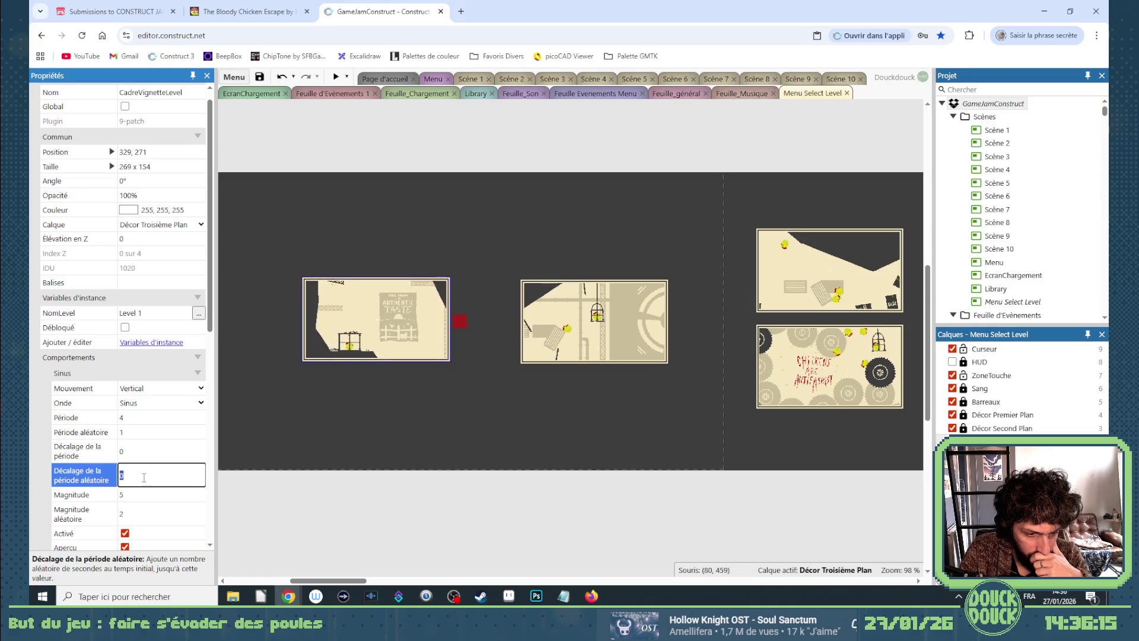
pyautogui.write('1')
pyautogui.click(138, 432)
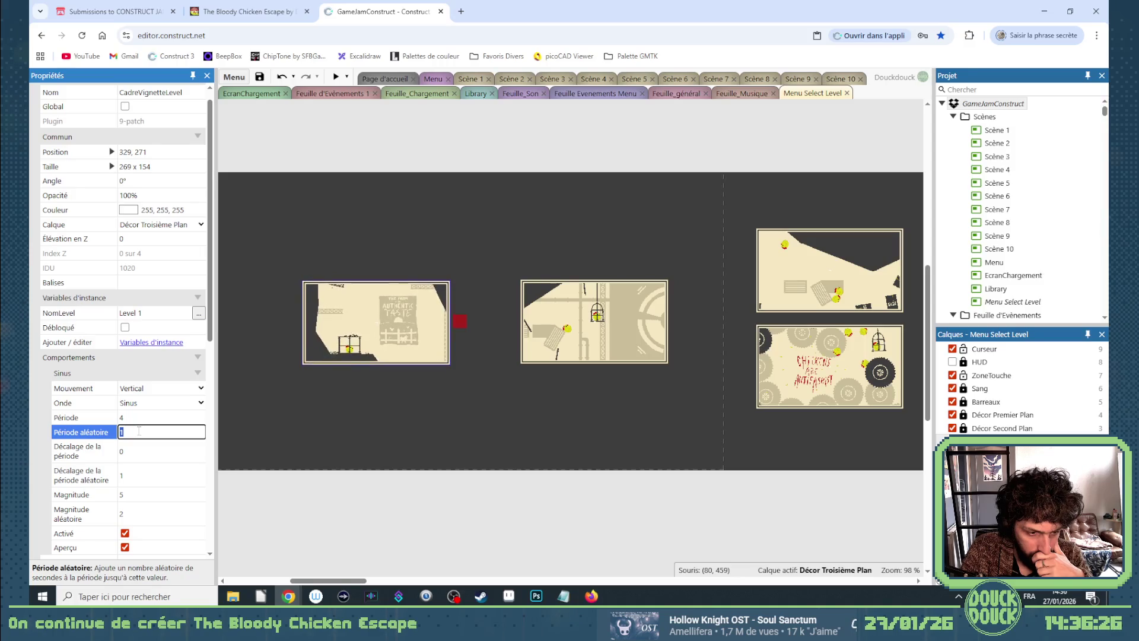
pyautogui.click(133, 475)
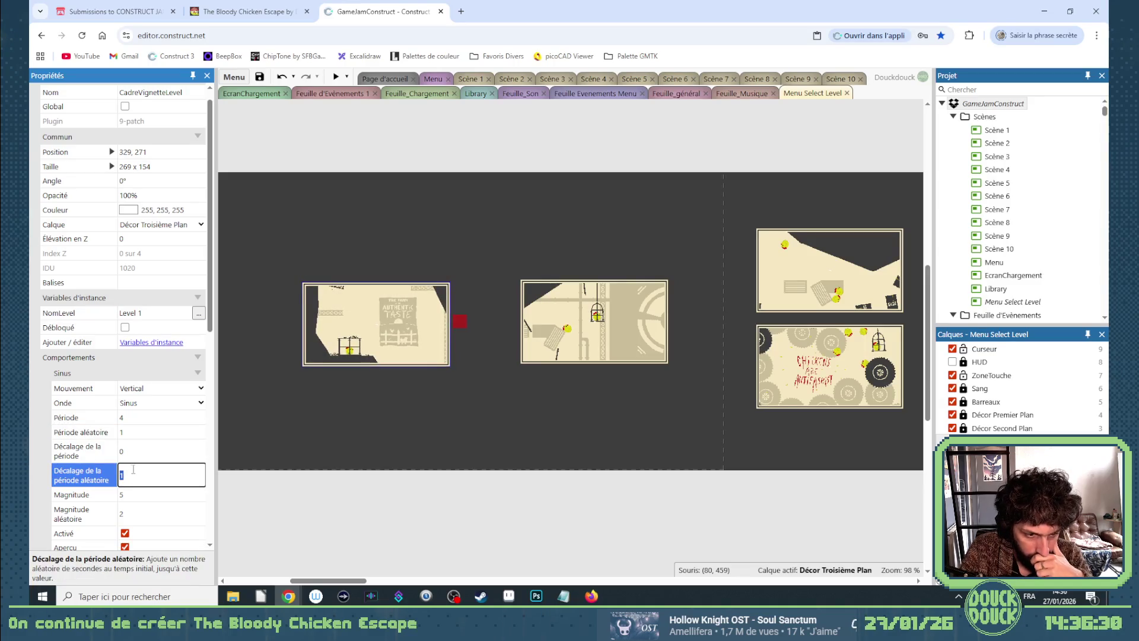
pyautogui.write('3')
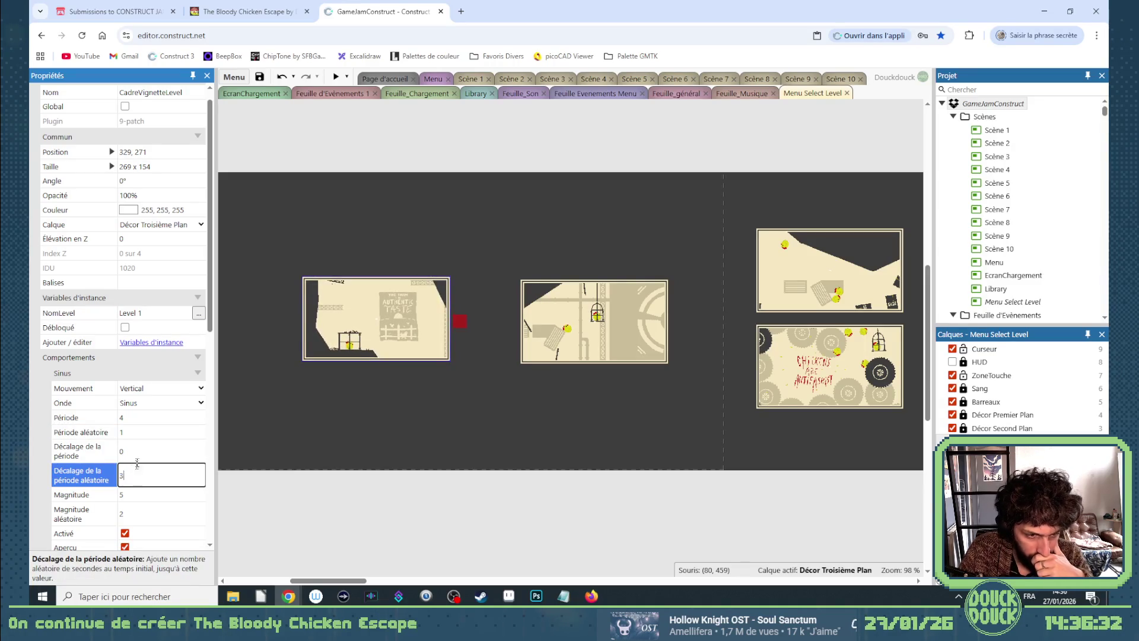
pyautogui.press('Return')
pyautogui.click(131, 473)
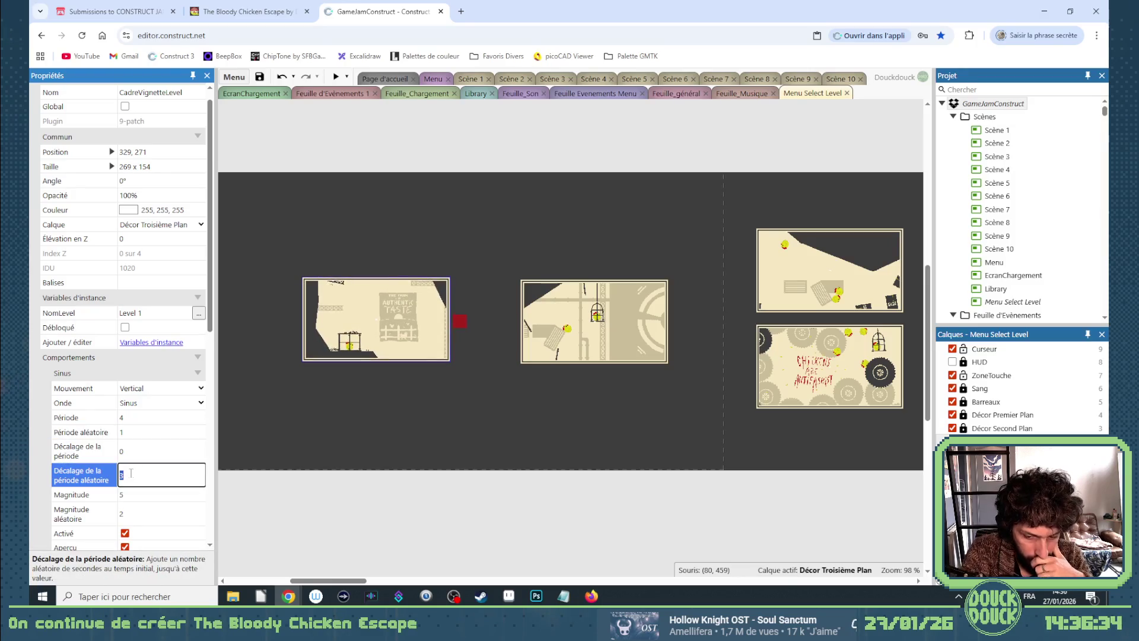
pyautogui.write('4')
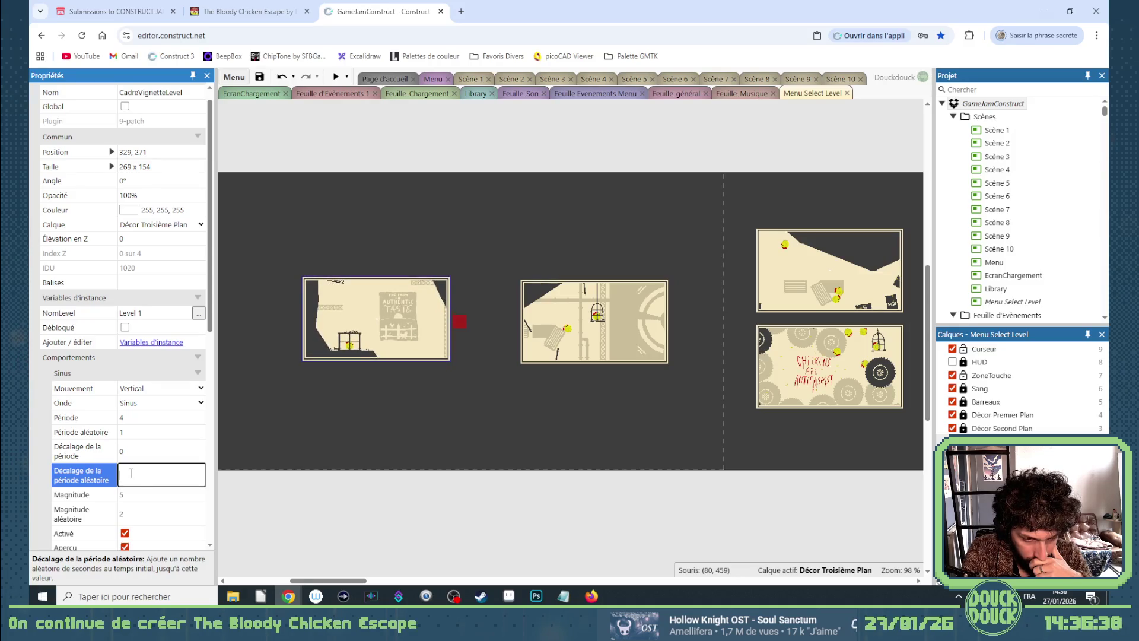
pyautogui.write('1')
pyautogui.hotkey('shift', 'Tab')
pyautogui.hotkey('shift', 'Tab')
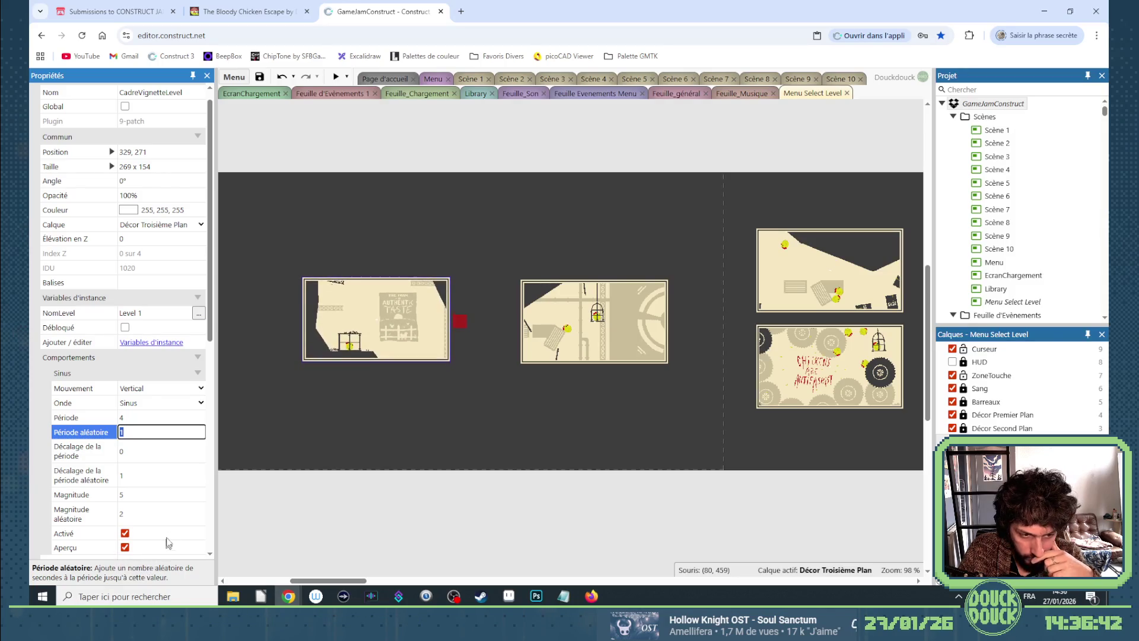
pyautogui.press('Return')
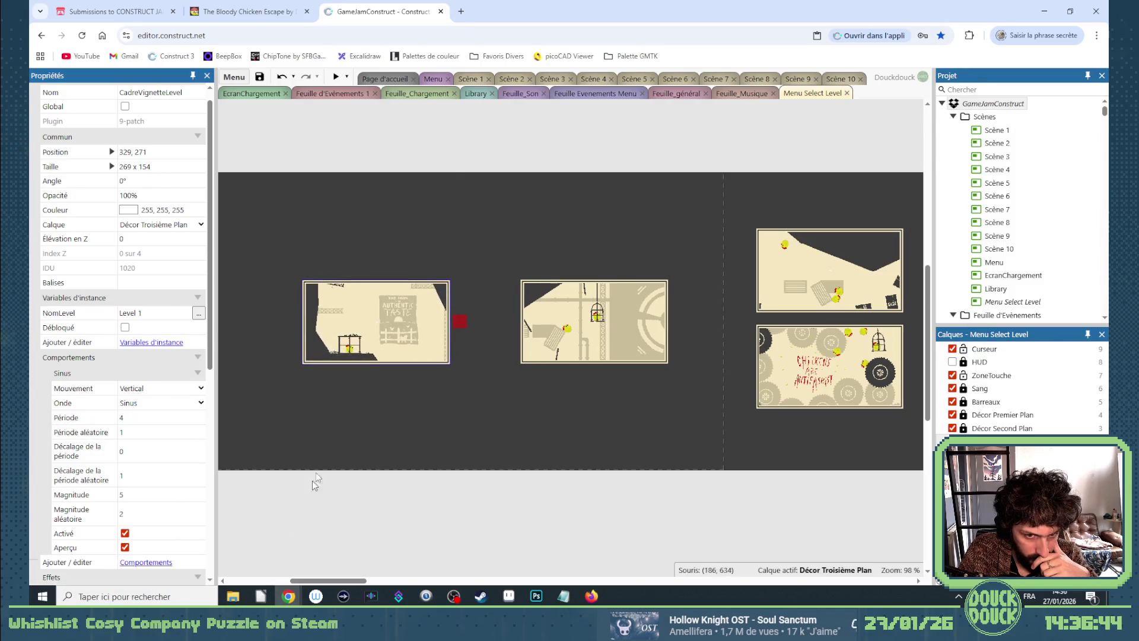
pyautogui.click(335, 77)
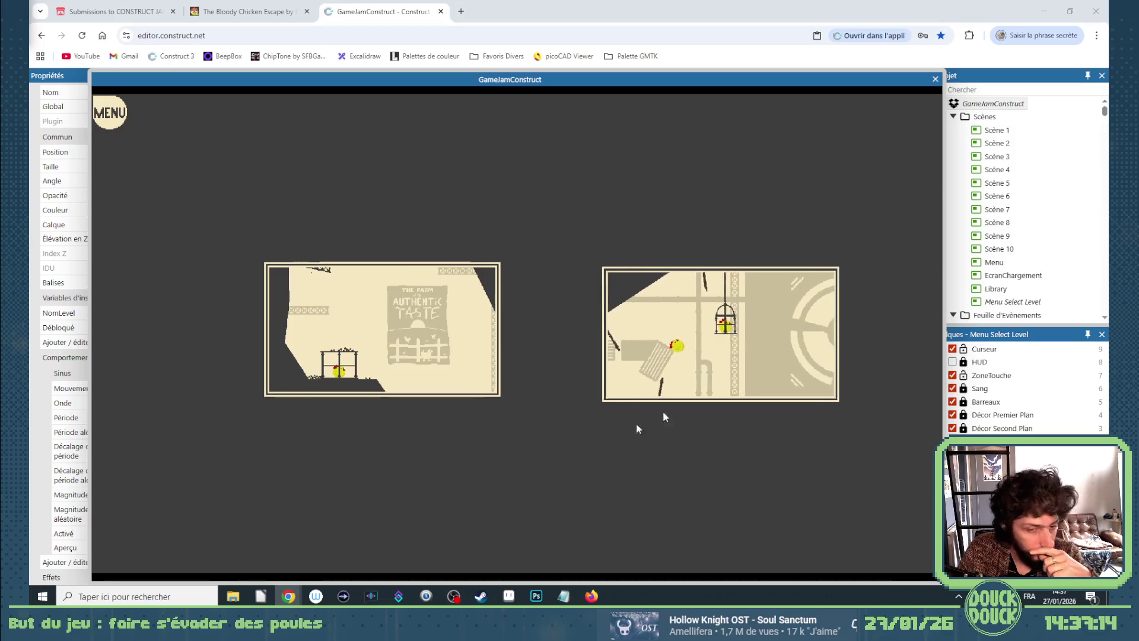
pyautogui.click(935, 79)
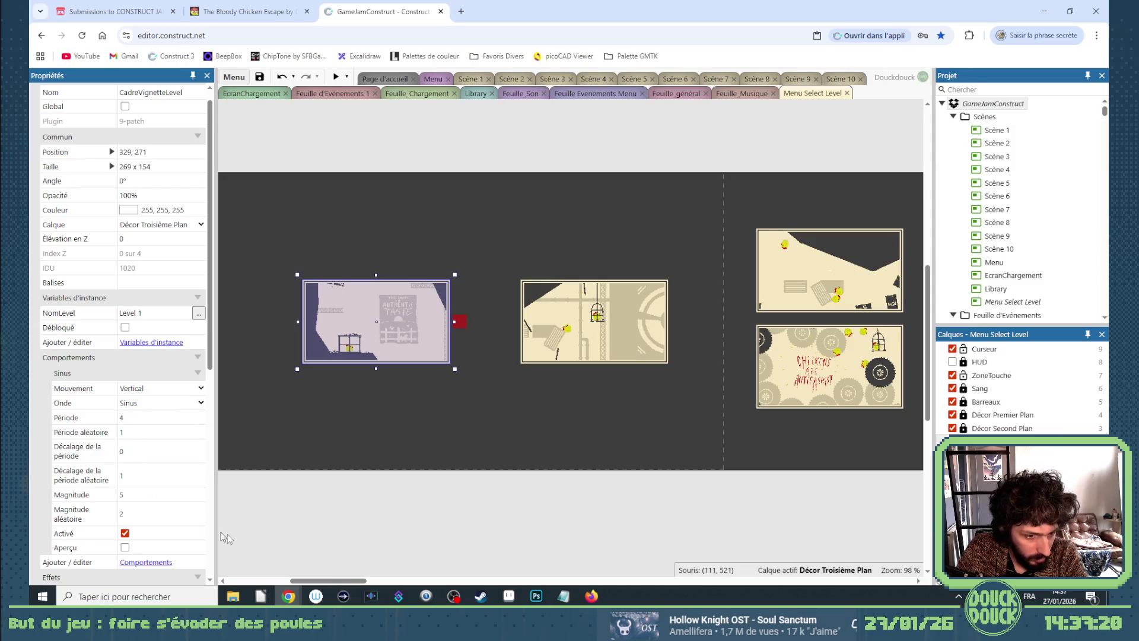
# Select the other three level frames and set their Sinus random period to 1.
pyautogui.click(623, 340)
pyautogui.keyDown('shift'); pyautogui.click(830, 270); pyautogui.keyUp('shift')
pyautogui.keyDown('shift'); pyautogui.click(830, 366); pyautogui.keyUp('shift')
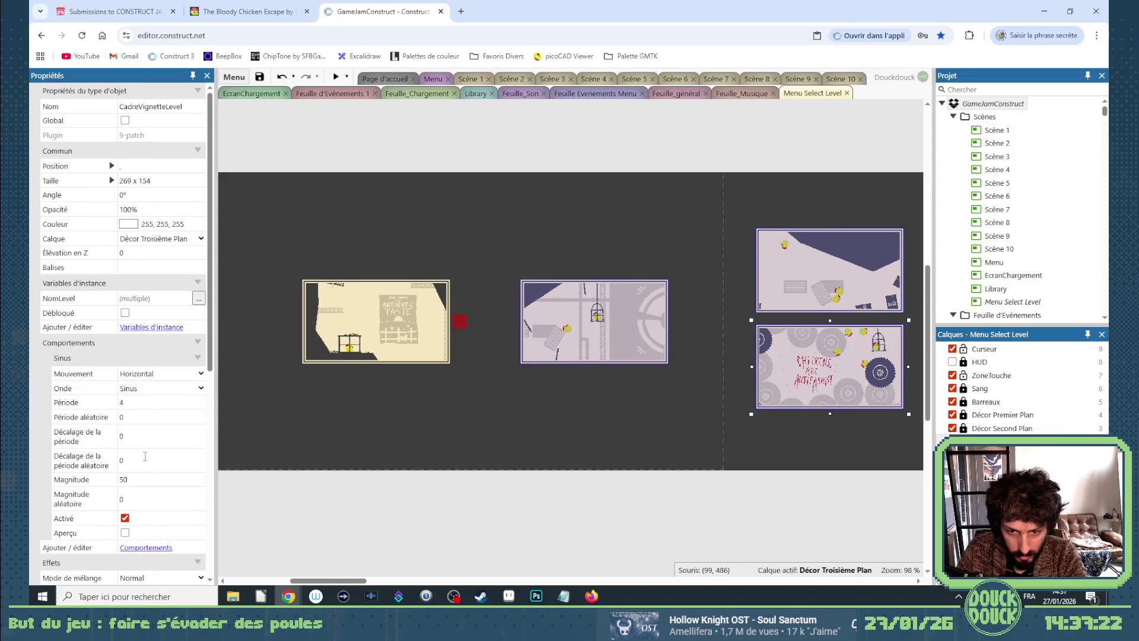
pyautogui.click(133, 418)
pyautogui.click(130, 436)
pyautogui.write('1')
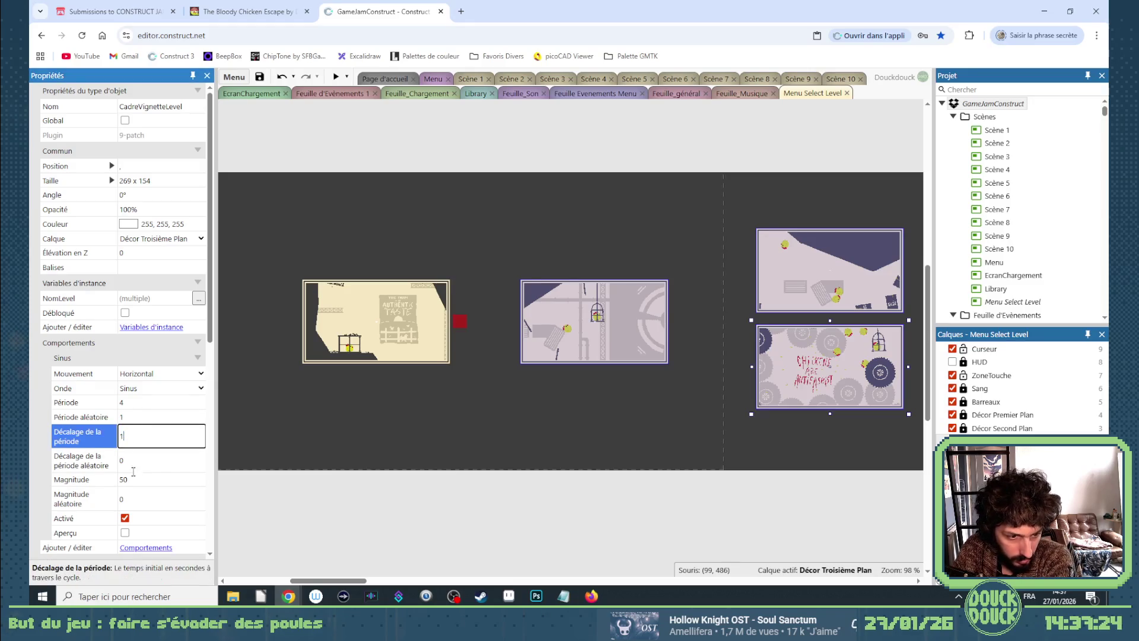
# Give them period offset 1, magnitude 5 and random magnitude 2, then preview the game.
pyautogui.click(134, 479)
pyautogui.write('5')
pyautogui.click(134, 498)
pyautogui.write('2')
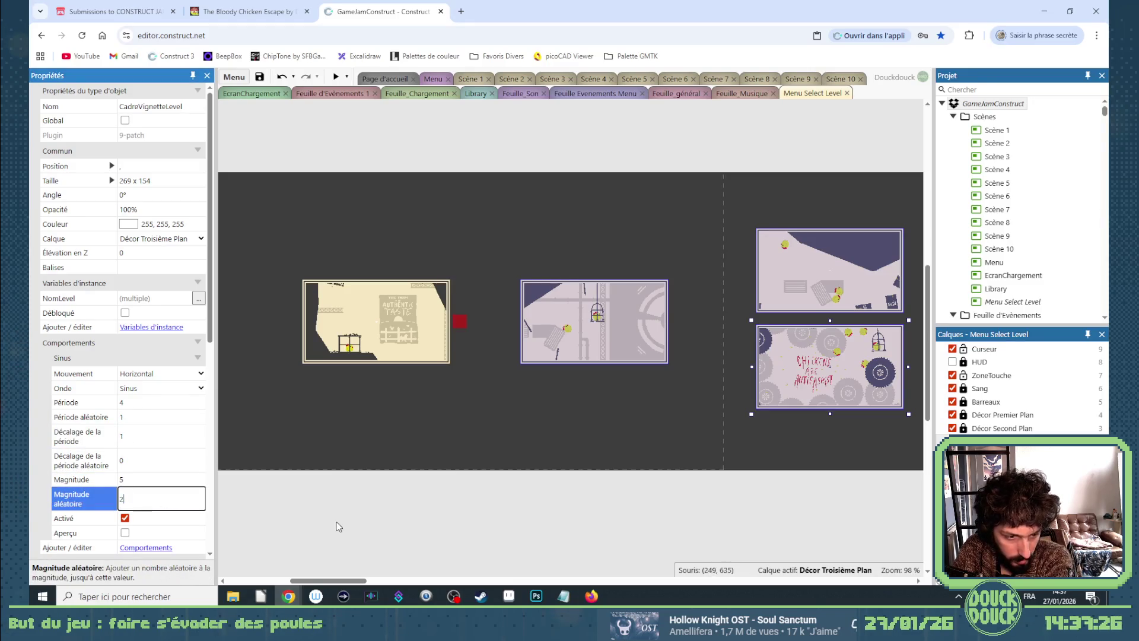
pyautogui.click(337, 526)
pyautogui.click(334, 79)
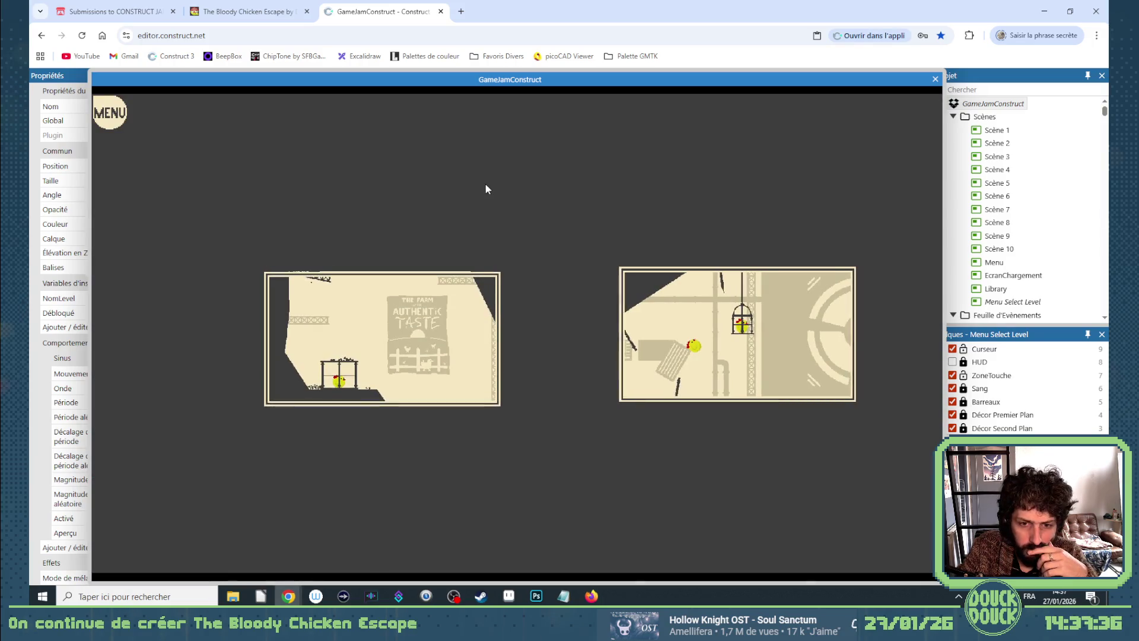
pyautogui.click(934, 81)
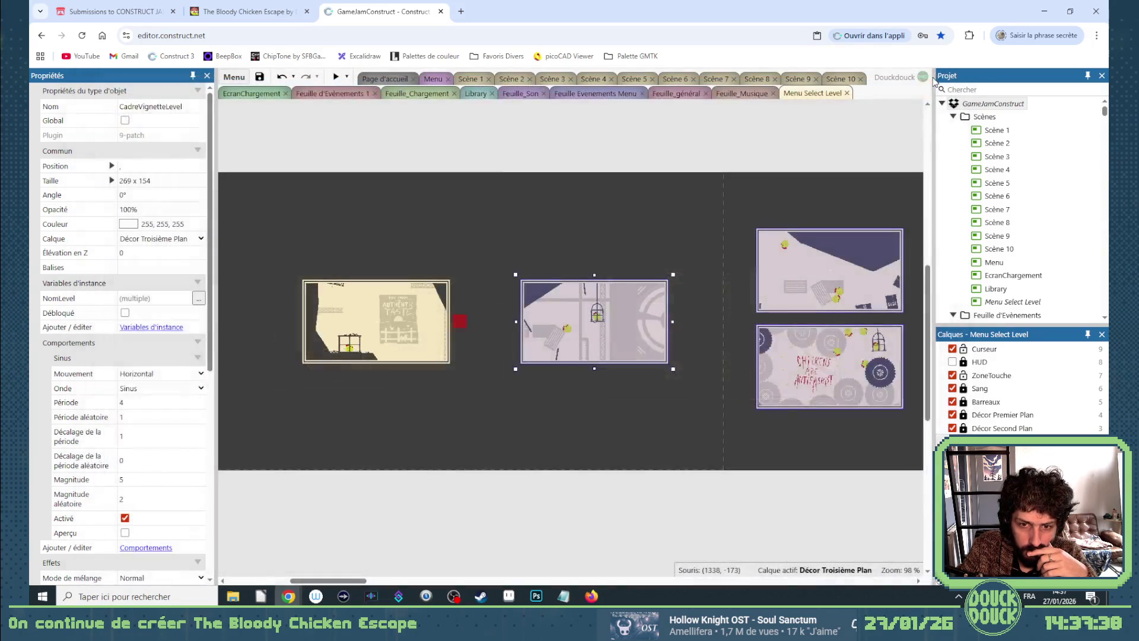
pyautogui.click(153, 376)
pyautogui.click(156, 399)
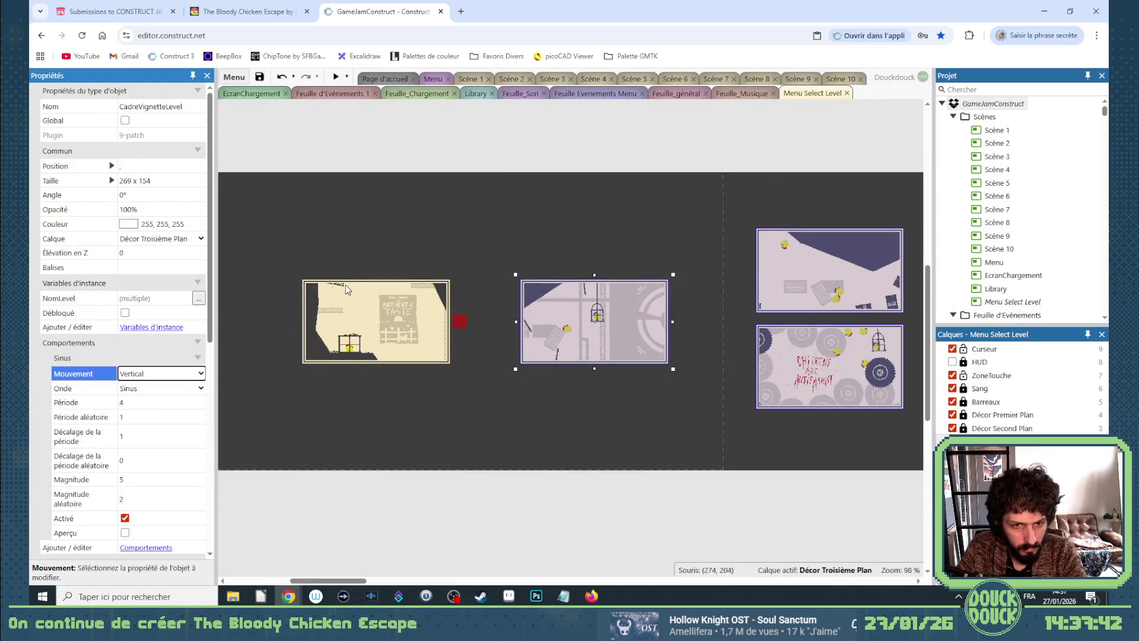
pyautogui.scroll(3, 345, 285)
pyautogui.scroll(2, 342, 281)
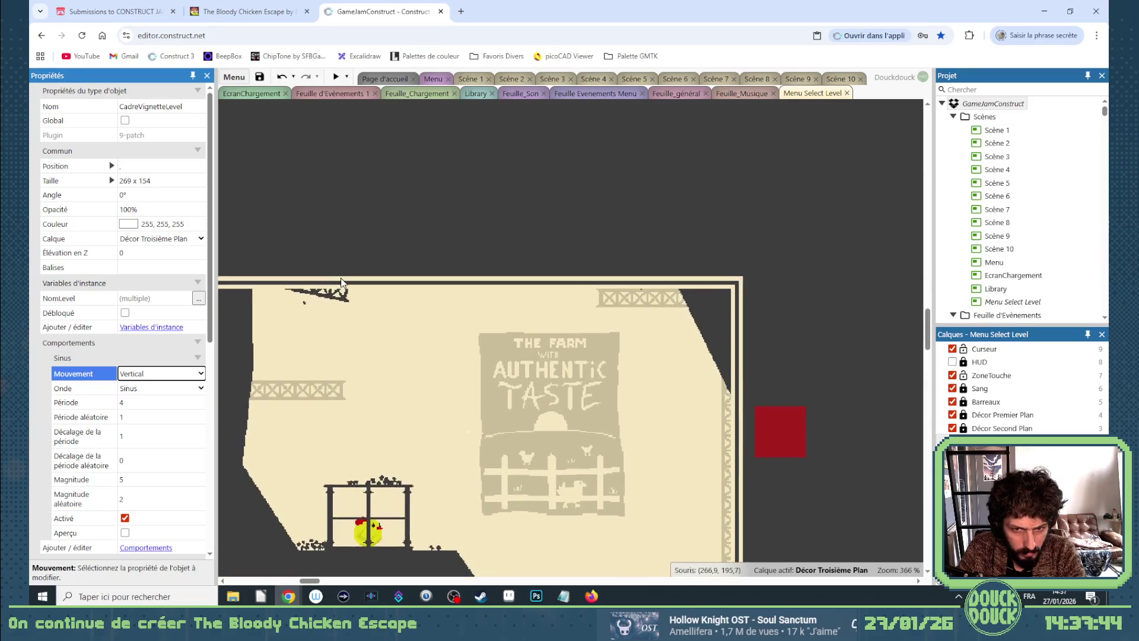
pyautogui.scroll(-3, 341, 281)
pyautogui.click(373, 352)
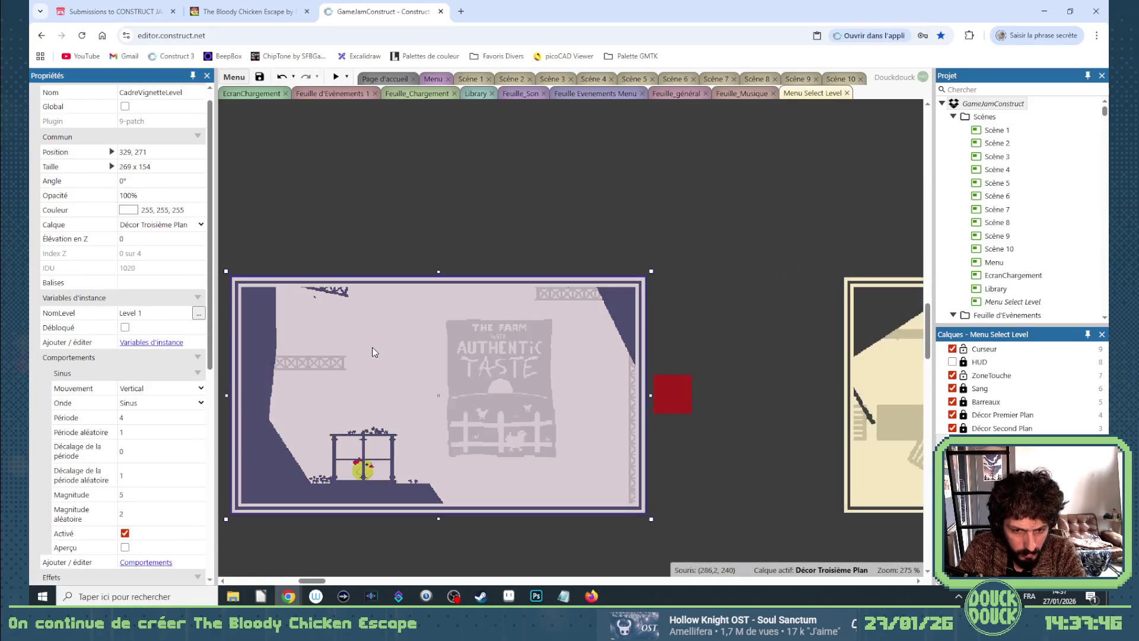
pyautogui.moveTo(664, 248)
pyautogui.mouseDown()
pyautogui.moveTo(554, 478)
pyautogui.moveTo(222, 543)
pyautogui.moveTo(312, 538)
pyautogui.mouseUp()
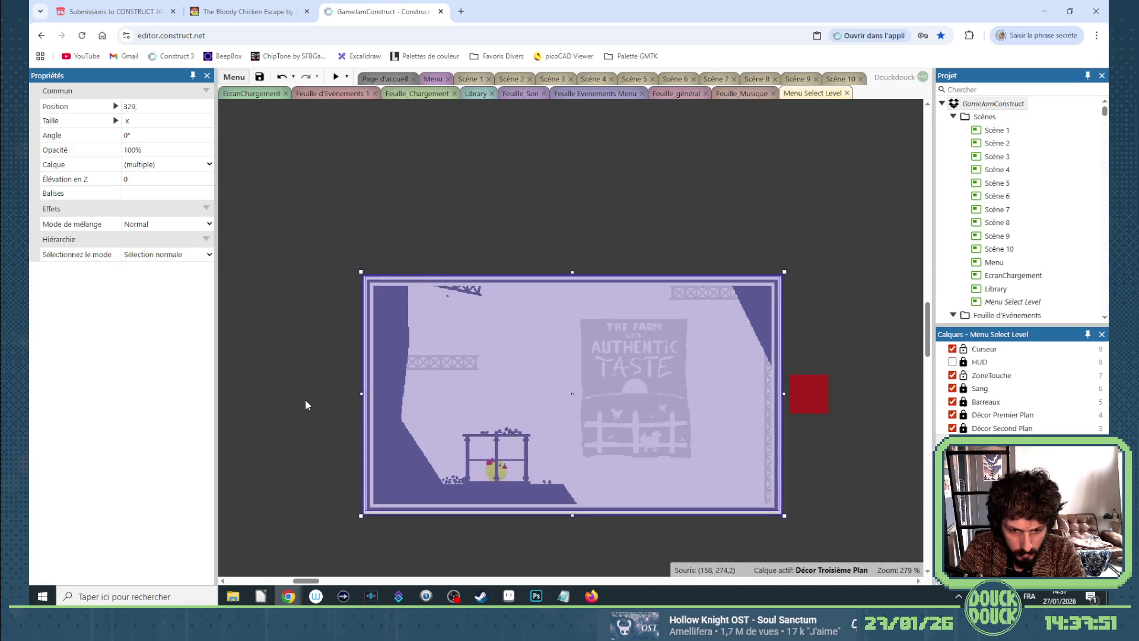
pyautogui.scroll(-5, 309, 401)
pyautogui.moveTo(423, 498)
pyautogui.mouseDown()
pyautogui.moveTo(457, 534)
pyautogui.moveTo(534, 433)
pyautogui.moveTo(797, 420)
pyautogui.moveTo(804, 372)
pyautogui.mouseUp()
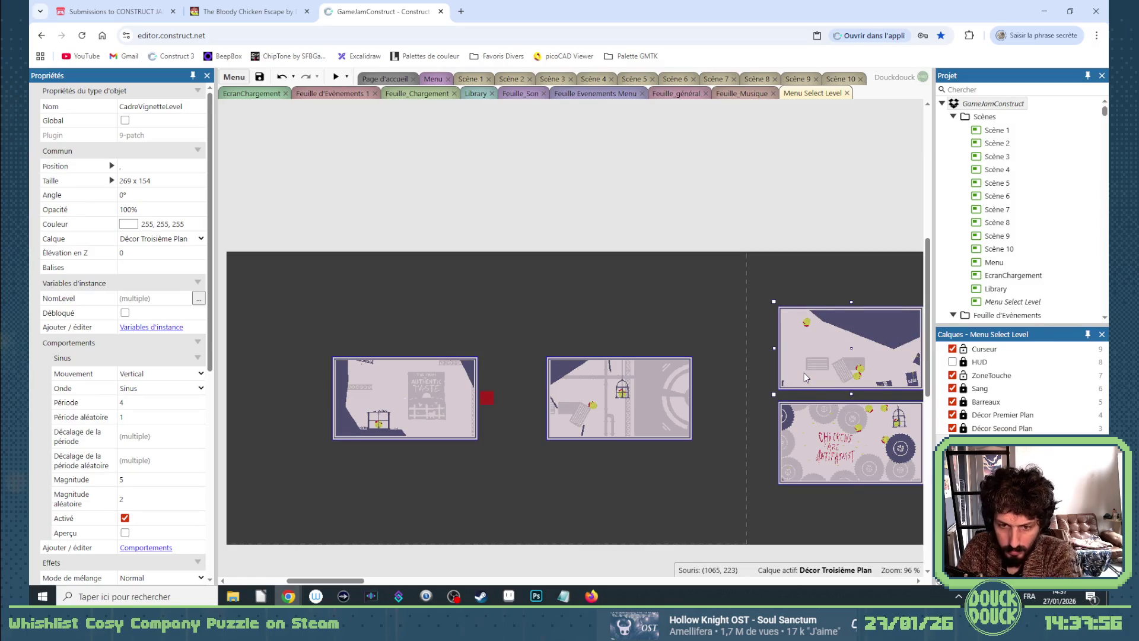
pyautogui.moveTo(489, 344); pyautogui.dragTo(284, 470)
pyautogui.scroll(5, 346, 404)
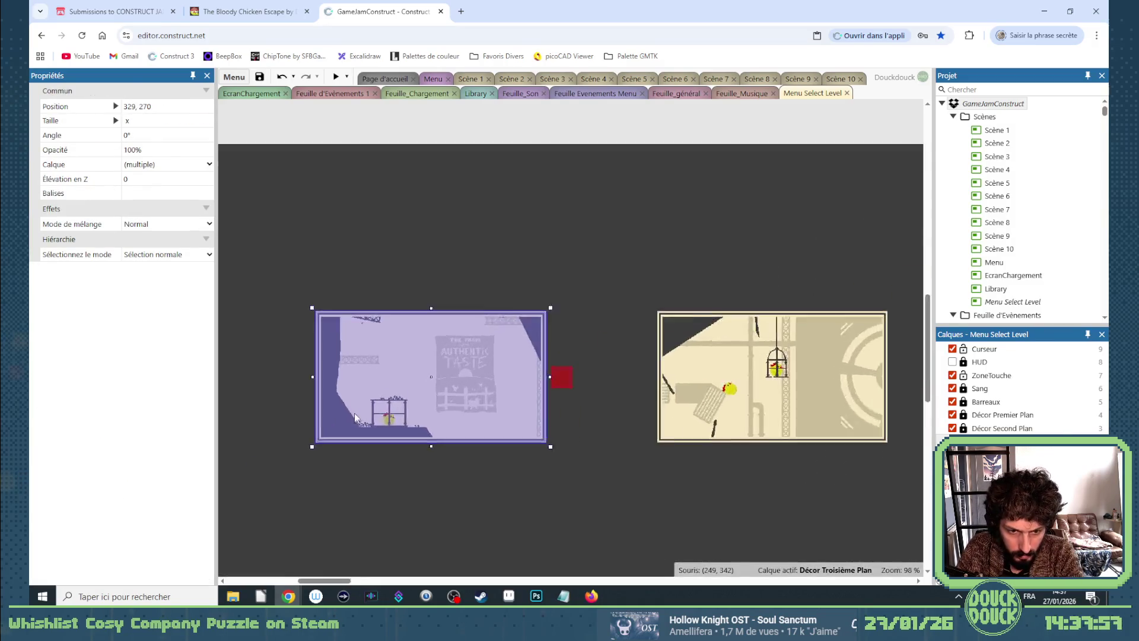
pyautogui.click(325, 128)
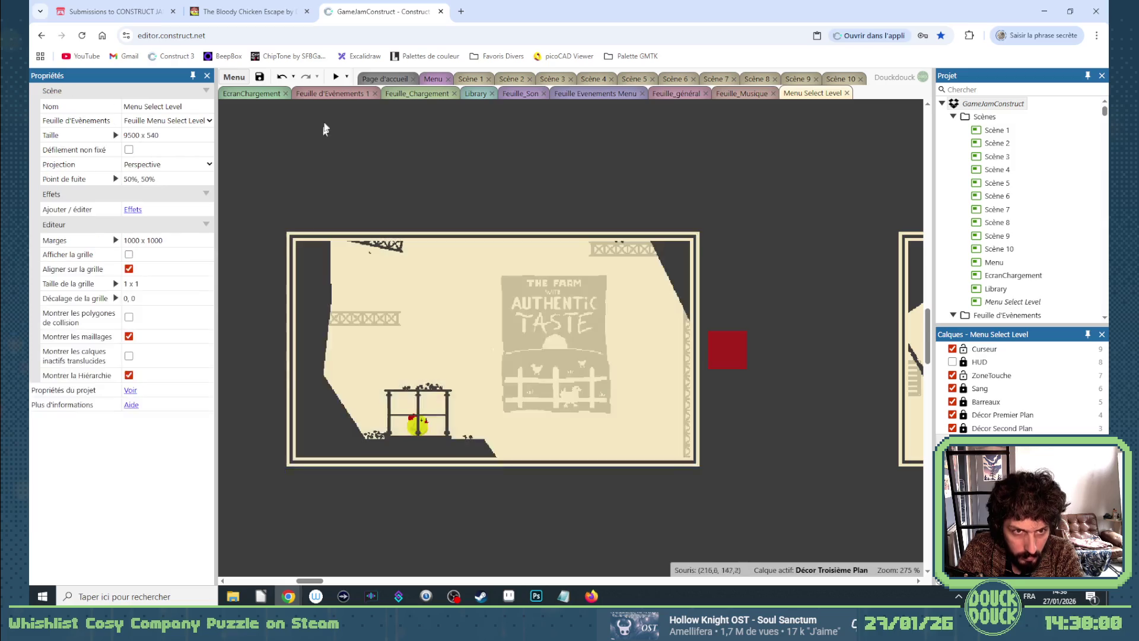
pyautogui.click(335, 77)
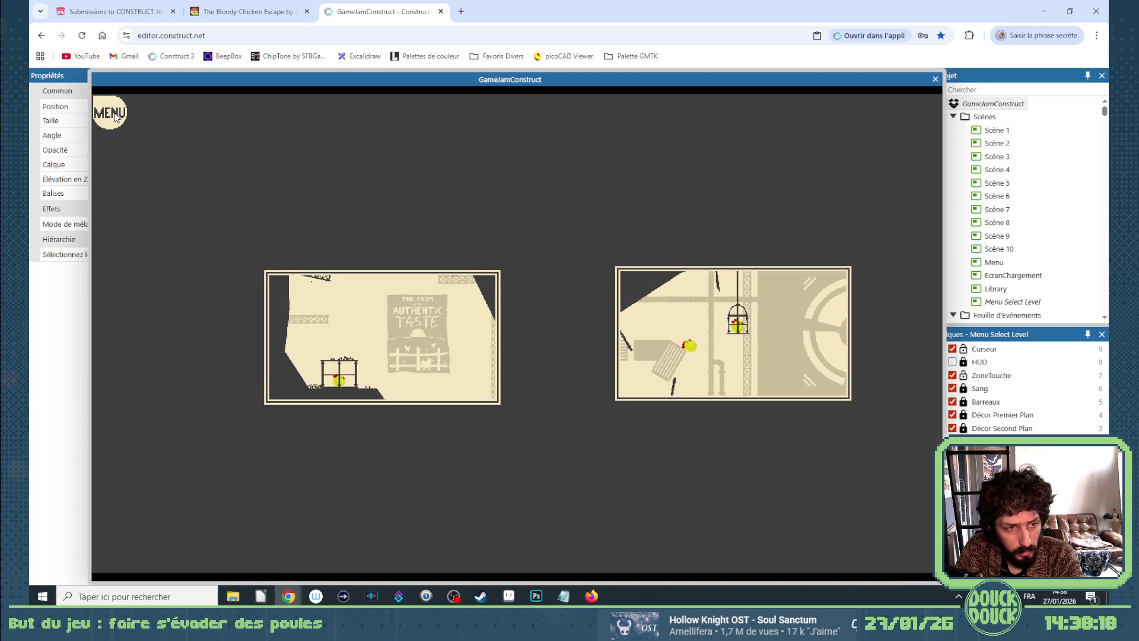
pyautogui.click(935, 79)
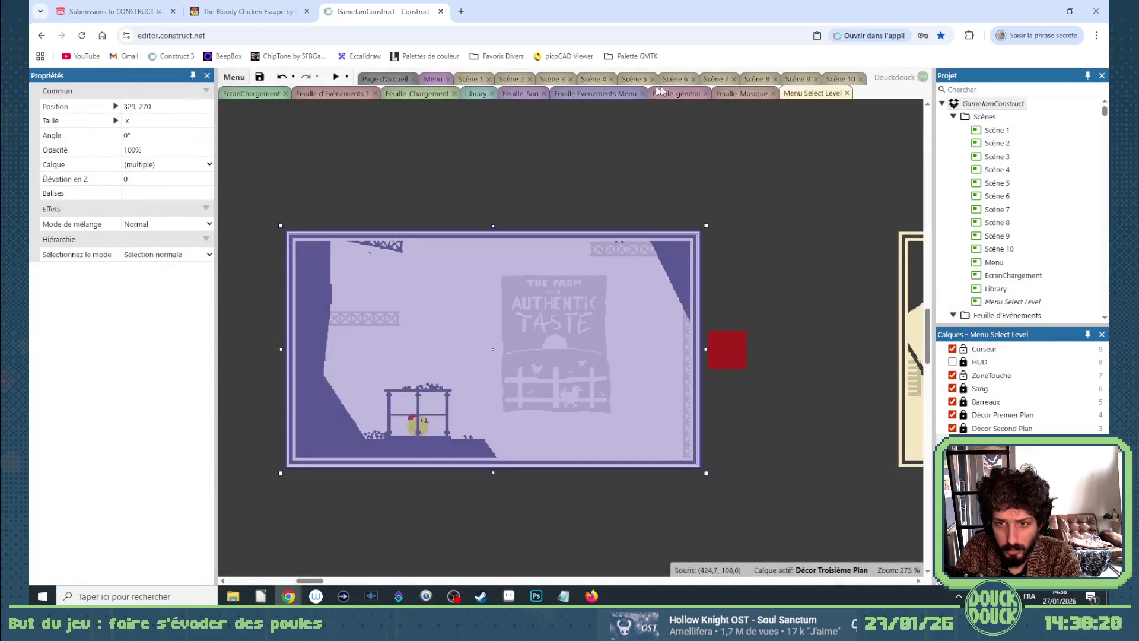
# Open the Feuille Menu Select Level event sheet and include Feuille_général in it.
pyautogui.click(680, 94)
pyautogui.click(814, 93)
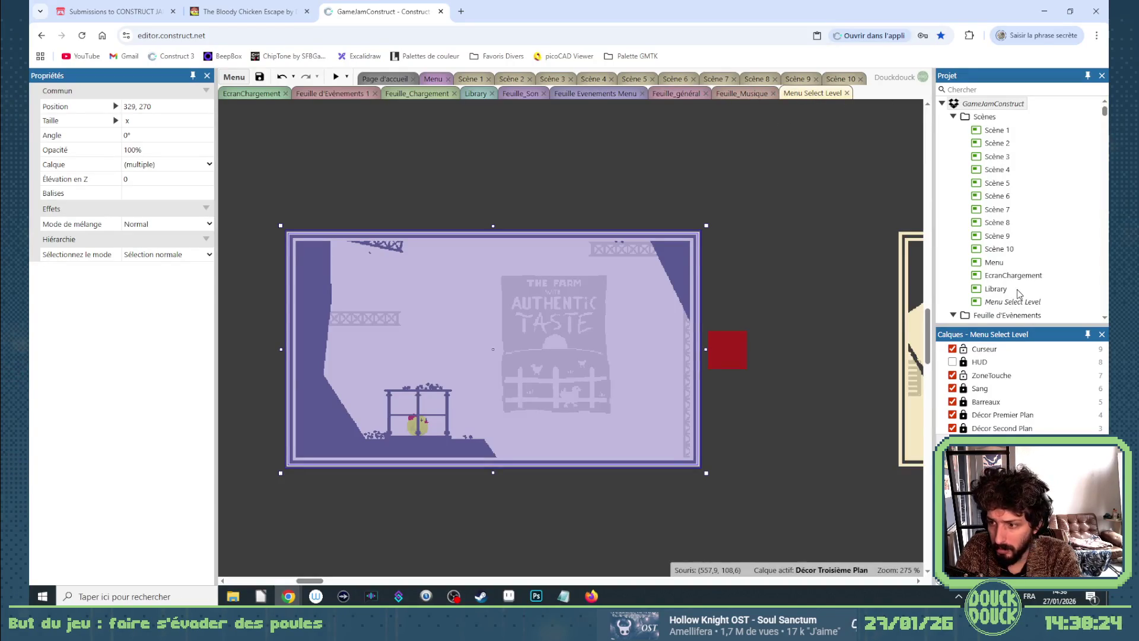
pyautogui.scroll(-3, 1018, 291)
pyautogui.doubleClick(1015, 242)
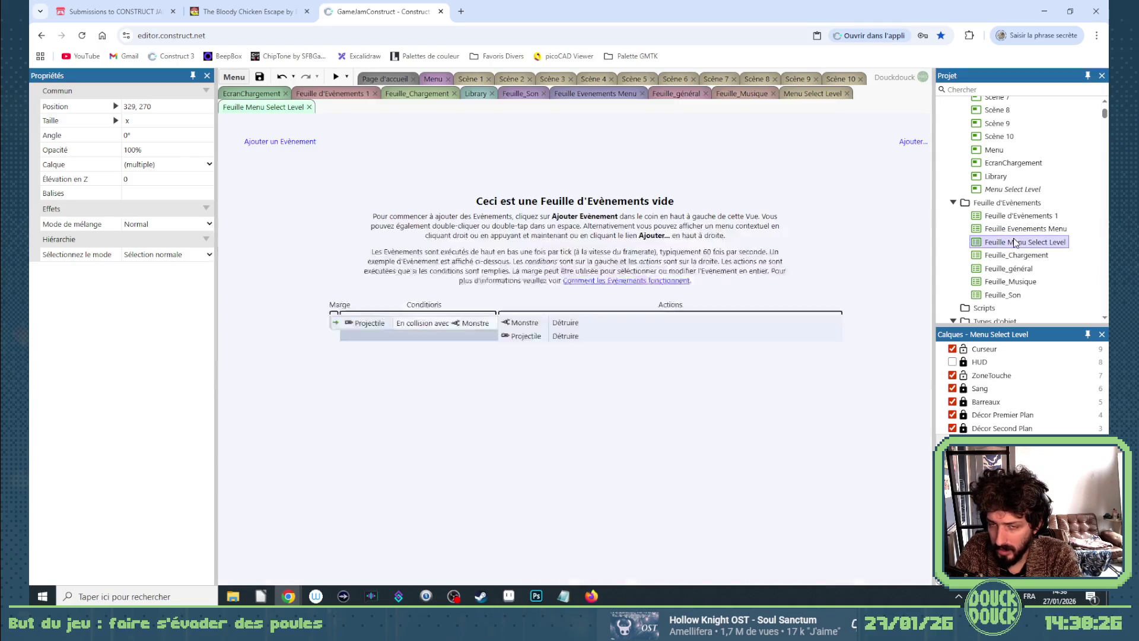
pyautogui.rightClick(453, 159)
pyautogui.click(514, 308)
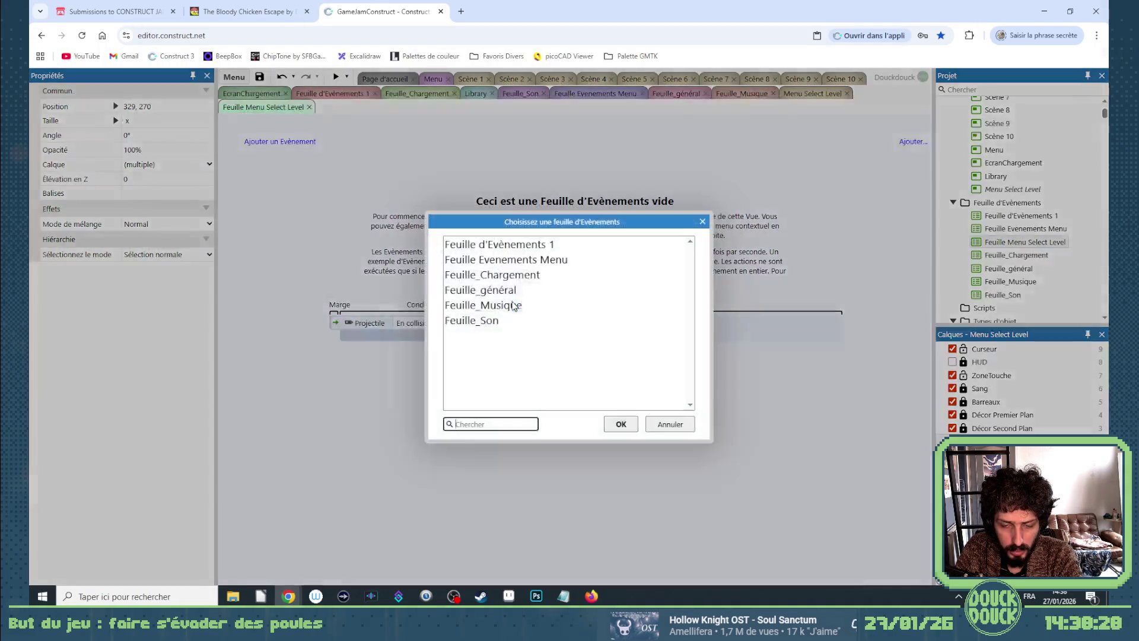
pyautogui.doubleClick(499, 290)
# Check the included sheets, then include Feuille_Son in Feuille Menu Select Level as well.
pyautogui.rightClick(372, 168)
pyautogui.click(636, 188)
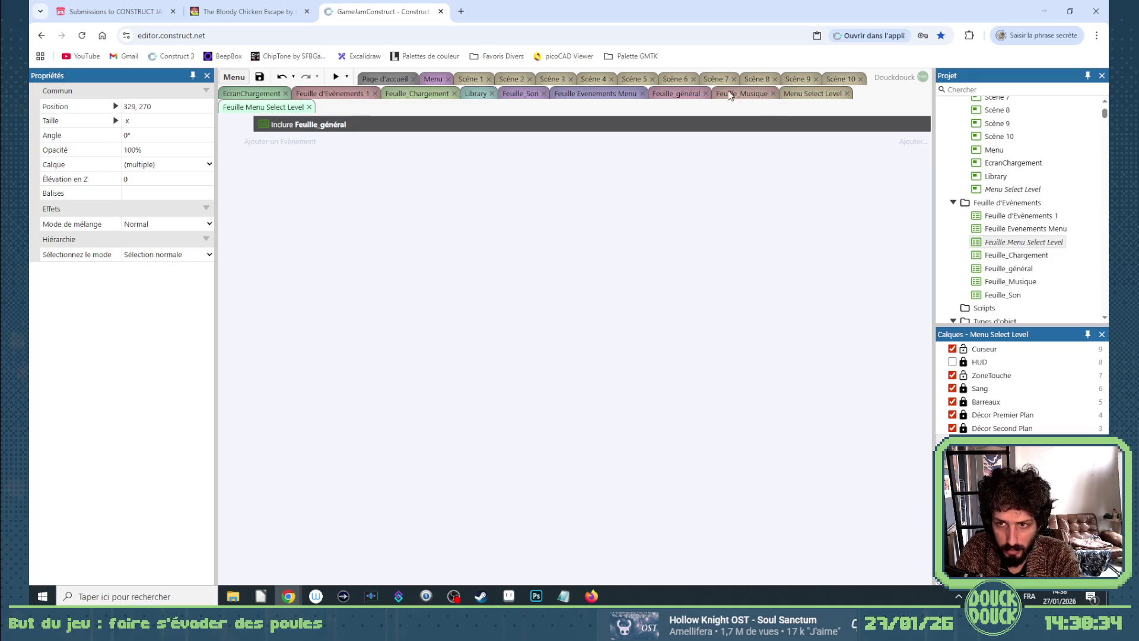
pyautogui.click(328, 94)
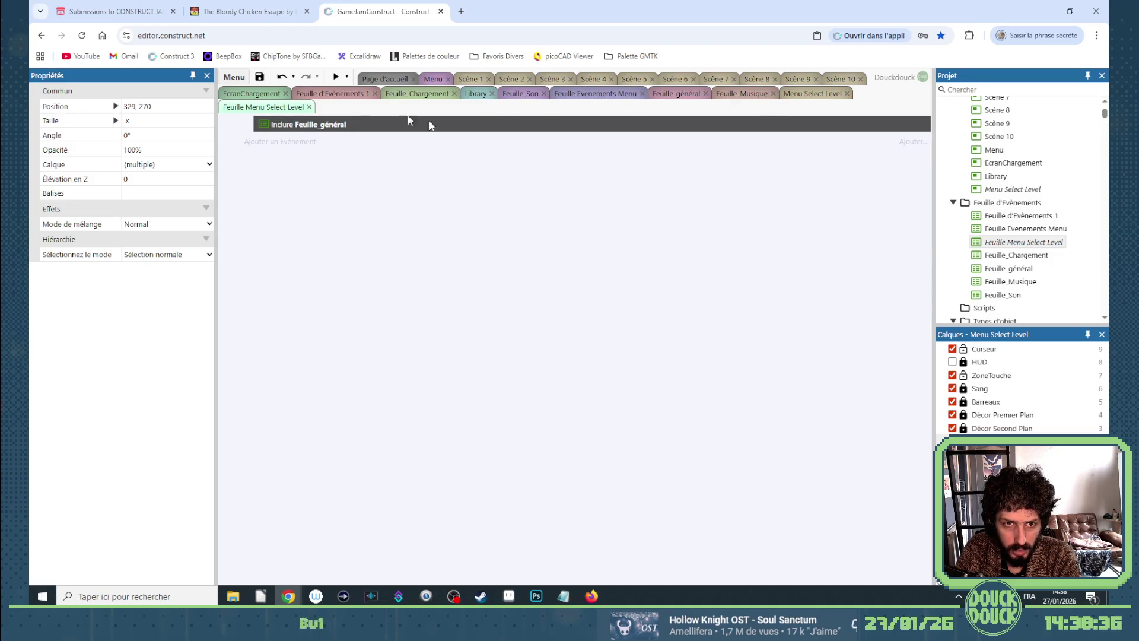
pyautogui.moveTo(928, 464); pyautogui.dragTo(929, 109)
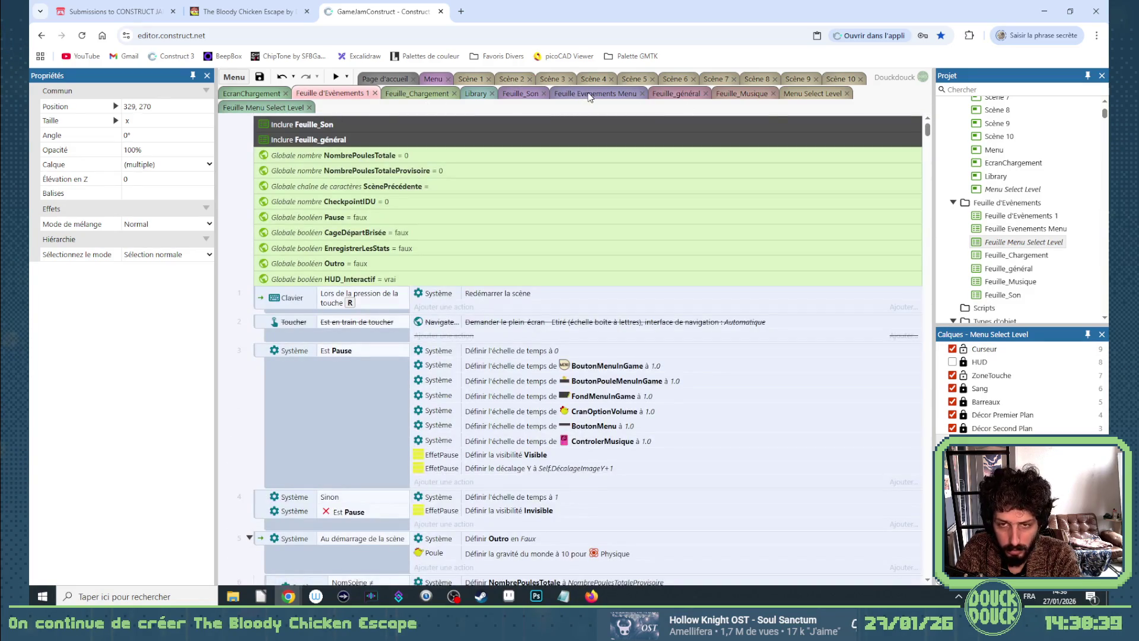
pyautogui.click(276, 107)
pyautogui.rightClick(445, 195)
pyautogui.click(510, 336)
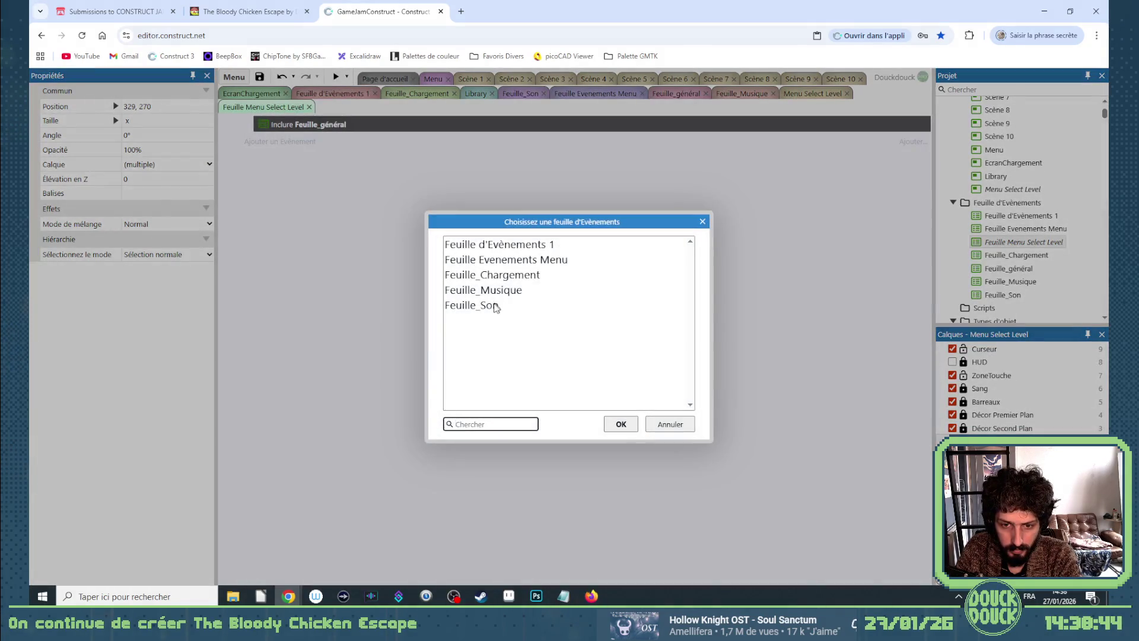
pyautogui.doubleClick(495, 307)
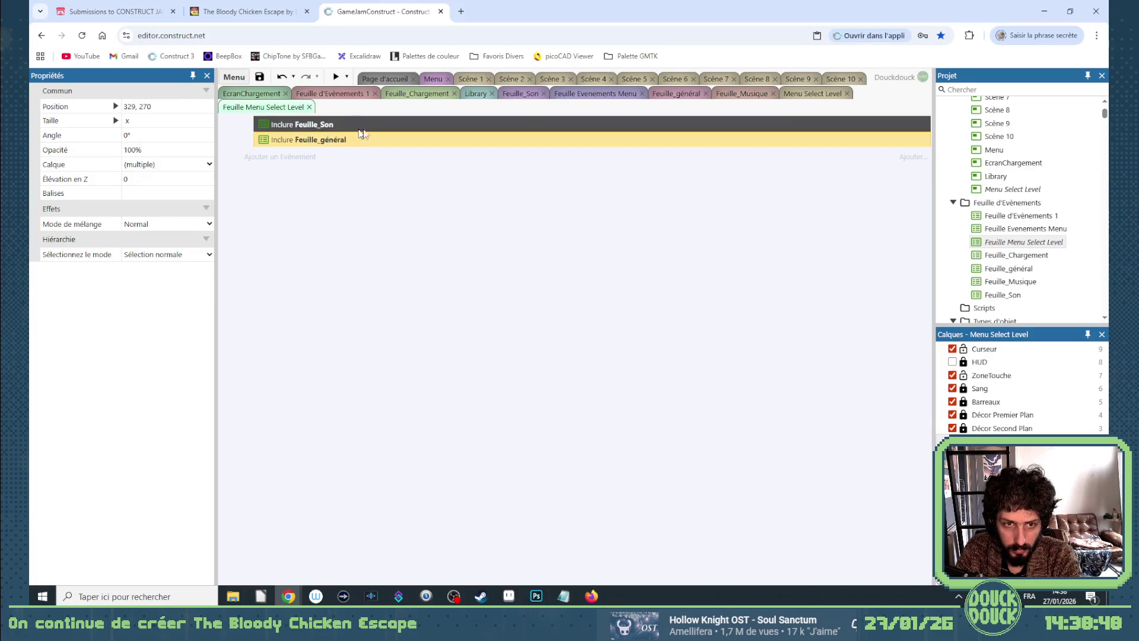
pyautogui.click(682, 95)
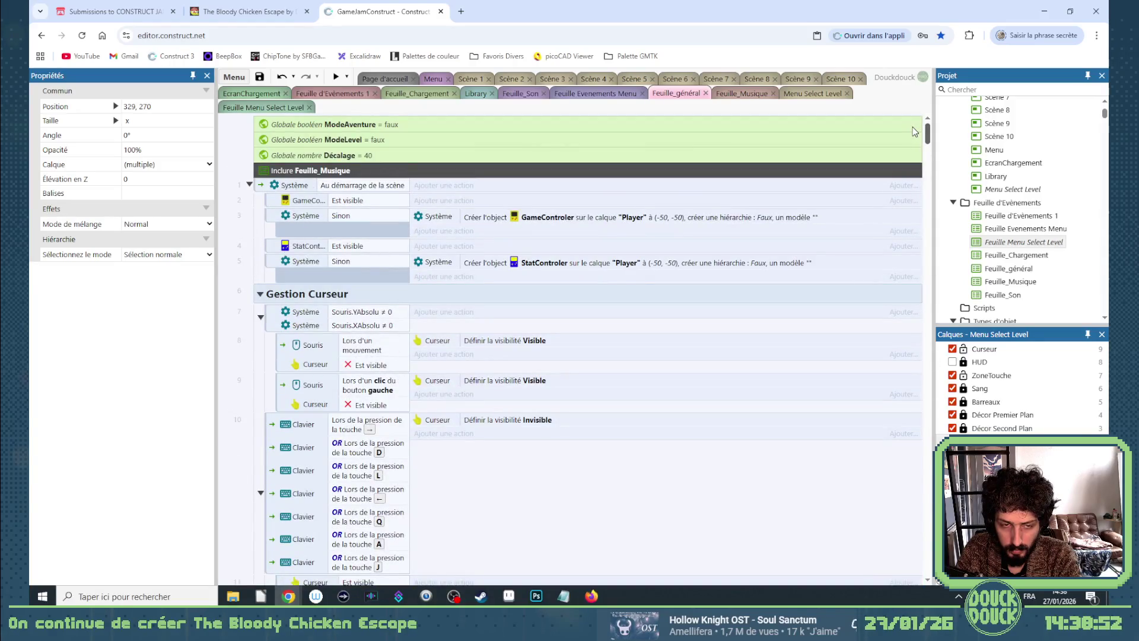
# Preview the Menu Select Level layout and close the preview window afterwards.
pyautogui.click(512, 94)
pyautogui.click(825, 95)
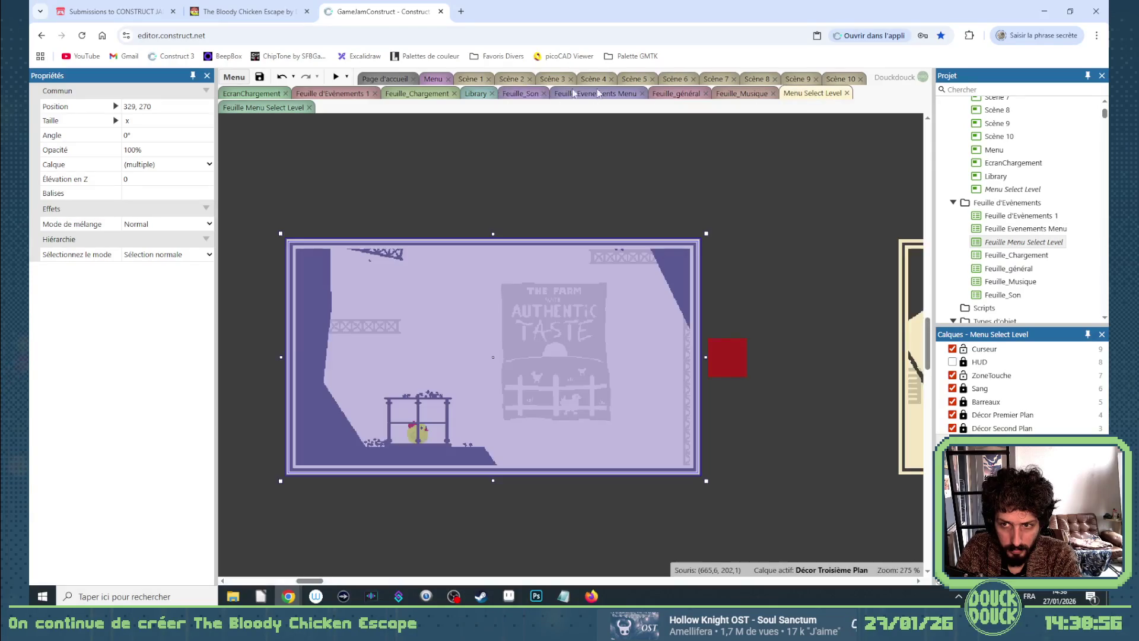
pyautogui.click(336, 76)
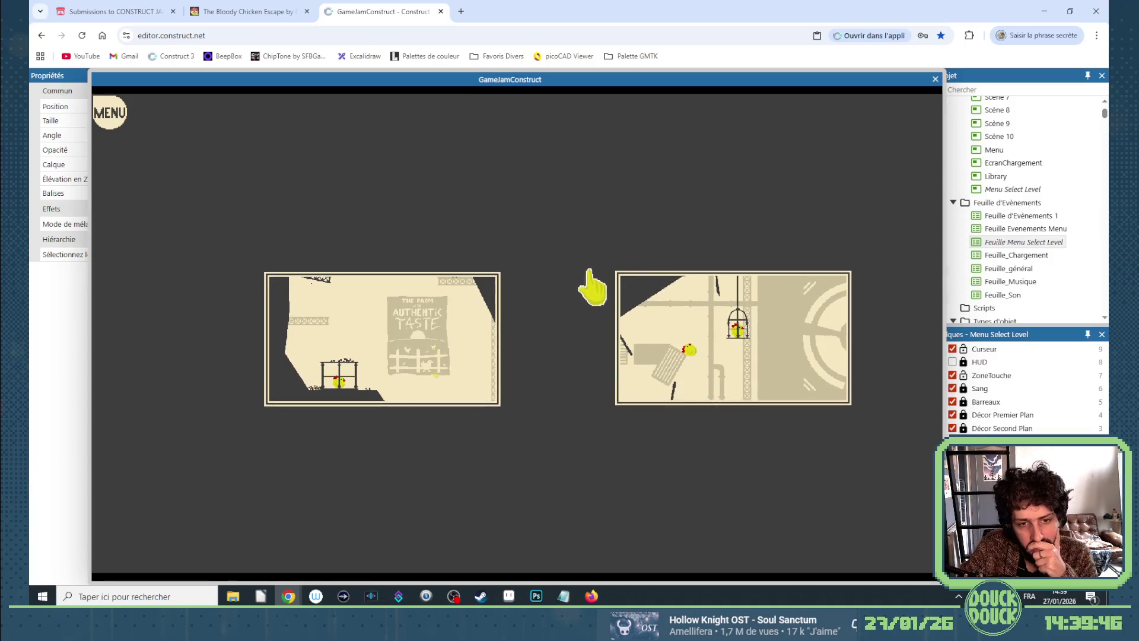
pyautogui.click(935, 80)
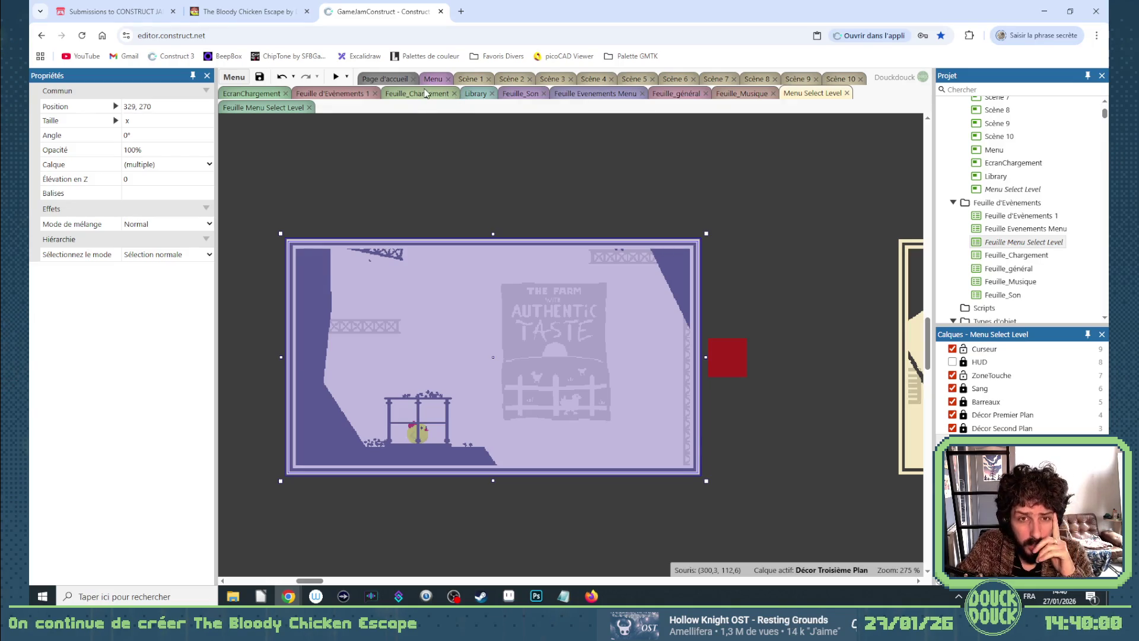
pyautogui.click(333, 98)
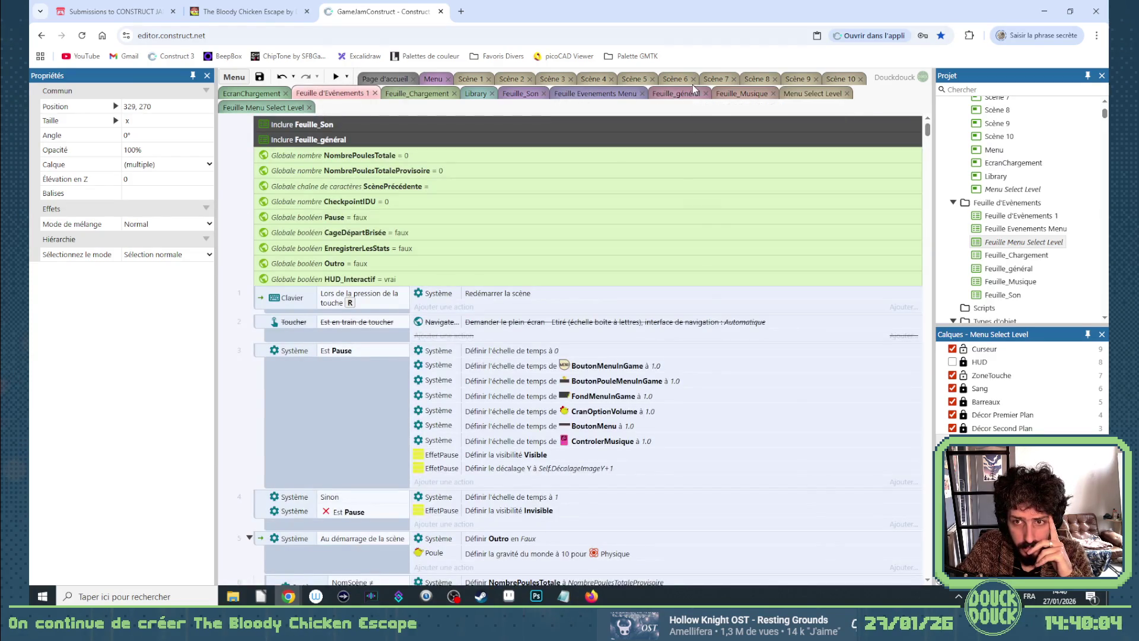
pyautogui.click(592, 95)
pyautogui.scroll(-4, 655, 278)
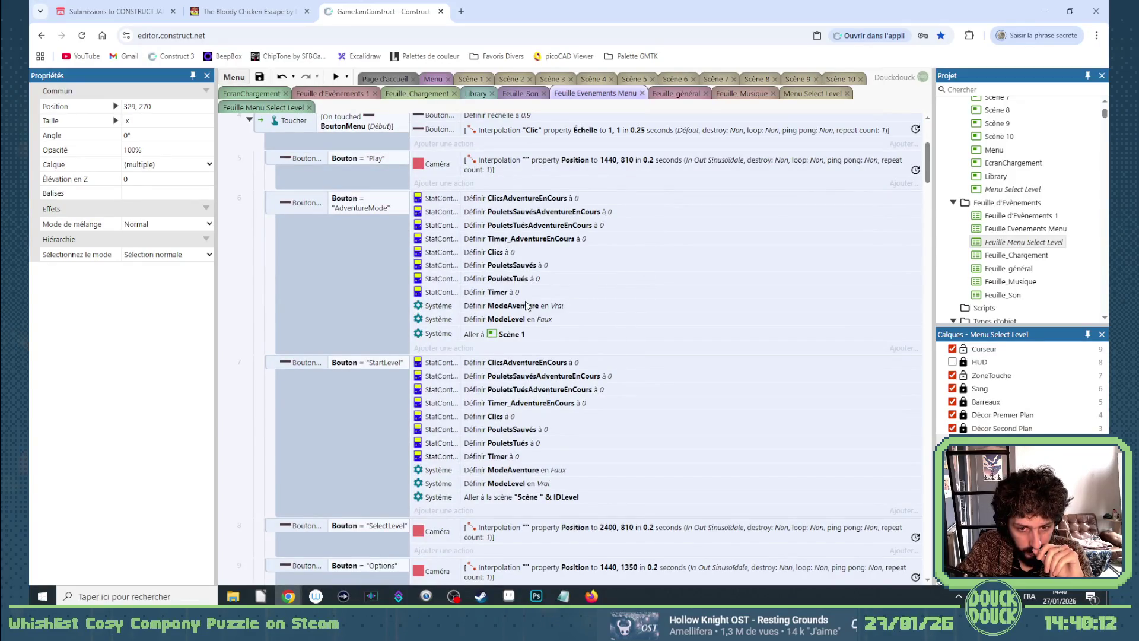
pyautogui.click(273, 361)
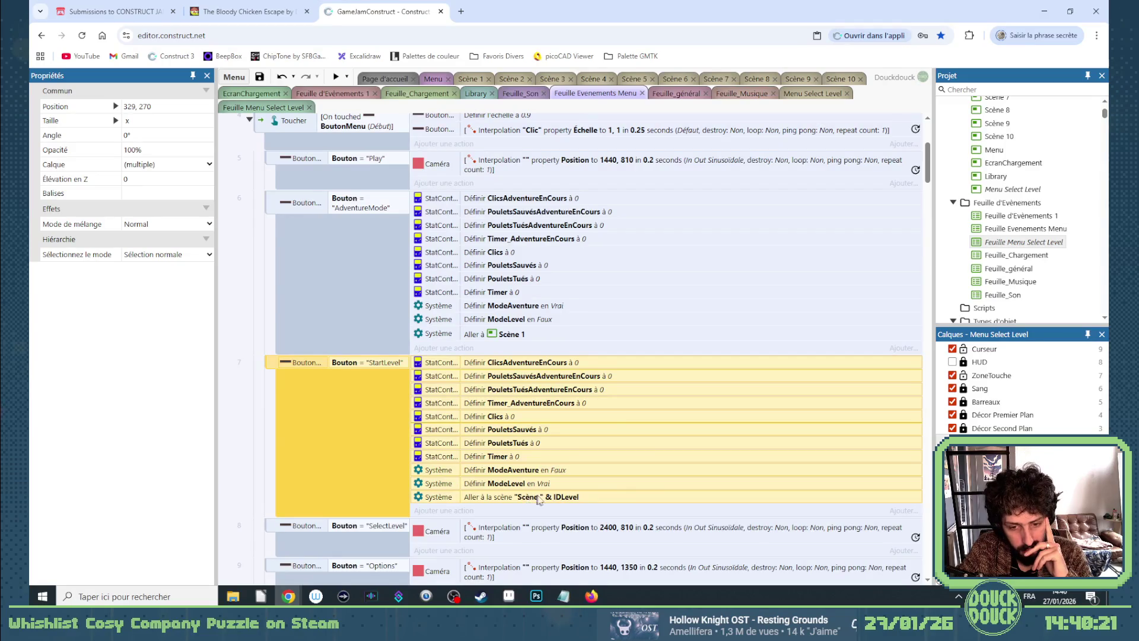
pyautogui.scroll(-1, 538, 500)
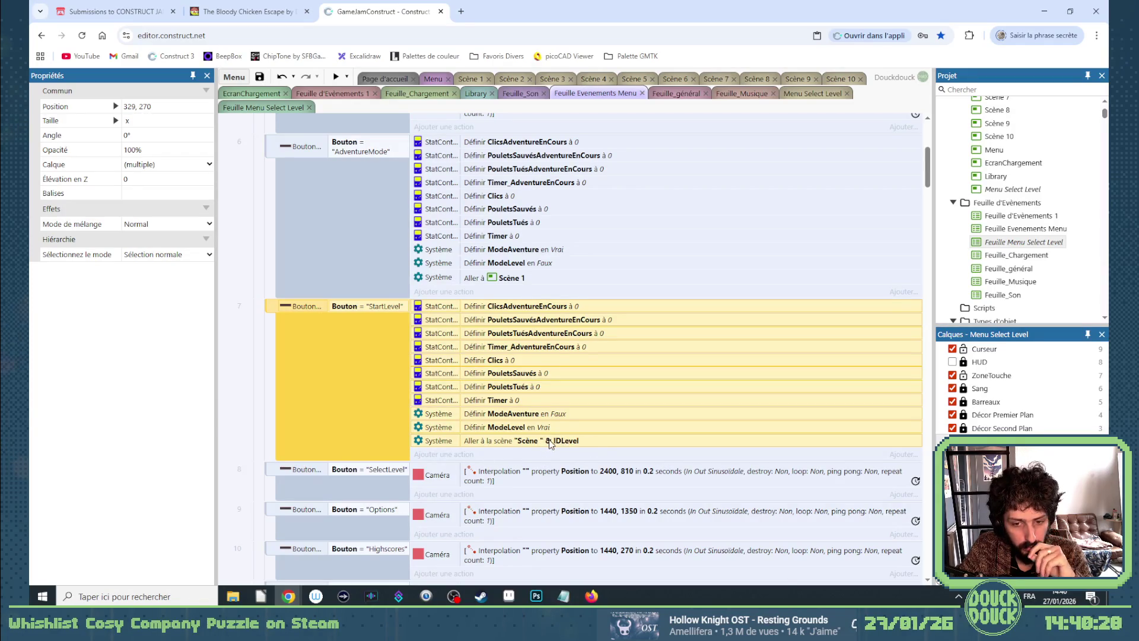
pyautogui.click(442, 319)
pyautogui.keyDown('shift'); pyautogui.click(454, 440); pyautogui.keyUp('shift')
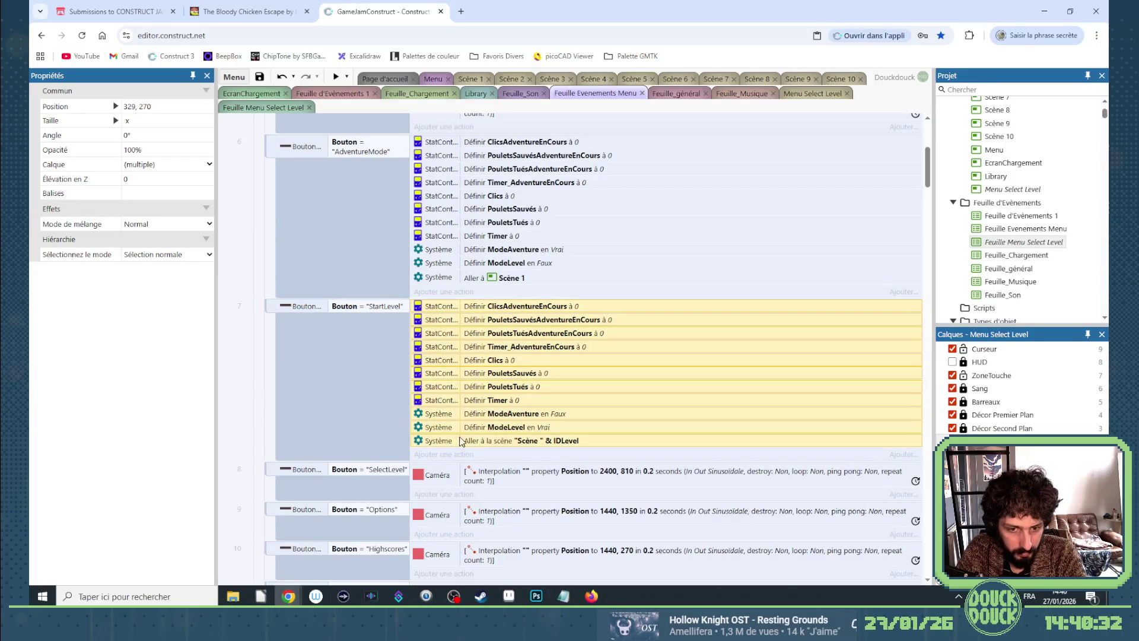
pyautogui.click(798, 93)
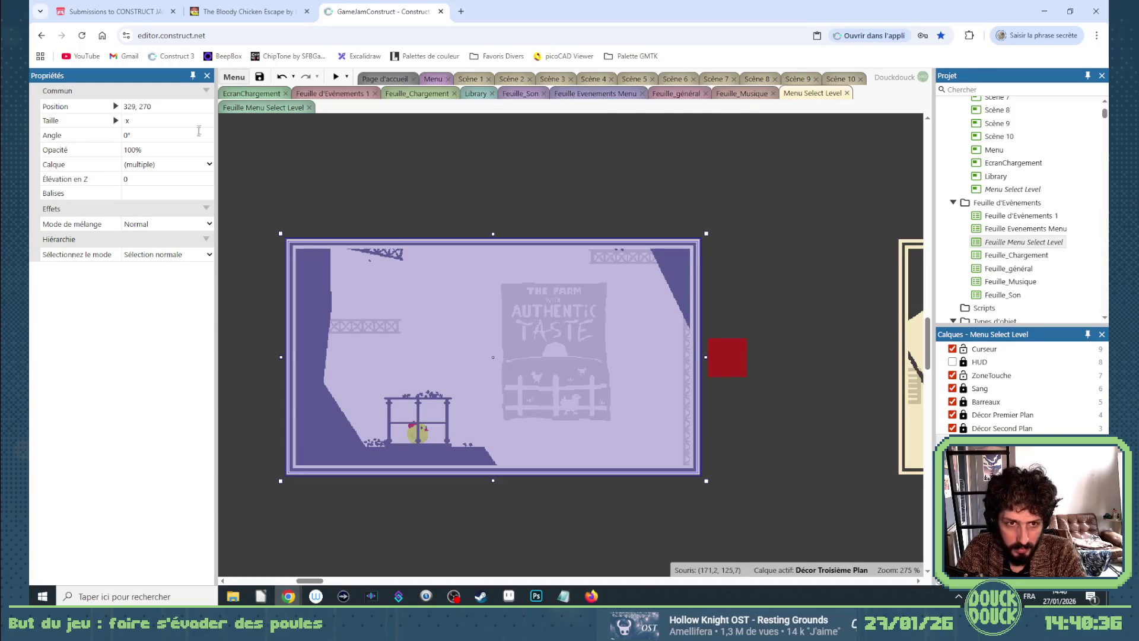
# Start a new event in Feuille Menu Select Level using Toucher's On touched object condition.
pyautogui.click(246, 111)
pyautogui.click(308, 157)
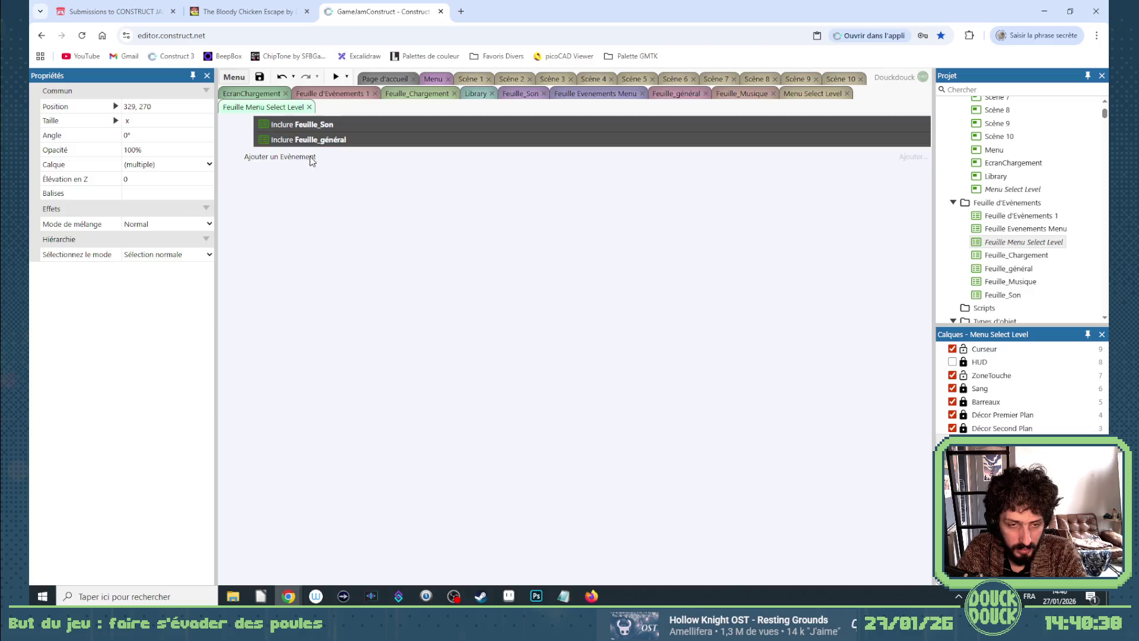
pyautogui.doubleClick(442, 379)
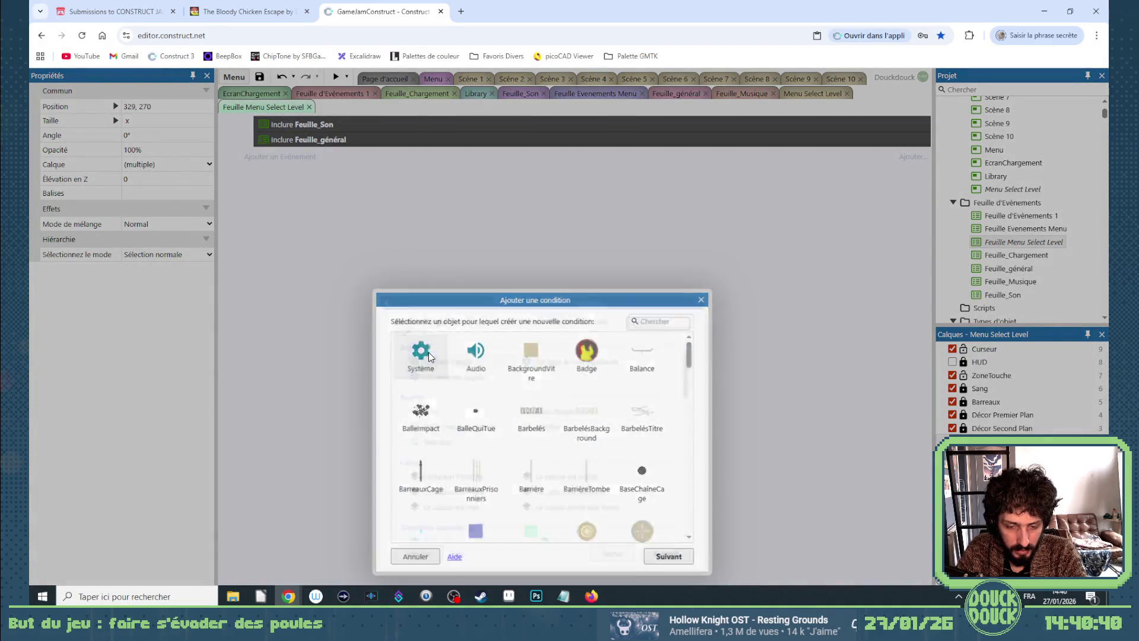
pyautogui.click(605, 554)
pyautogui.scroll(-2, 589, 463)
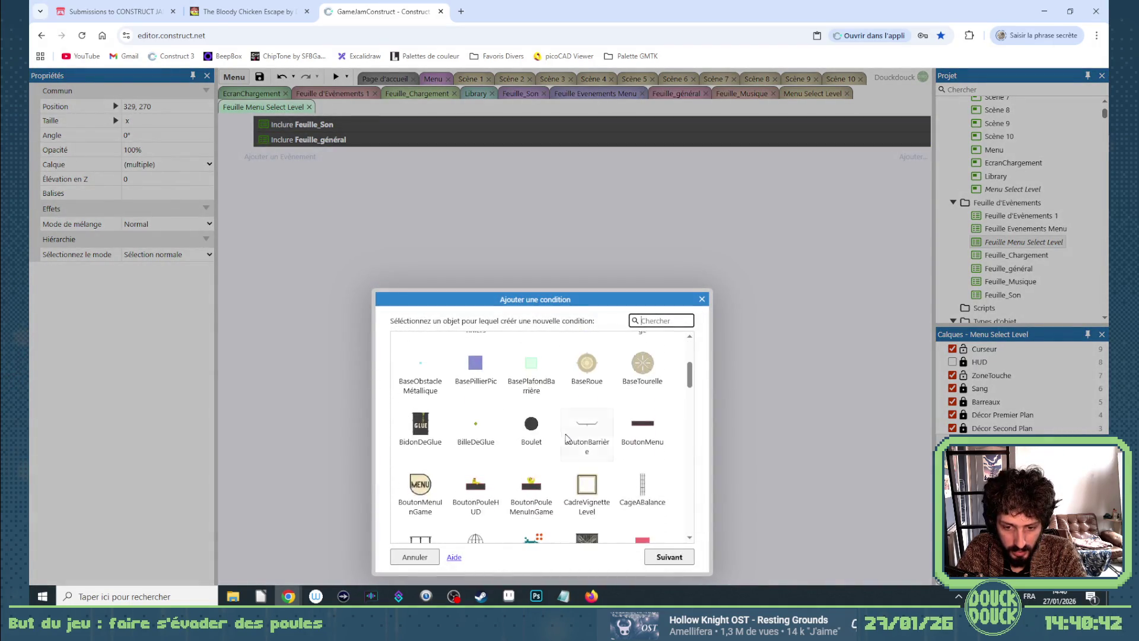
pyautogui.doubleClick(587, 482)
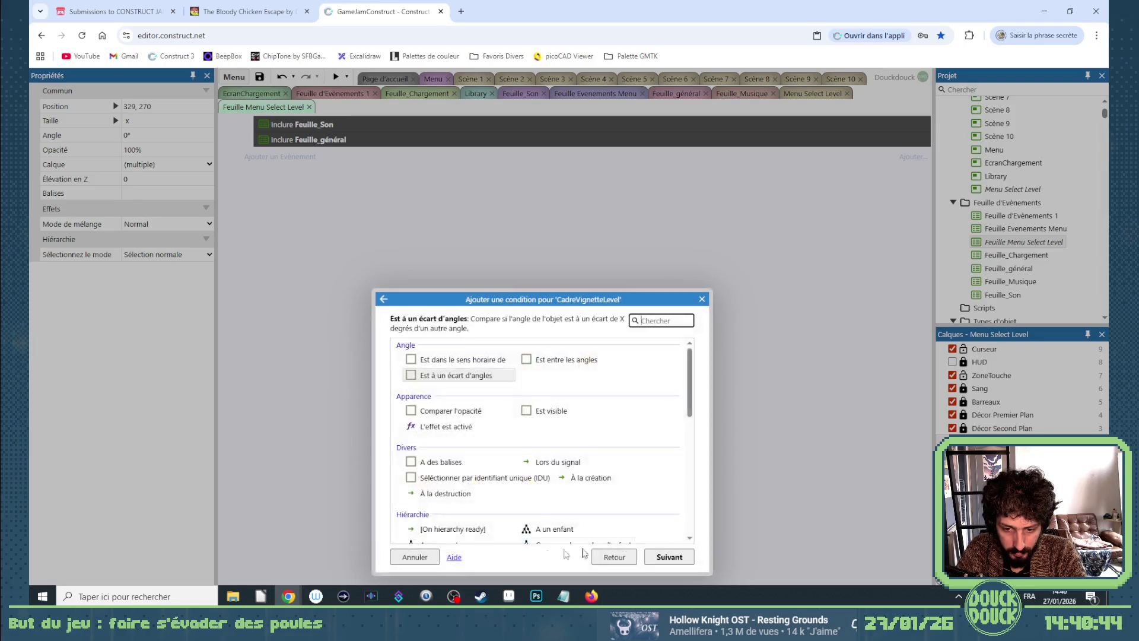
pyautogui.click(595, 557)
pyautogui.scroll(-5, 508, 483)
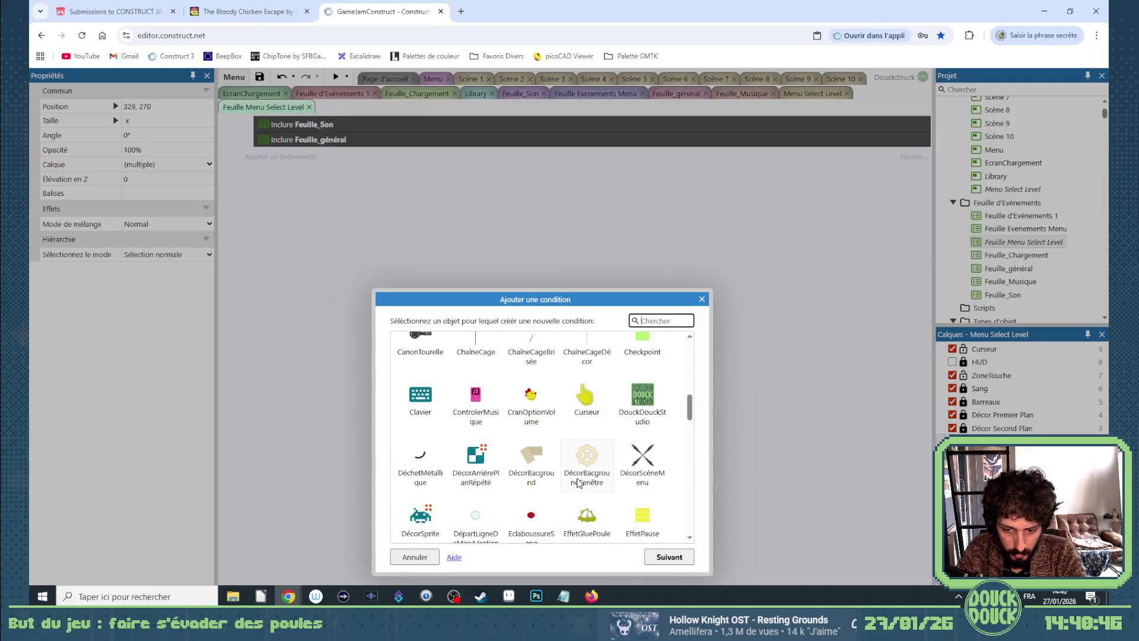
pyautogui.scroll(-8, 508, 483)
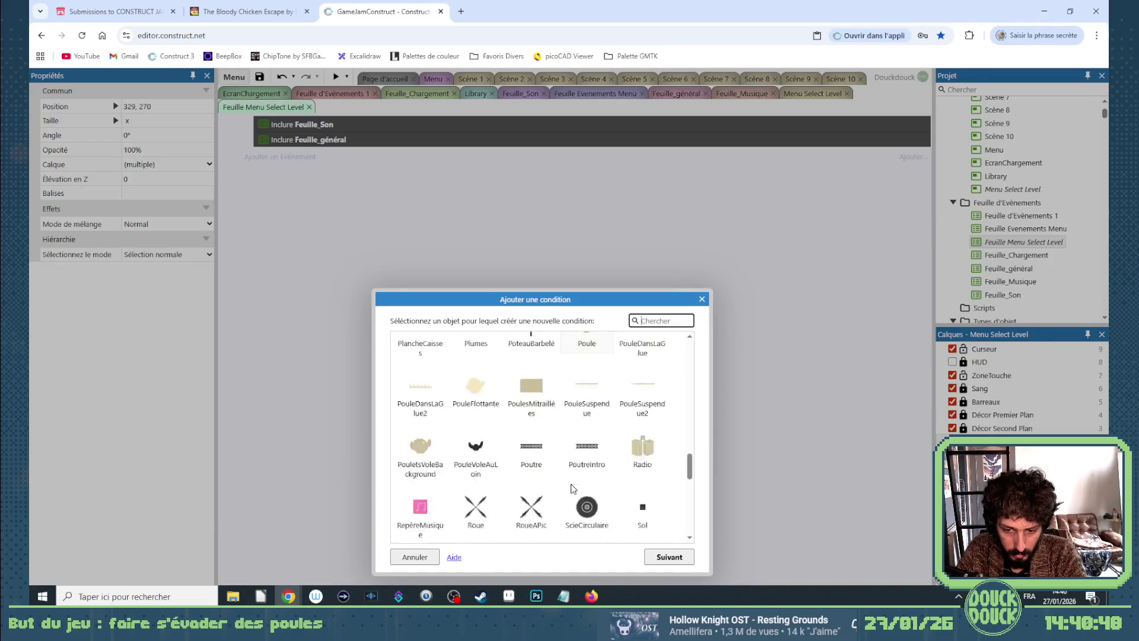
pyautogui.scroll(-5, 574, 485)
pyautogui.doubleClick(546, 483)
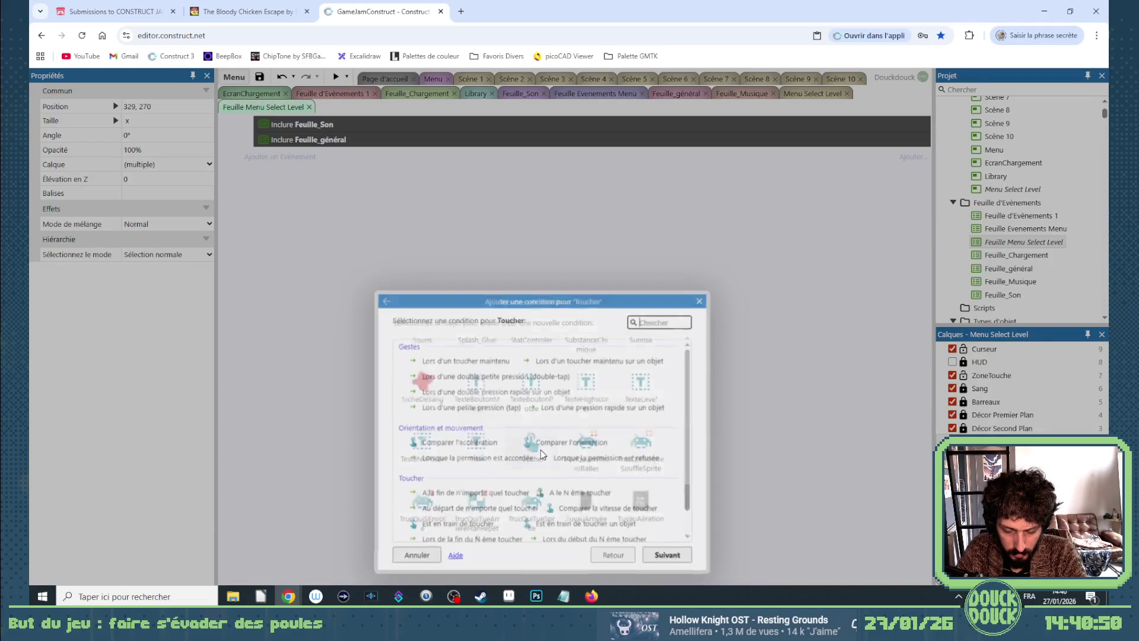
pyautogui.scroll(-1, 549, 510)
pyautogui.doubleClick(476, 532)
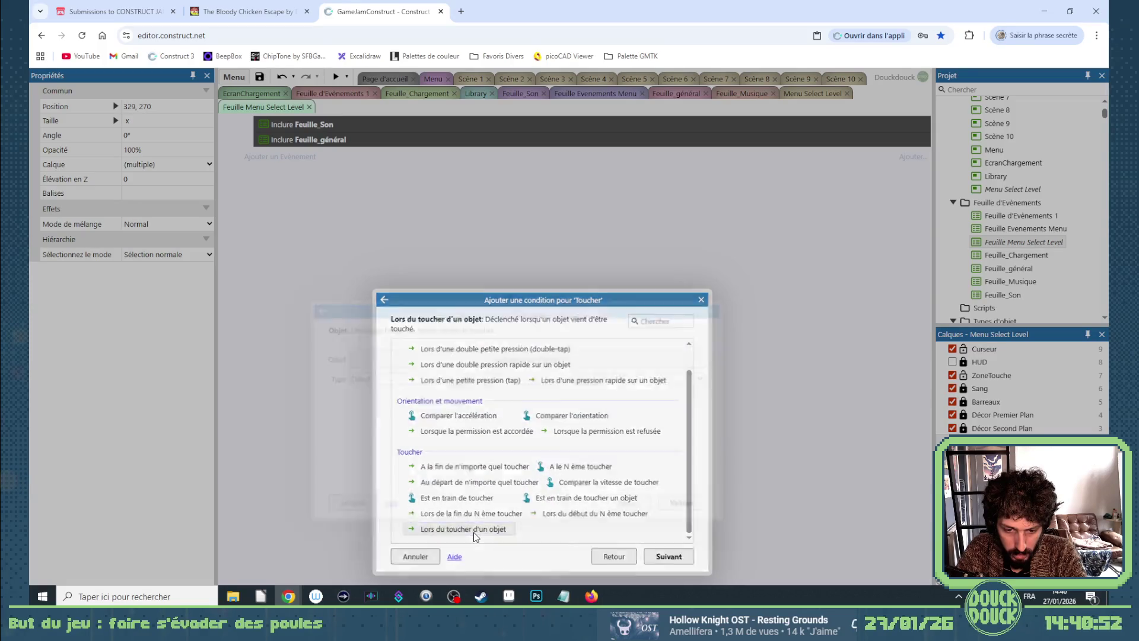
# Make CadreVignetteLevel the touched object and paste the copied reset and go-to-scene actions.
pyautogui.click(444, 361)
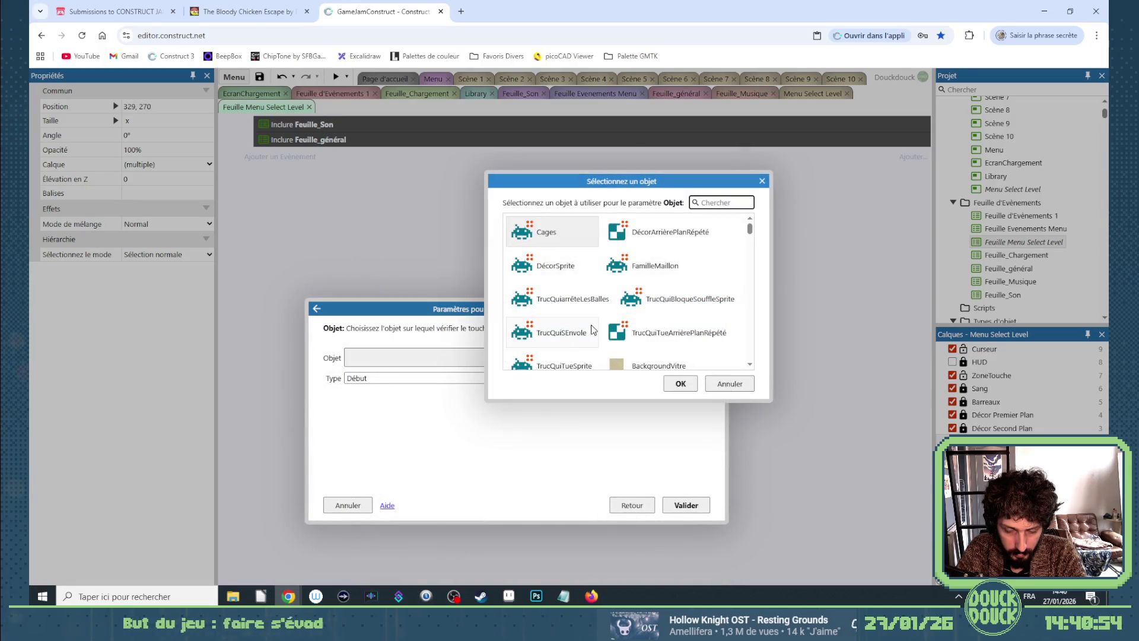
pyautogui.write('ca')
pyautogui.doubleClick(549, 231)
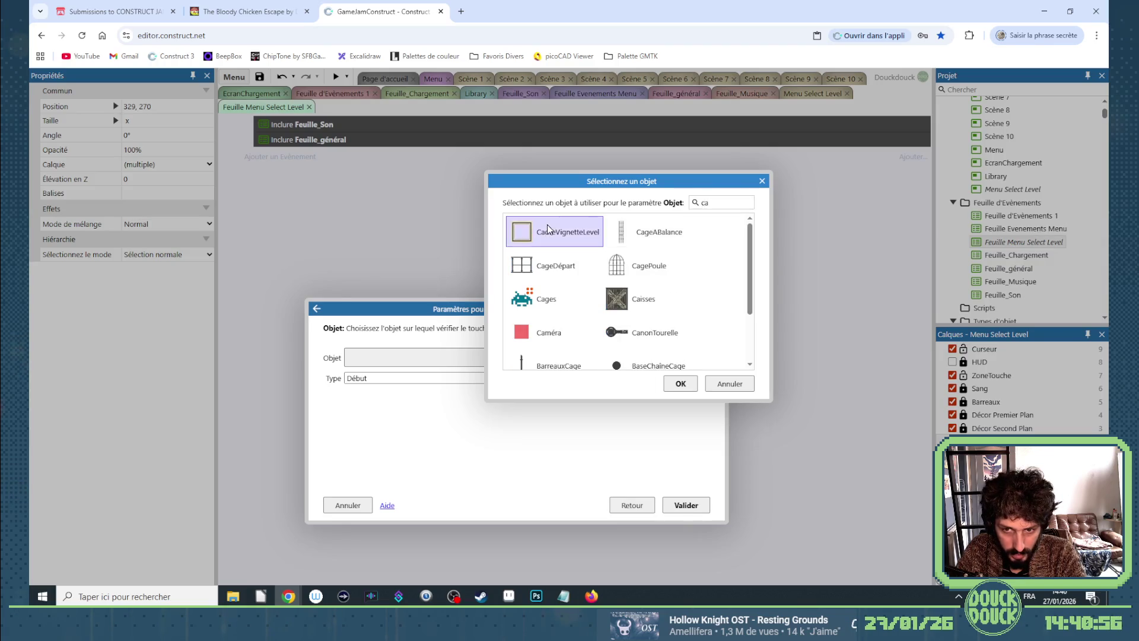
pyautogui.click(686, 509)
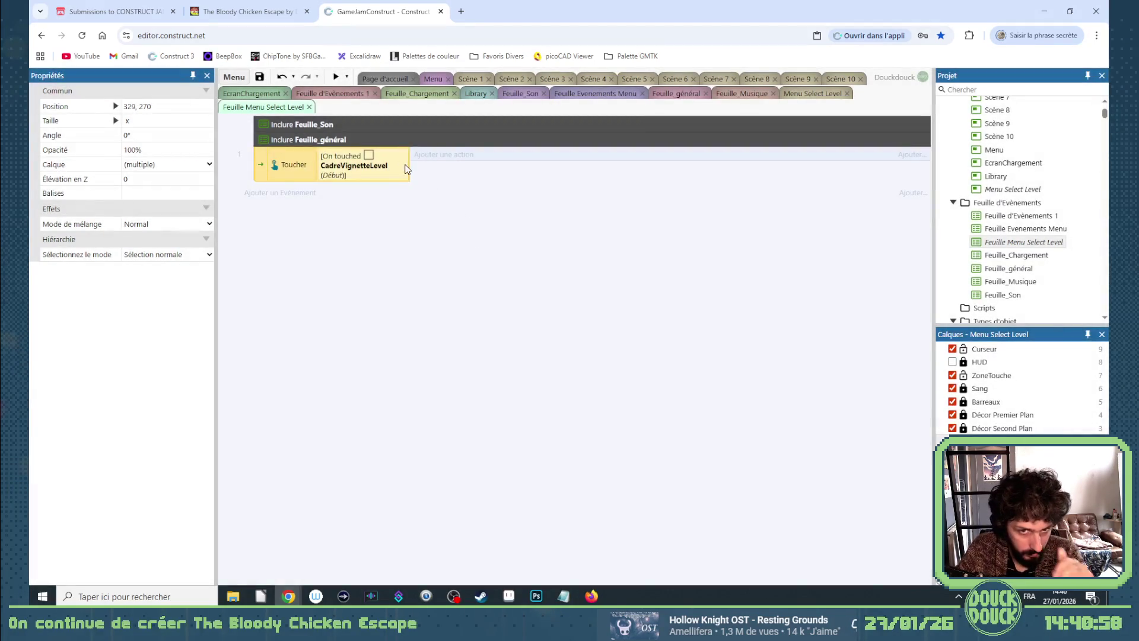
pyautogui.hotkey('ctrl', 'v')
pyautogui.doubleClick(510, 289)
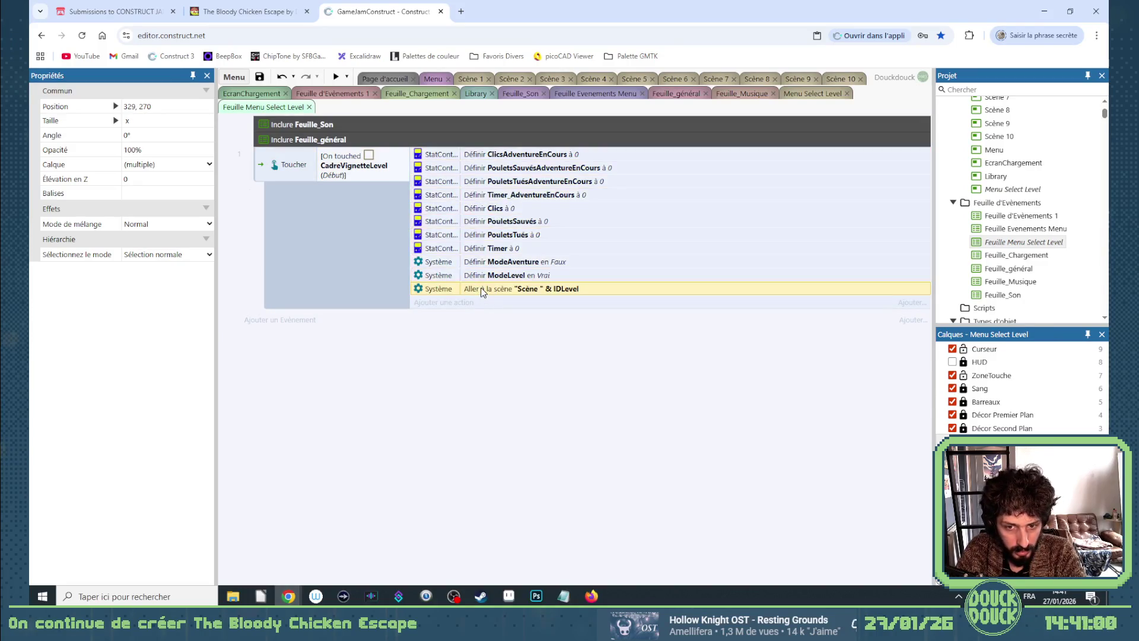
# Change the go-to-scene action's scene expression to CadreVignetteLevel.NomLevel.
pyautogui.click(403, 354)
pyautogui.hotkey('ctrl', 'a')
pyautogui.write('ca')
pyautogui.press('Return')
pyautogui.write('.no')
pyautogui.press('Down')
pyautogui.press('Down')
pyautogui.press('Down')
pyautogui.press('Return')
pyautogui.press('Return')
# Delete the ModeAventure action and the four AdventureEnCours resets, then preview the level select layout.
pyautogui.click(503, 264)
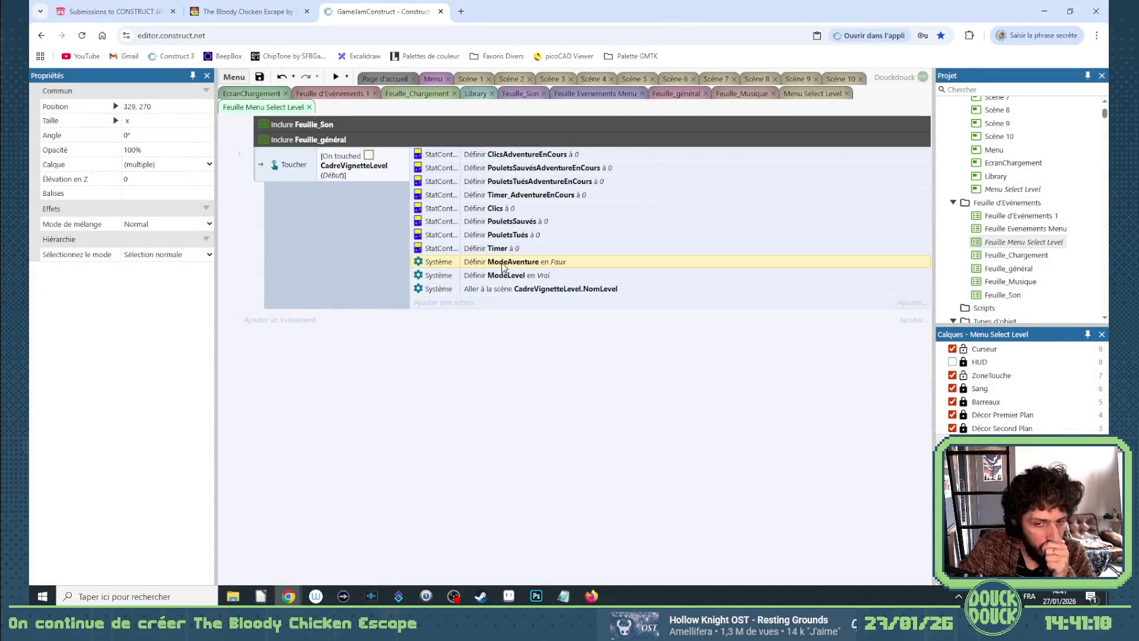
pyautogui.rightClick(502, 265)
pyautogui.click(481, 268)
pyautogui.rightClick(481, 269)
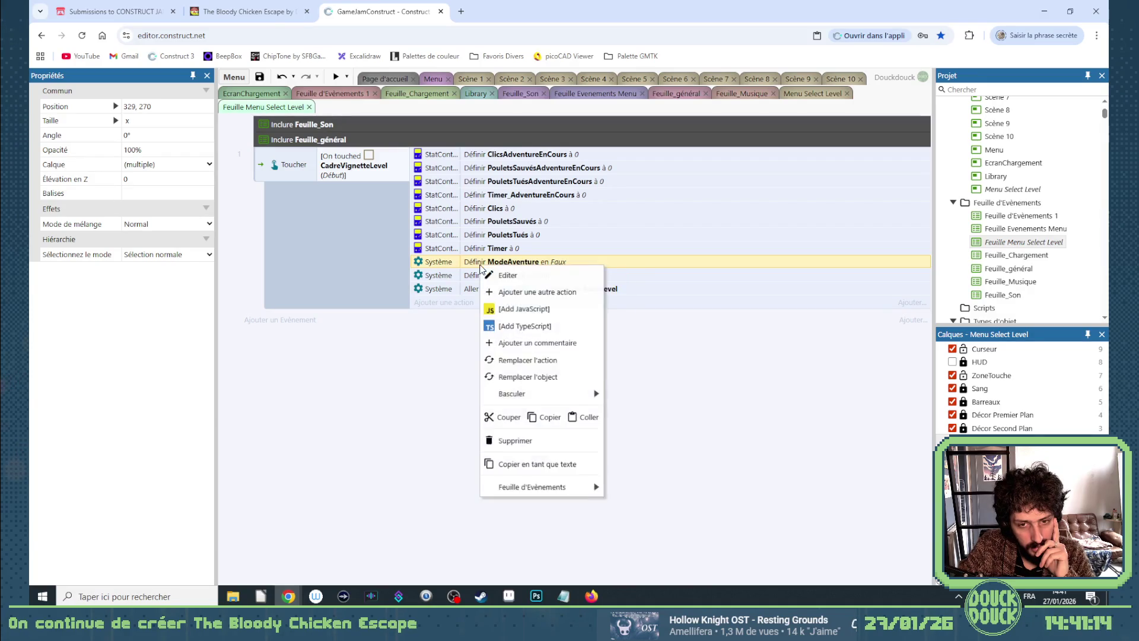
pyautogui.moveTo(535, 395)
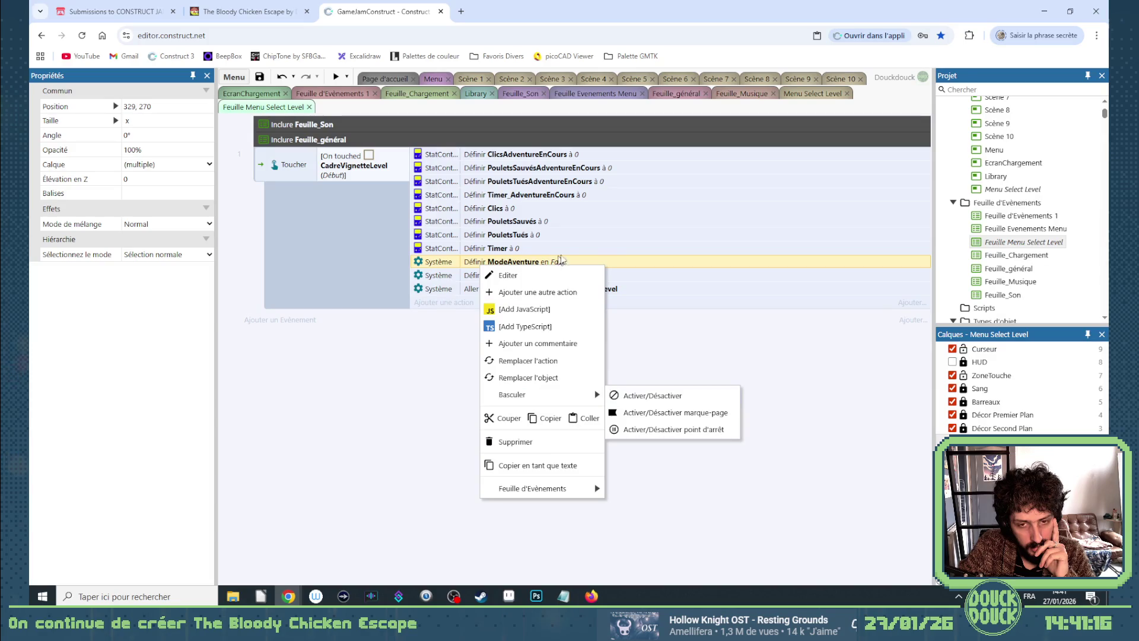
pyautogui.click(612, 265)
pyautogui.press('Delete')
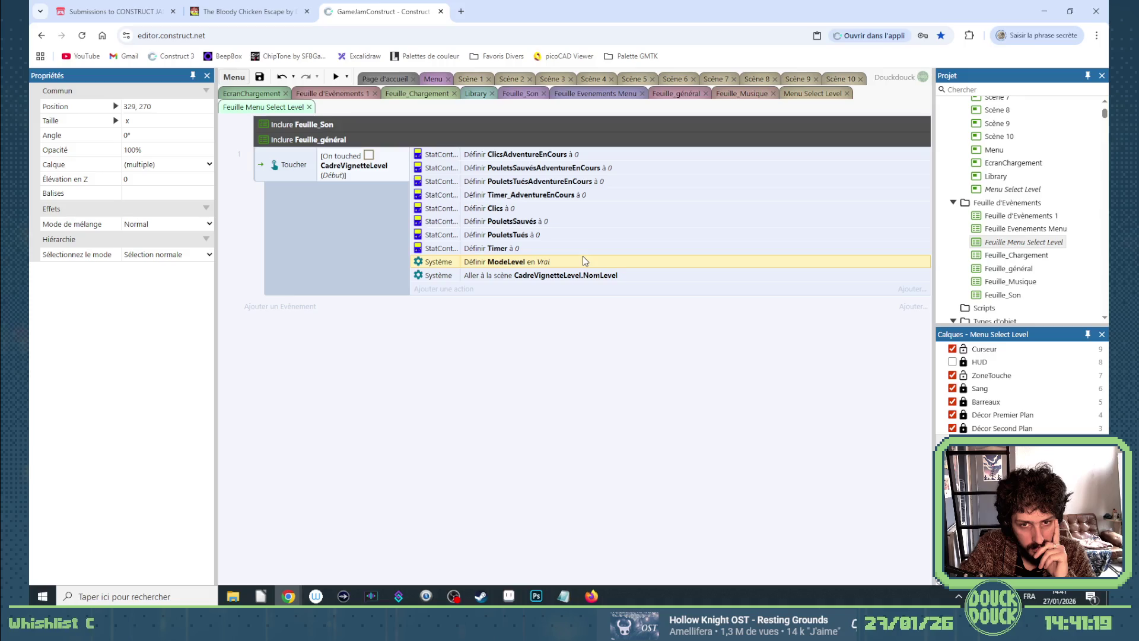
pyautogui.click(555, 198)
pyautogui.keyDown('shift'); pyautogui.click(514, 156); pyautogui.keyUp('shift')
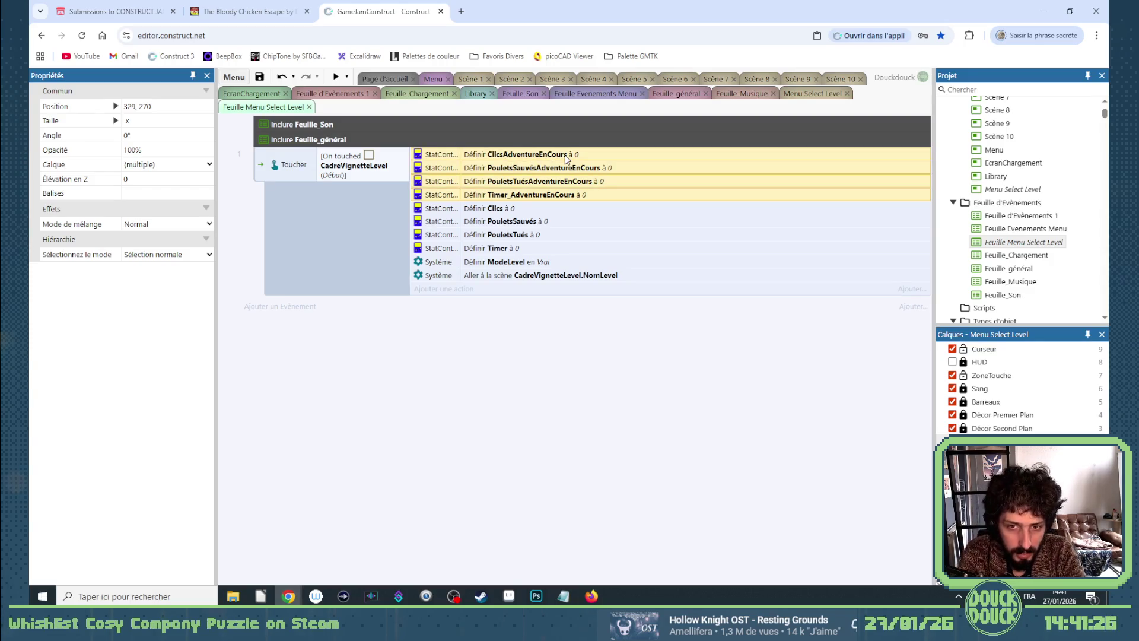
pyautogui.press('Delete')
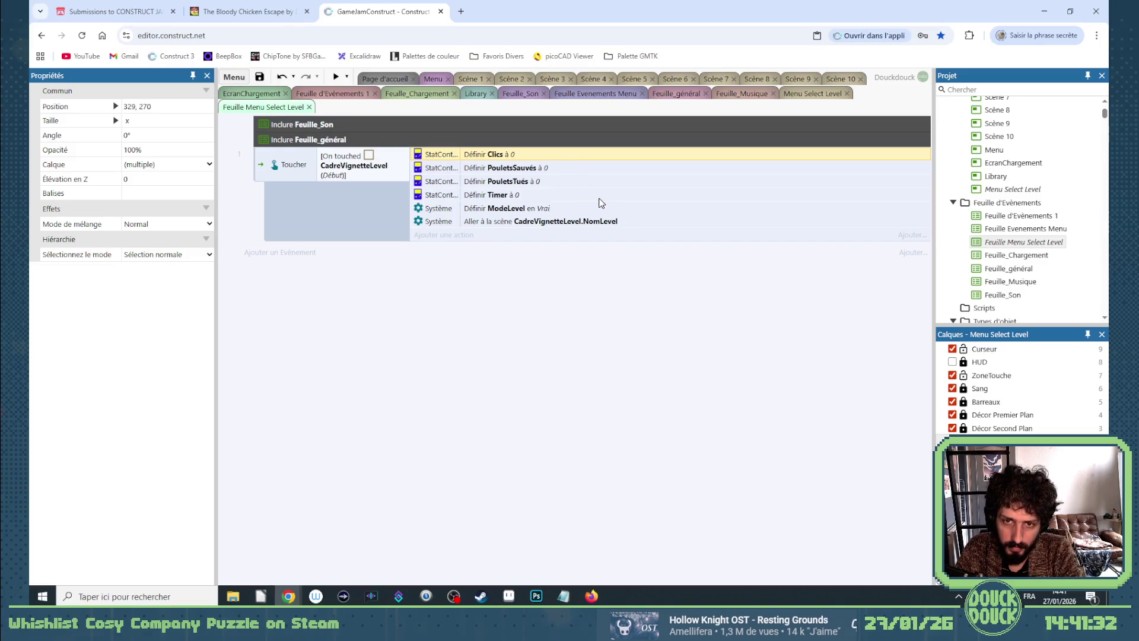
pyautogui.click(817, 93)
pyautogui.click(335, 76)
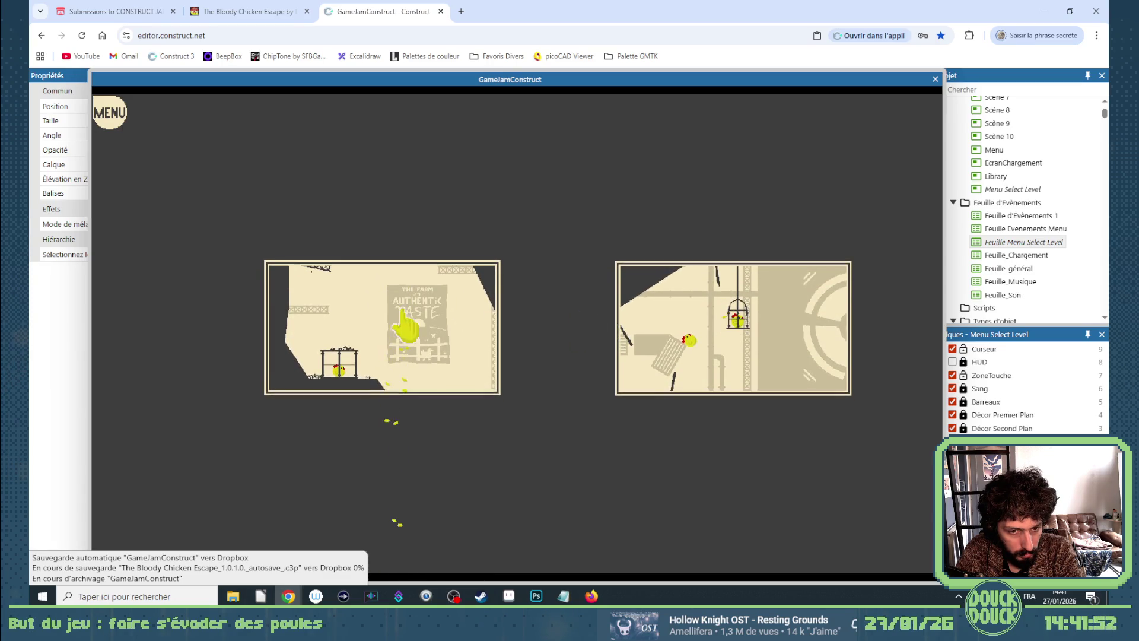
# Close the game preview and select the first level thumbnail frame.
pyautogui.click(935, 79)
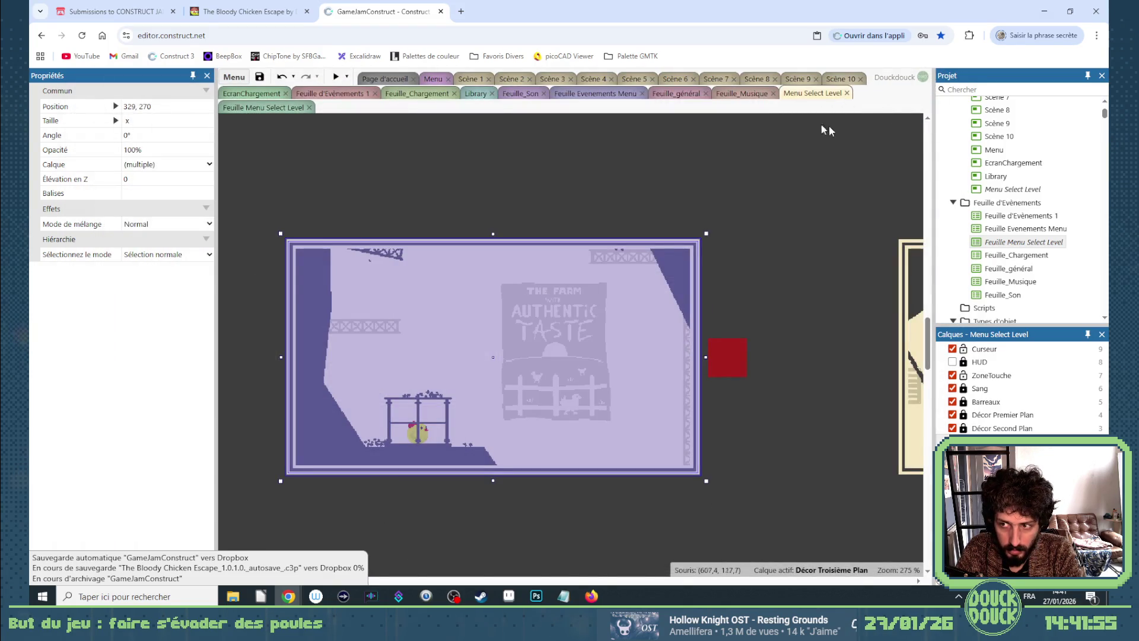
pyautogui.click(516, 274)
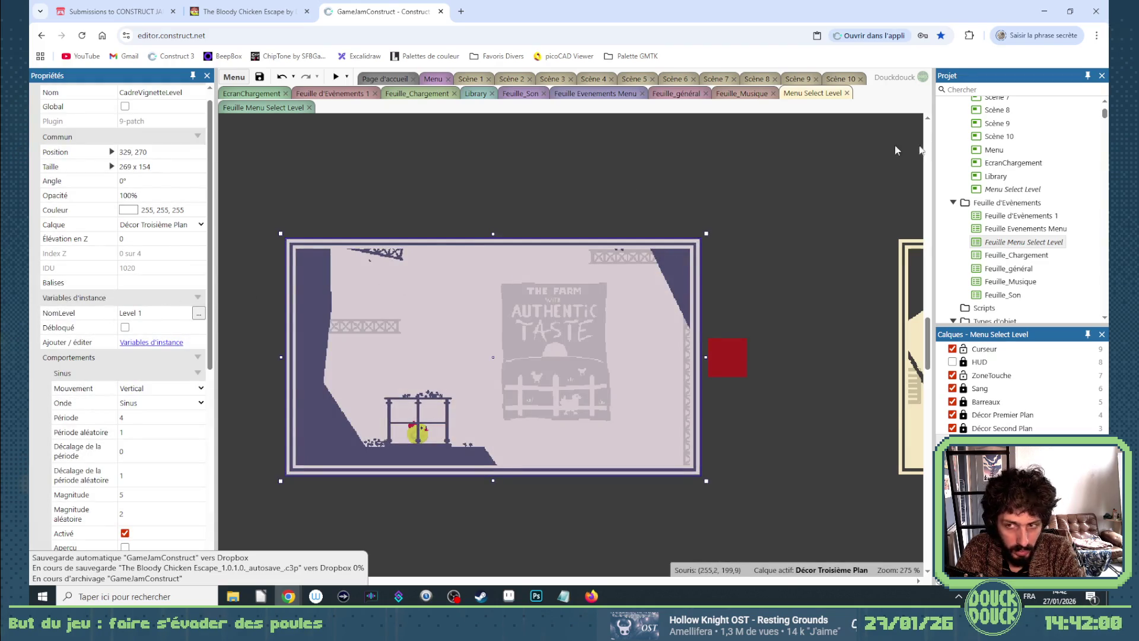
# Change the left level frame's NomLevel from Level to Scène.
pyautogui.scroll(2, 1008, 207)
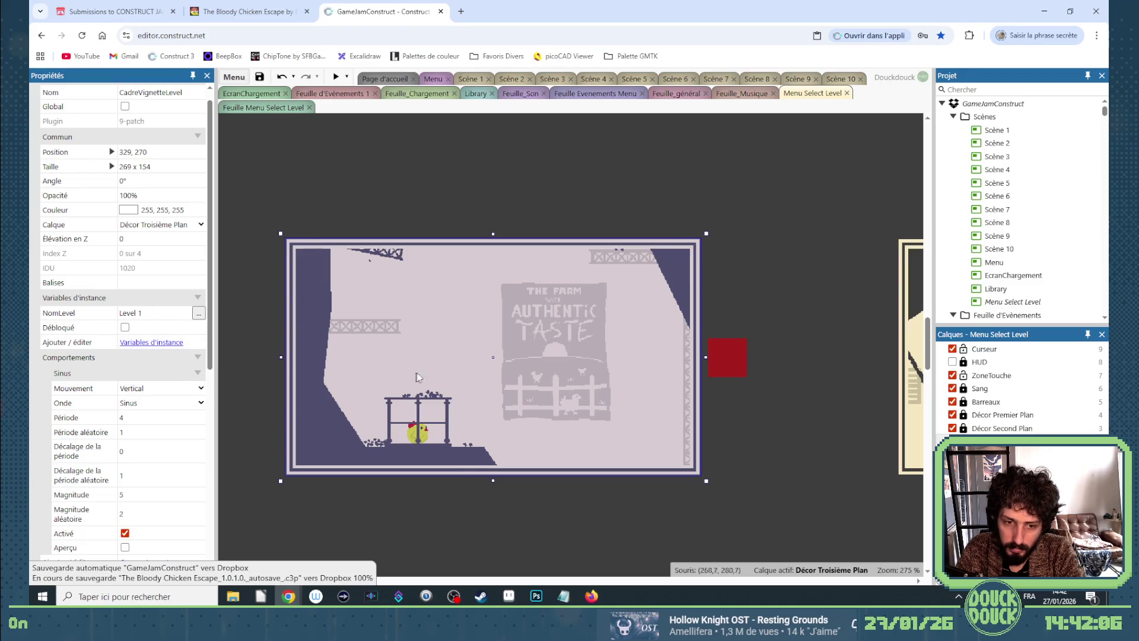
pyautogui.scroll(-4, 455, 507)
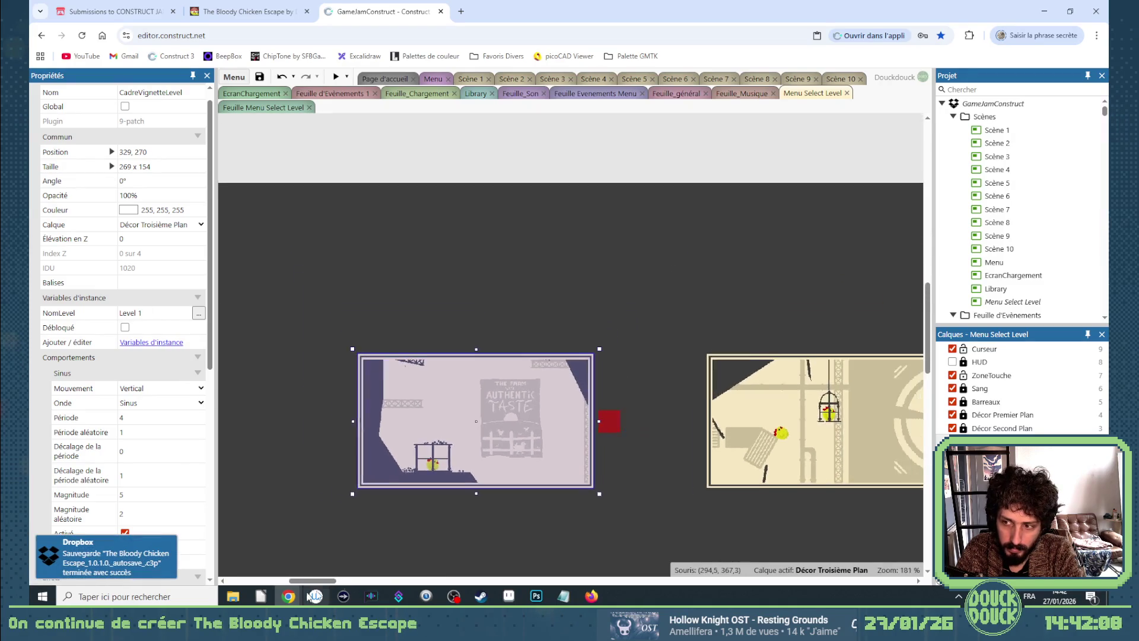
pyautogui.moveTo(312, 582); pyautogui.dragTo(331, 581)
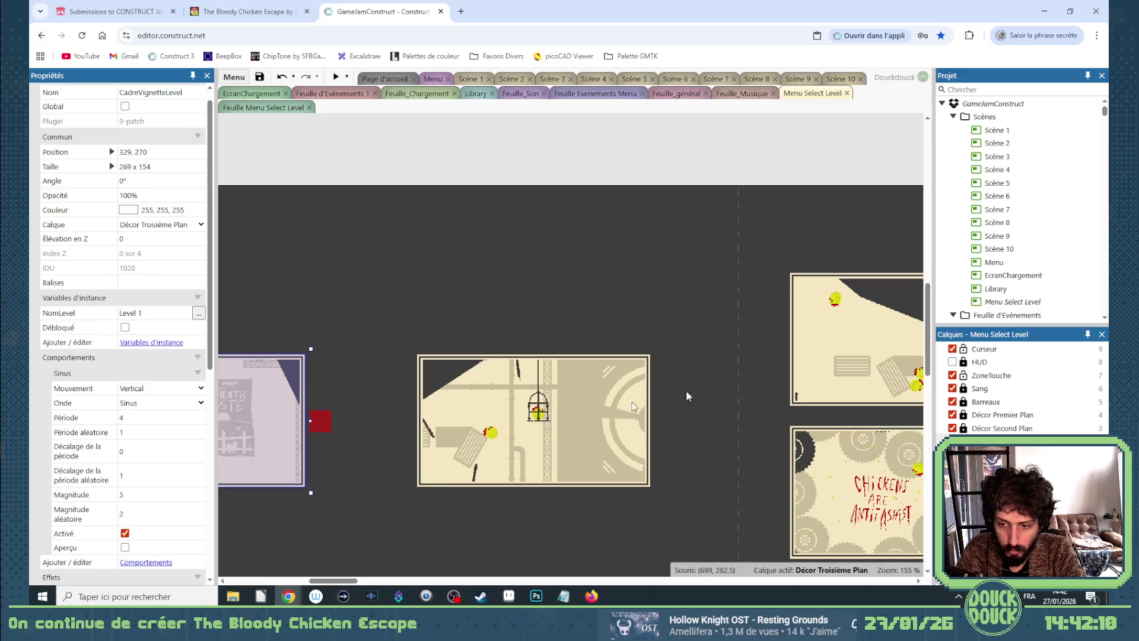
pyautogui.hotkey('ctrl', 'a')
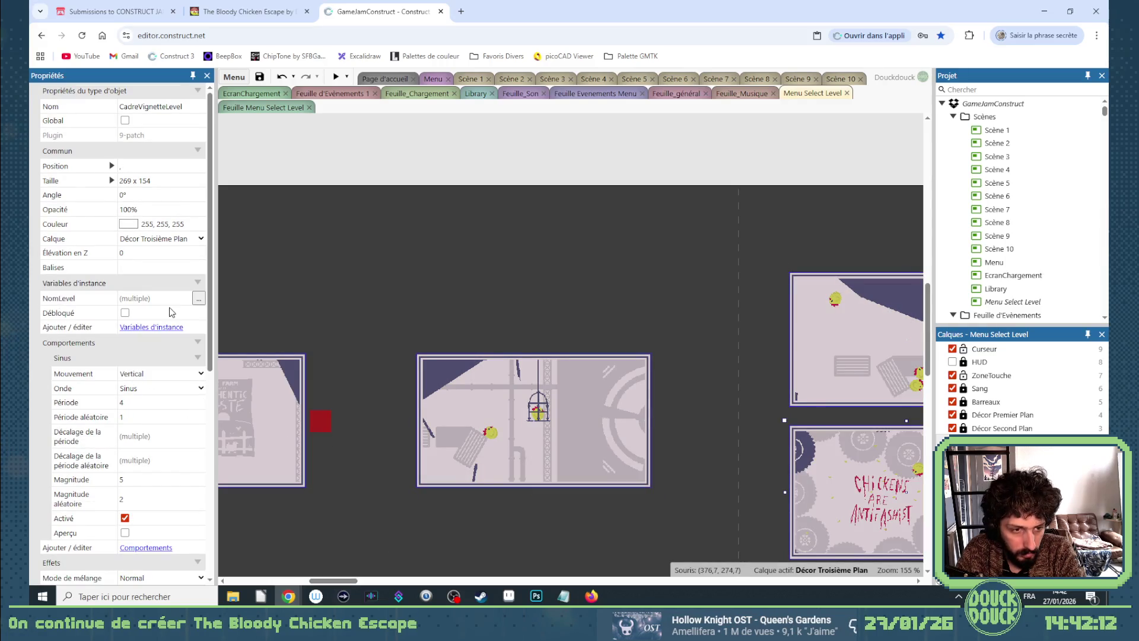
pyautogui.click(332, 344)
pyautogui.click(280, 377)
pyautogui.click(126, 312)
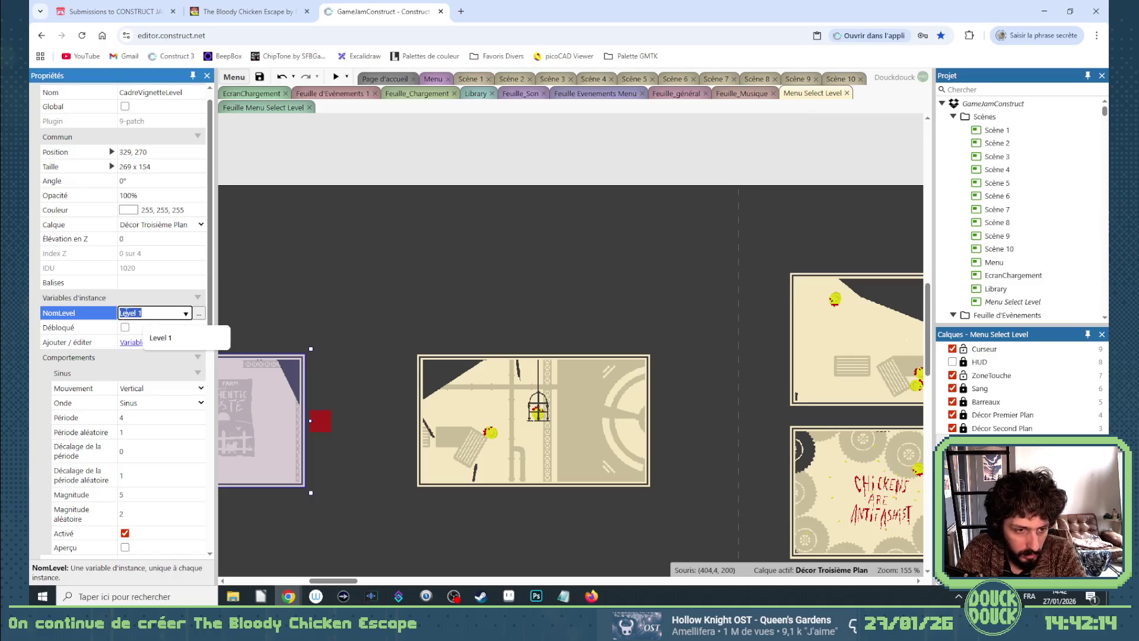
pyautogui.write('Scène')
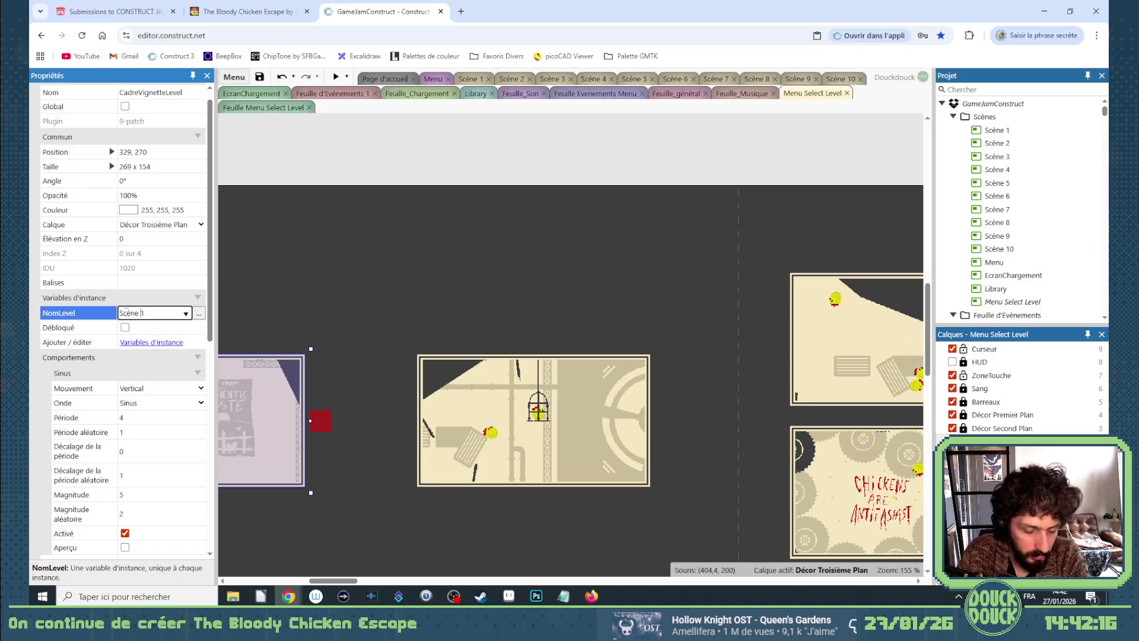
# Edit the other frames' NomLevel values, setting the bottom-right one to Scène 4, then preview.
pyautogui.click(491, 399)
pyautogui.click(128, 327)
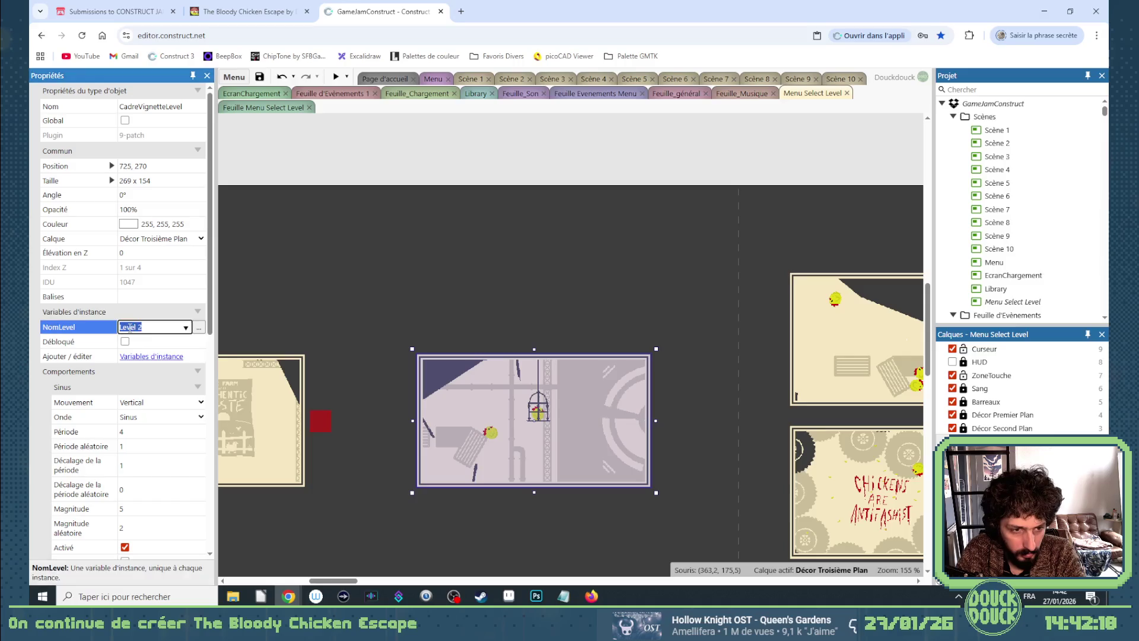
pyautogui.moveTo(129, 327); pyautogui.dragTo(119, 326)
pyautogui.write('Scène')
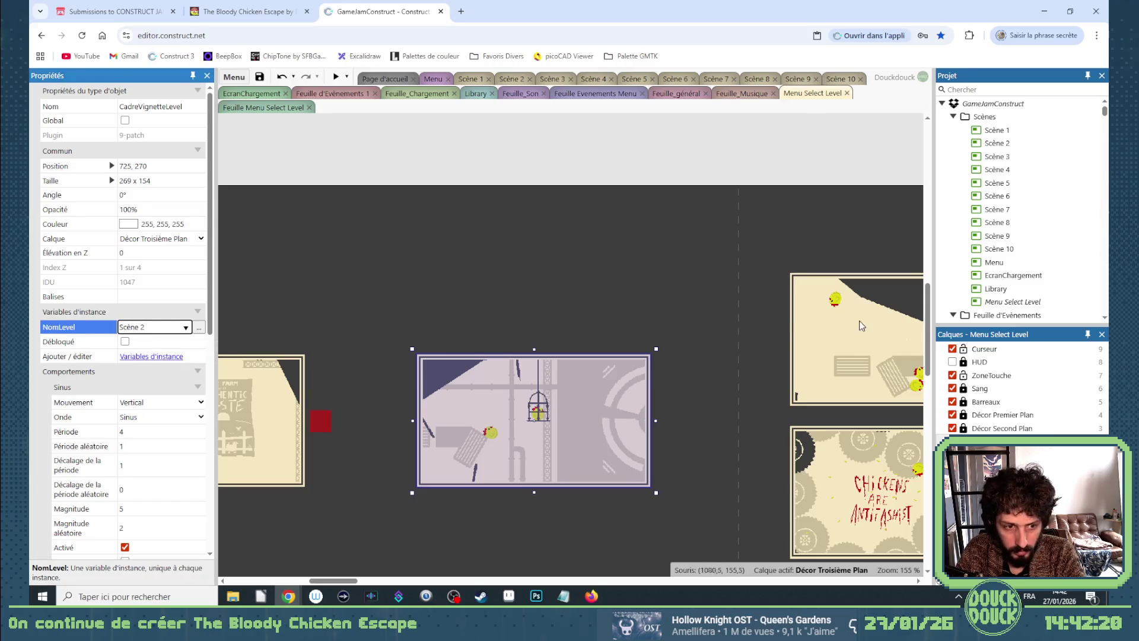
pyautogui.click(798, 330)
pyautogui.click(129, 327)
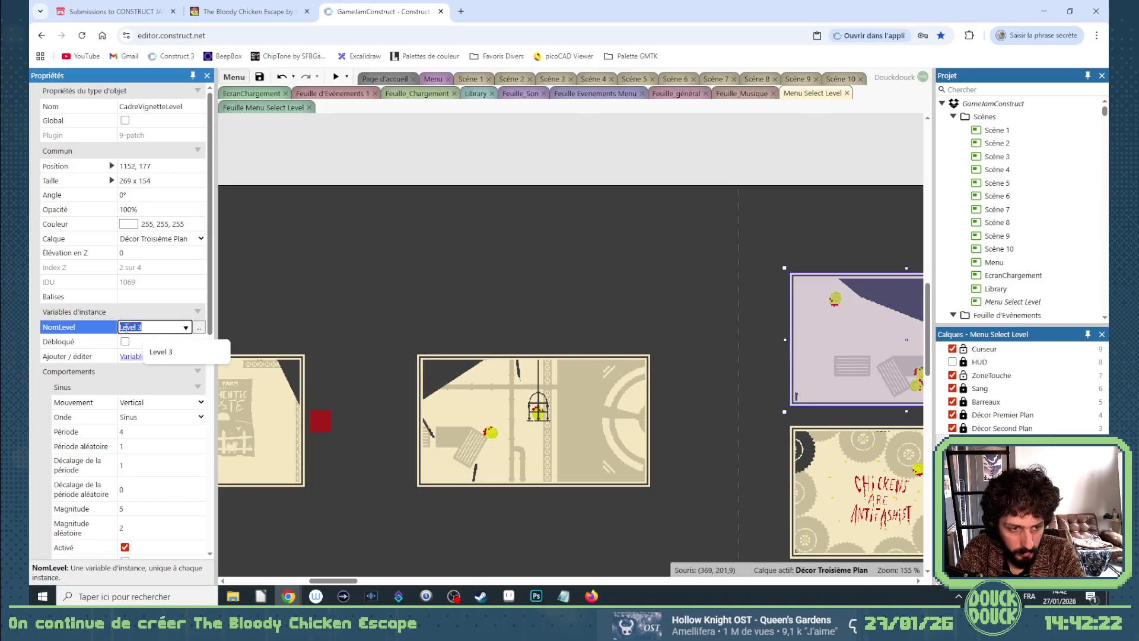
pyautogui.click(786, 456)
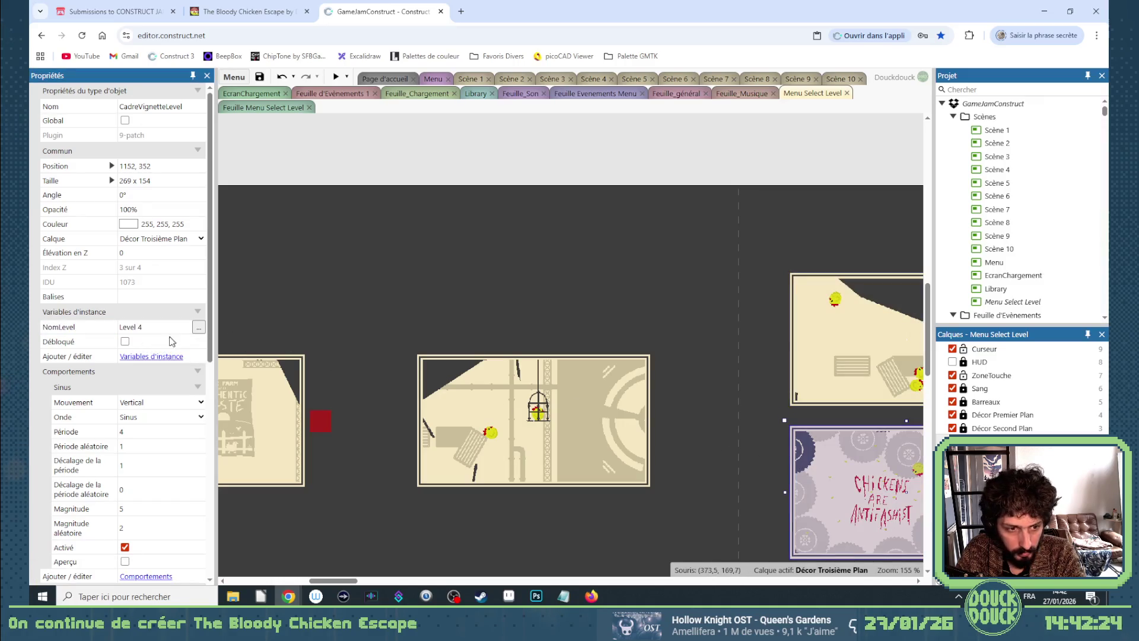
pyautogui.click(122, 327)
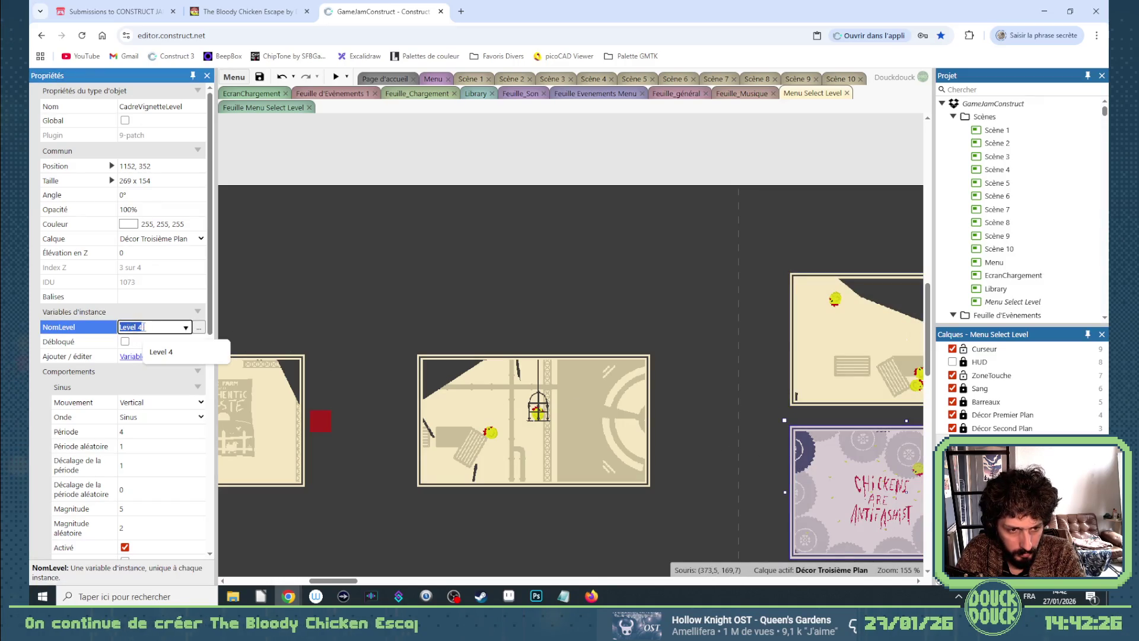
pyautogui.write('Scène 4')
pyautogui.press('Return')
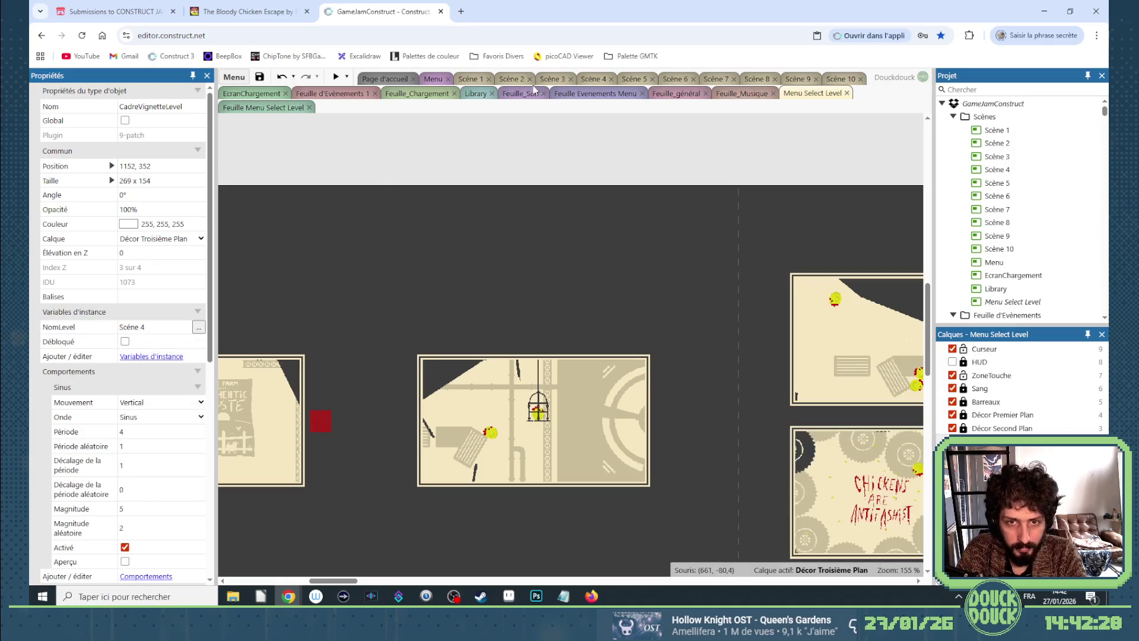
pyautogui.click(336, 77)
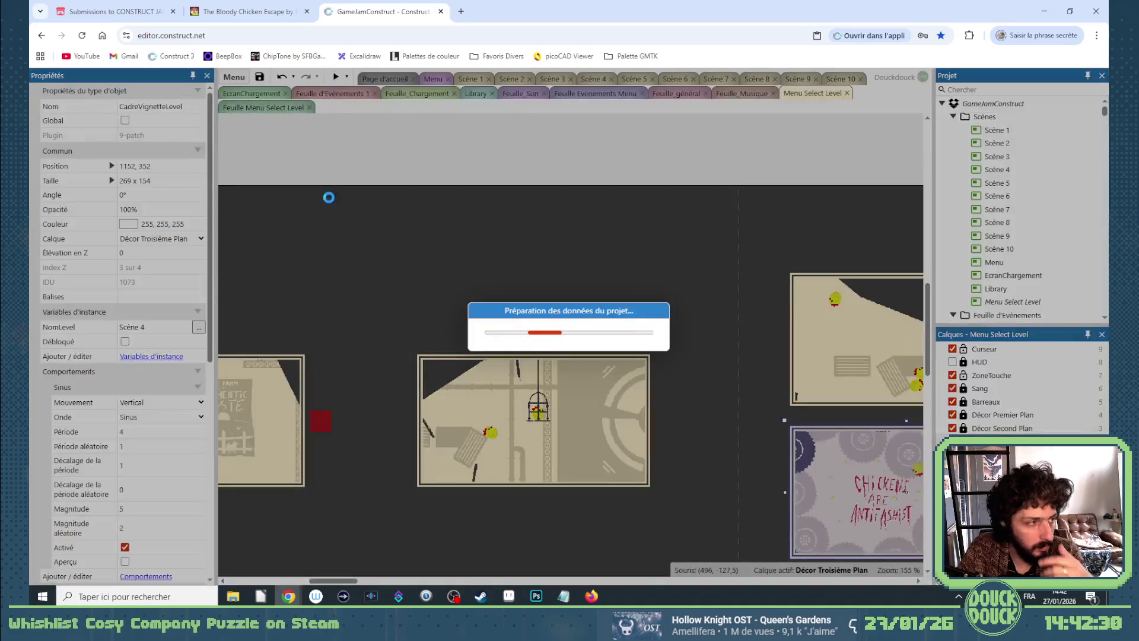